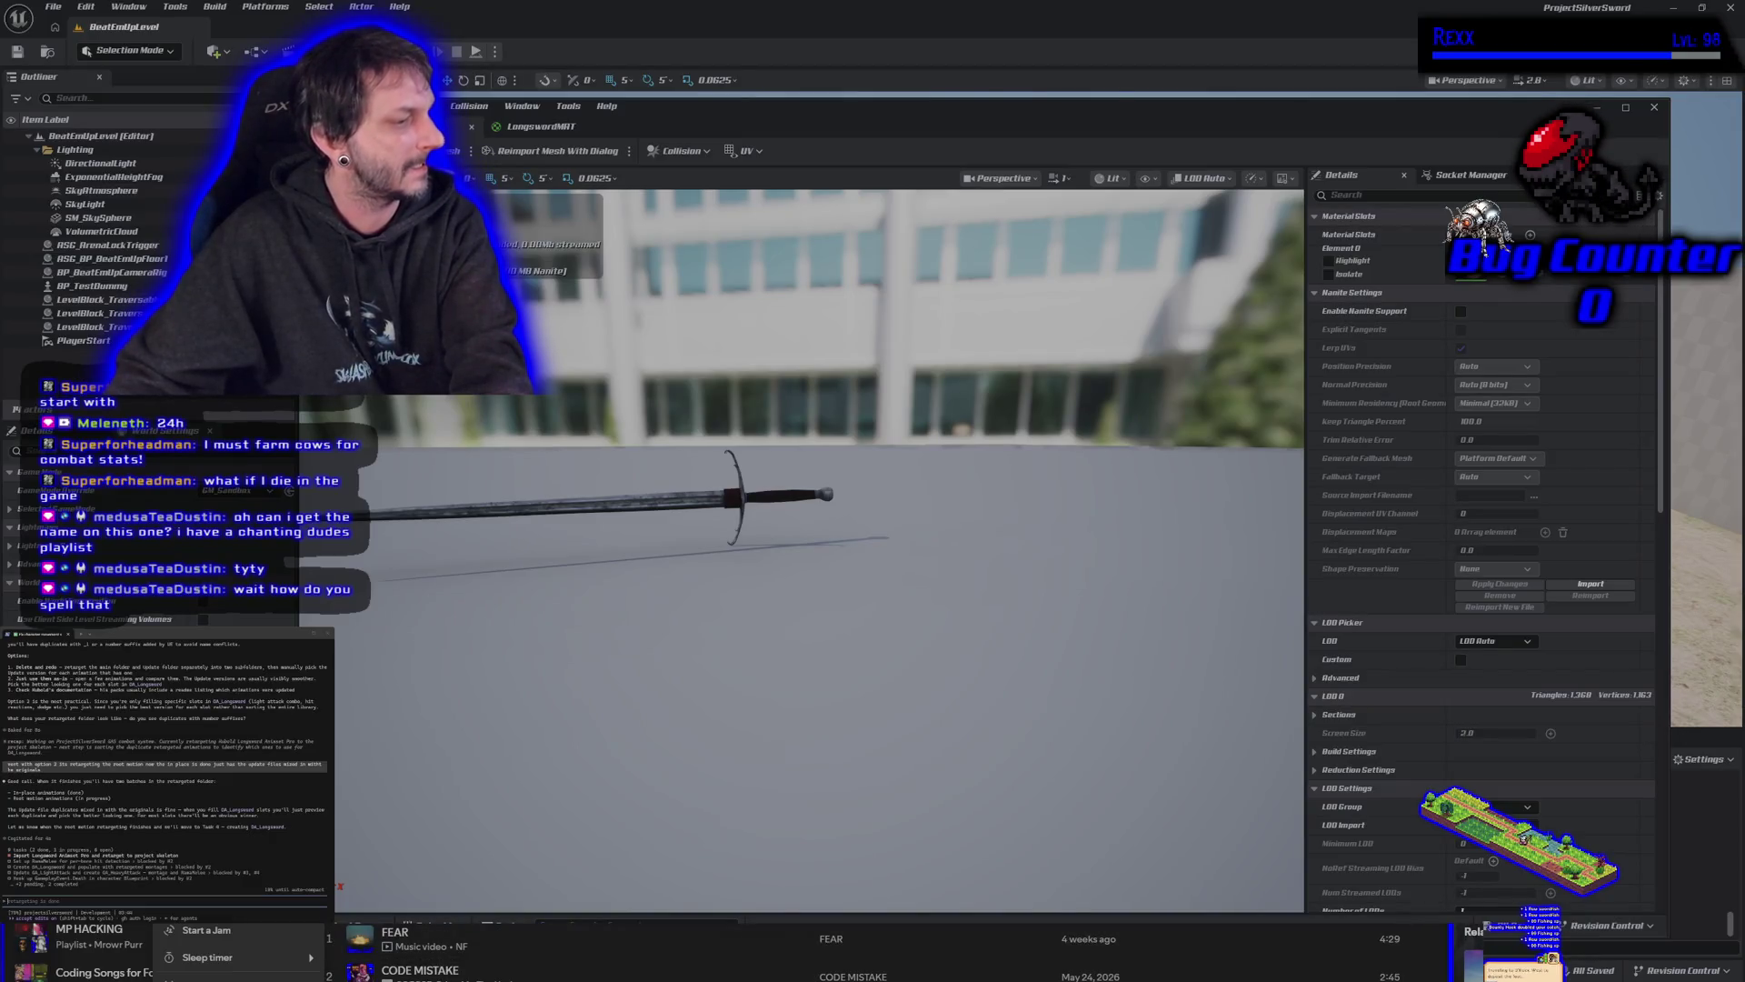
Dismiss the music player's options list and bring up a track's options.
{"action": "key", "text": "Escape"}
{"action": "scroll", "coordinate": [760, 934], "scroll_direction": "down", "scroll_amount": 5}
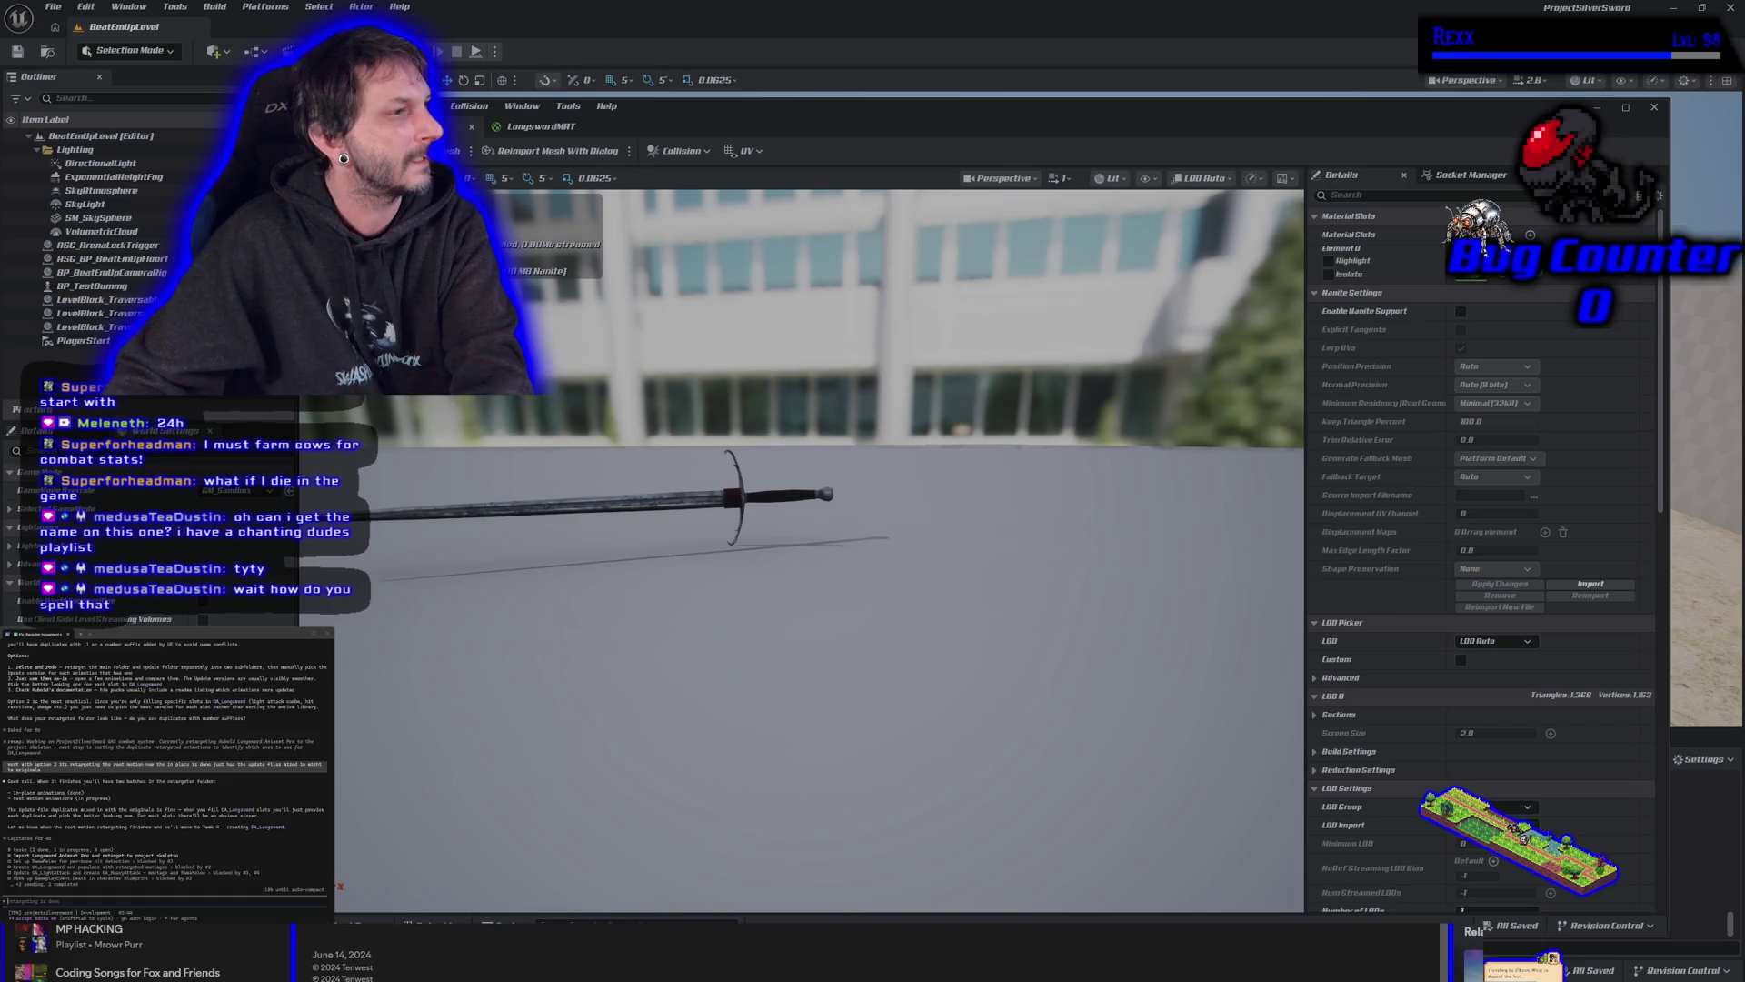
{"action": "right_click", "coordinate": [527, 927]}
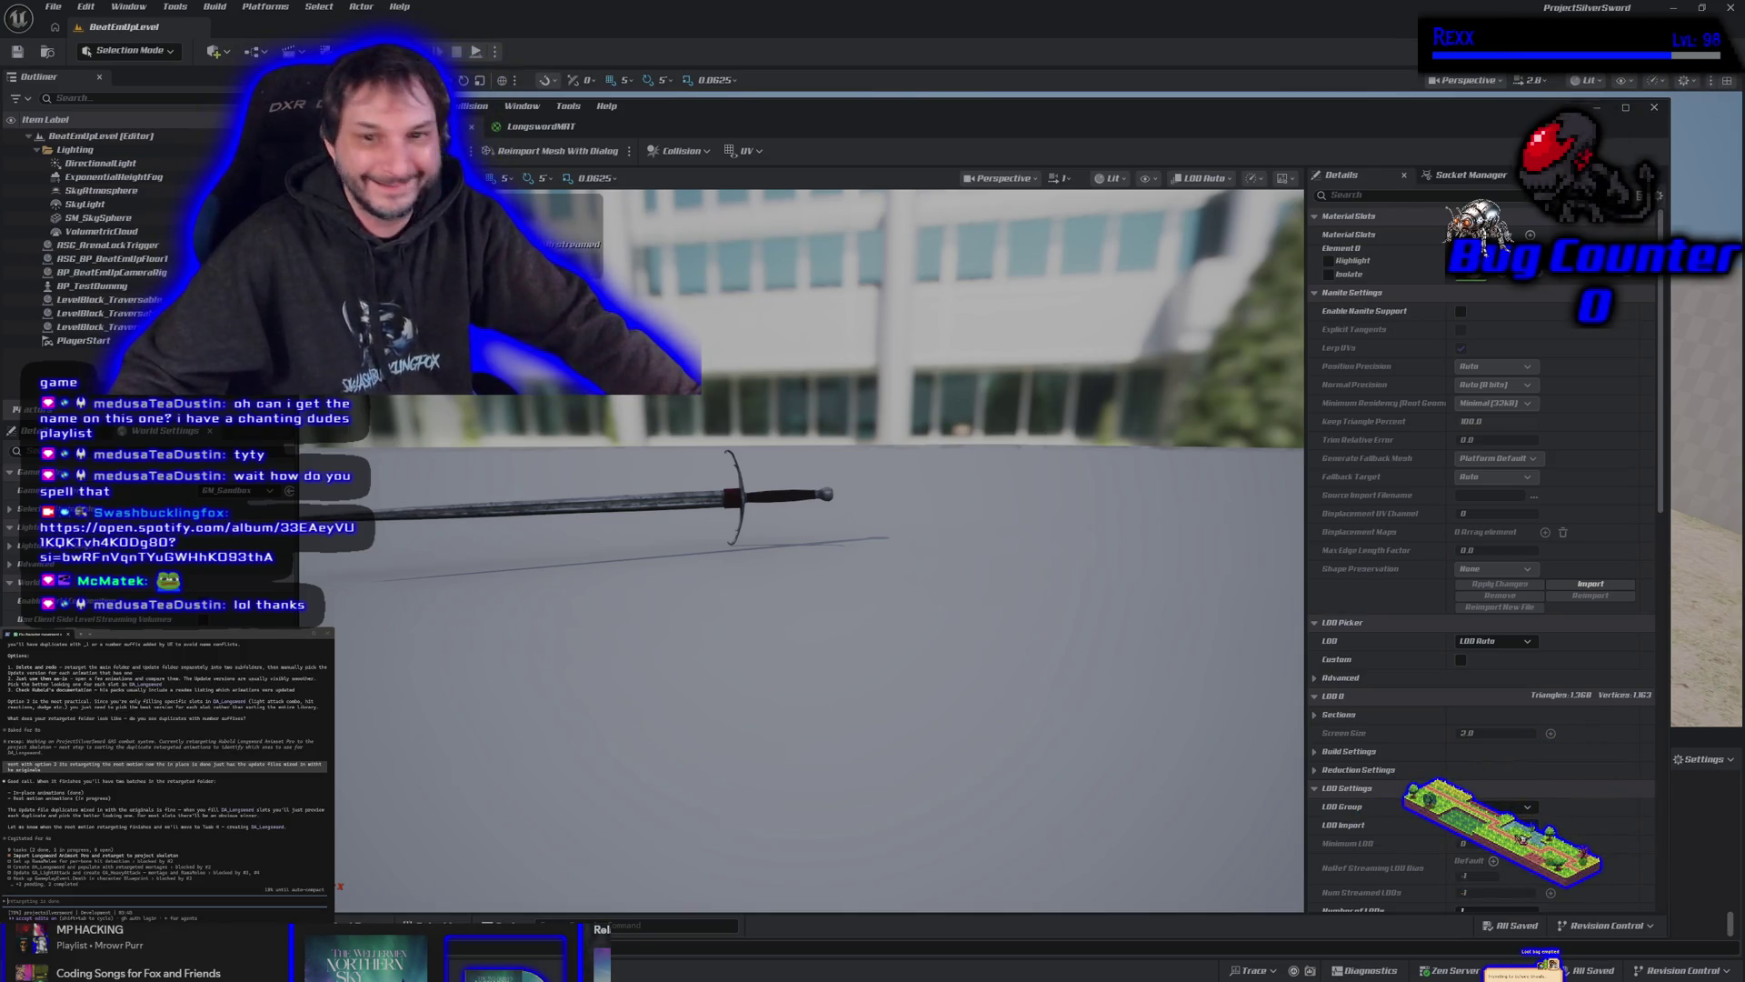
Inspect the longsword's hilt, blade and pommel from several angles, then close the mesh editor.
{"action": "mouse_move", "coordinate": [654, 581]}
{"action": "left_mouse_down"}
{"action": "mouse_move", "coordinate": [627, 555]}
{"action": "mouse_move", "coordinate": [682, 510]}
{"action": "mouse_move", "coordinate": [764, 550]}
{"action": "mouse_move", "coordinate": [718, 592]}
{"action": "mouse_move", "coordinate": [741, 559]}
{"action": "mouse_move", "coordinate": [859, 531]}
{"action": "mouse_move", "coordinate": [716, 556]}
{"action": "left_mouse_up"}
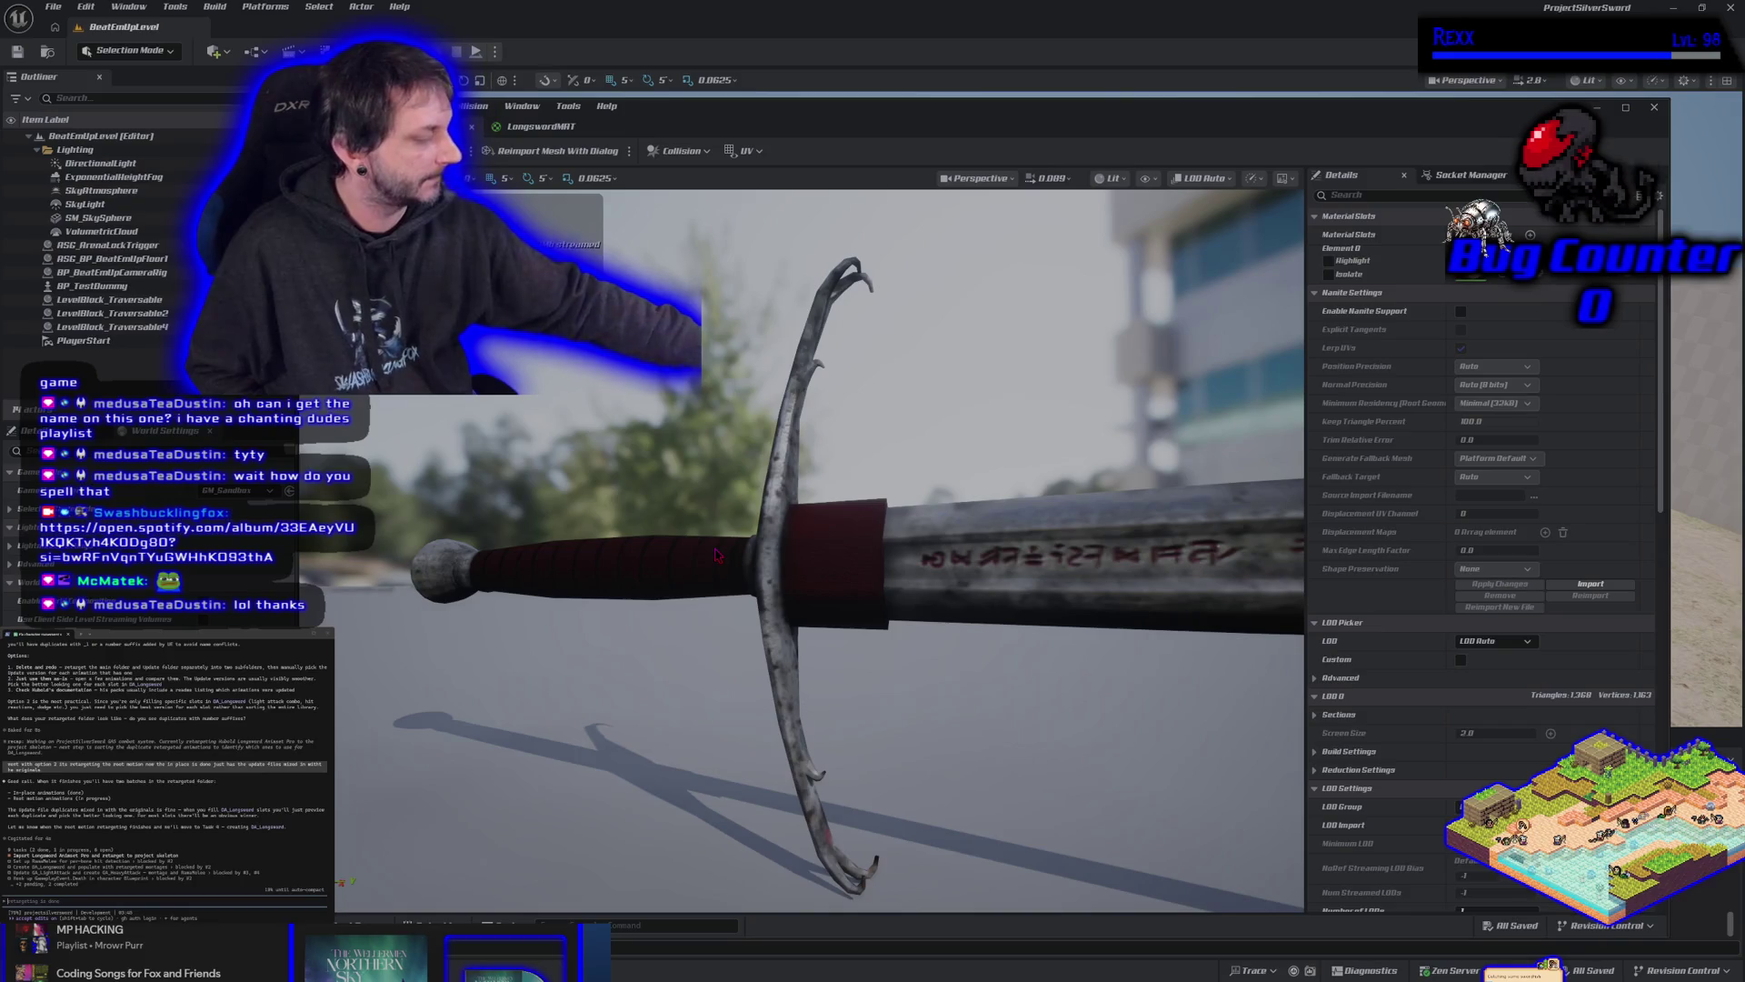
{"action": "scroll", "coordinate": [1034, 631], "scroll_direction": "down", "scroll_amount": 5}
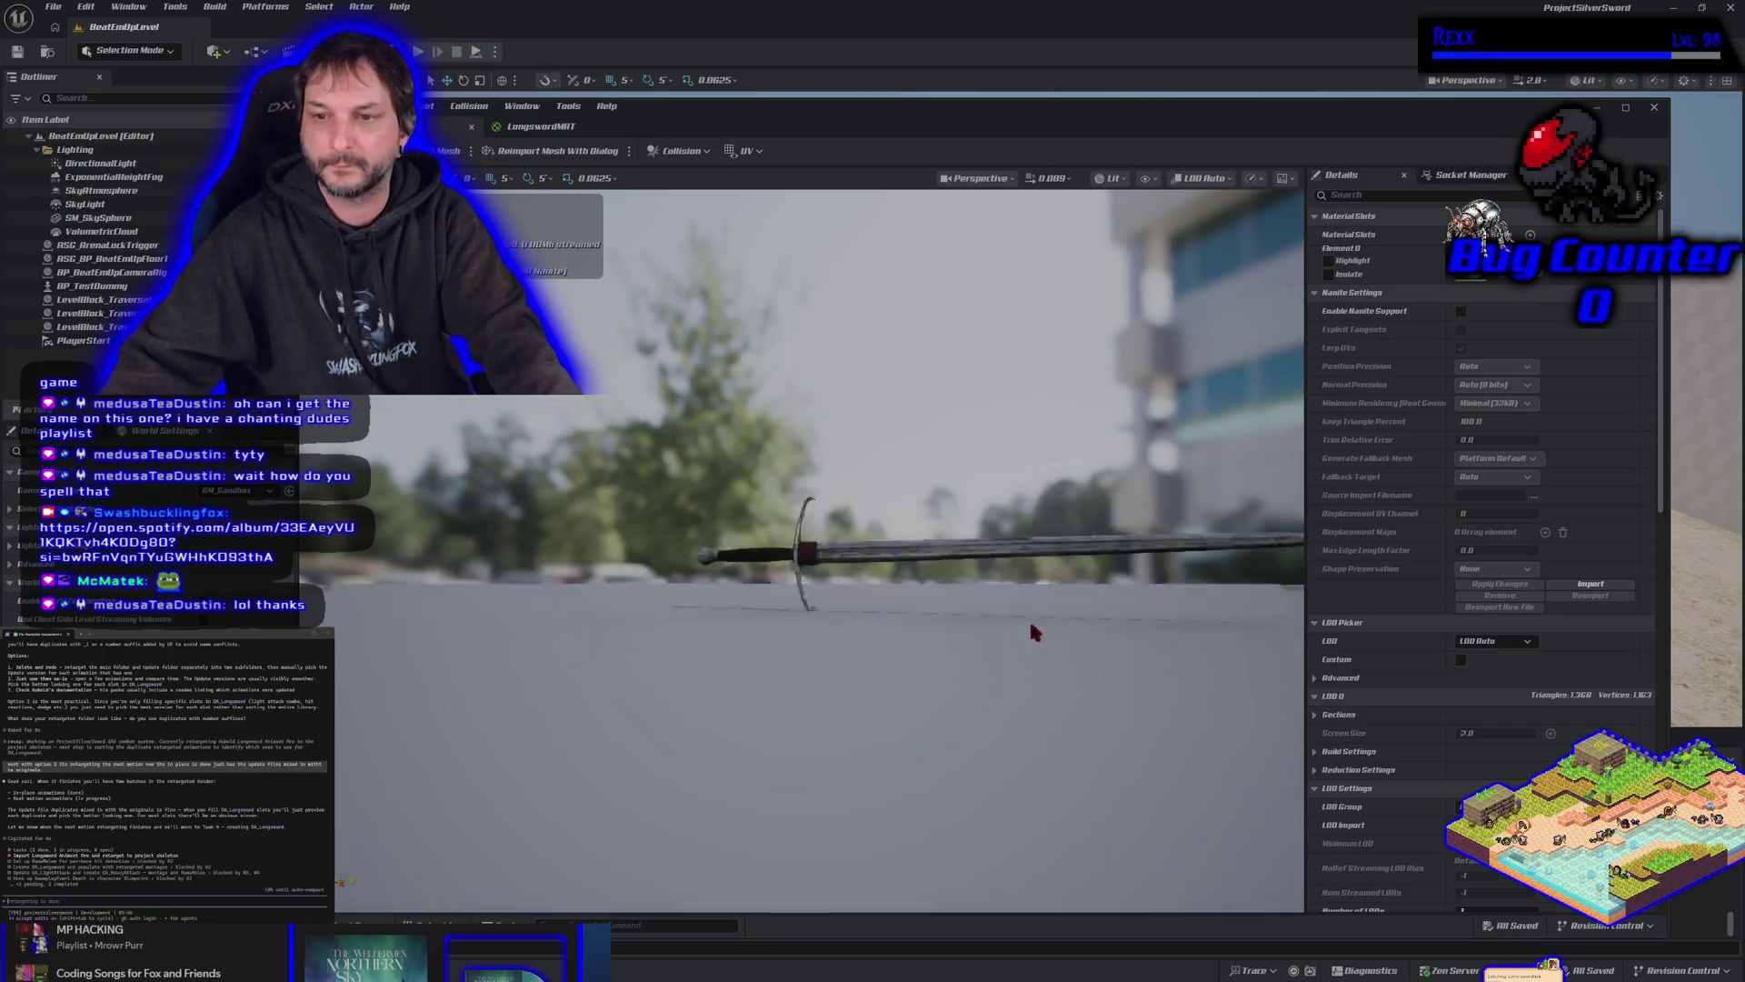
{"action": "scroll", "coordinate": [1029, 619], "scroll_direction": "up", "scroll_amount": 5}
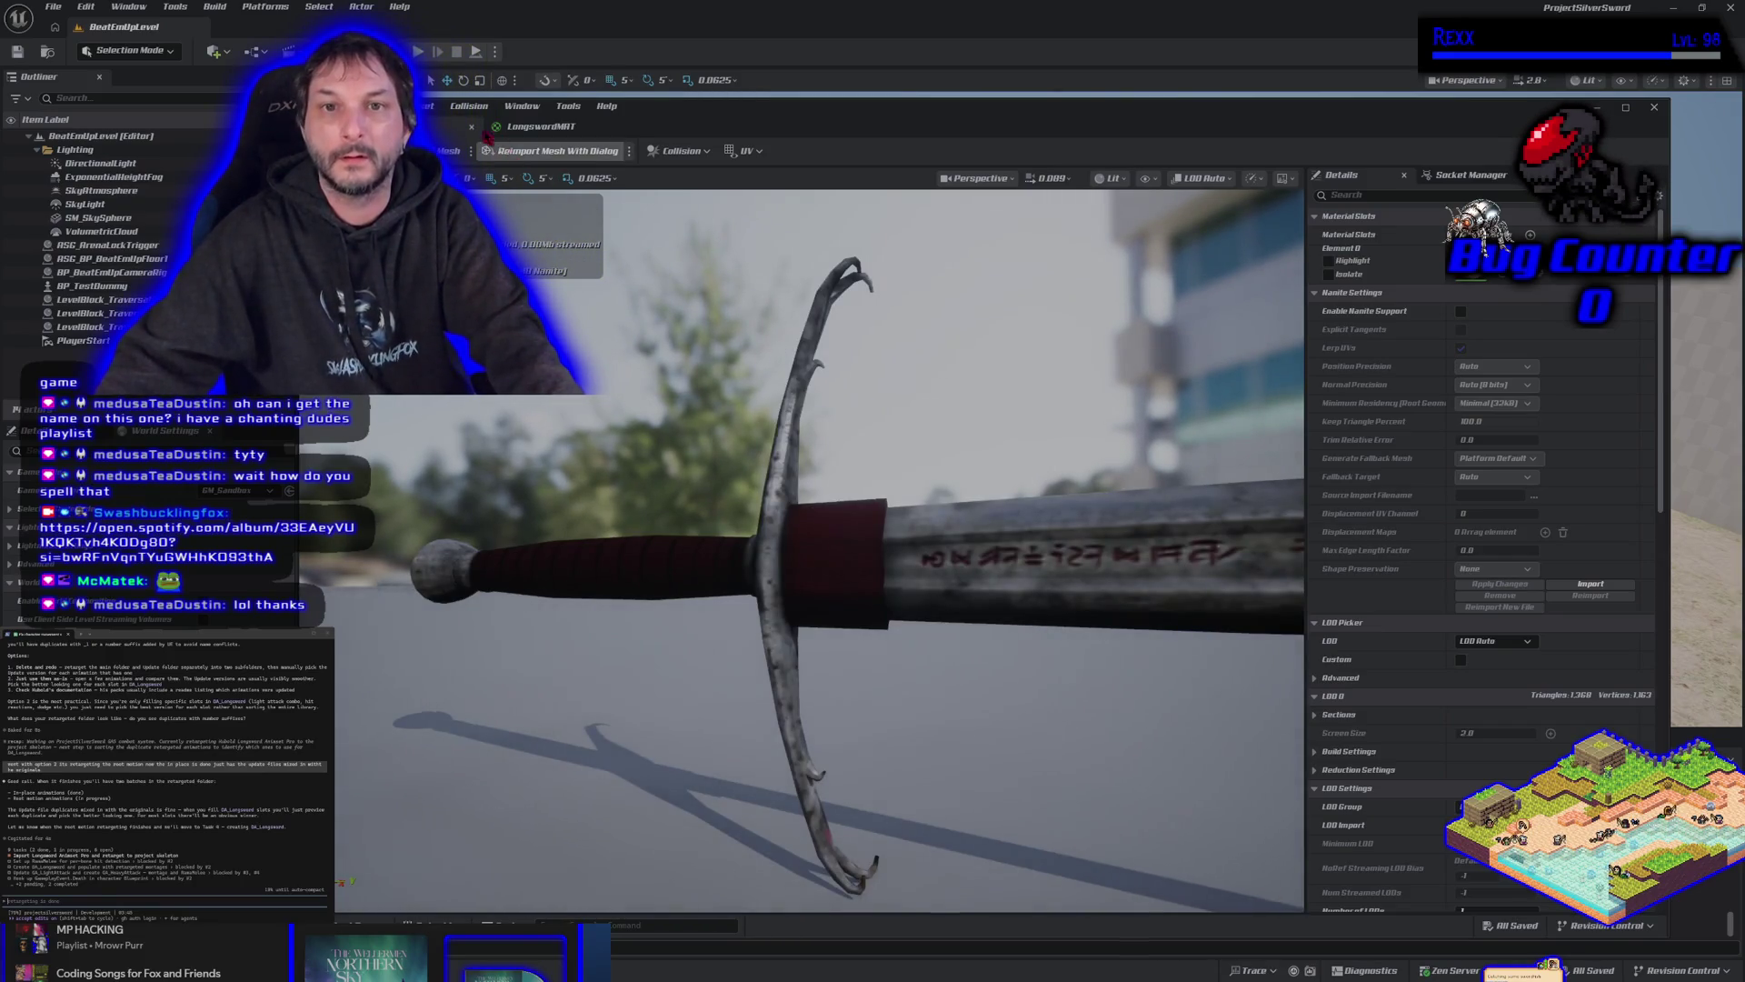
{"action": "scroll", "coordinate": [728, 500], "scroll_direction": "up", "scroll_amount": 3}
{"action": "mouse_move", "coordinate": [800, 545]}
{"action": "left_mouse_down"}
{"action": "mouse_move", "coordinate": [1064, 569]}
{"action": "mouse_move", "coordinate": [1091, 511]}
{"action": "mouse_move", "coordinate": [964, 550]}
{"action": "left_mouse_up"}
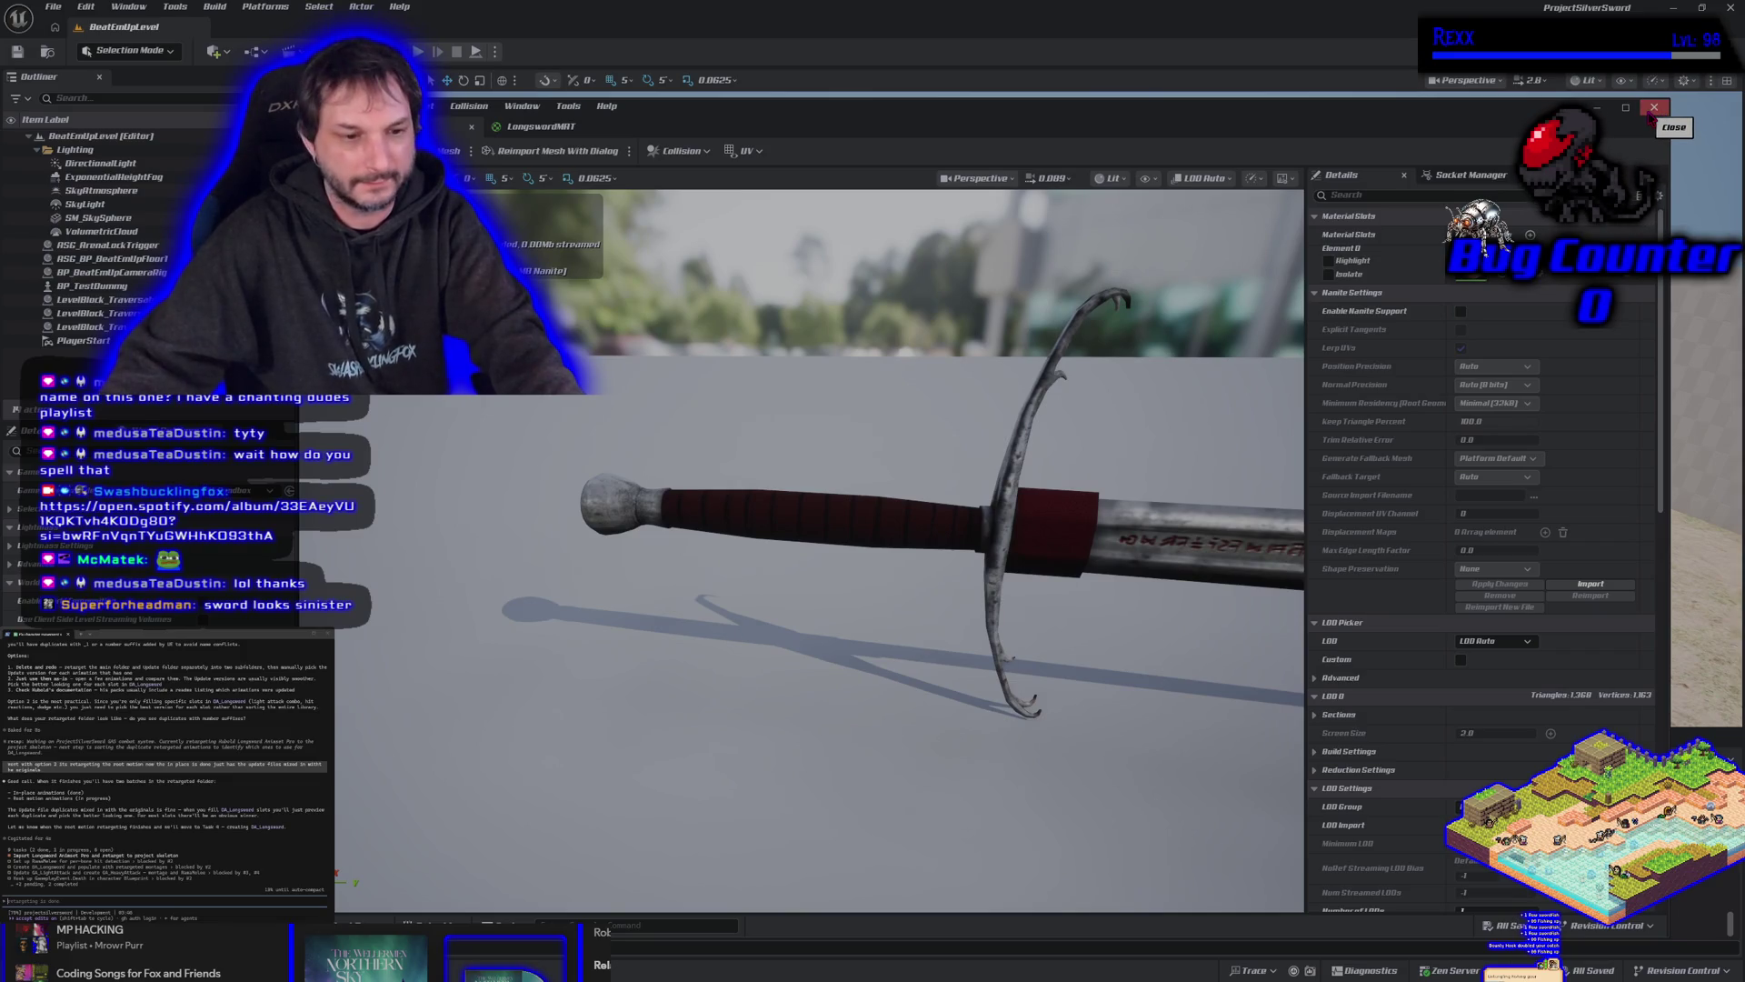
{"action": "left_click_drag", "start_coordinate": [818, 745], "coordinate": [1268, 700]}
{"action": "mouse_move", "coordinate": [843, 613]}
{"action": "left_mouse_down"}
{"action": "mouse_move", "coordinate": [973, 602]}
{"action": "mouse_move", "coordinate": [816, 598]}
{"action": "mouse_move", "coordinate": [895, 595]}
{"action": "left_mouse_up"}
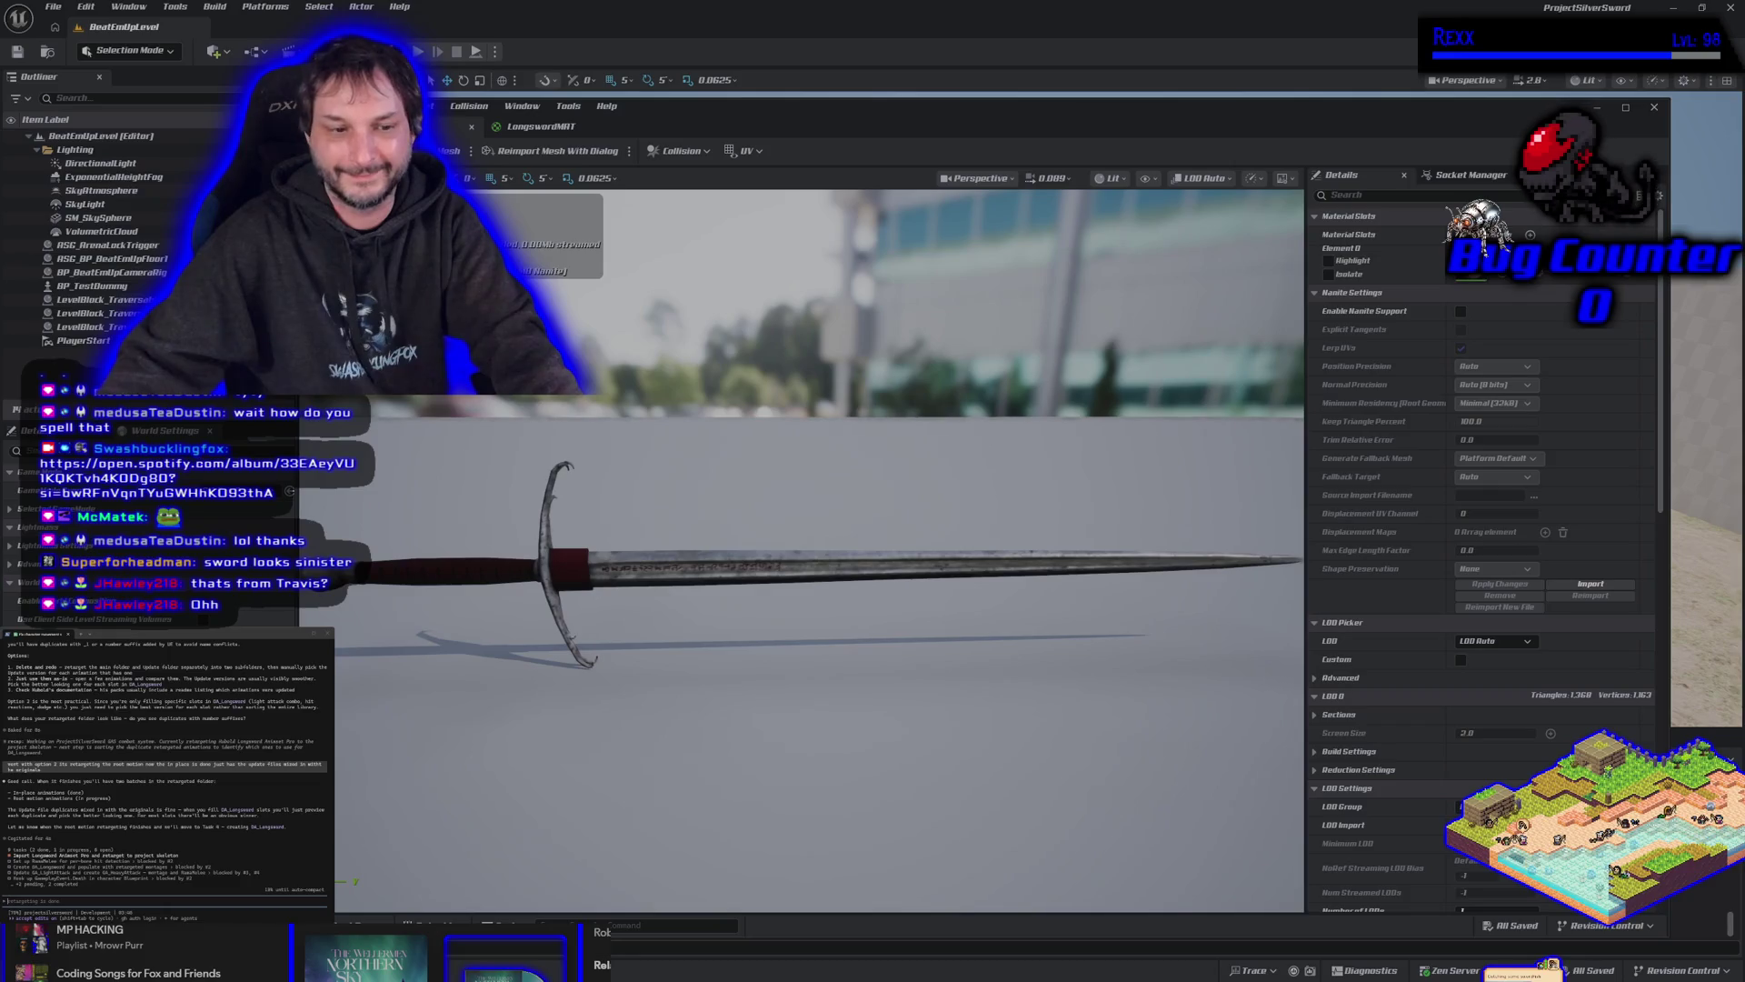
{"action": "scroll", "coordinate": [800, 550], "scroll_direction": "up", "scroll_amount": 5}
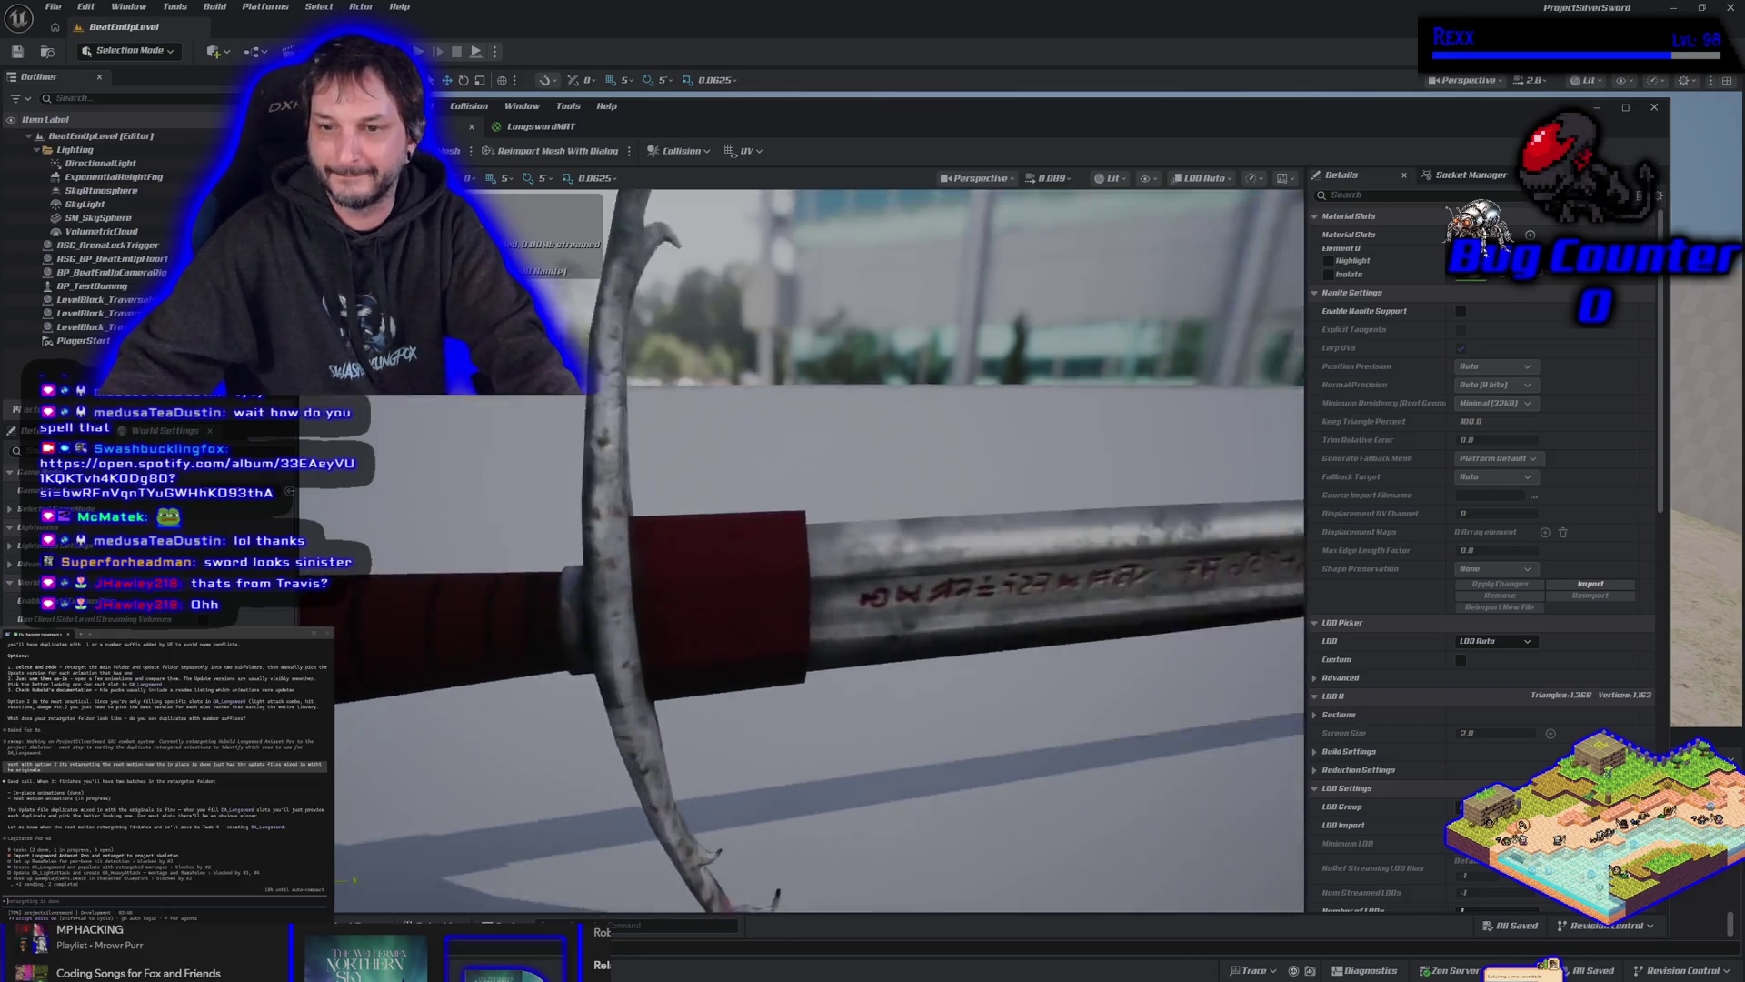
{"action": "scroll", "coordinate": [800, 550], "scroll_direction": "down", "scroll_amount": 8}
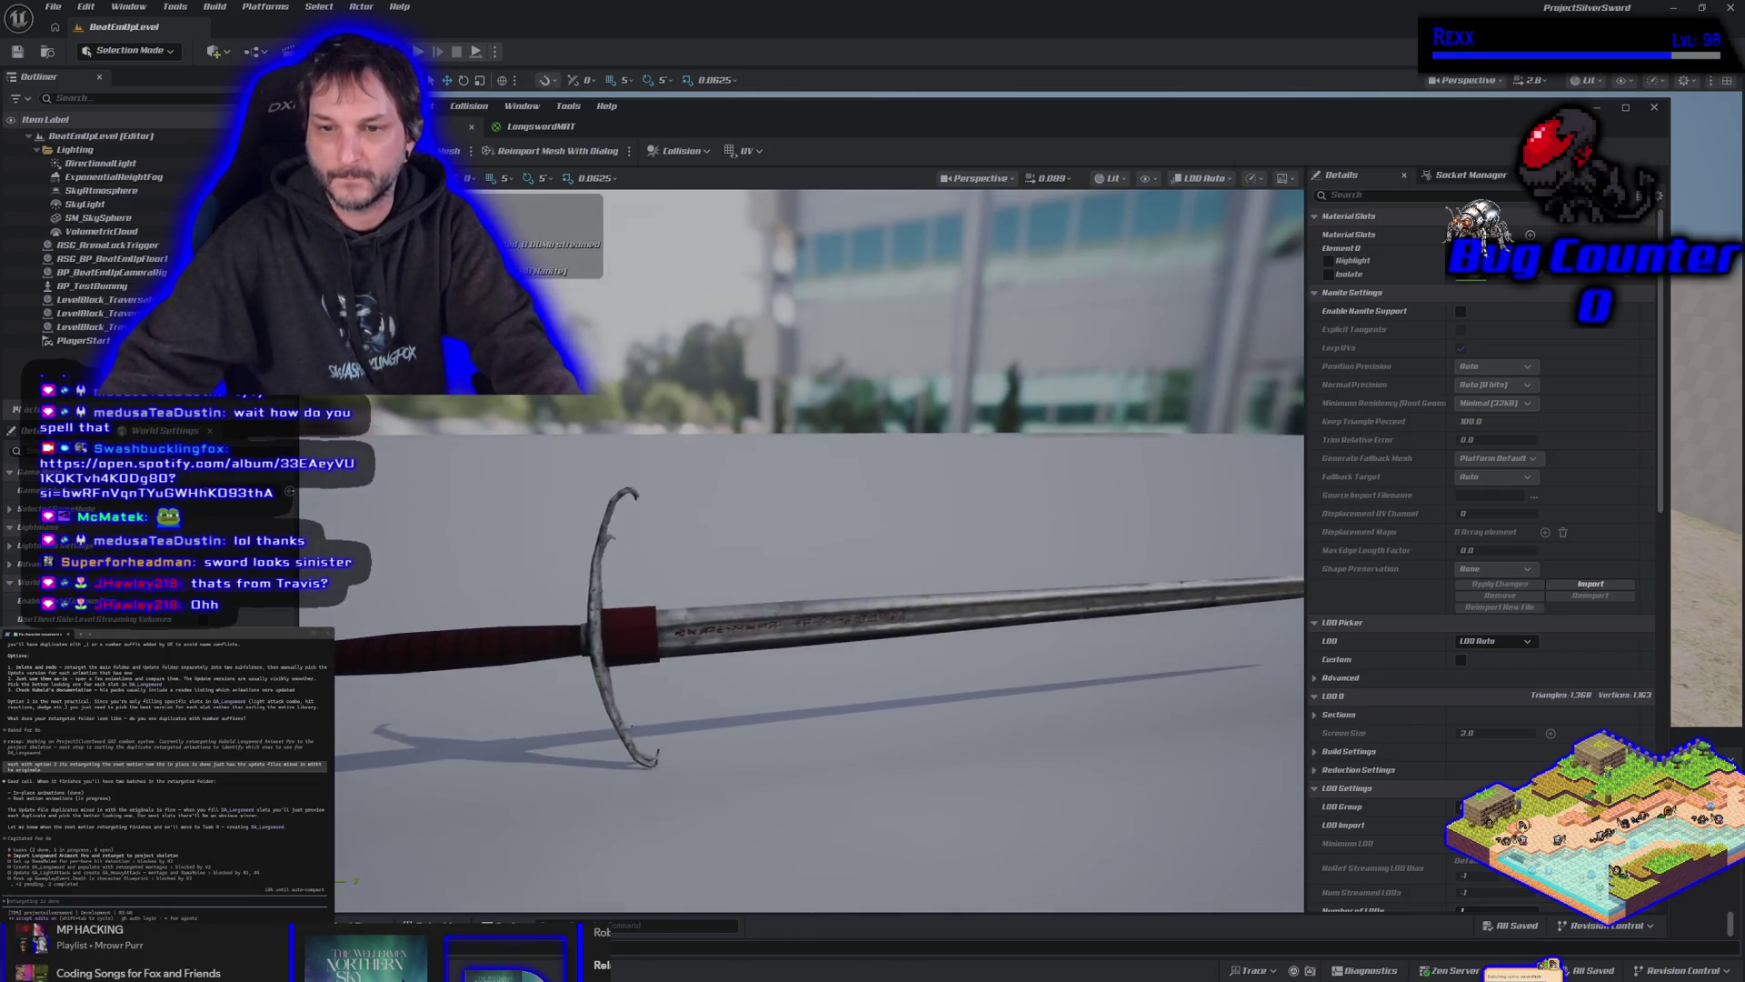
{"action": "left_click_drag", "start_coordinate": [788, 581], "coordinate": [759, 582]}
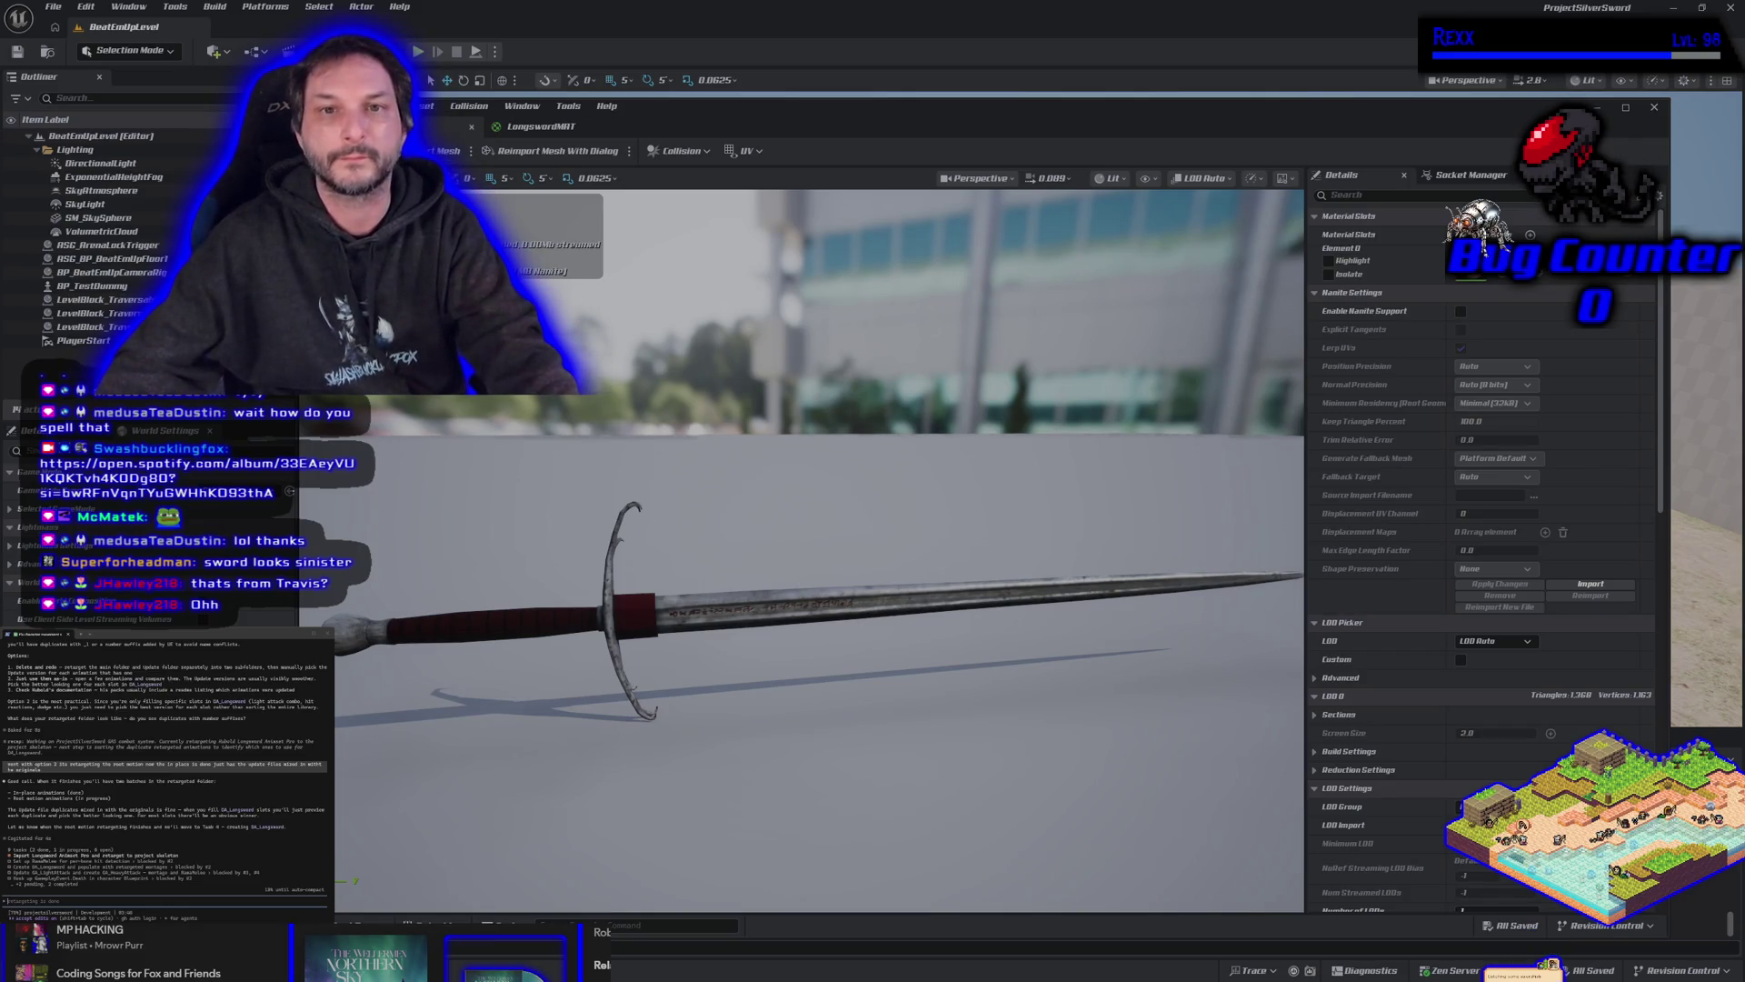
{"action": "left_click", "coordinate": [435, 133]}
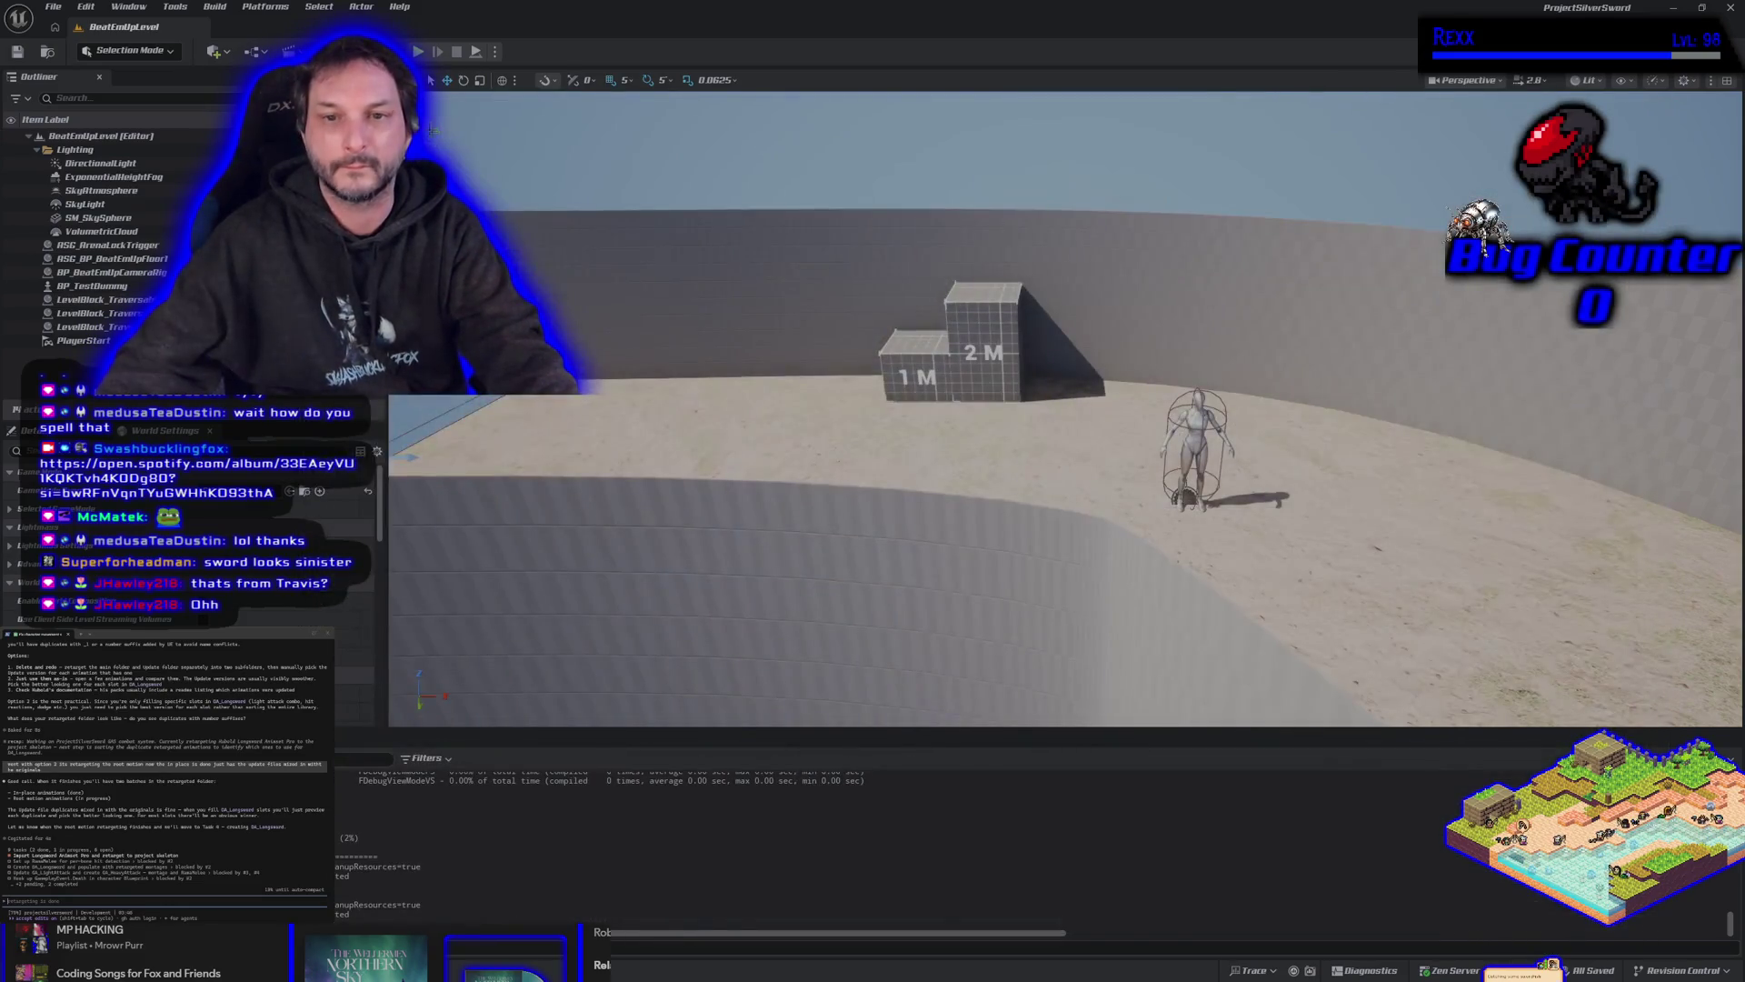
Open the Content Browser at Longsword Textures, send the agent a note about the sword mesh, and check GitHub Desktop.
{"action": "key", "text": "ctrl+space"}
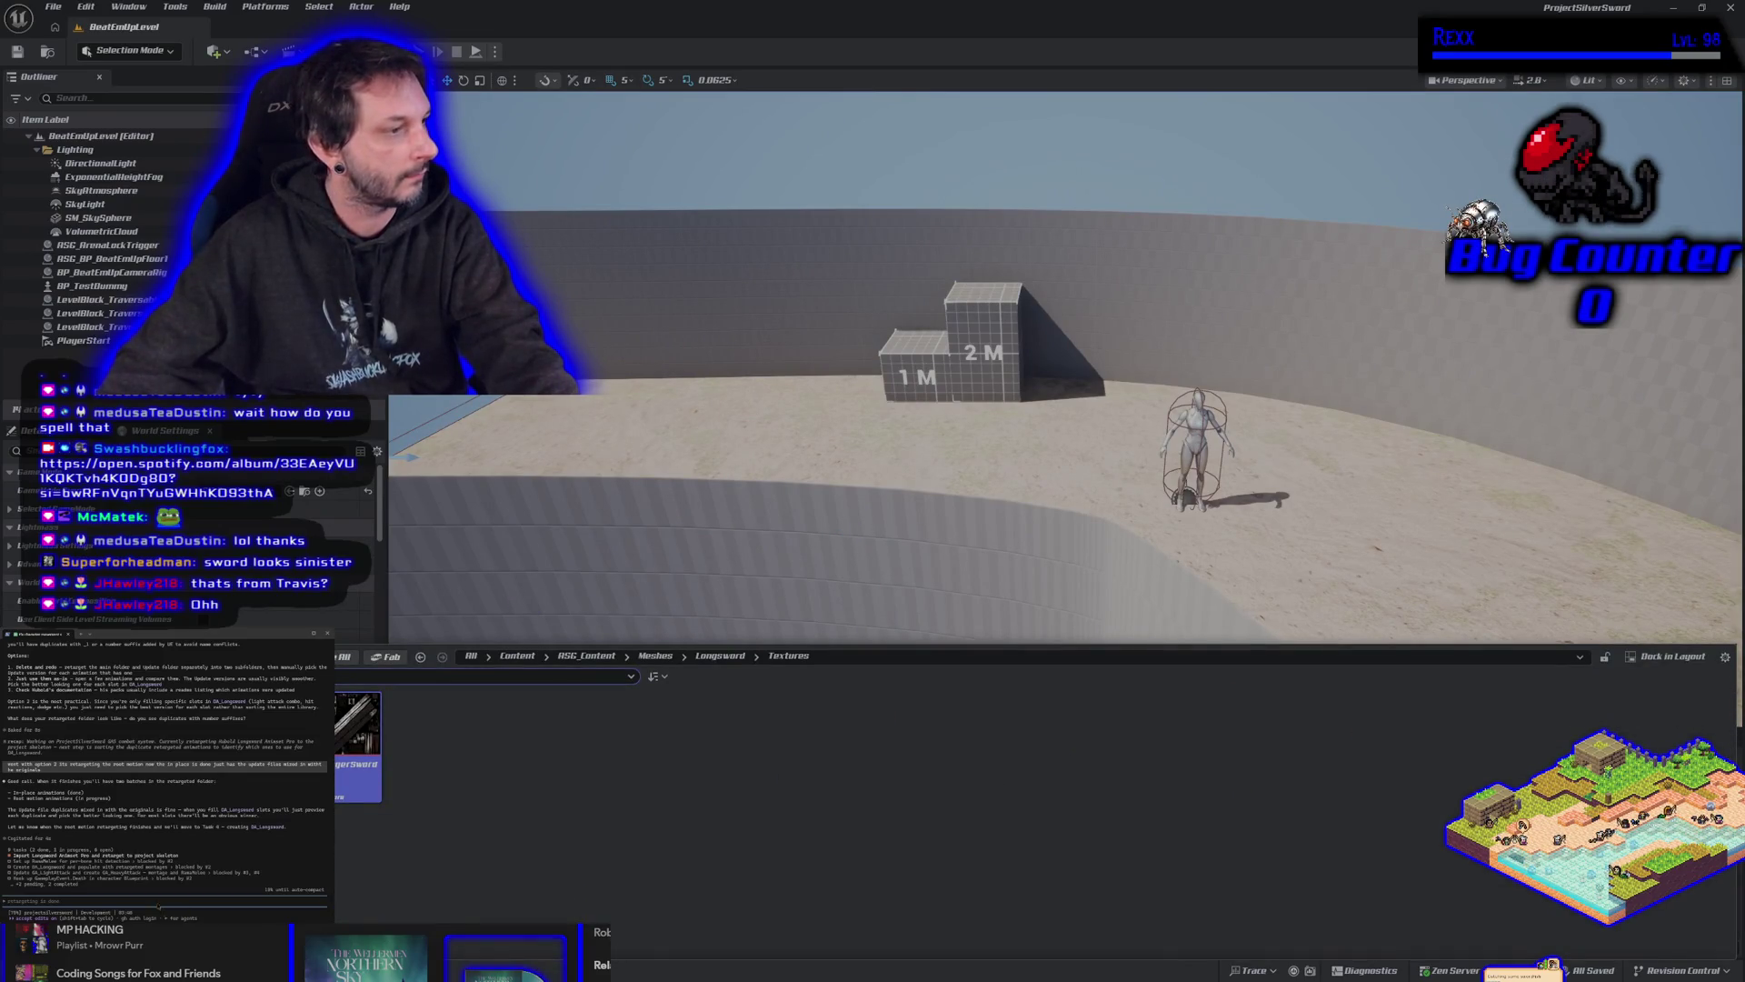
{"action": "type", "text": " a"}
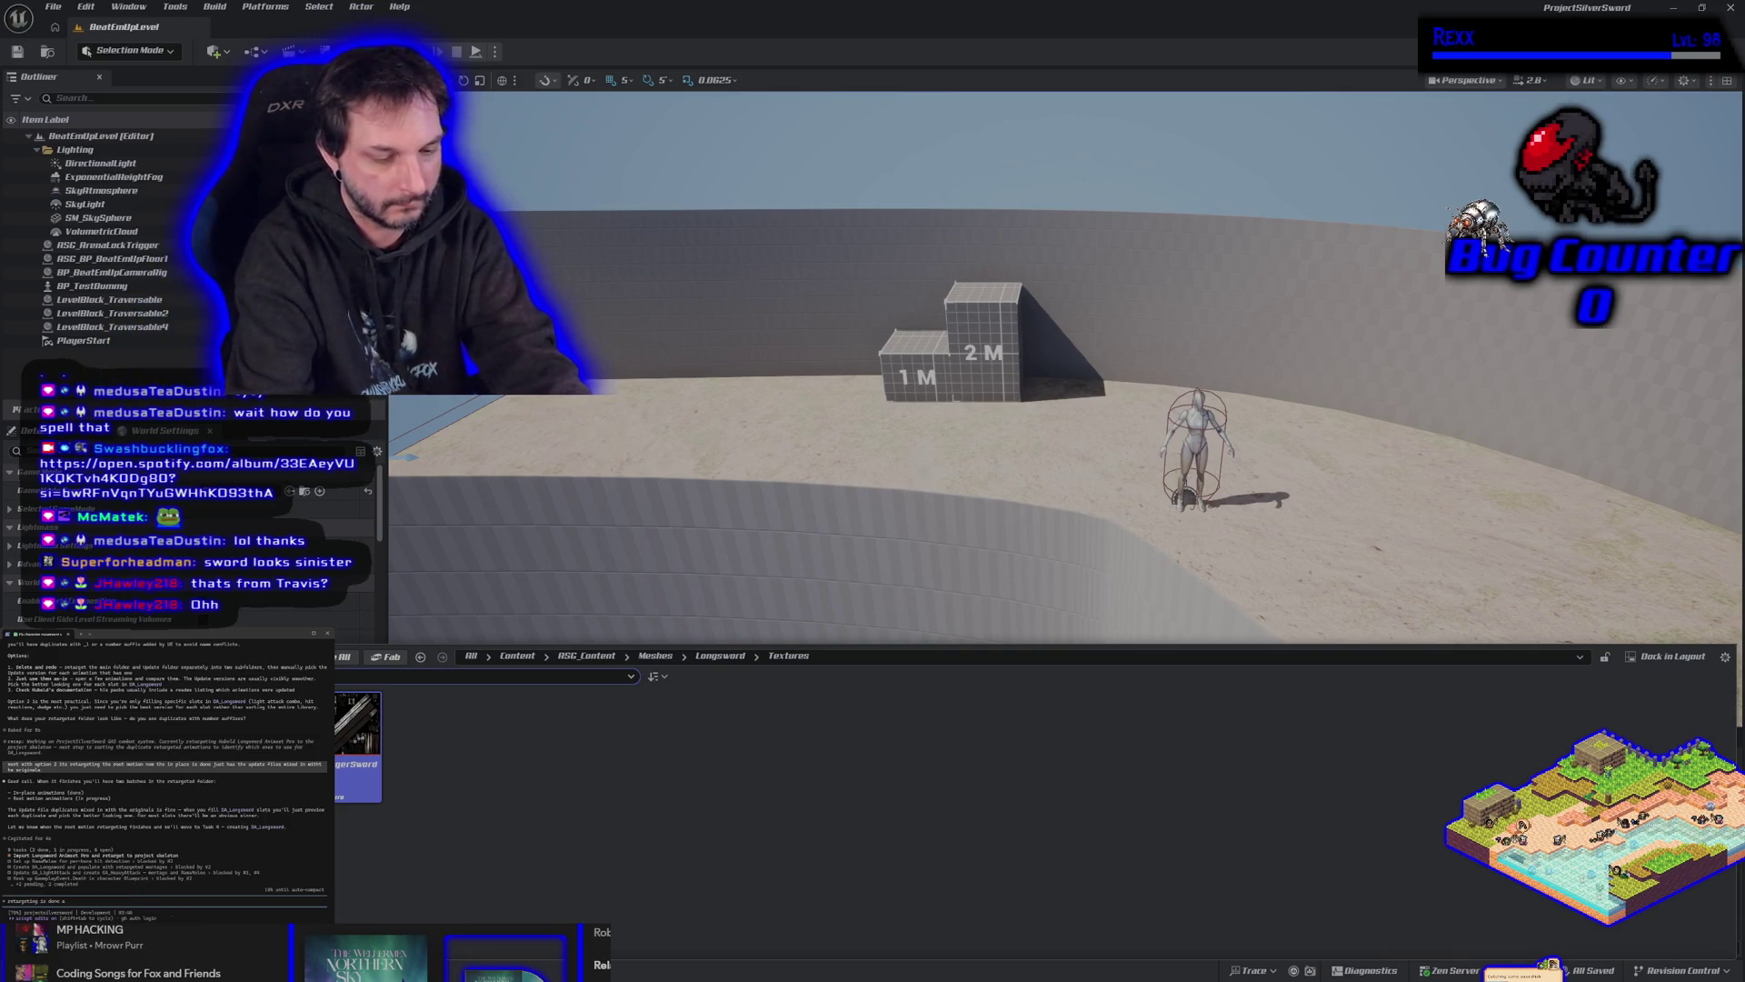
{"action": "type", "text": "nd i copied the longsword mesh and material and textures and fixed the material"}
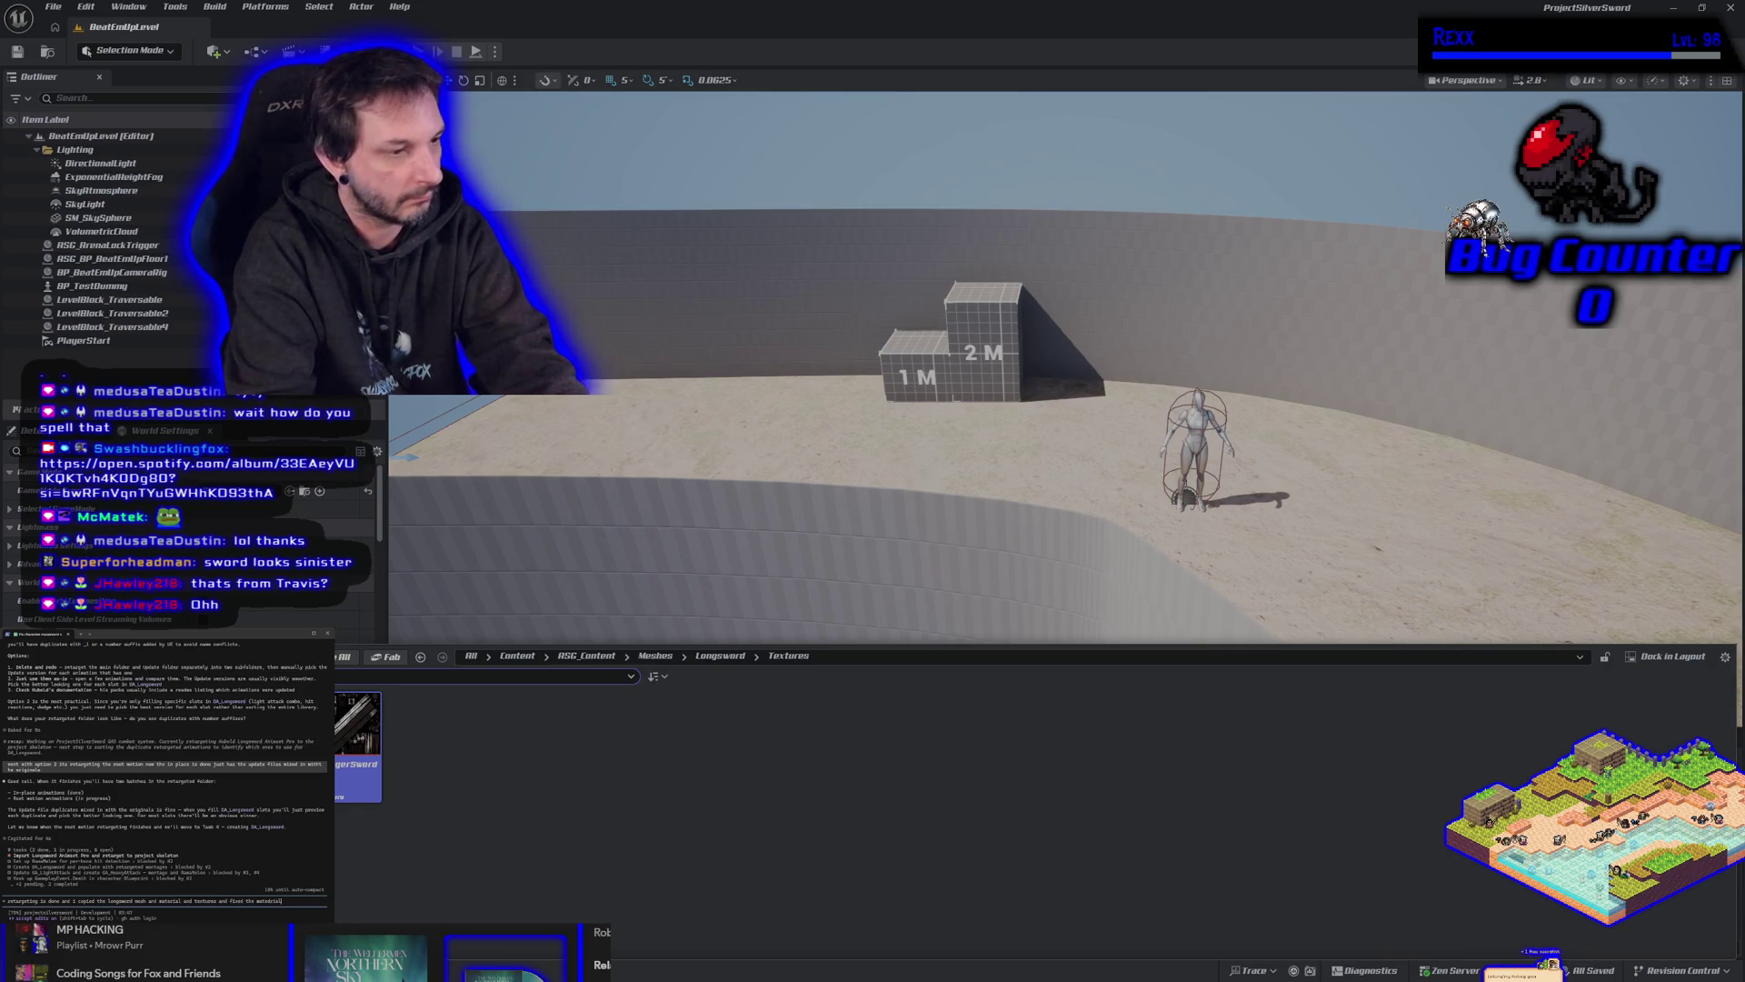
{"action": "type", "text": "ria"}
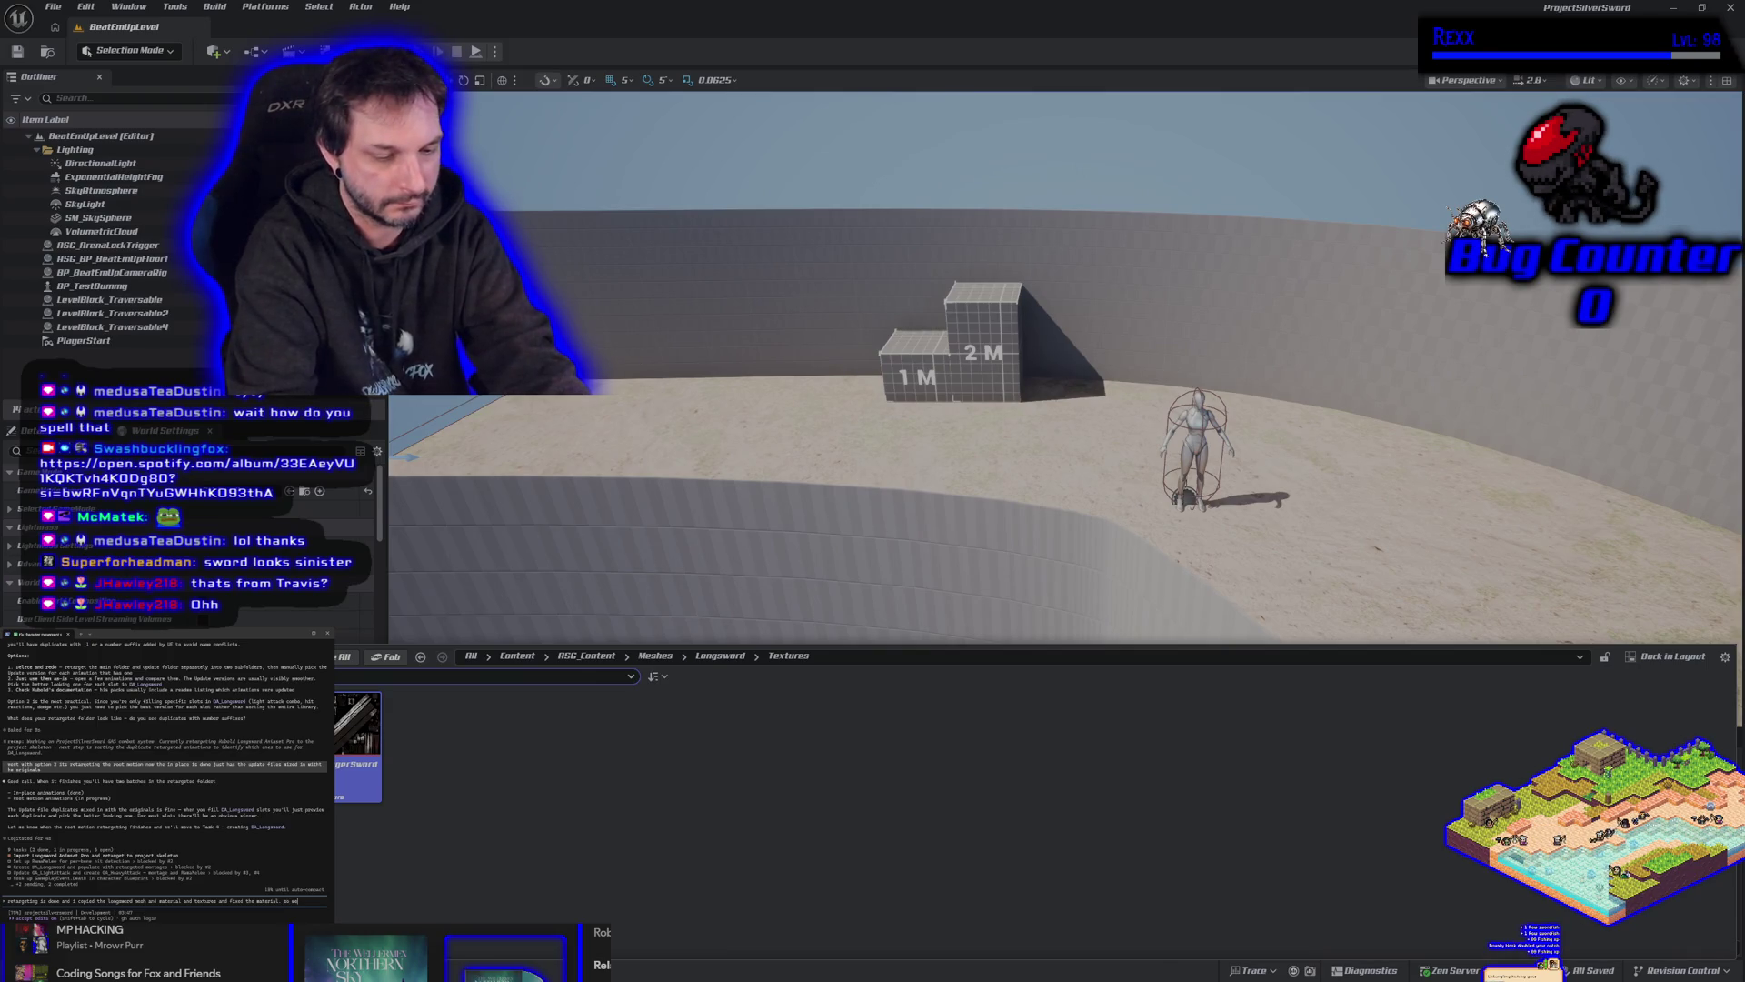
{"action": "type", "text": "ro"}
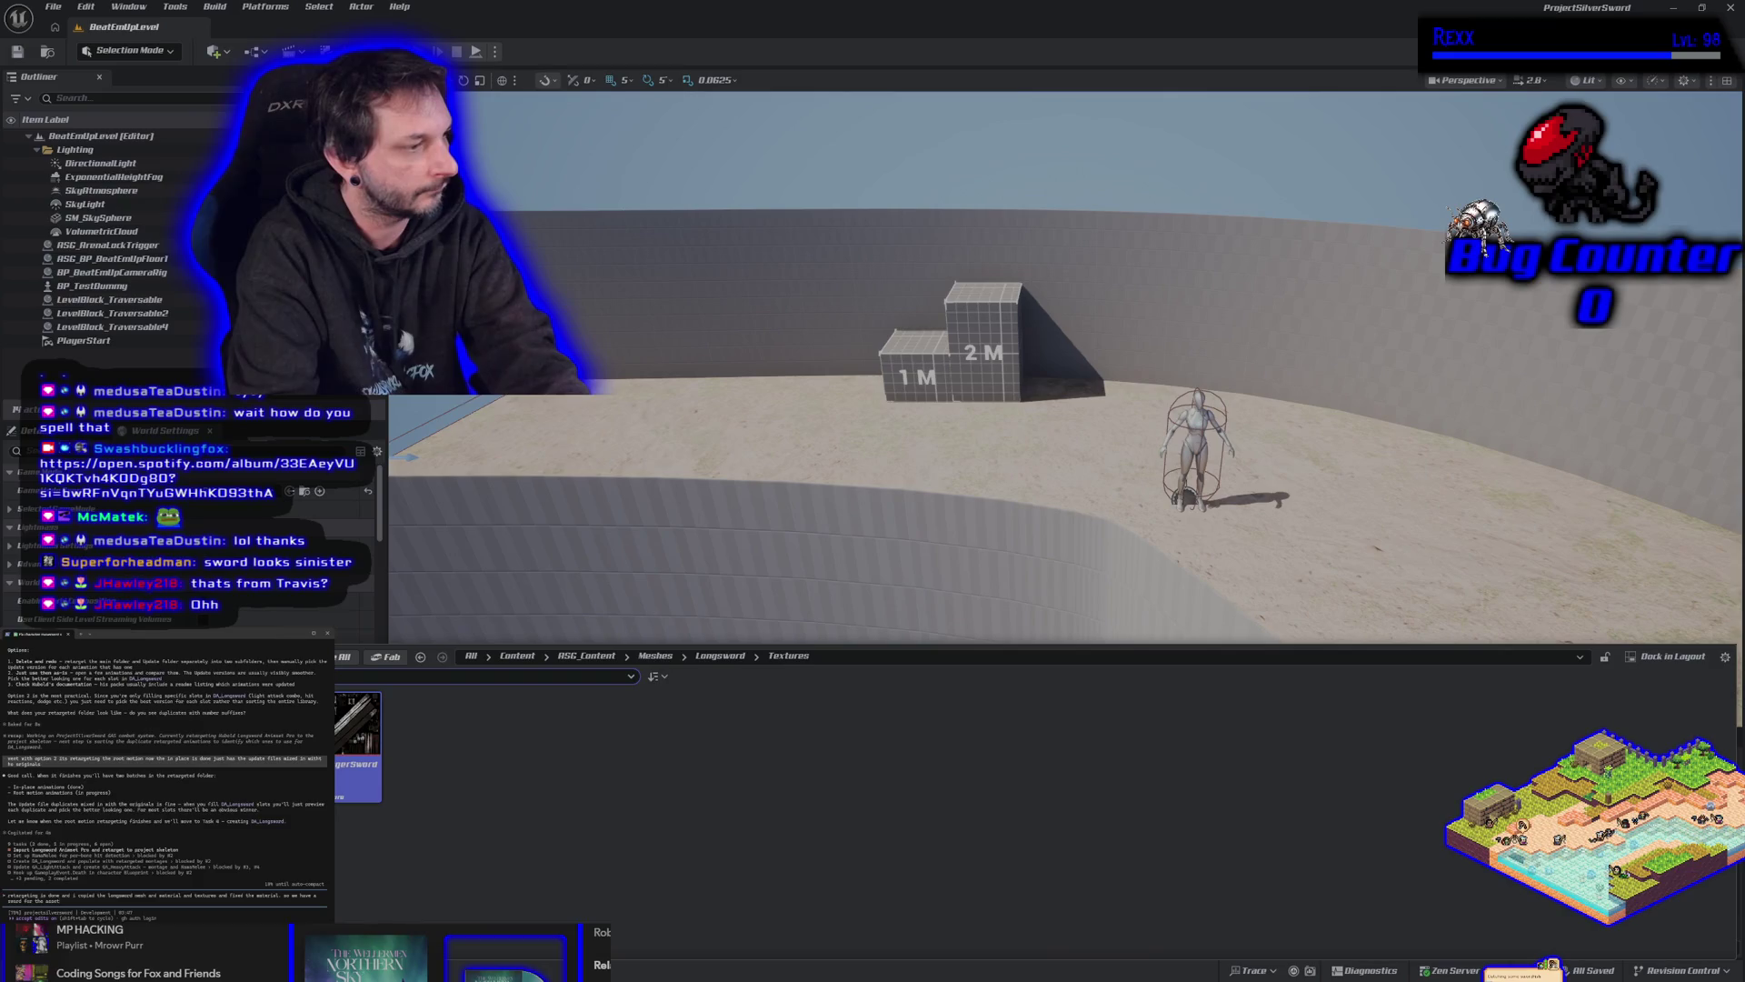
{"action": "type", "text": "mesh"}
{"action": "key", "text": "Return"}
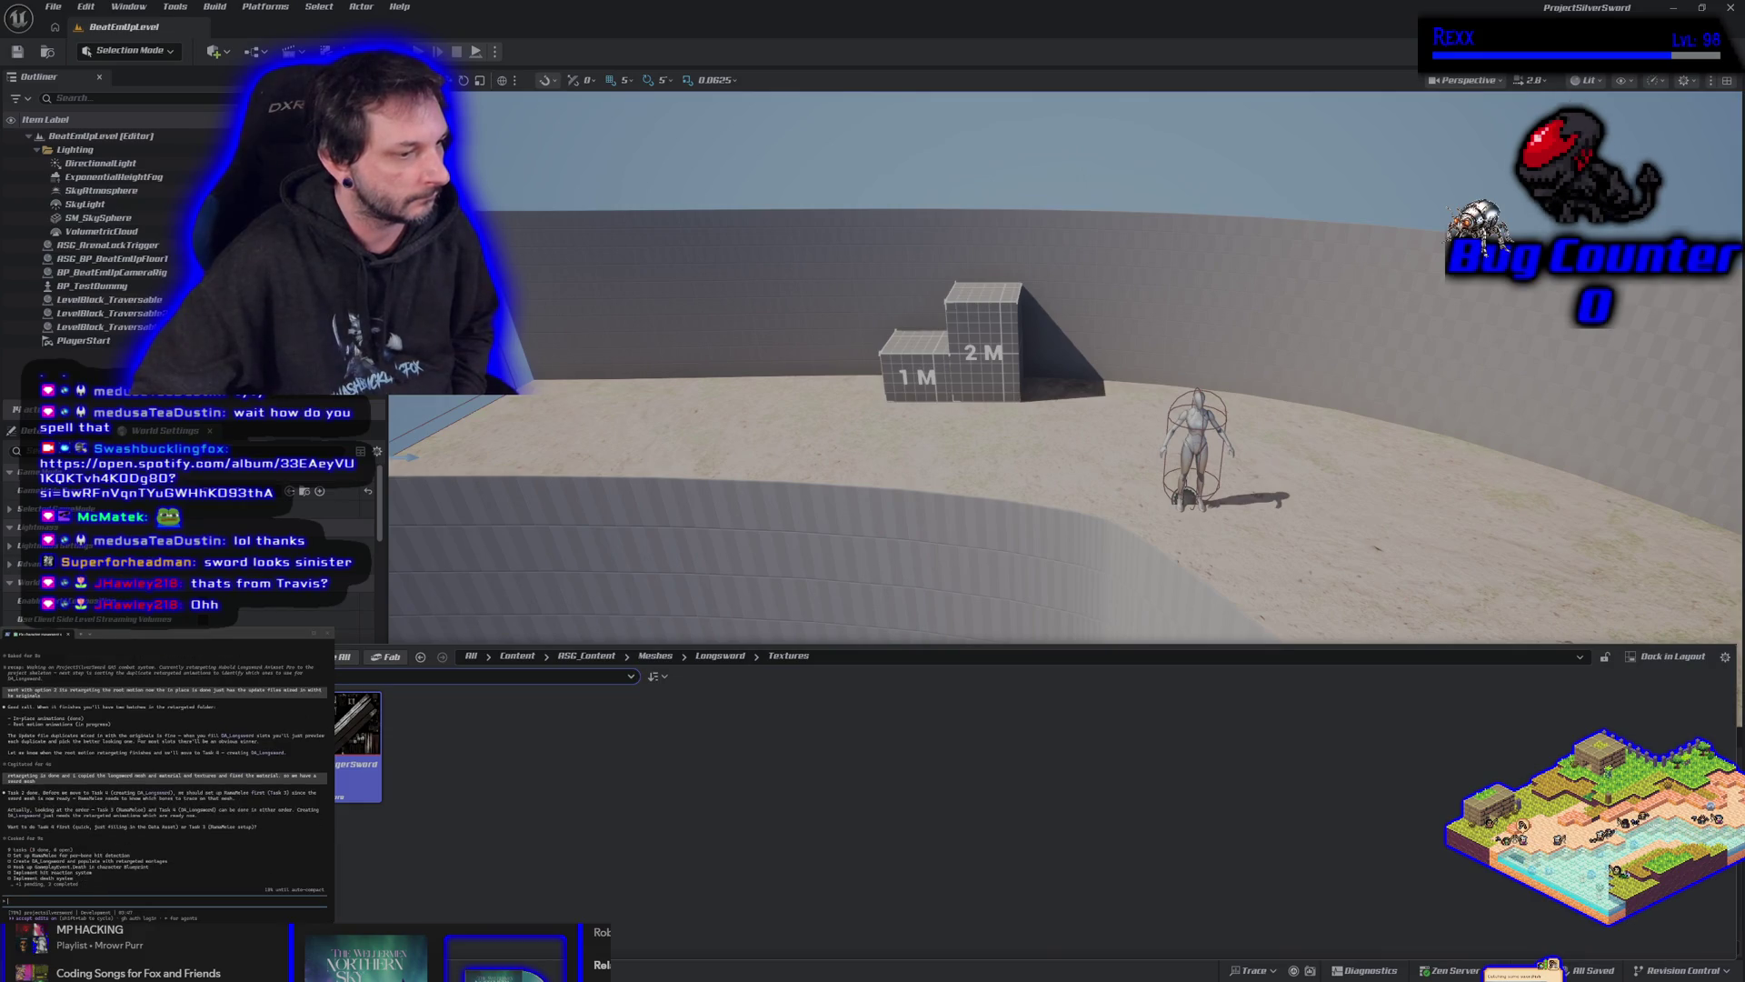
{"action": "key", "text": "alt+Tab"}
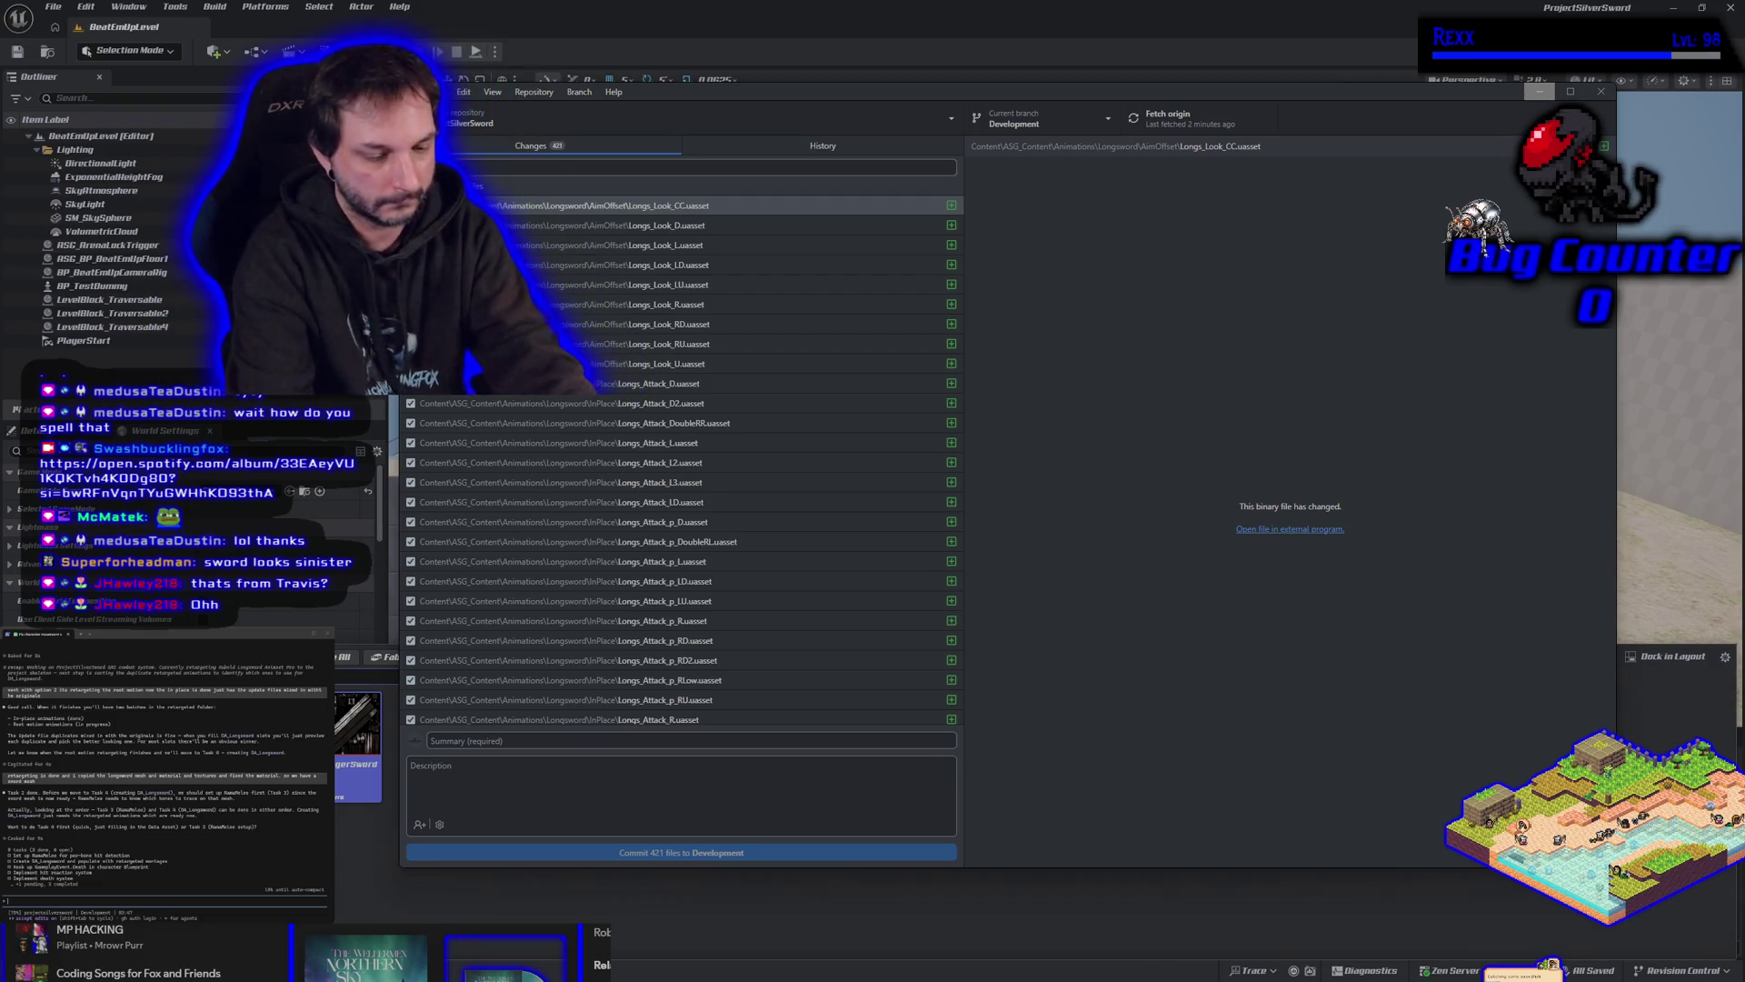
{"action": "key", "text": "super+Down"}
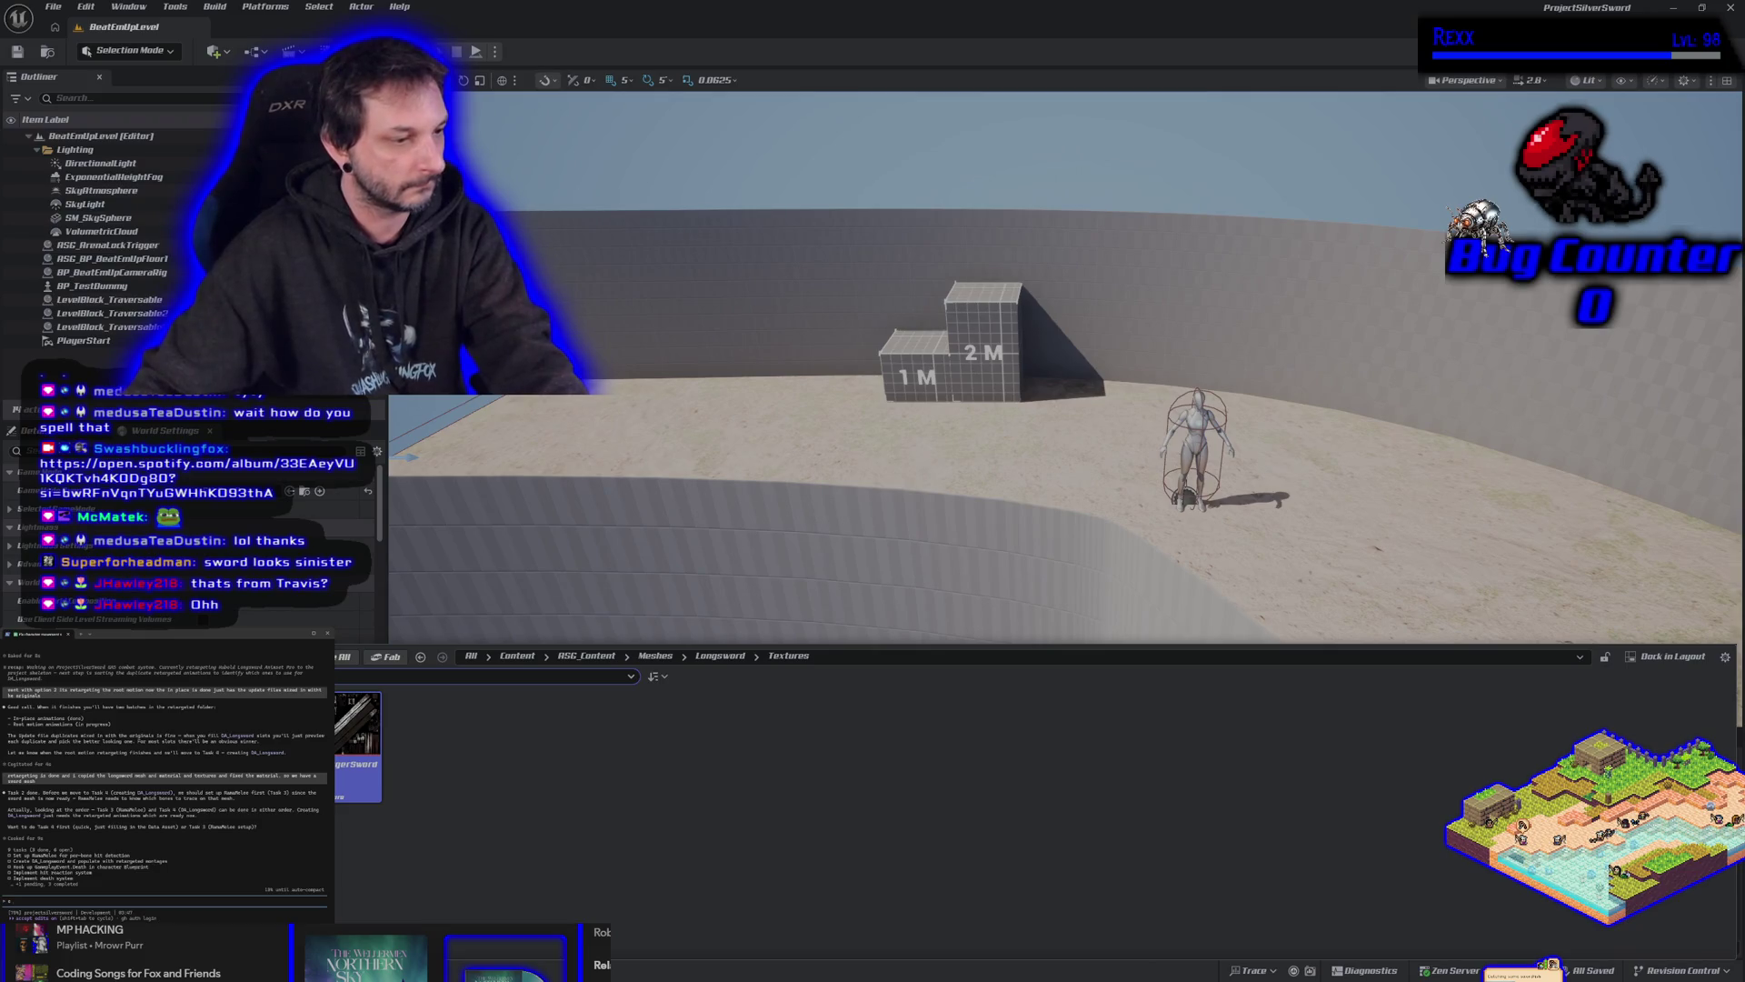
{"action": "key", "text": "alt+Tab"}
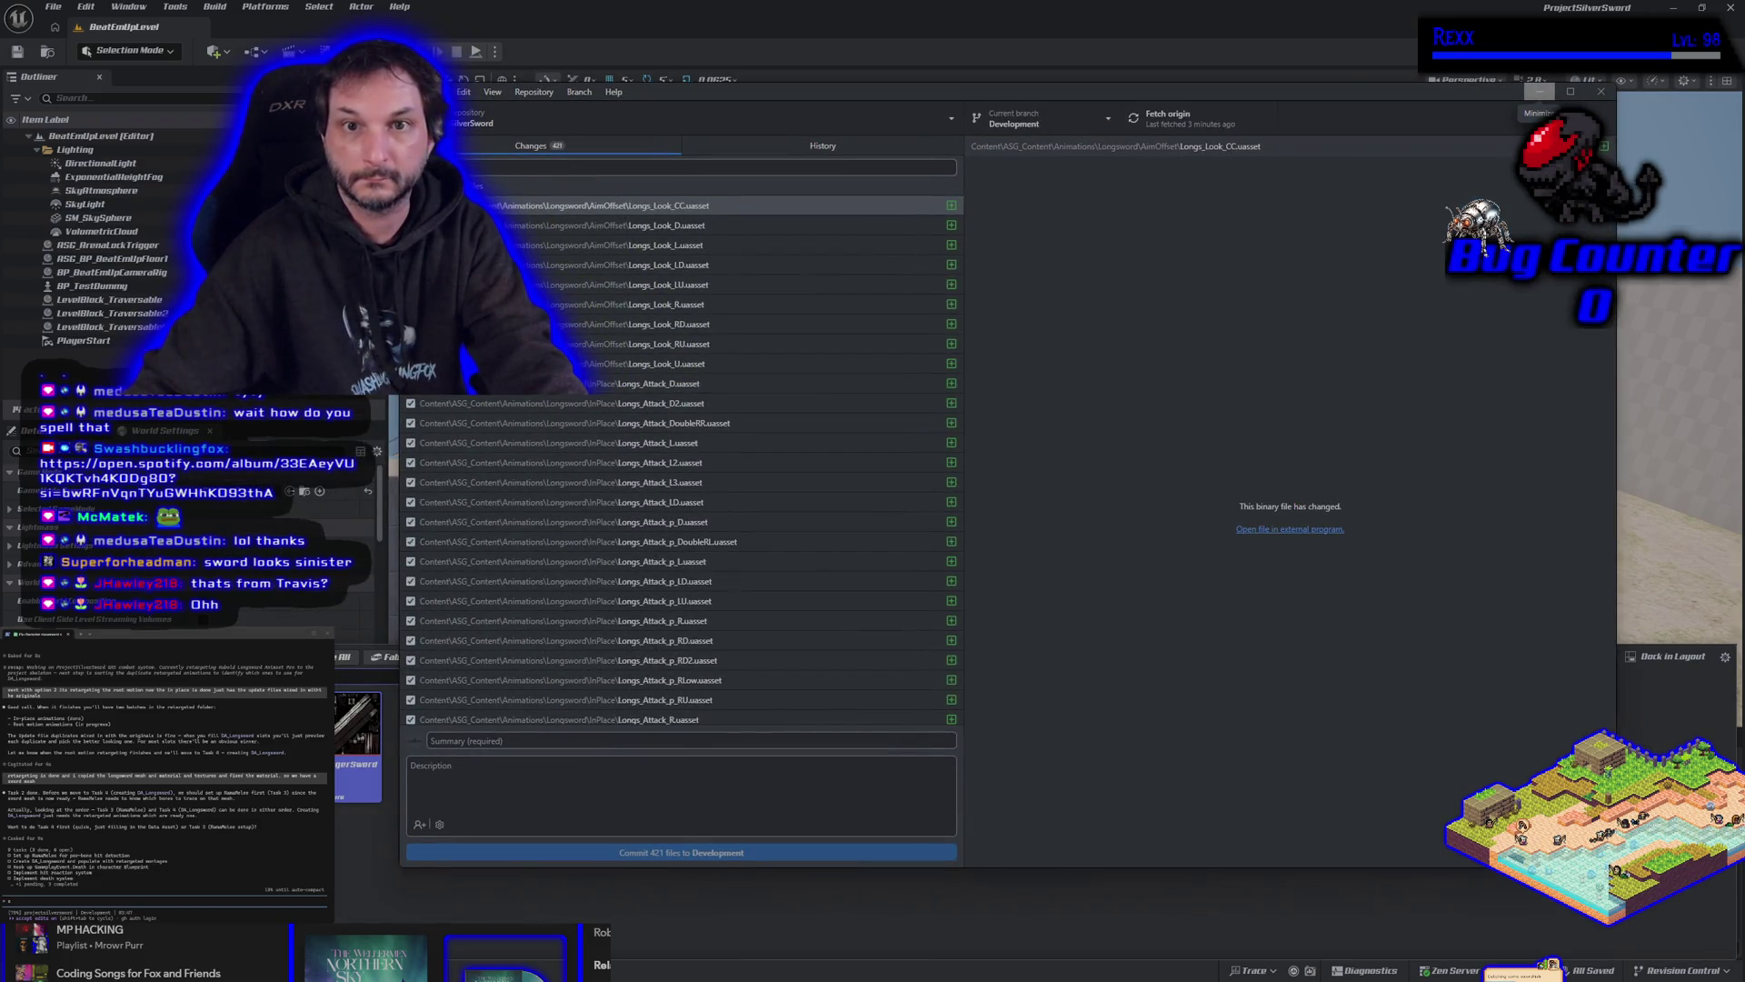
{"action": "scroll", "coordinate": [562, 258], "scroll_direction": "up", "scroll_amount": 4}
{"action": "left_click", "coordinate": [595, 324]}
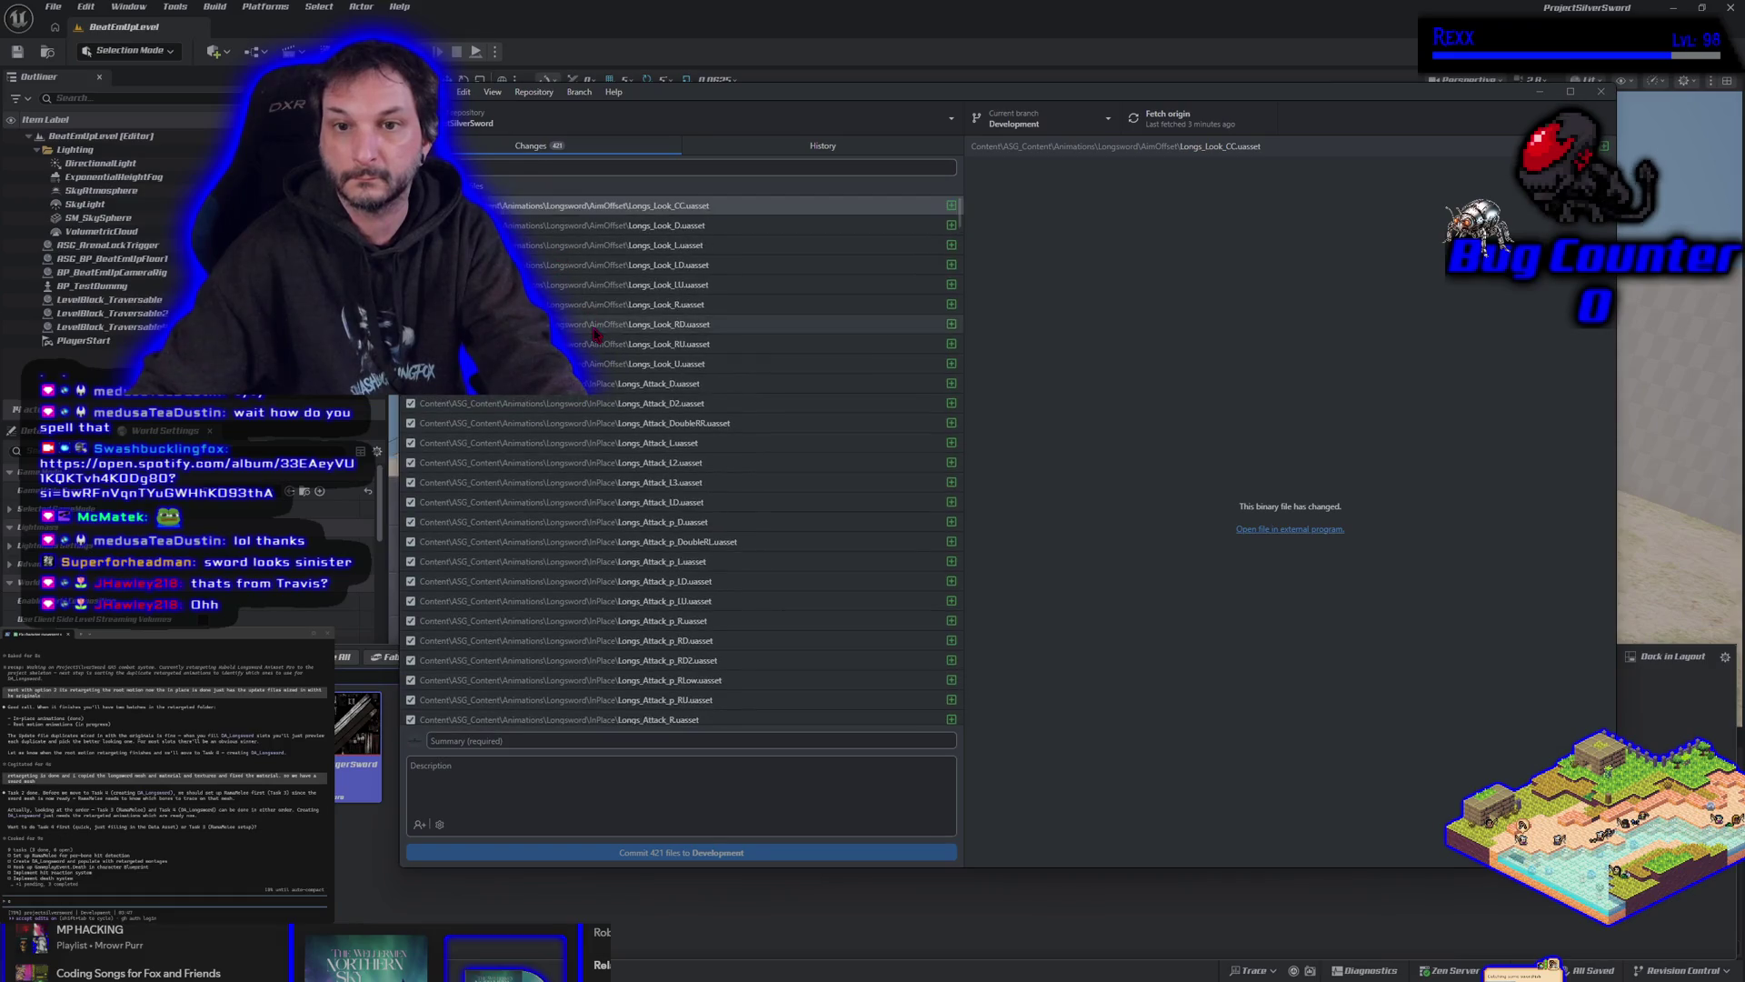
{"action": "key", "text": "alt+Tab"}
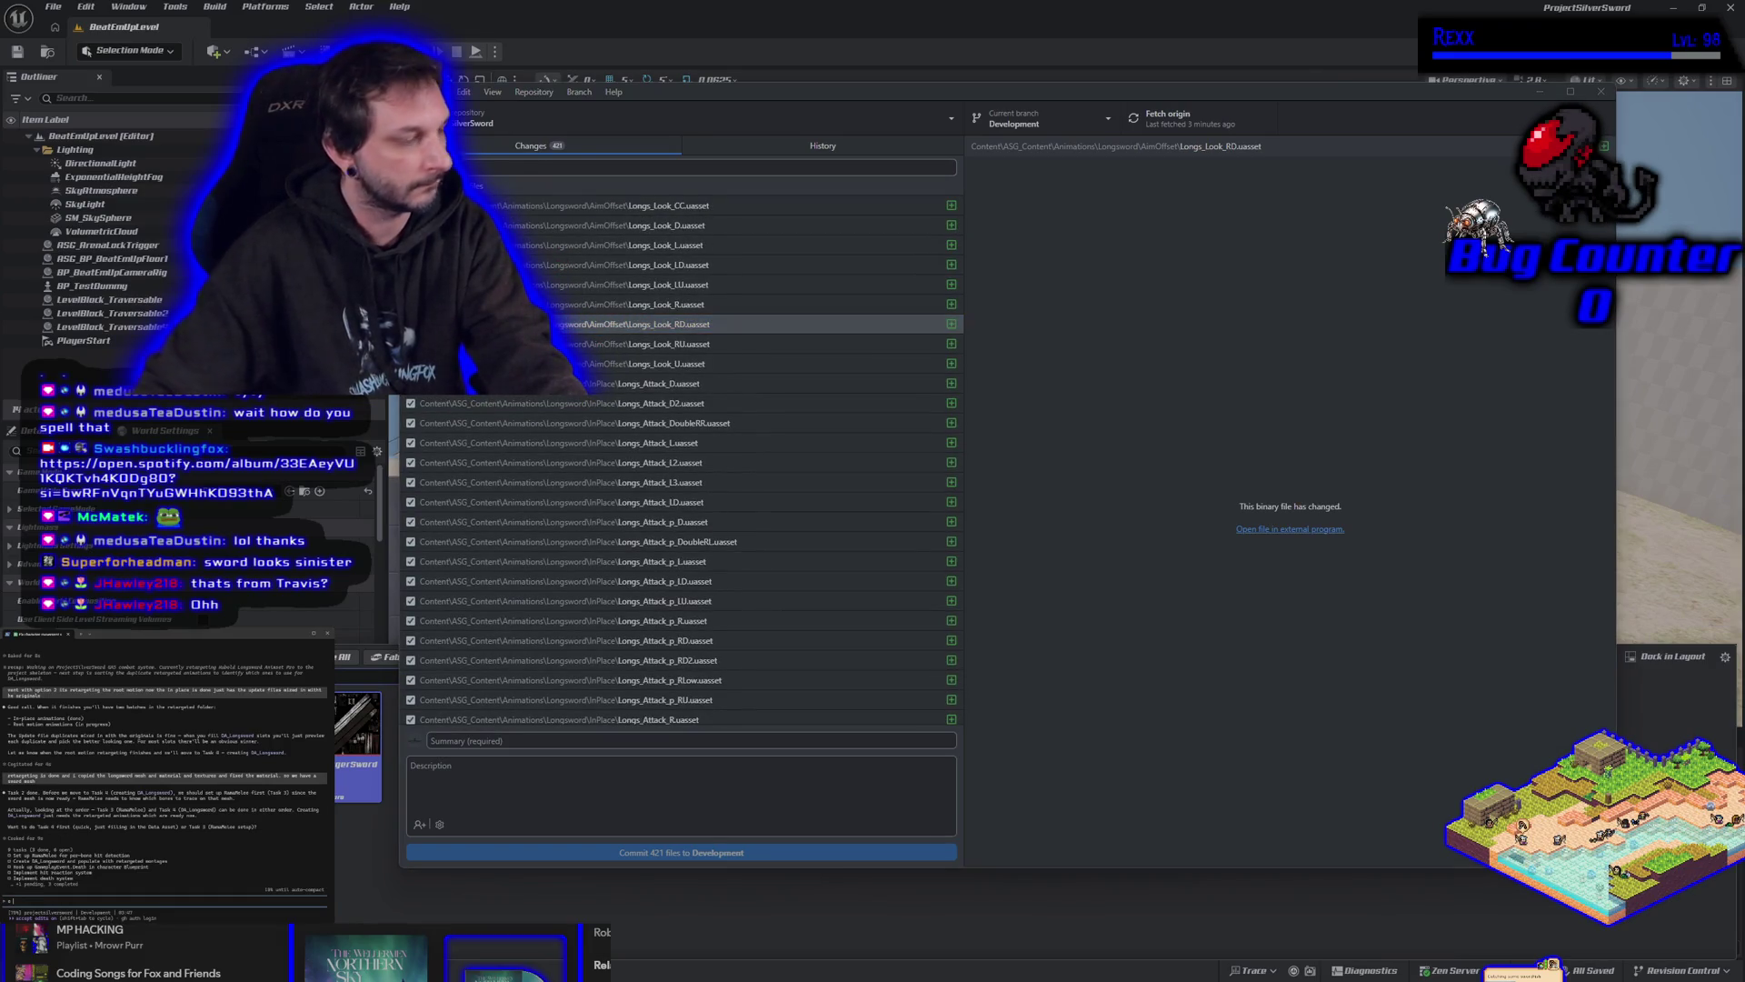
{"action": "type", "text": "should we commit the retarg"}
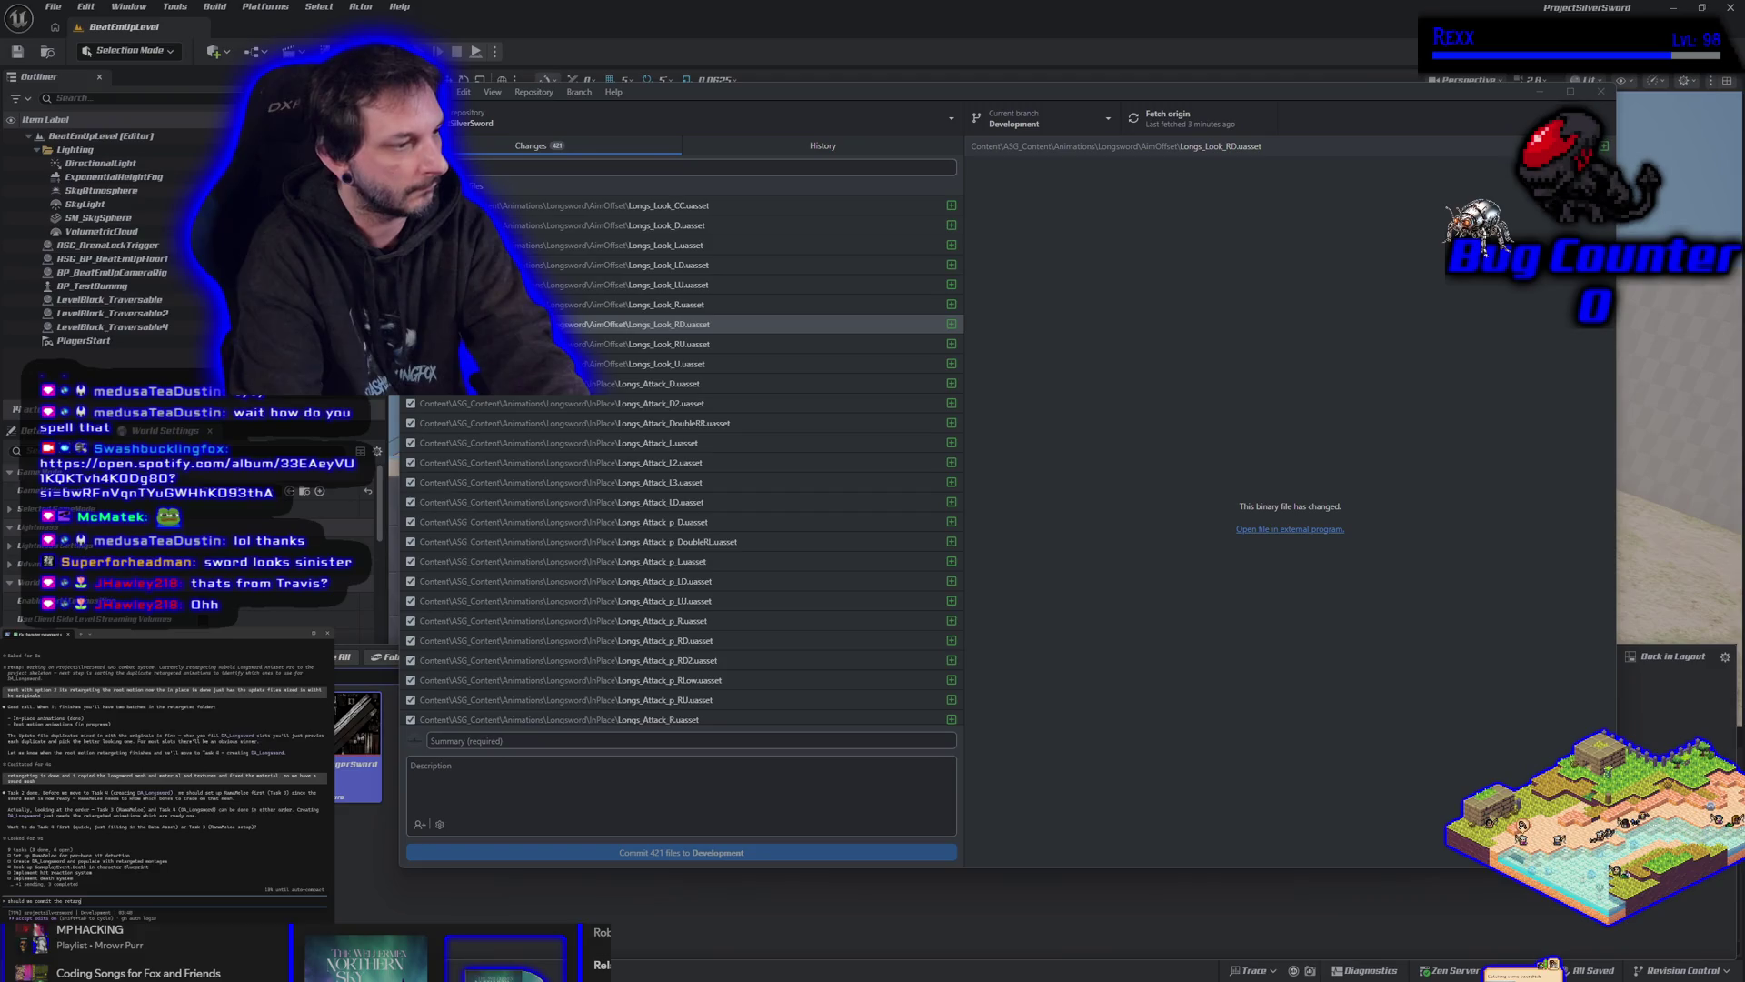
{"action": "type", "text": "? d"}
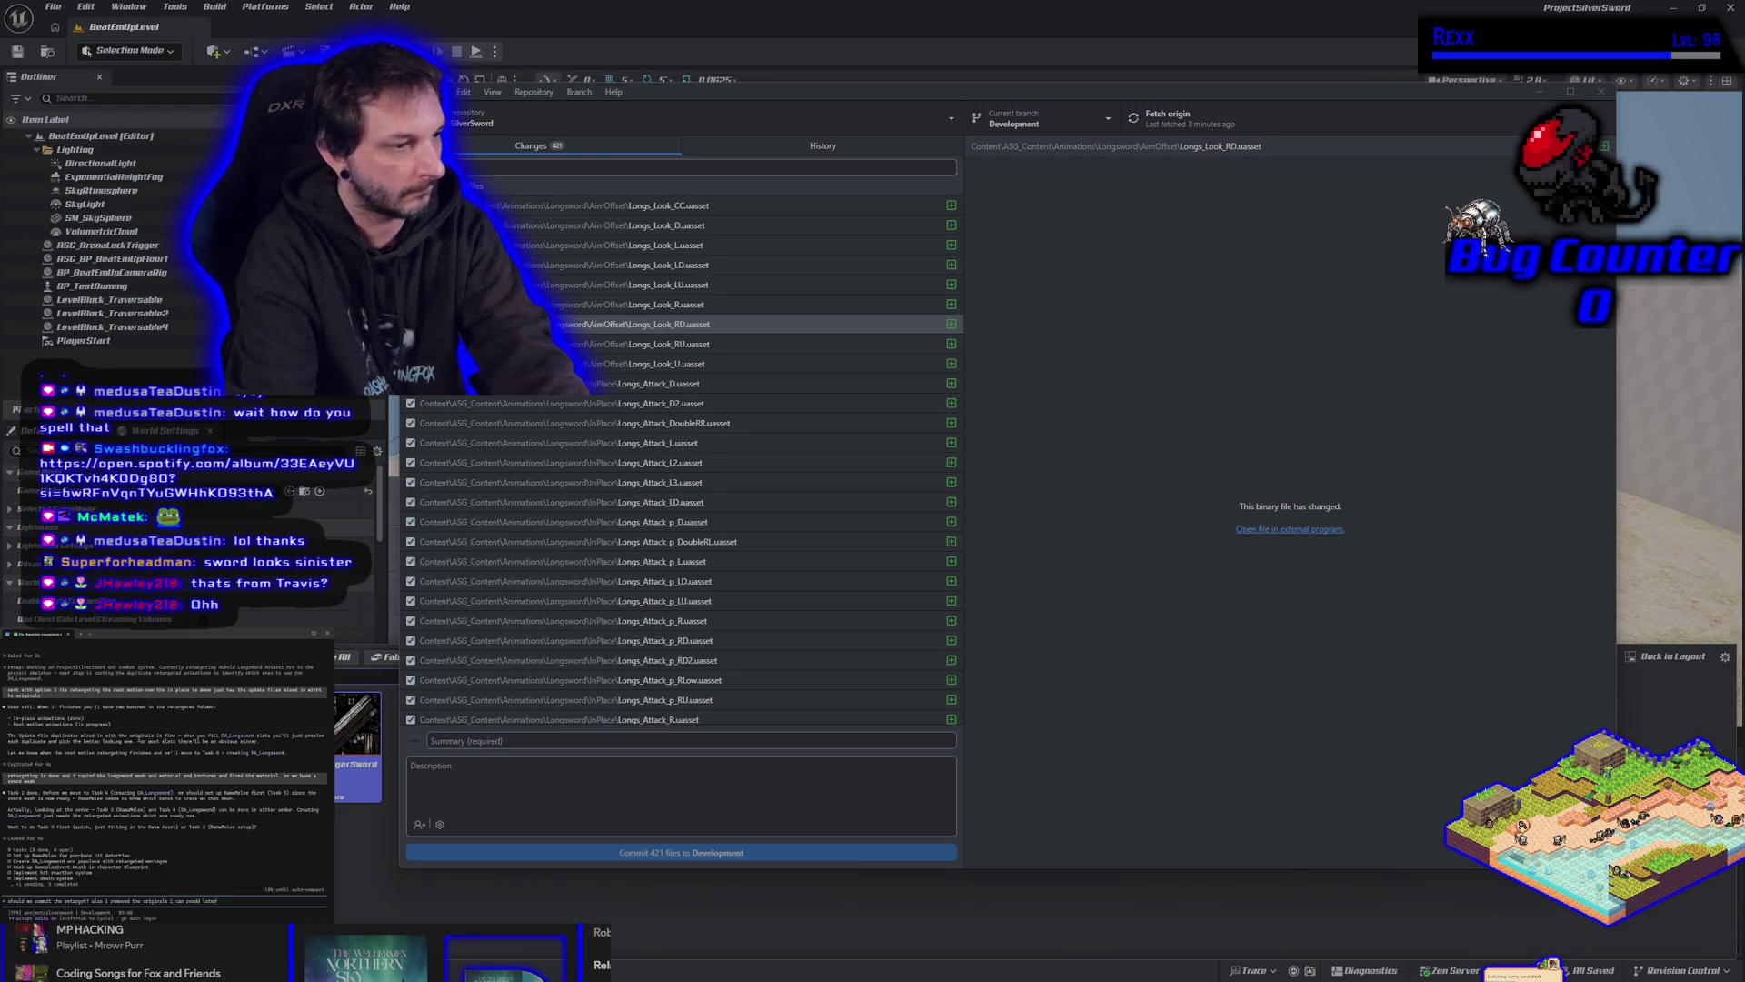
{"action": "type", "text": "m"}
{"action": "key", "text": "Return"}
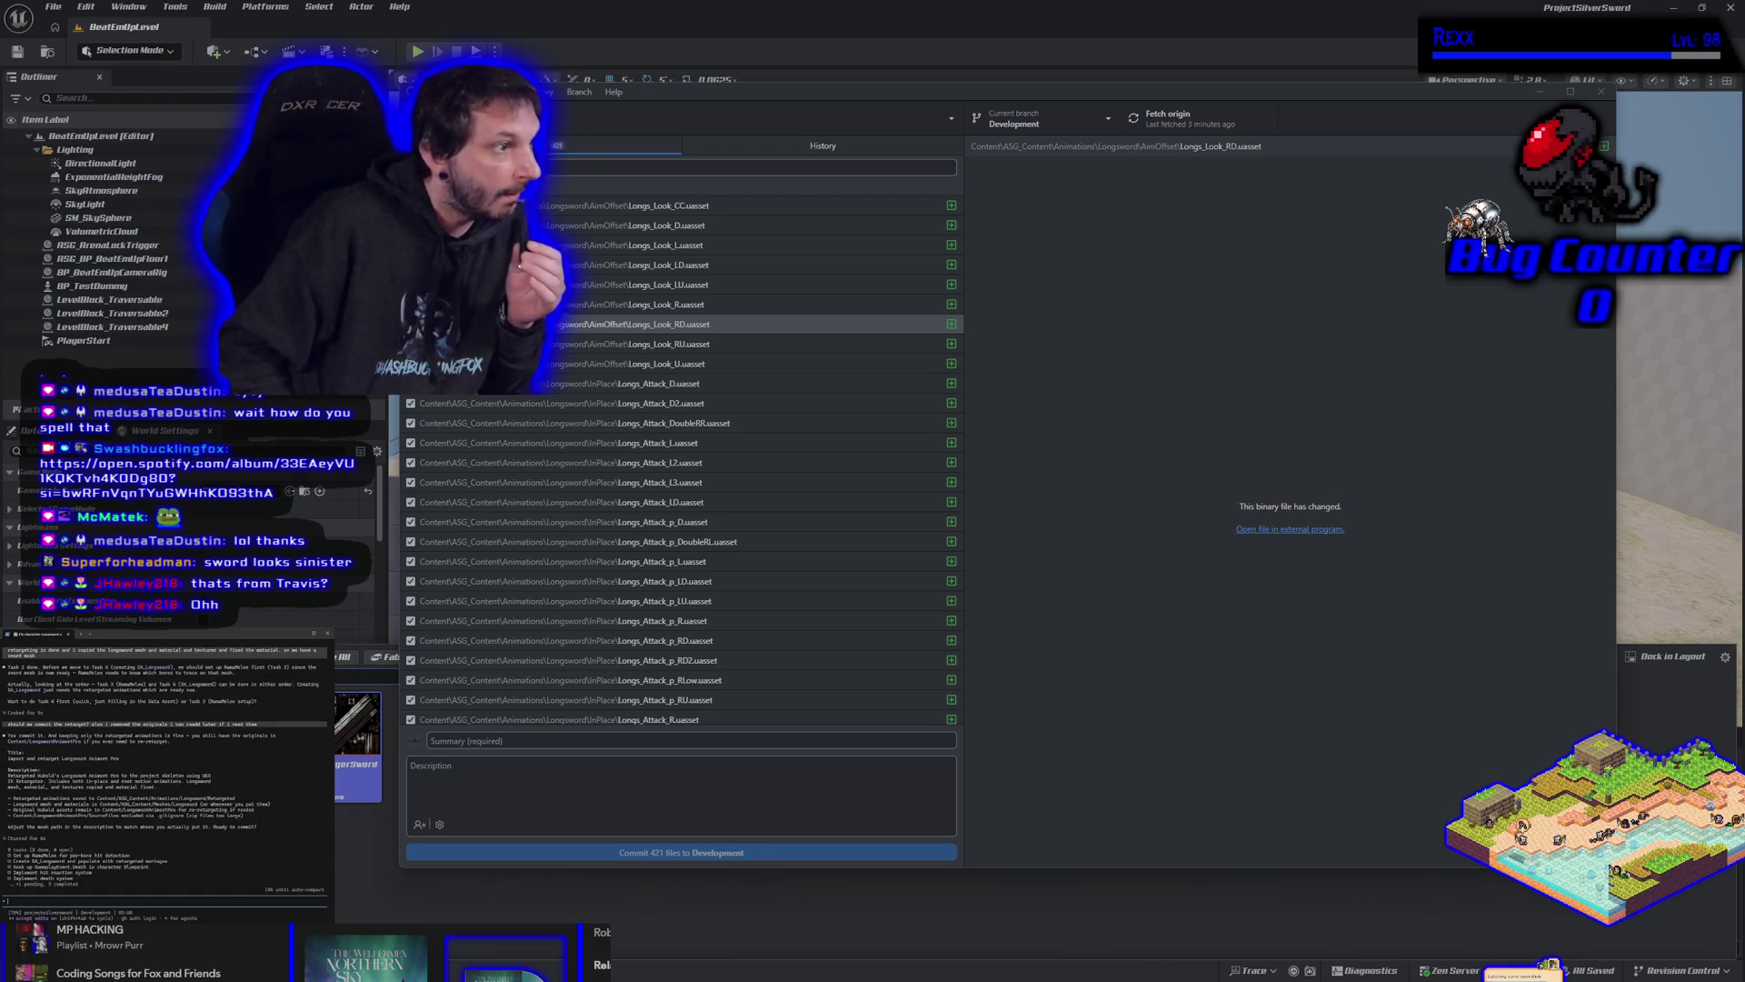
{"action": "type", "text": "task 4"}
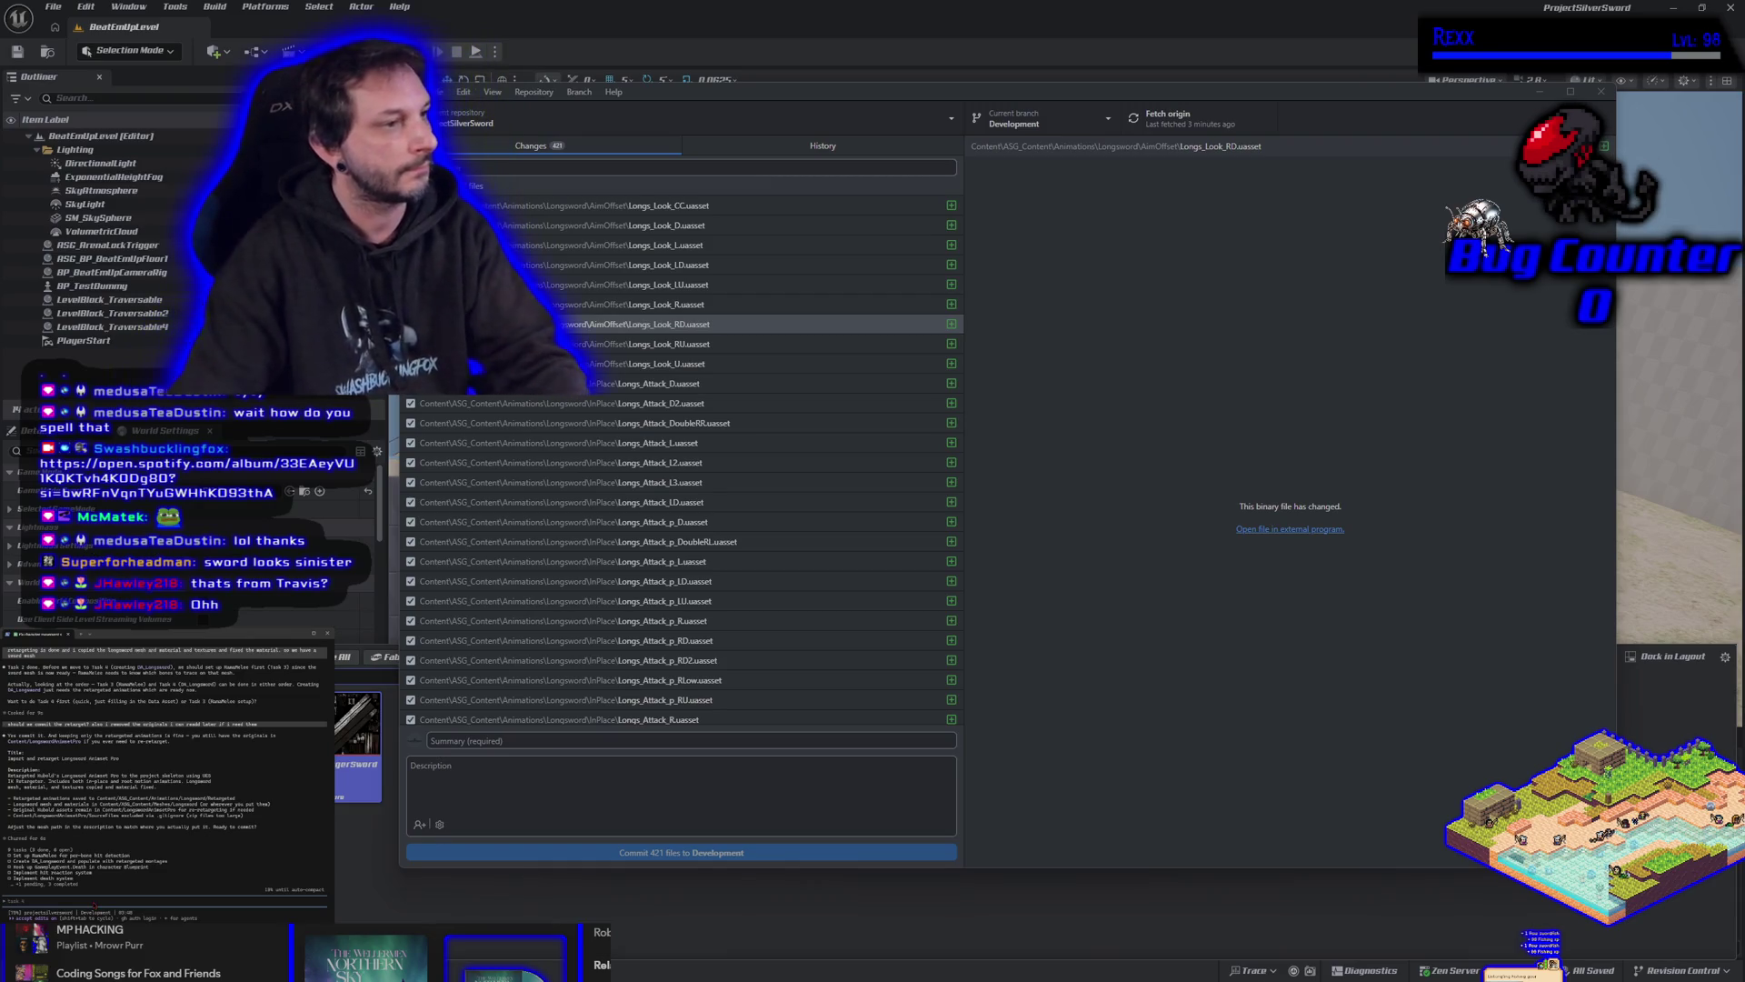
{"action": "type", "text": "so i have the originals on fab and can reimport any time"}
{"action": "key", "text": "Return"}
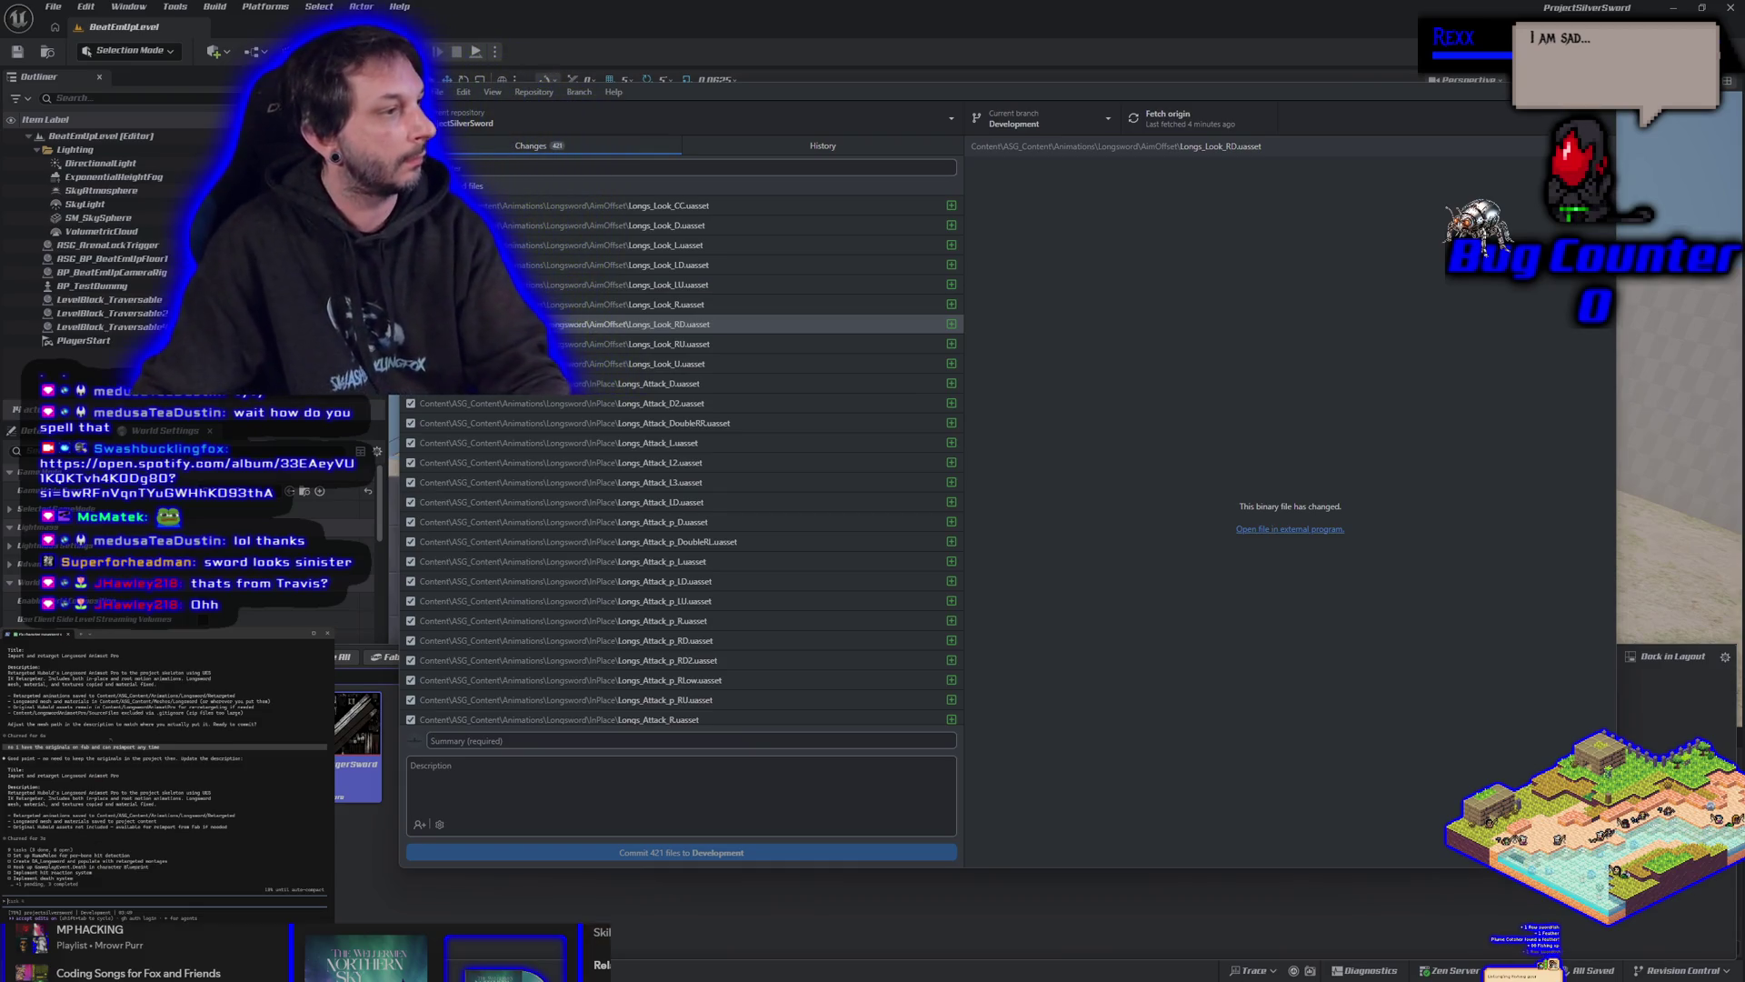
Copy the suggested commit title from the terminal into the commit summary.
{"action": "left_click_drag", "start_coordinate": [122, 776], "coordinate": [7, 775]}
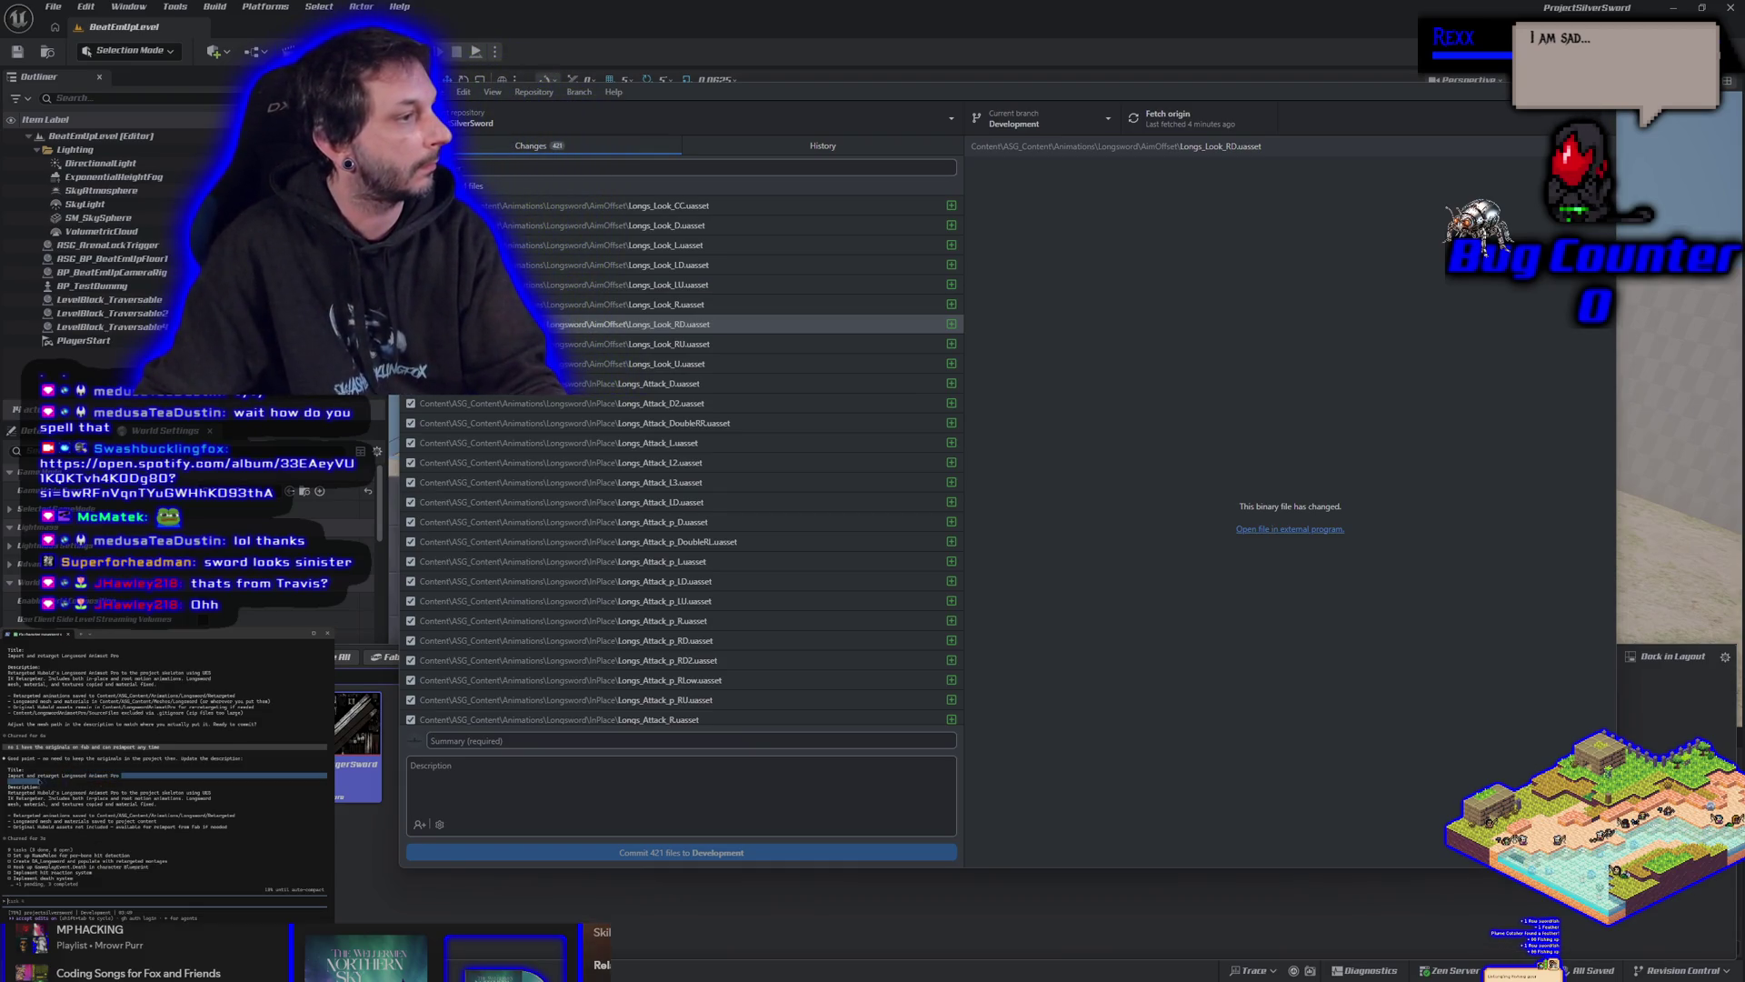
{"action": "left_click", "coordinate": [11, 777]}
{"action": "triple_click", "coordinate": [11, 775]}
{"action": "left_click", "coordinate": [11, 776]}
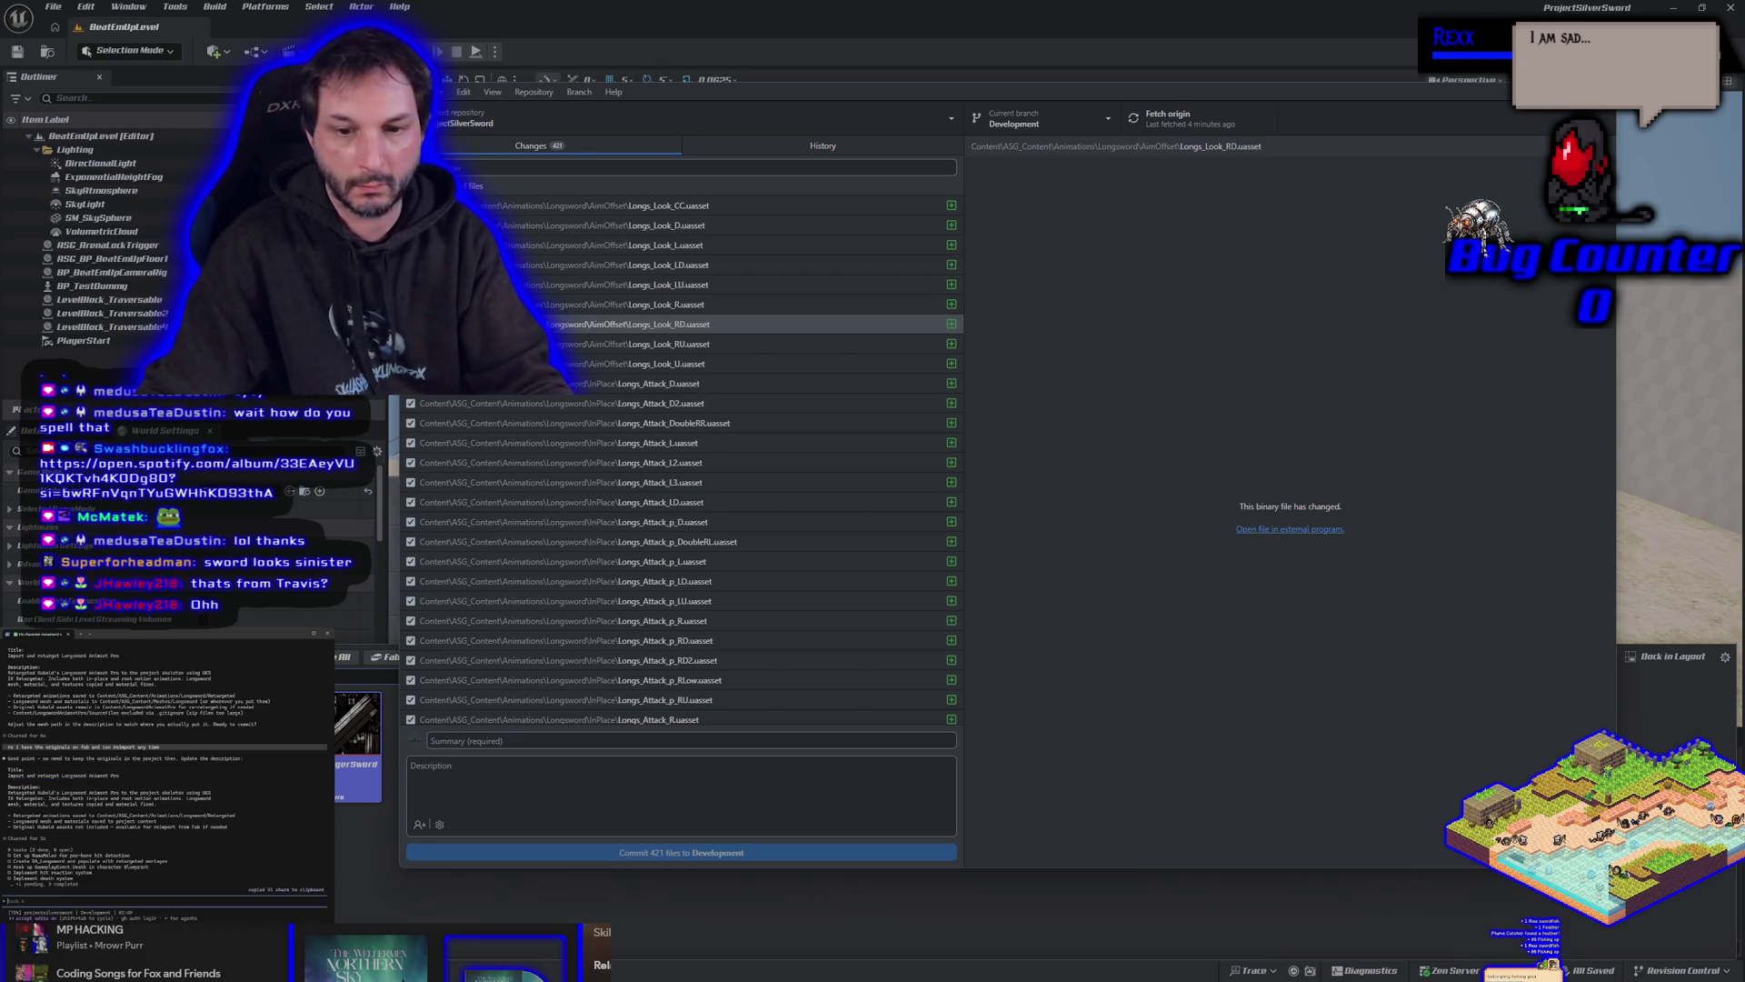
{"action": "left_click", "coordinate": [496, 741]}
{"action": "type", "text": "Import and retarget Longsword Animset Pro"}
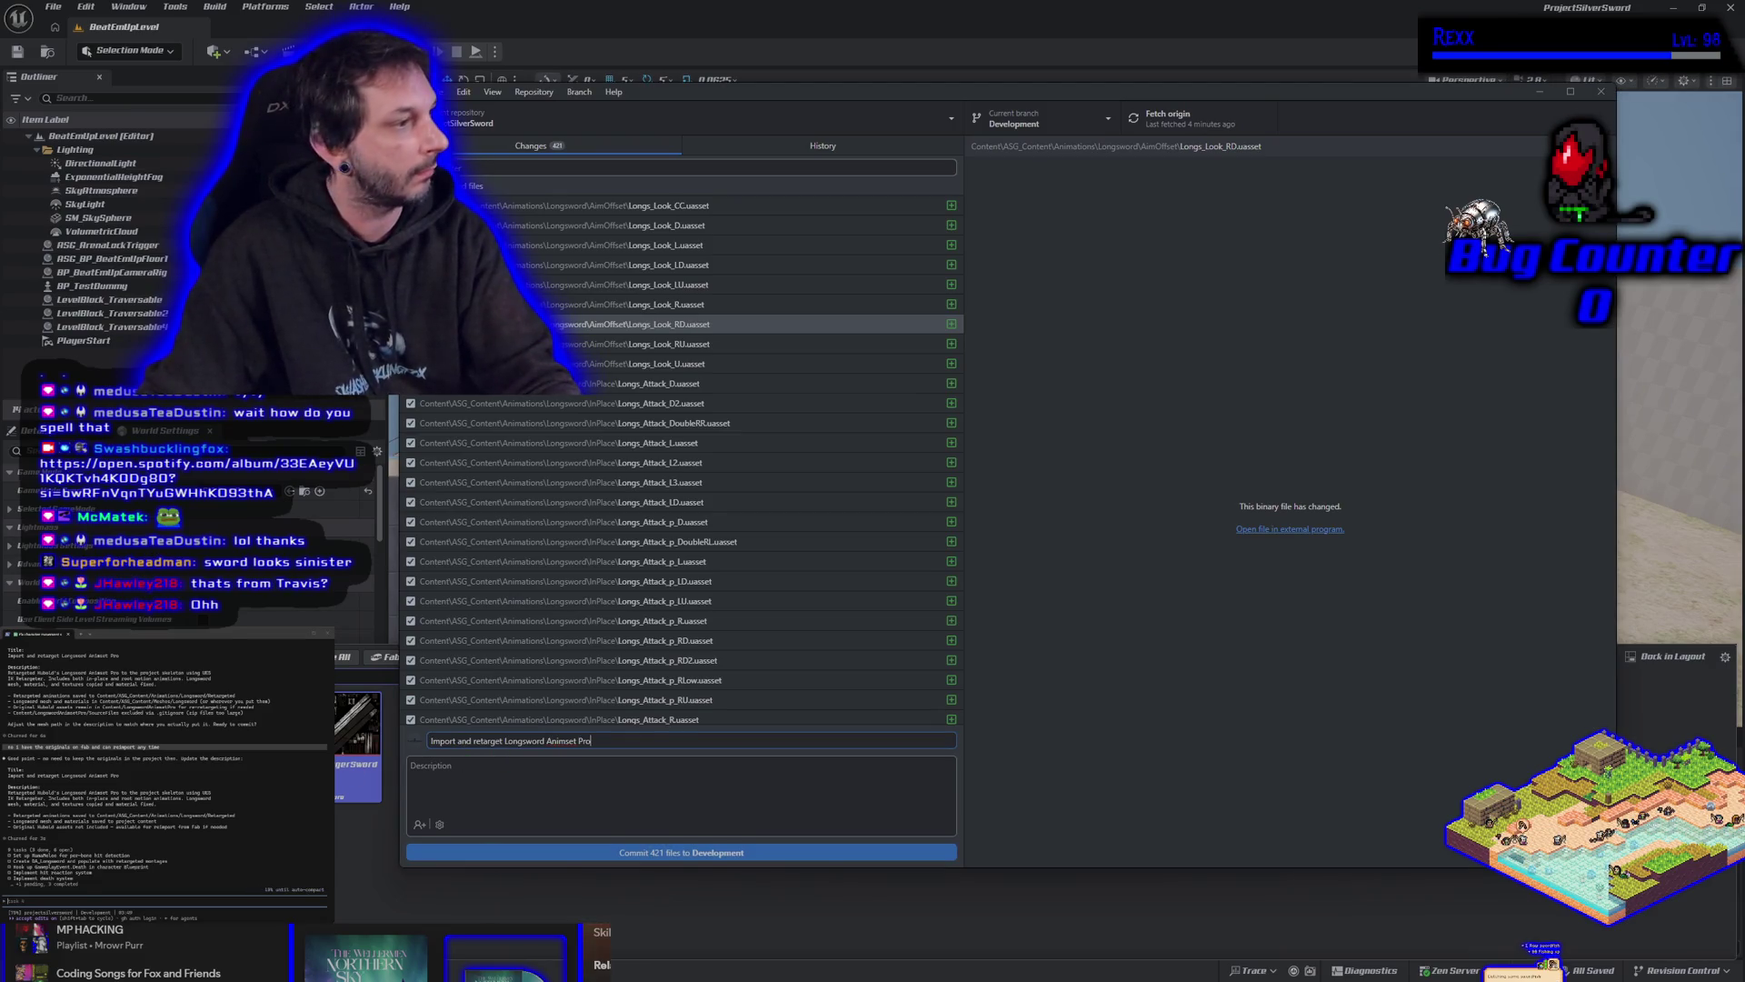
Paste the prepared description, commit all 421 files to Development, and push to origin.
{"action": "mouse_move", "coordinate": [8, 792]}
{"action": "left_mouse_down"}
{"action": "mouse_move", "coordinate": [272, 816]}
{"action": "mouse_move", "coordinate": [136, 827]}
{"action": "mouse_move", "coordinate": [227, 829]}
{"action": "left_mouse_up"}
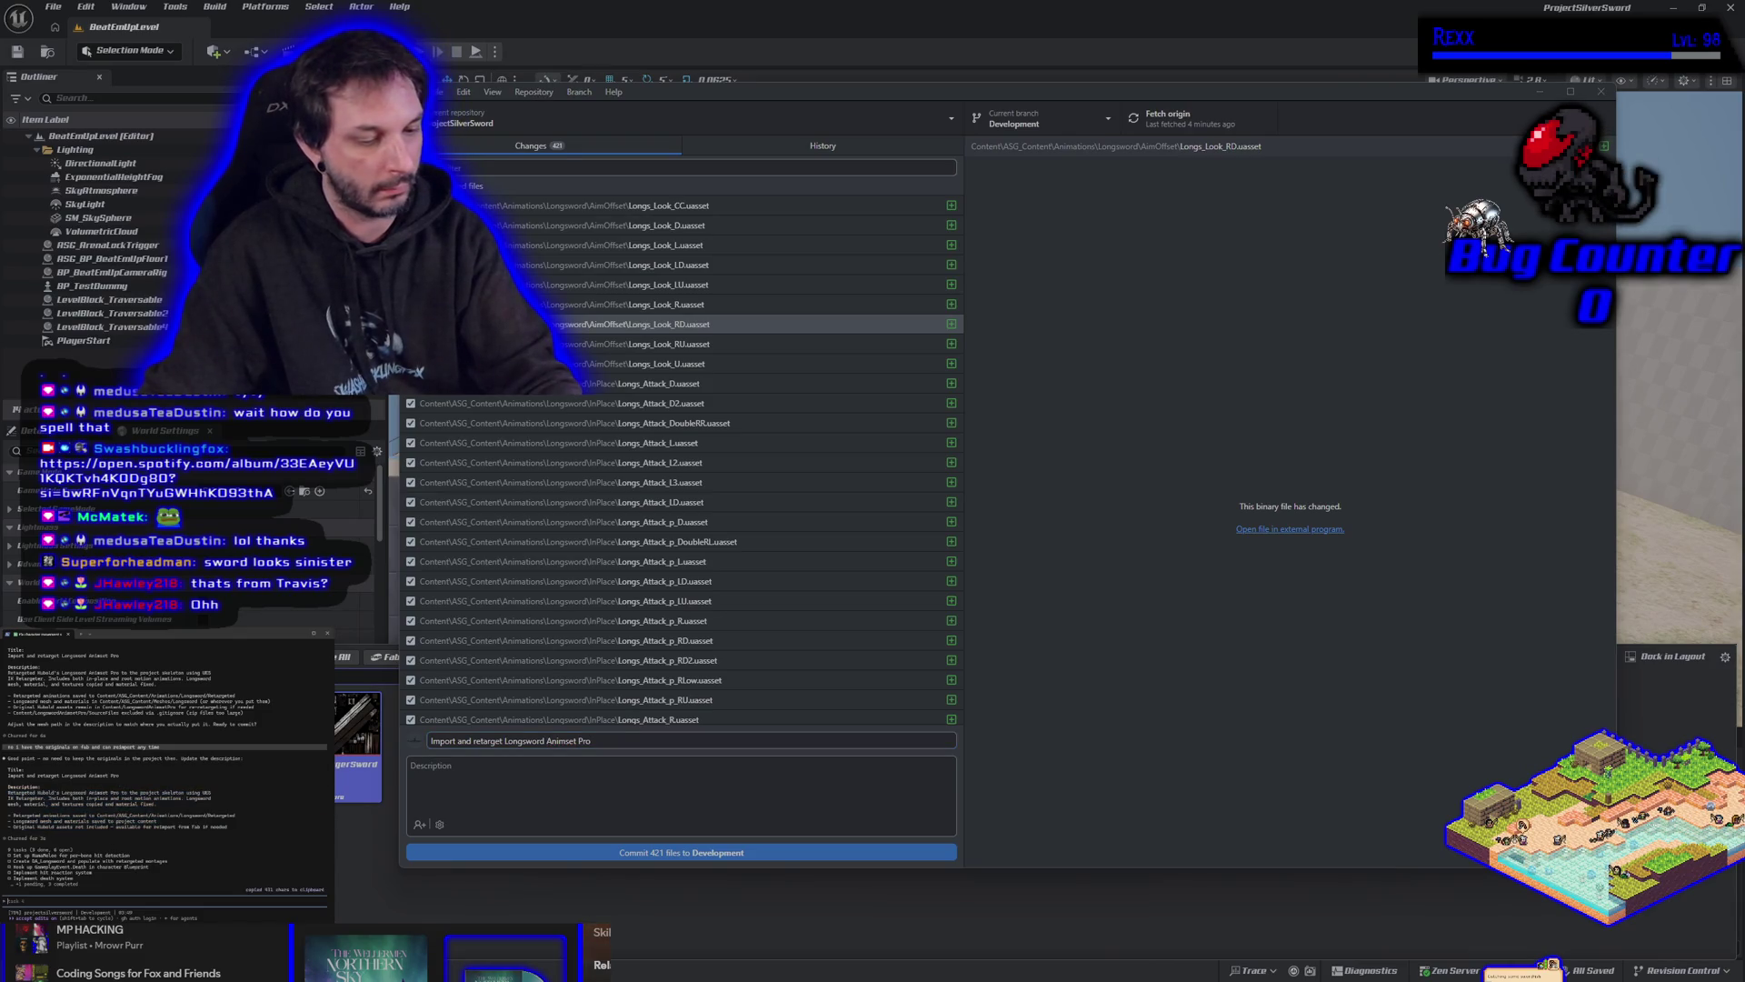
{"action": "left_click", "coordinate": [579, 793]}
{"action": "key", "text": "ctrl+v"}
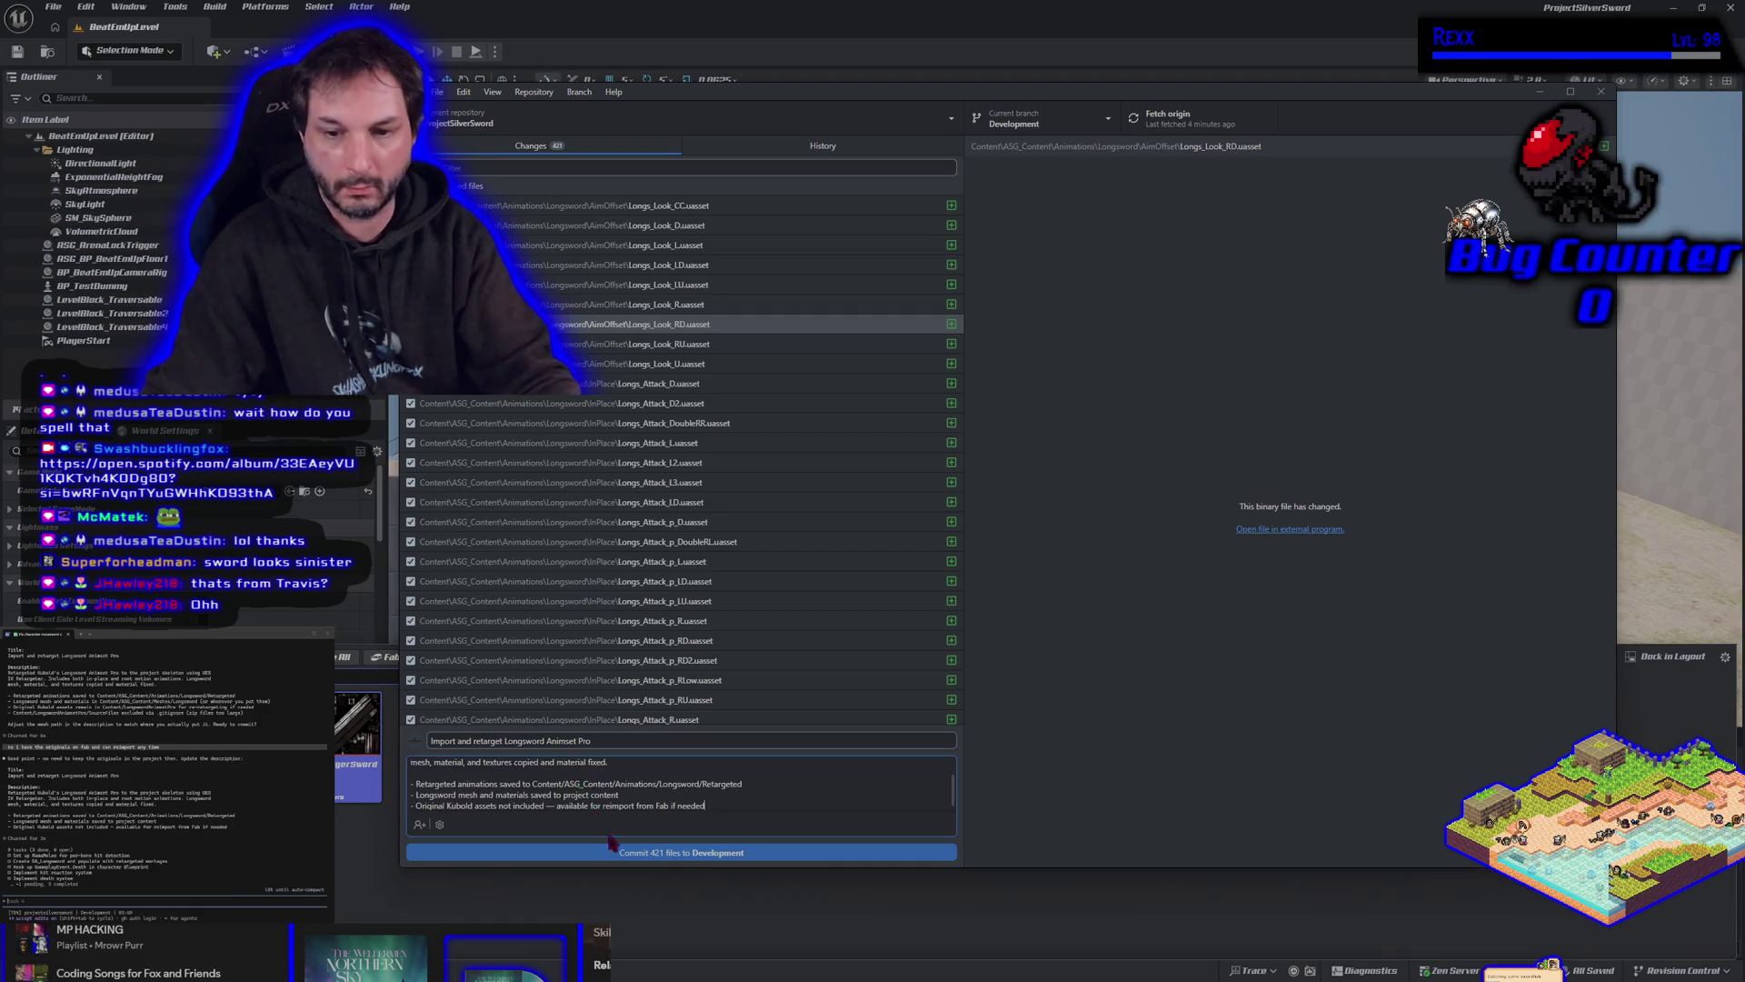
{"action": "left_click", "coordinate": [627, 853]}
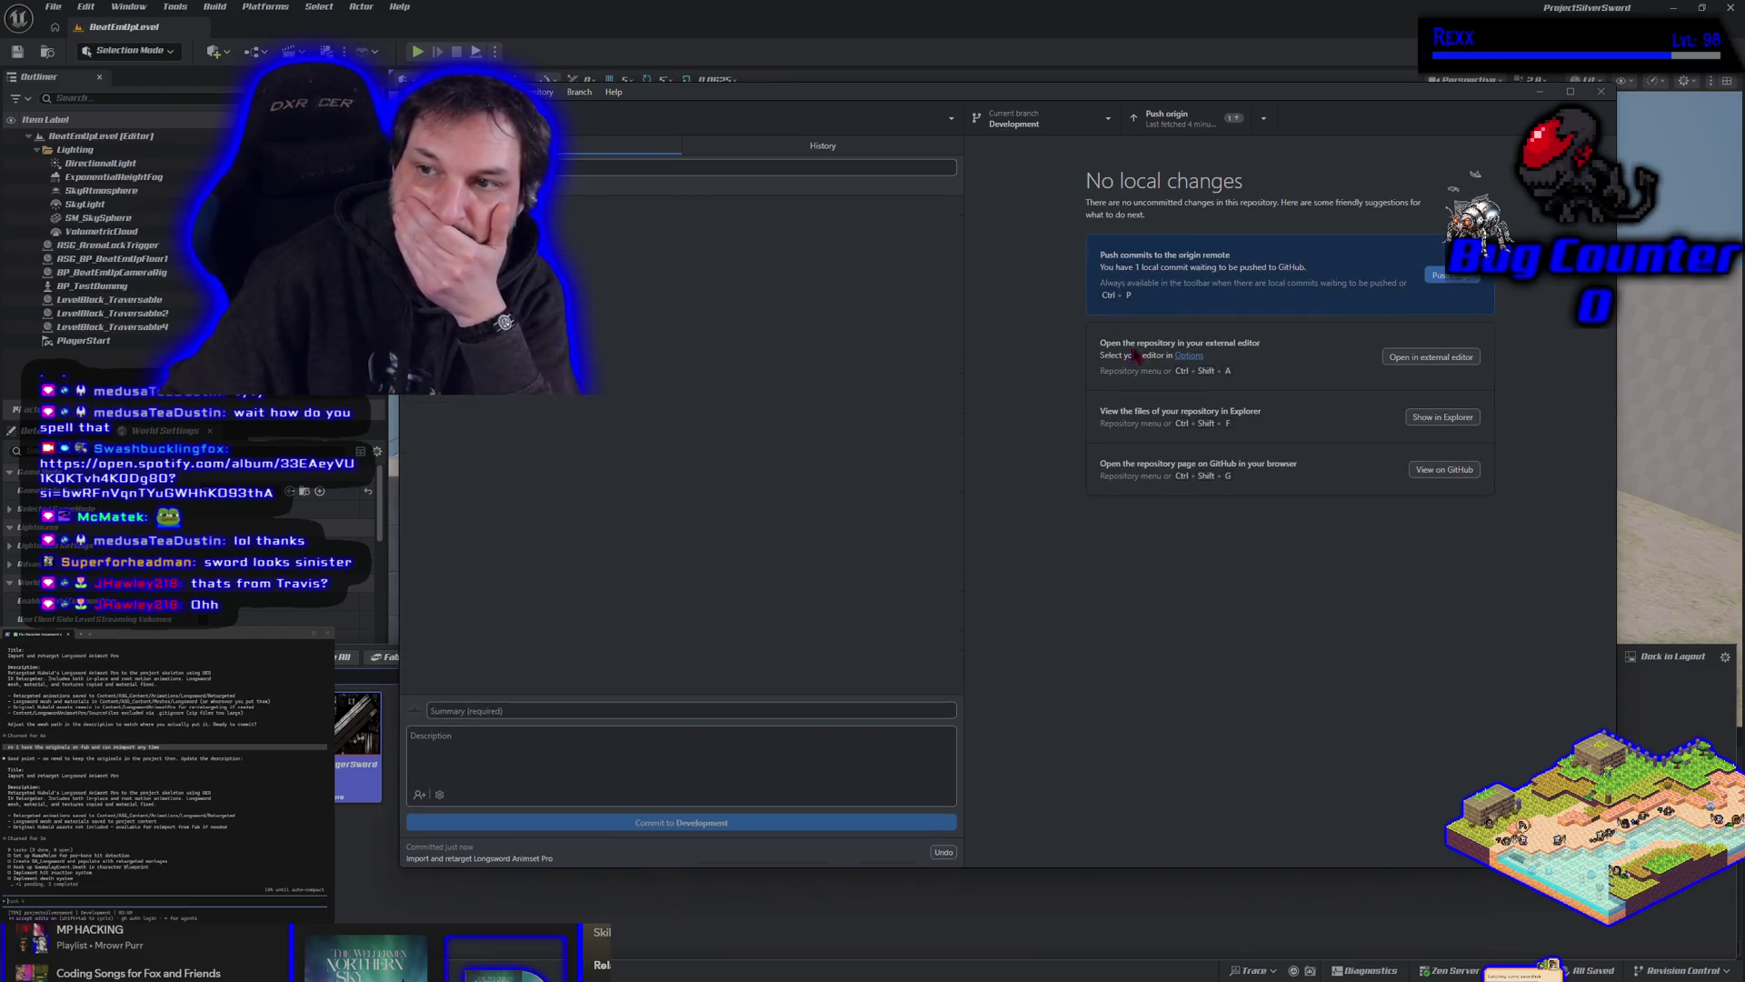
{"action": "left_click", "coordinate": [1453, 278]}
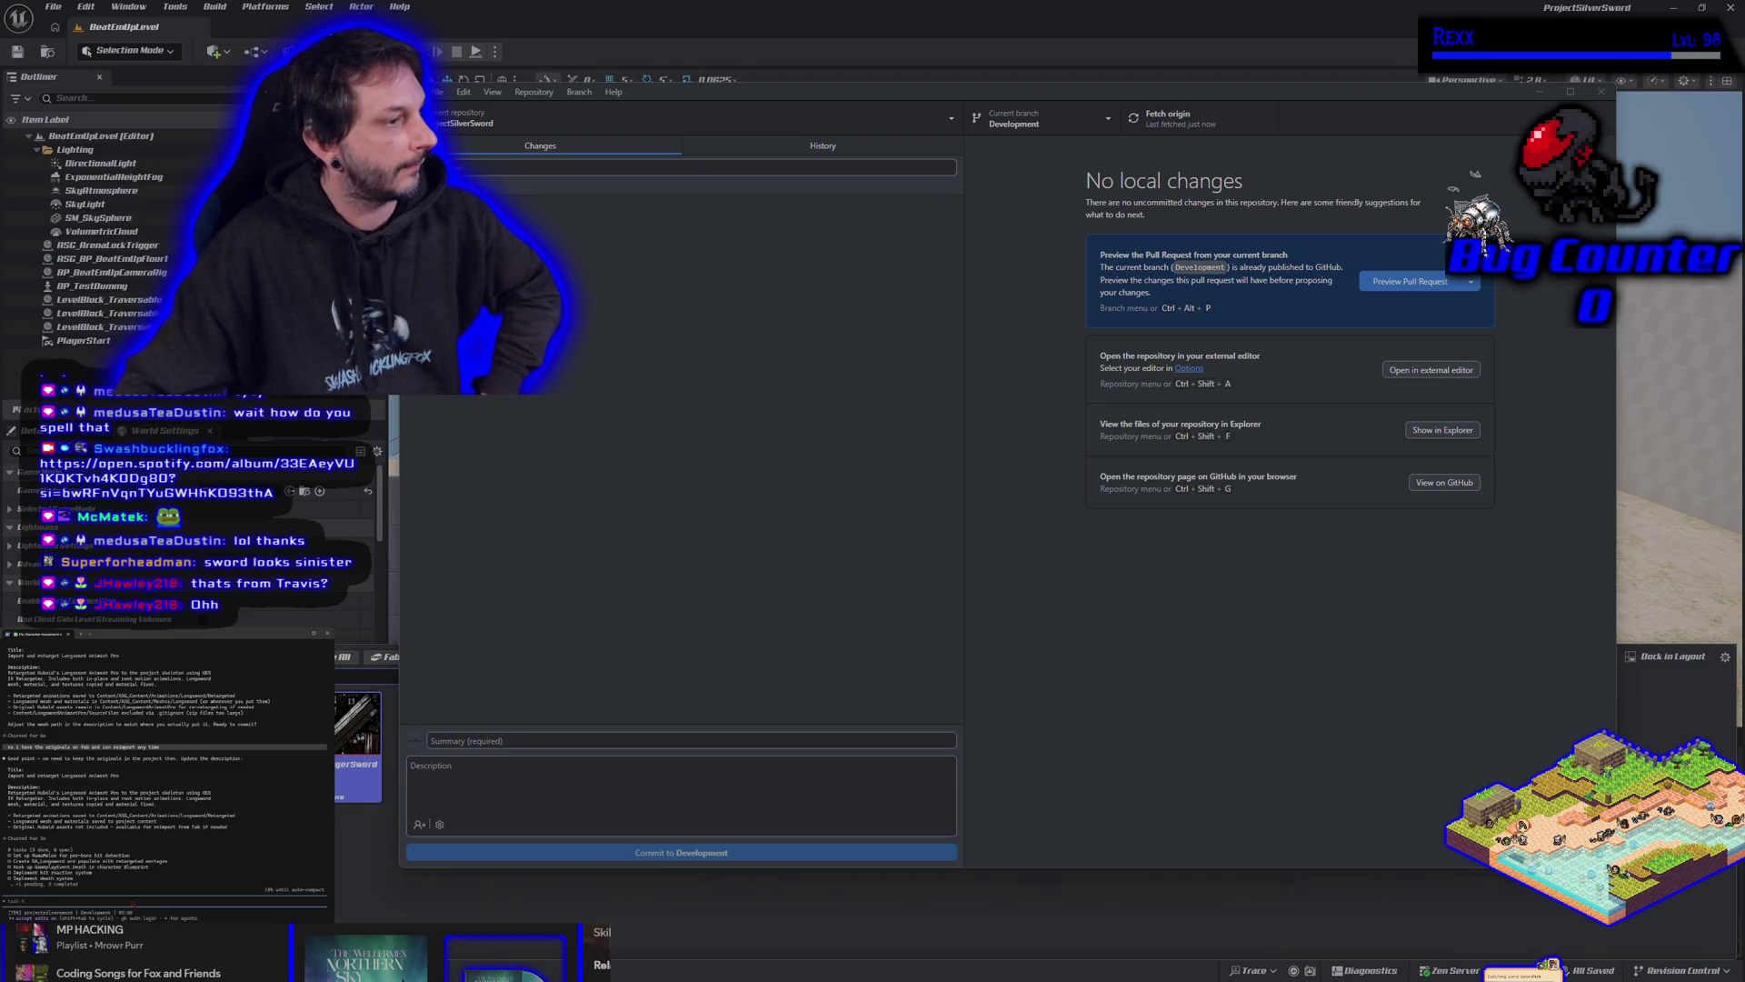
Ask the assistant for the todo list and to do task 4 before 3, then return to Unreal.
{"action": "type", "text": "show as"}
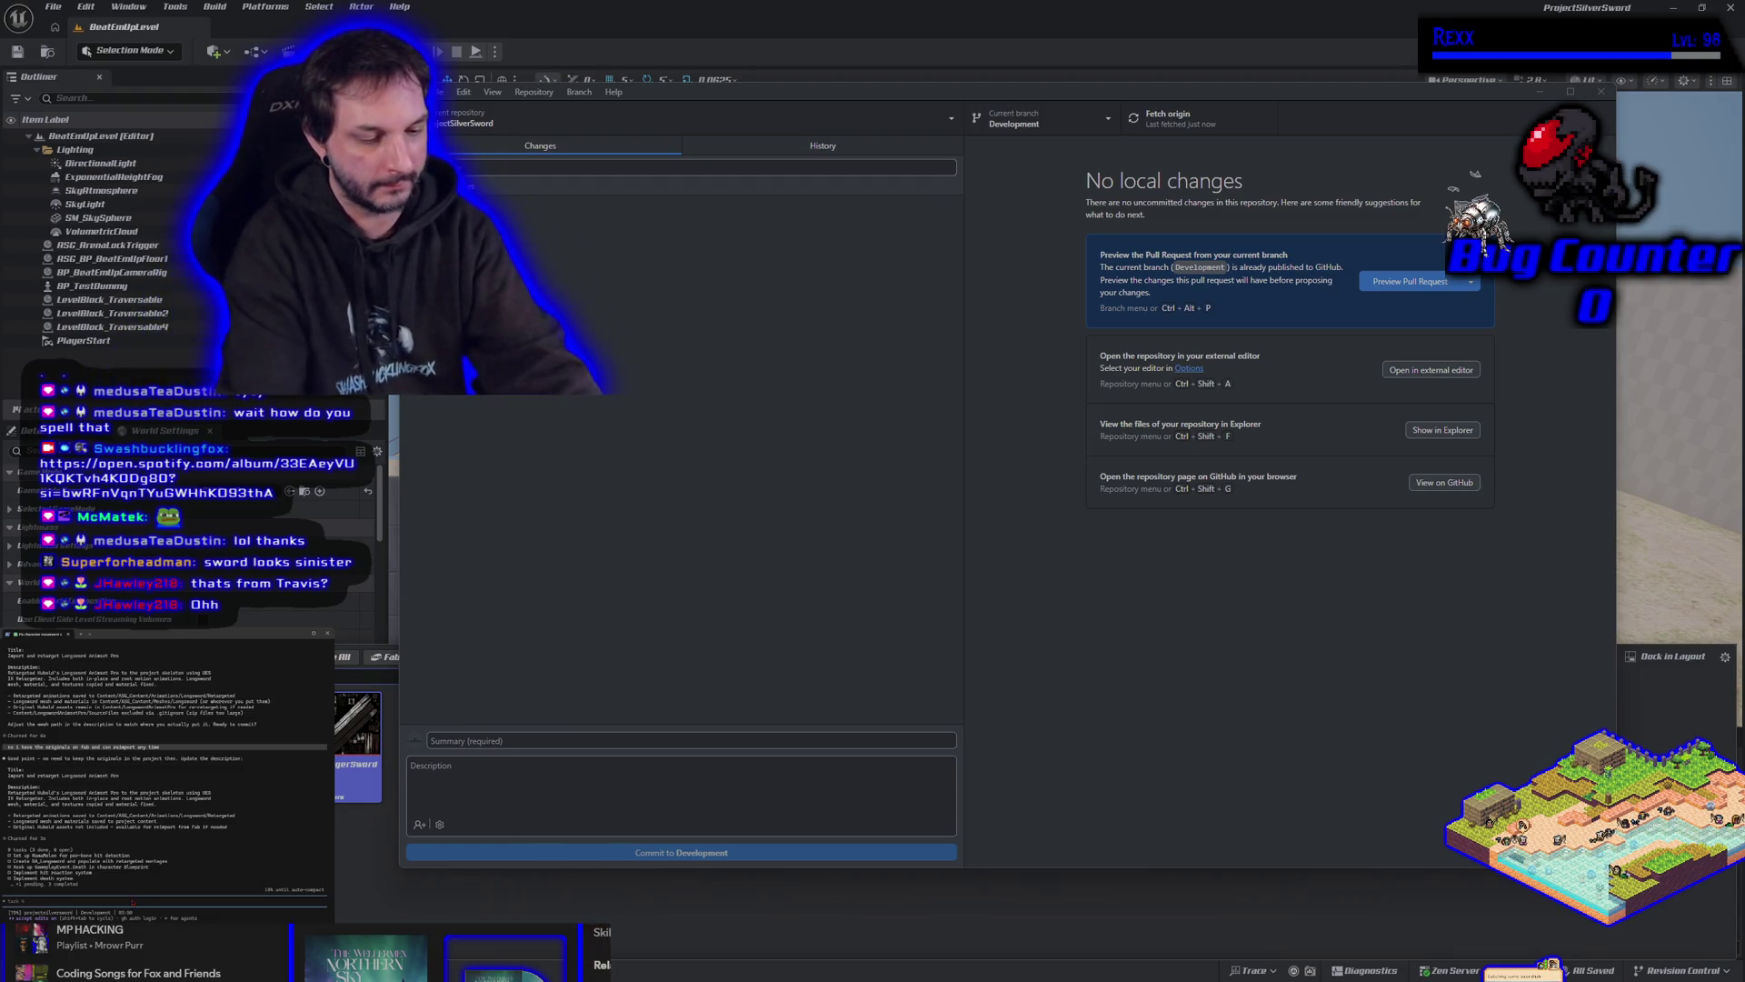
{"action": "type", "text": " the todo list now"}
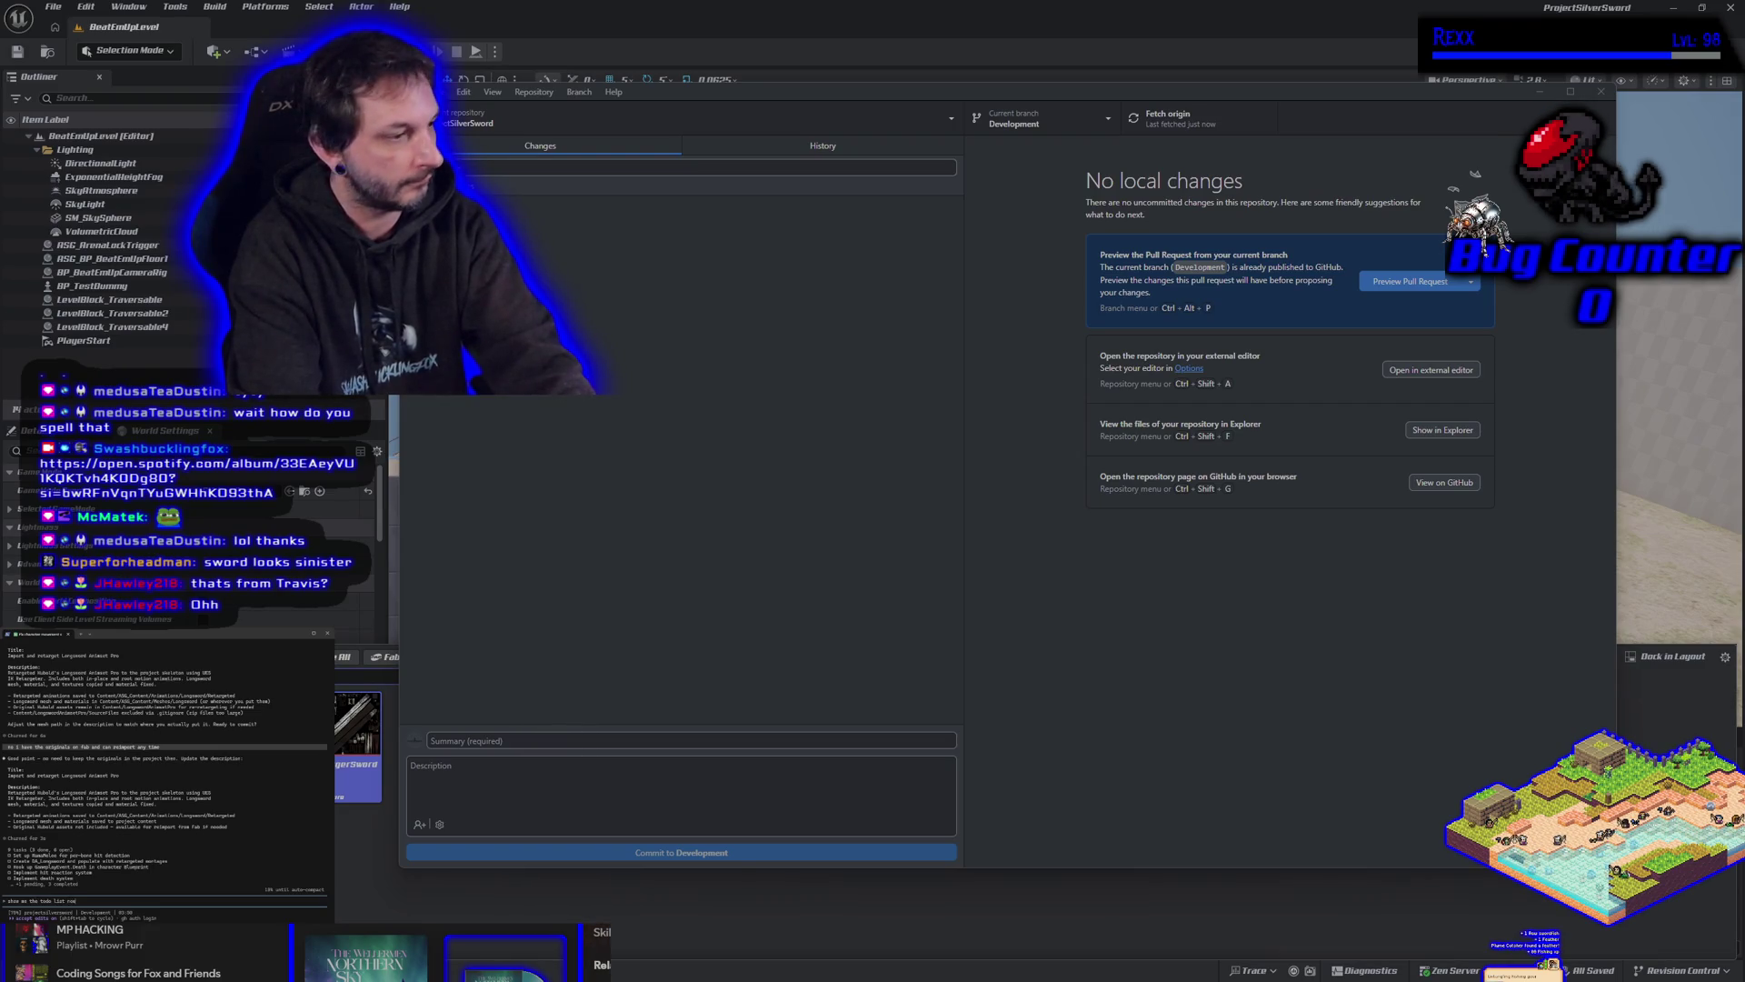
{"action": "key", "text": "Return"}
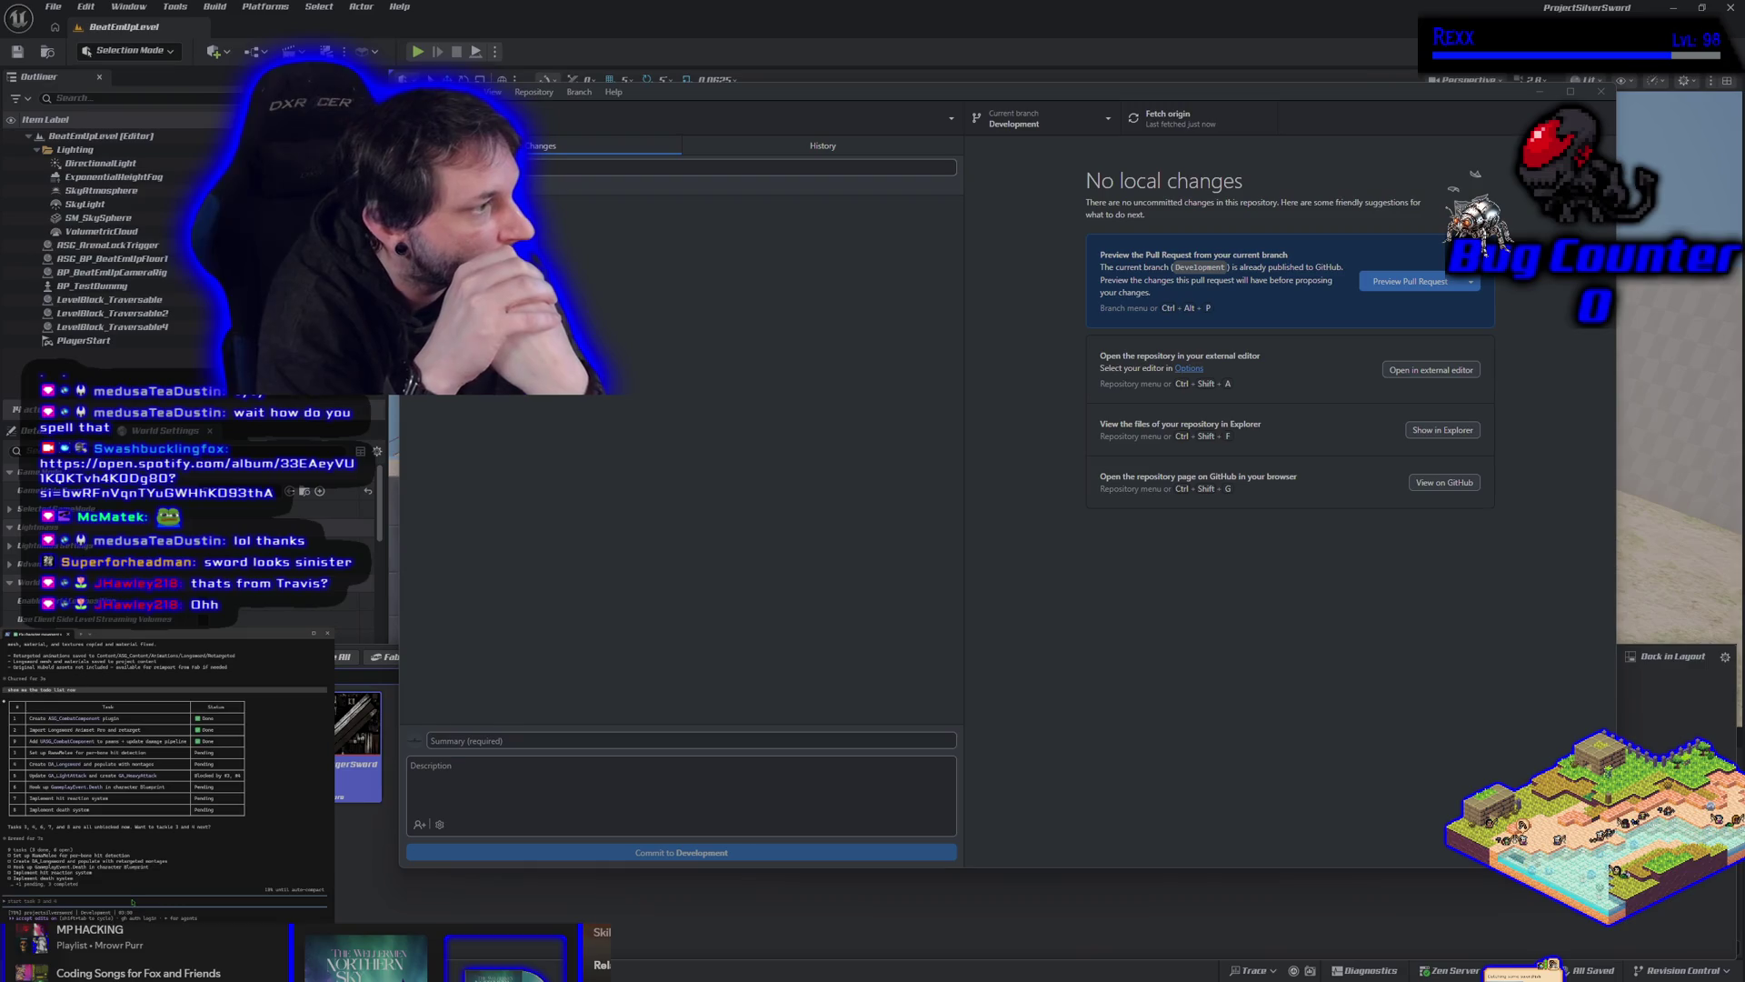
{"action": "key", "text": "ctrl+u"}
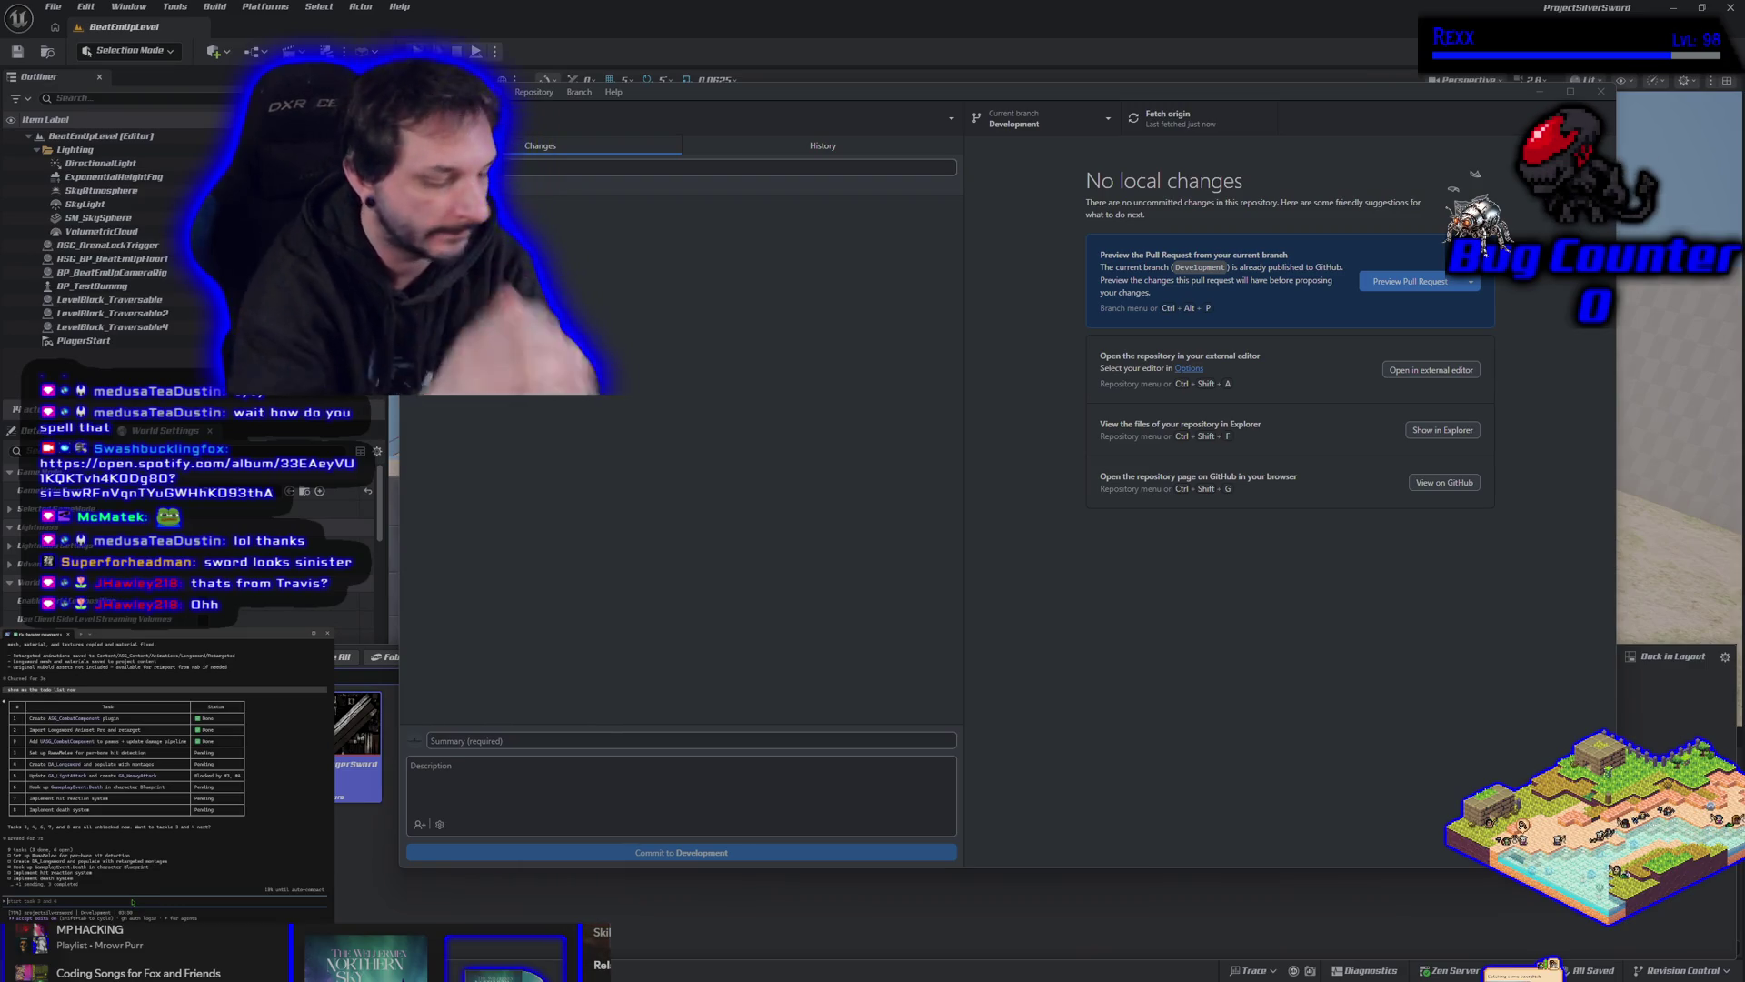
{"action": "type", "text": "lets do 4"}
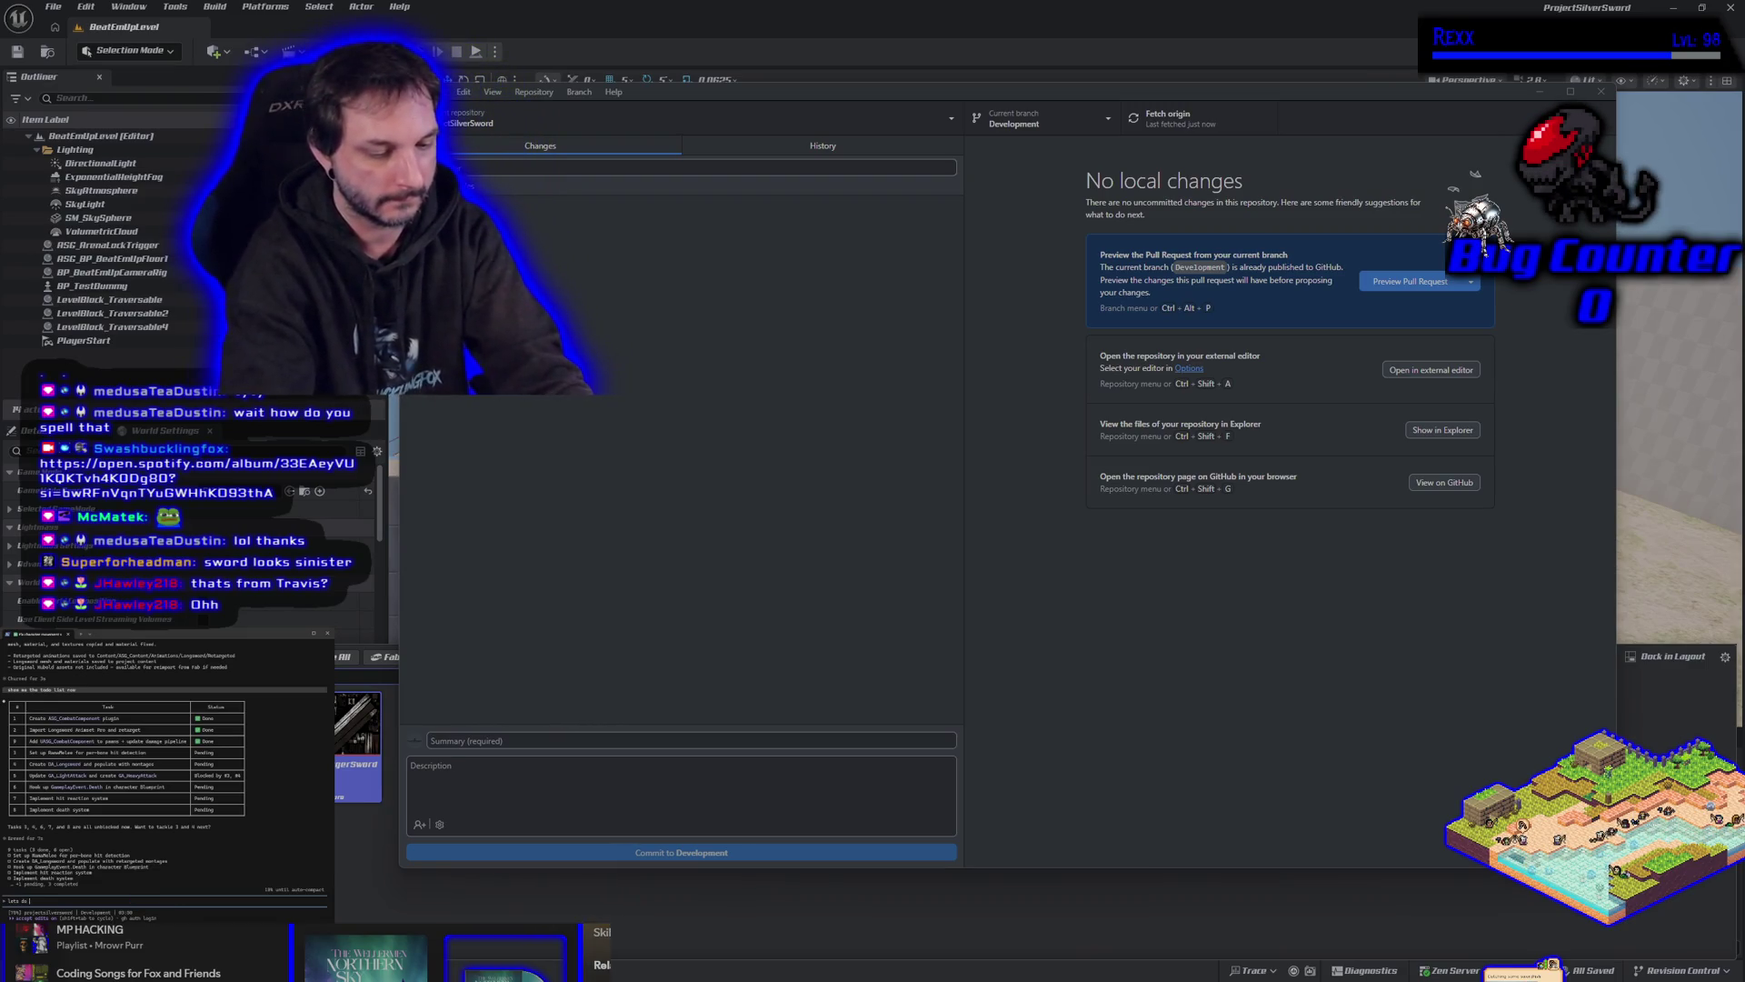
{"action": "type", "text": " before 3"}
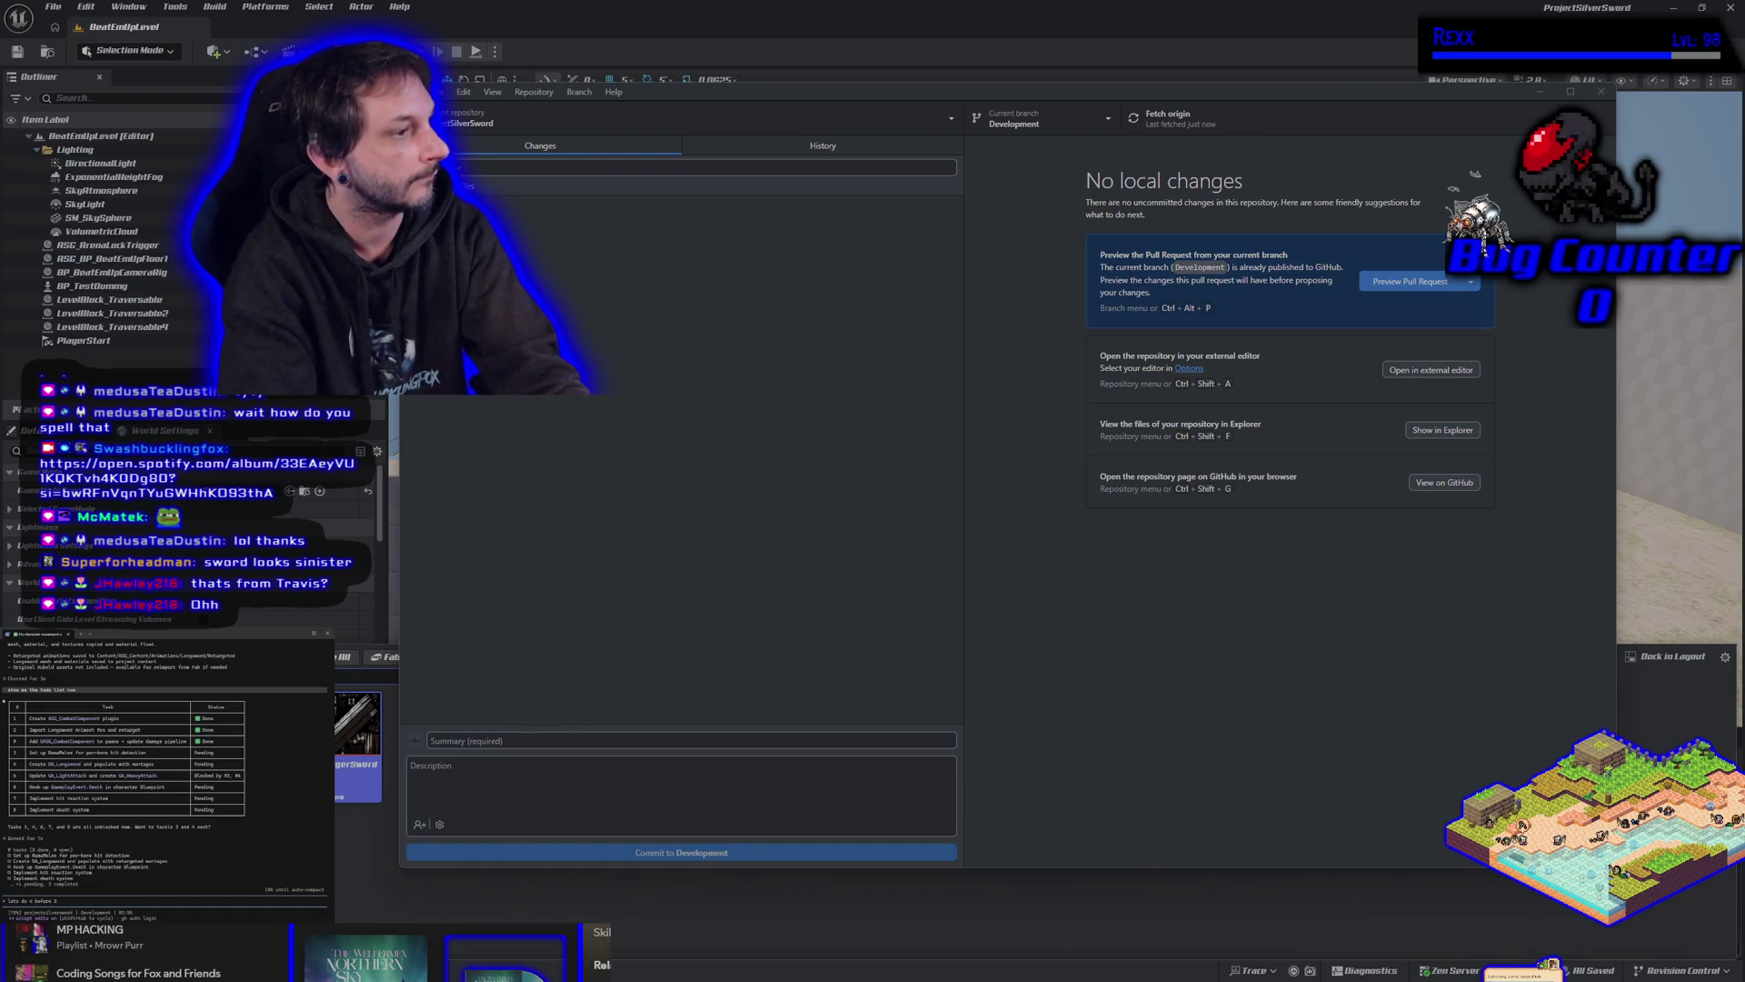
{"action": "type", "text": " i want that "}
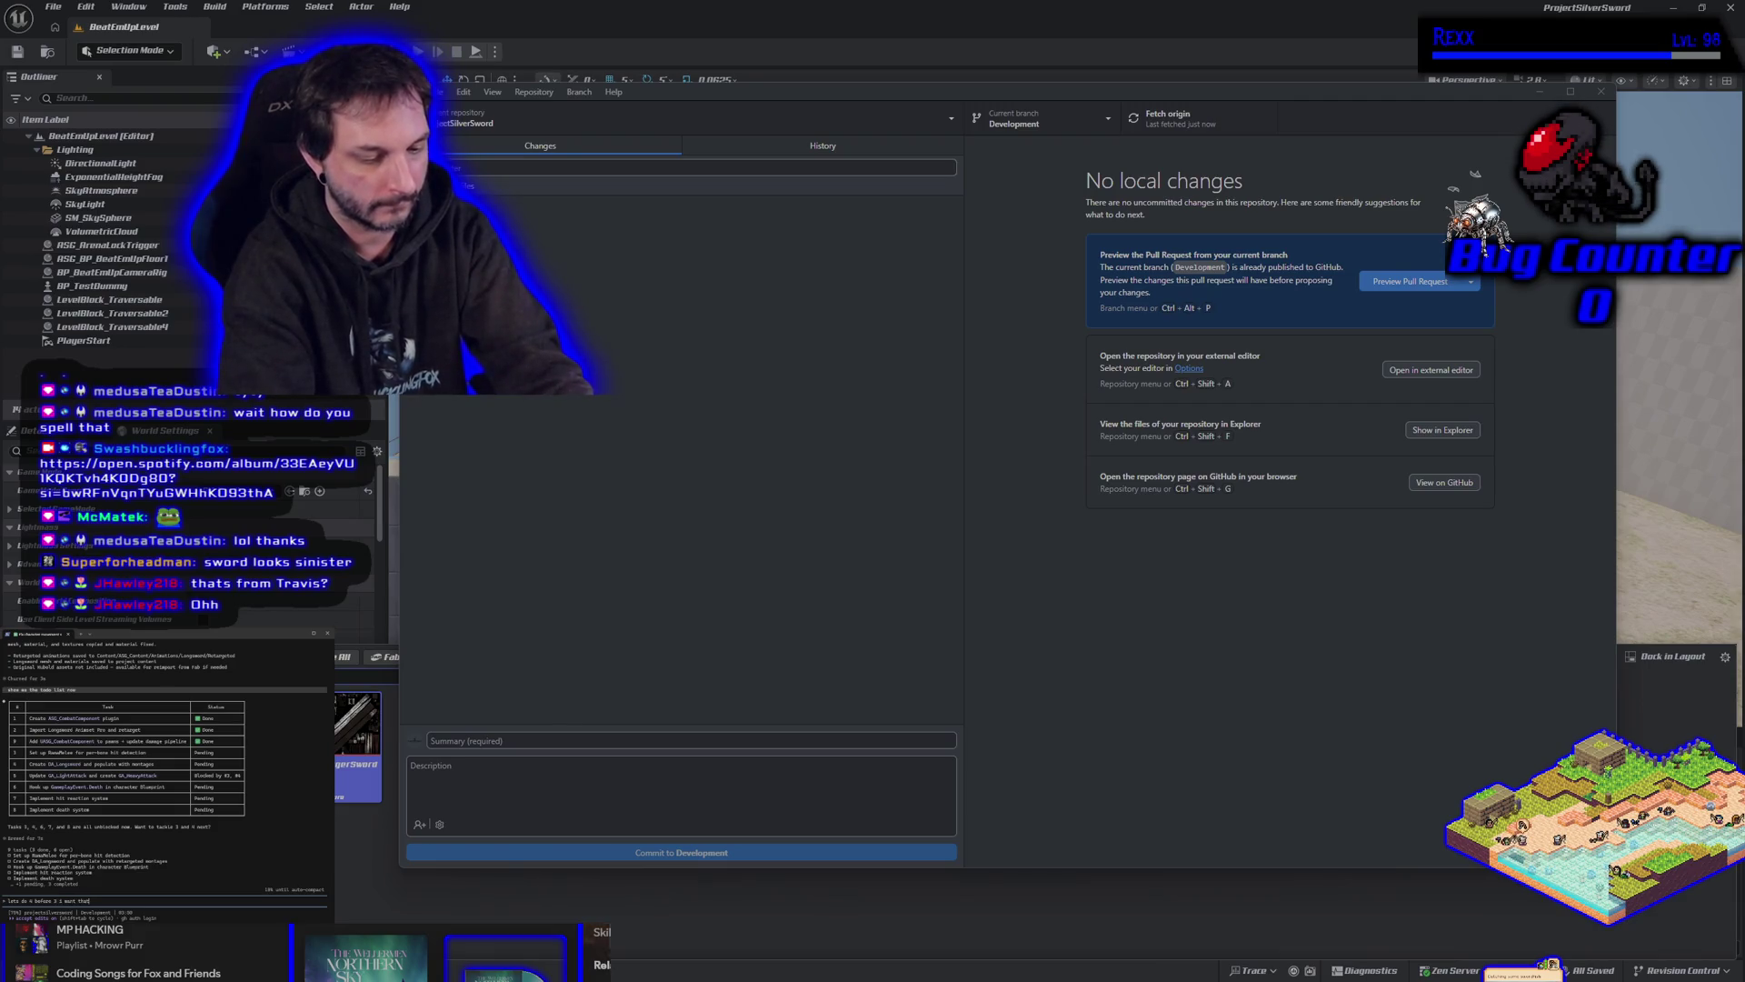
{"action": "type", "text": "one re"}
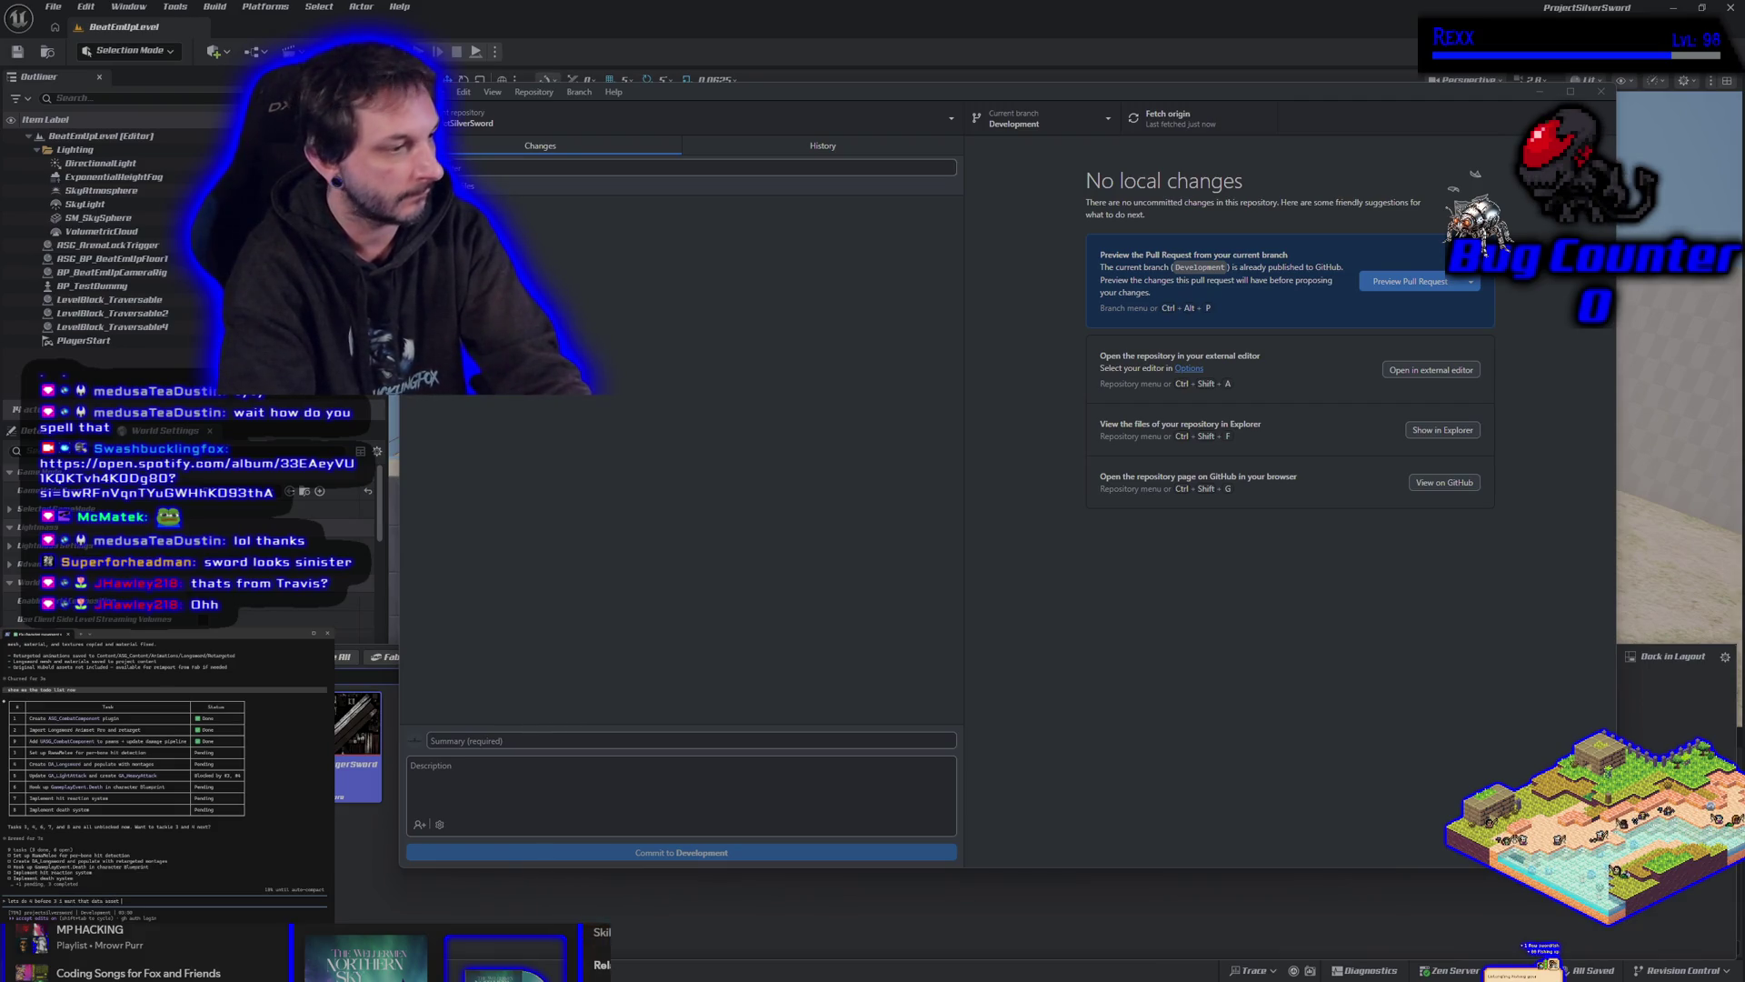
{"action": "type", "text": "ady"}
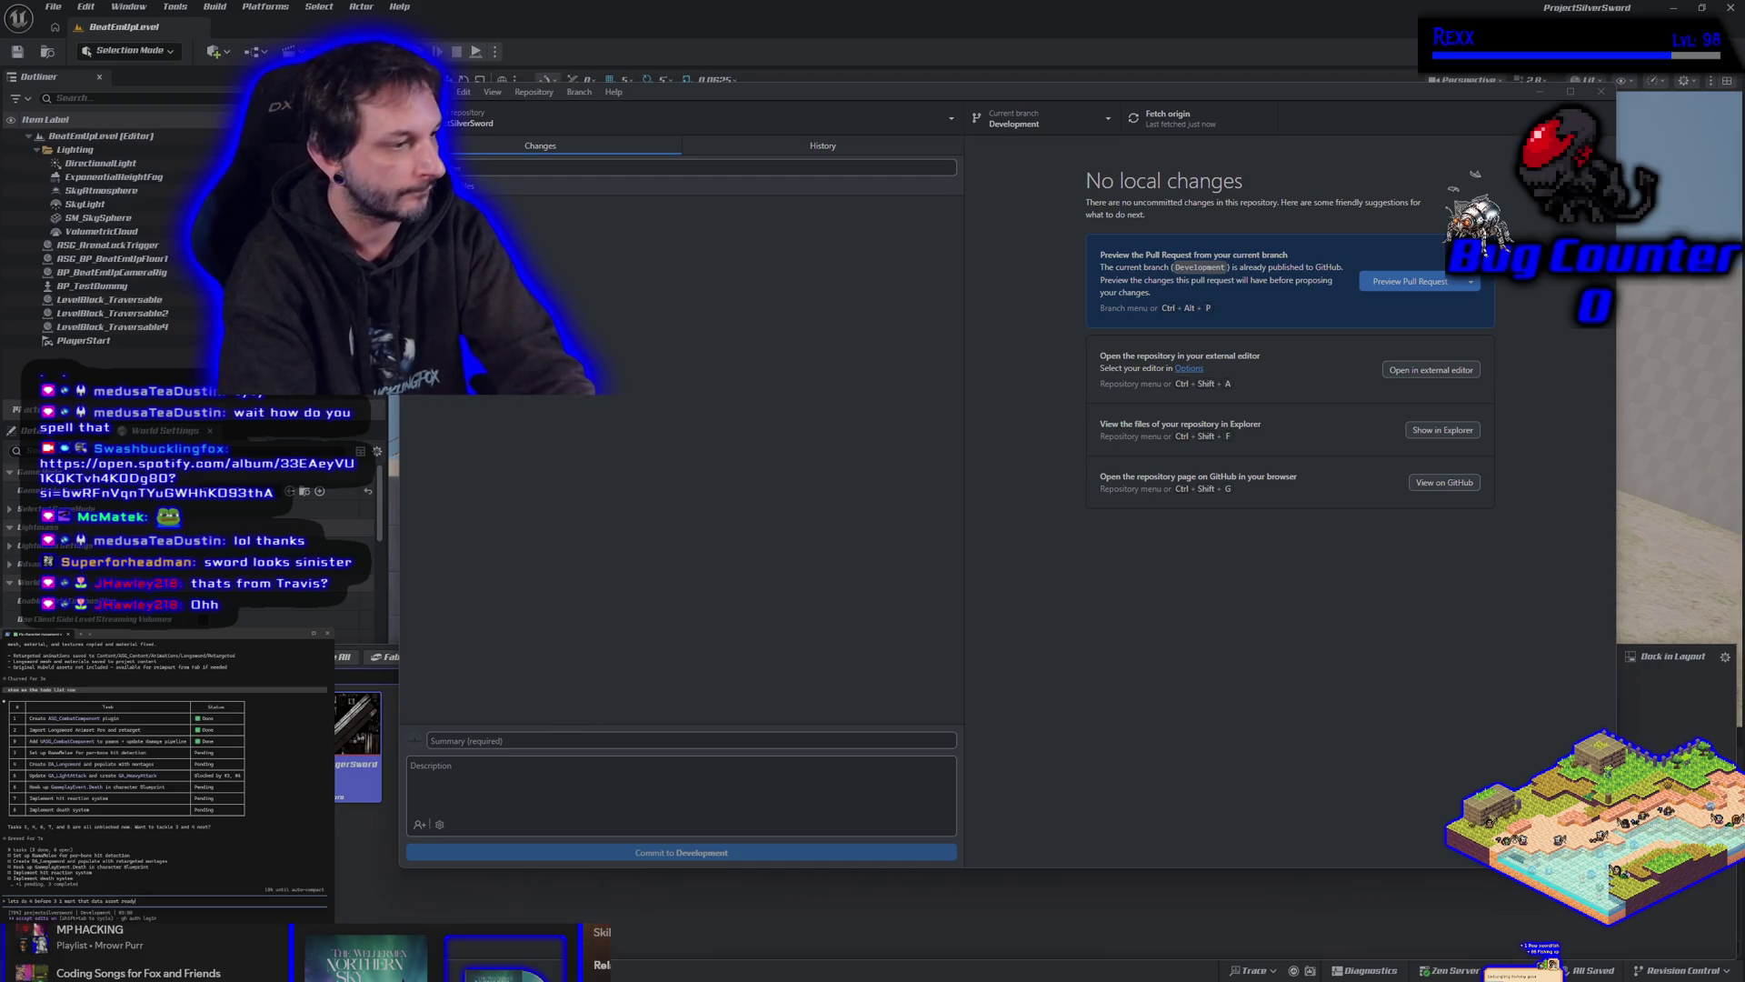
{"action": "key", "text": "Return"}
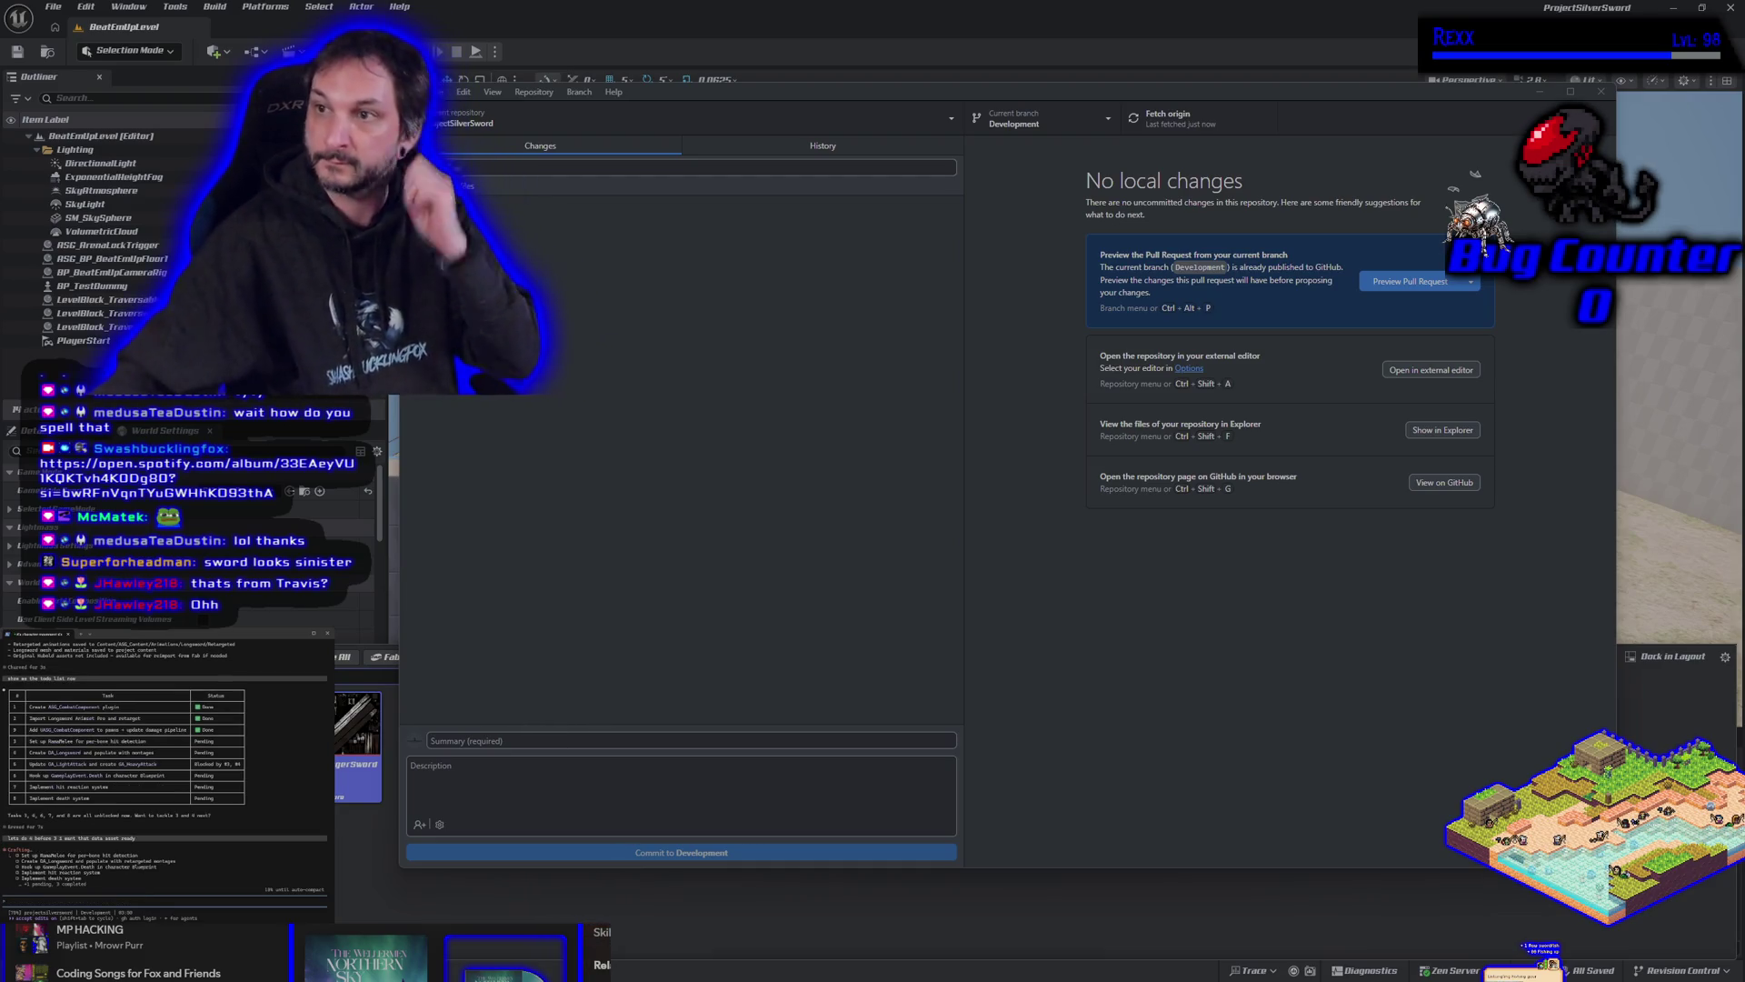
{"action": "left_click", "coordinate": [860, 25]}
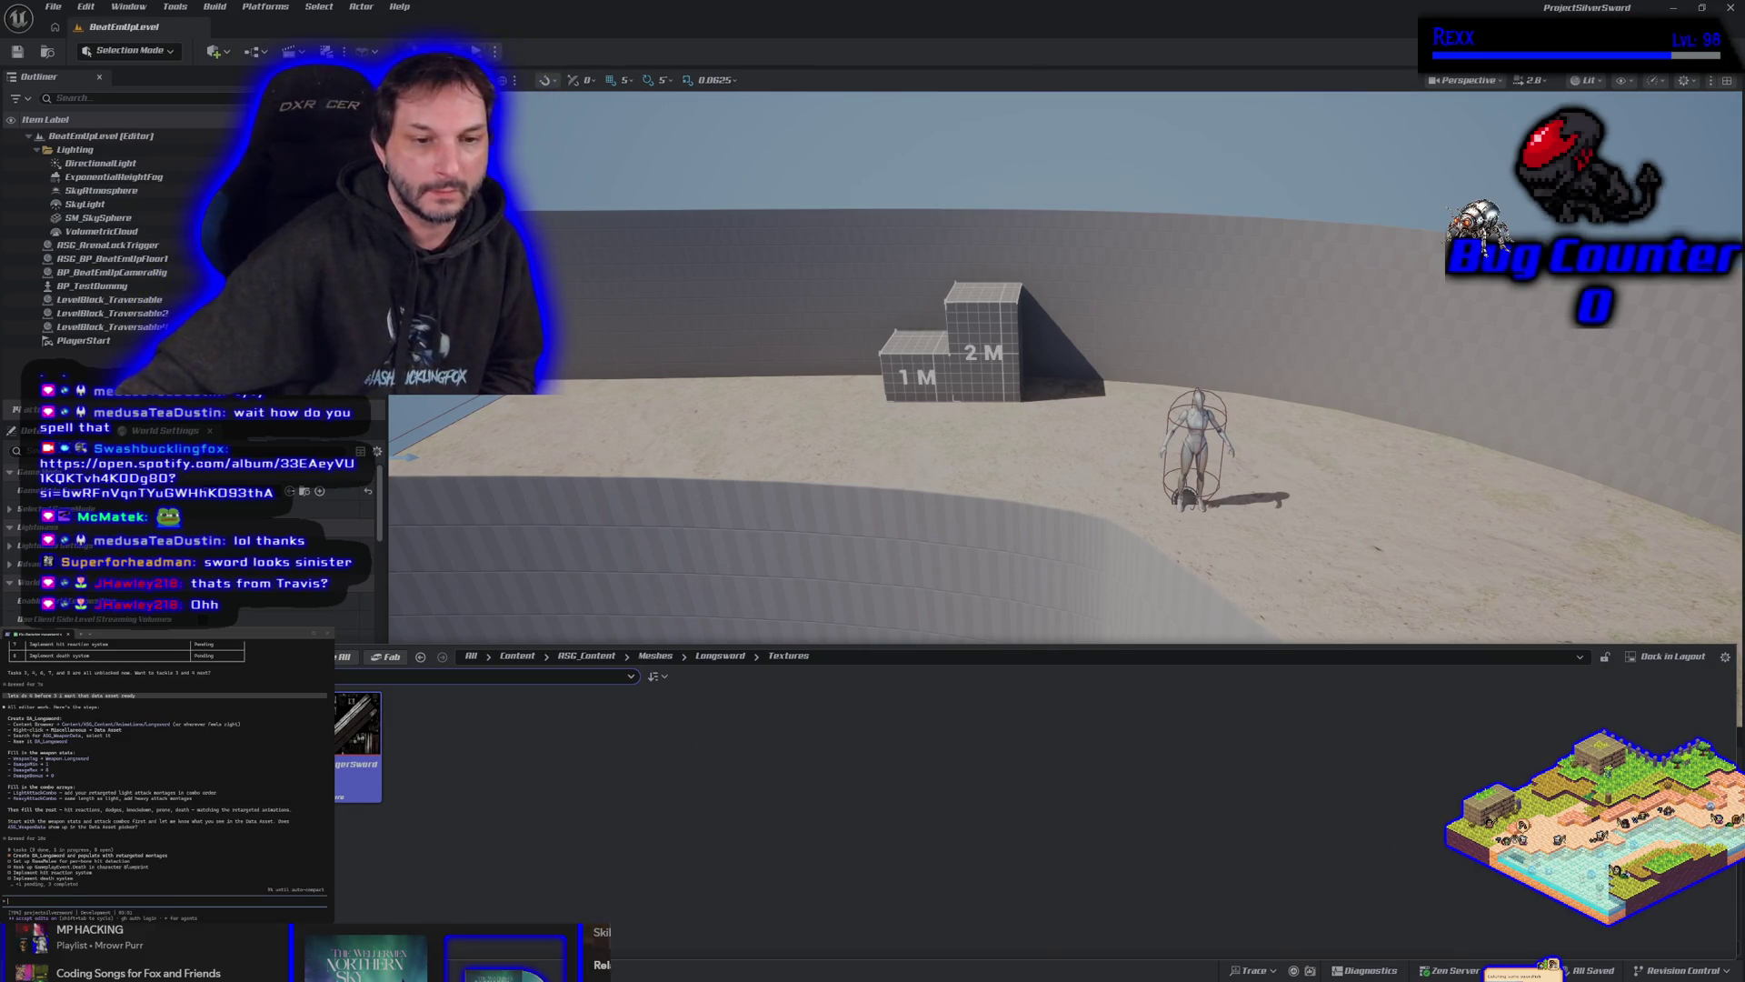
Create a folder named Data inside ASG_Content and open it.
{"action": "key", "text": "alt+Left"}
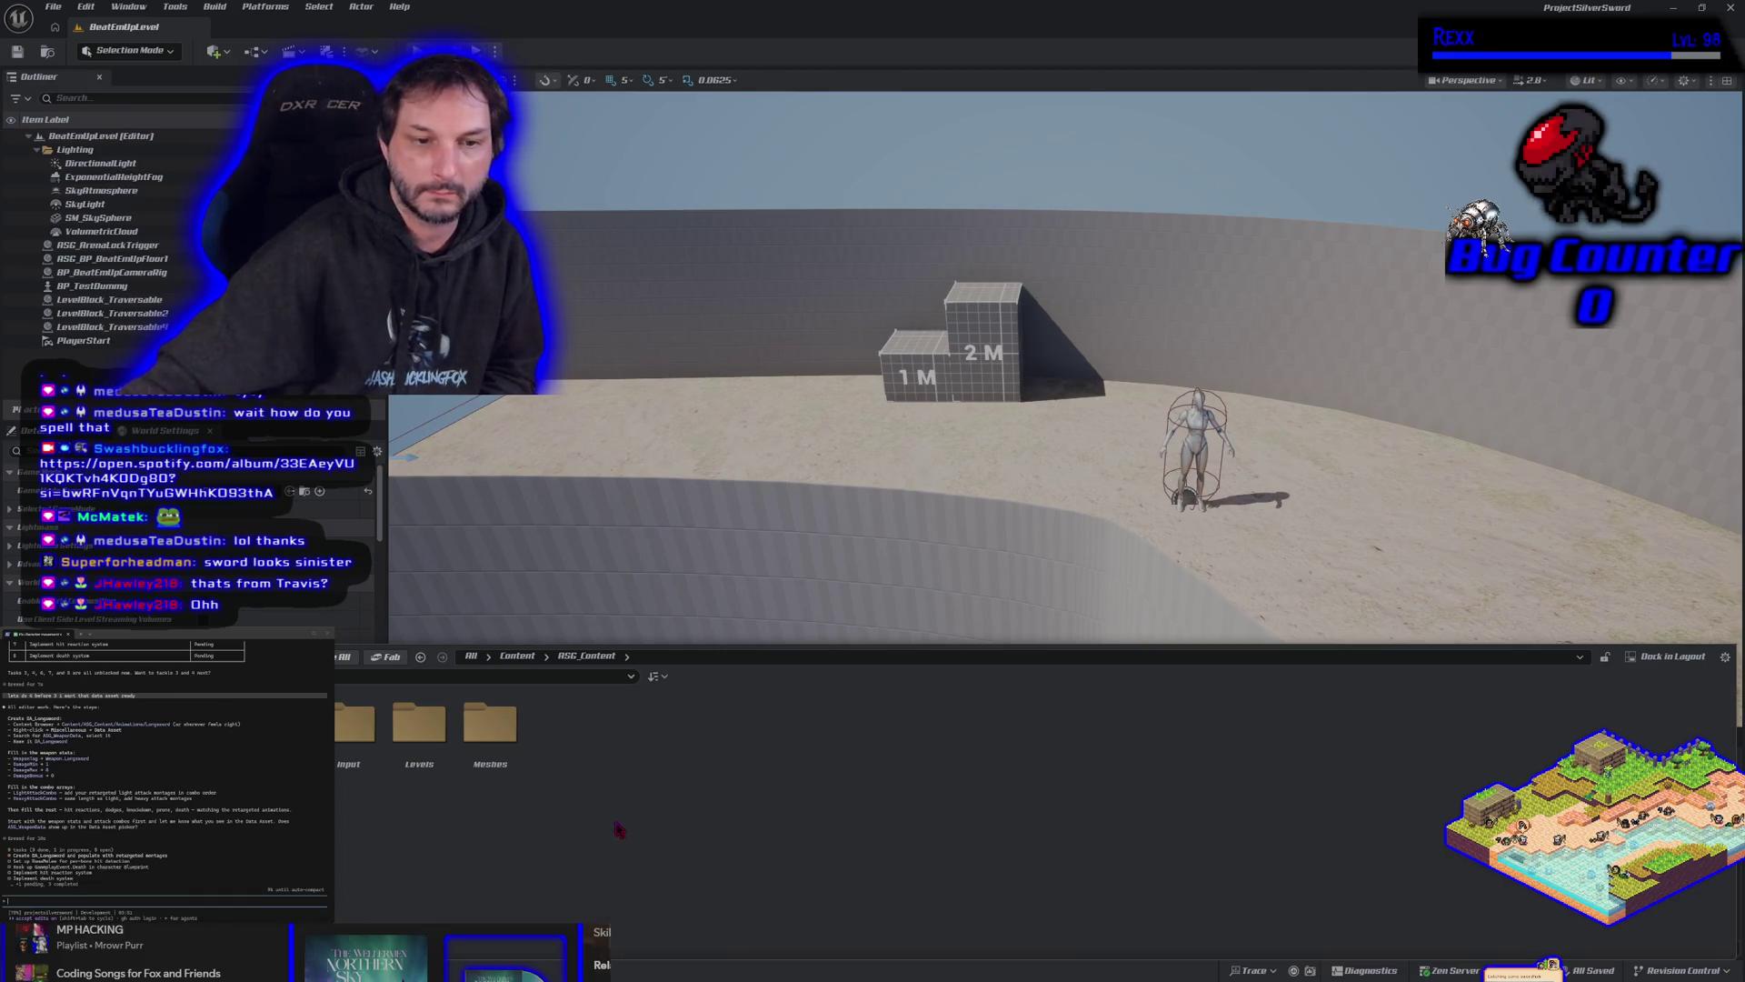
{"action": "right_click", "coordinate": [616, 753]}
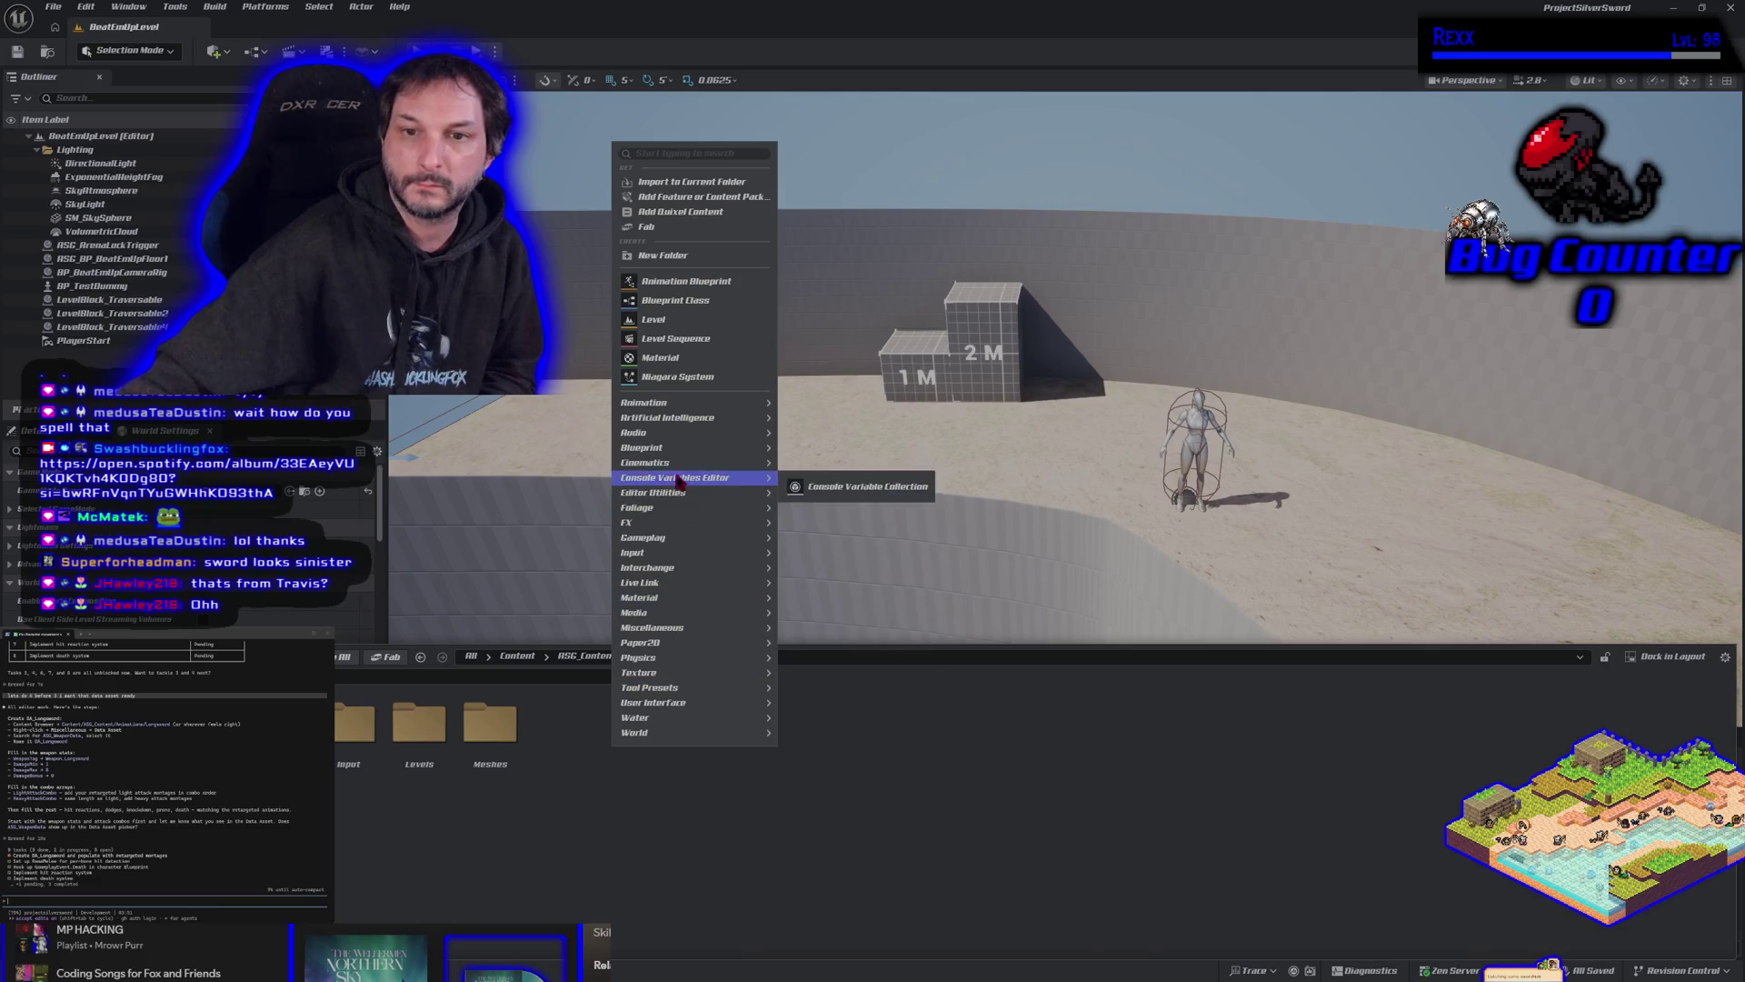
{"action": "left_click", "coordinate": [664, 256]}
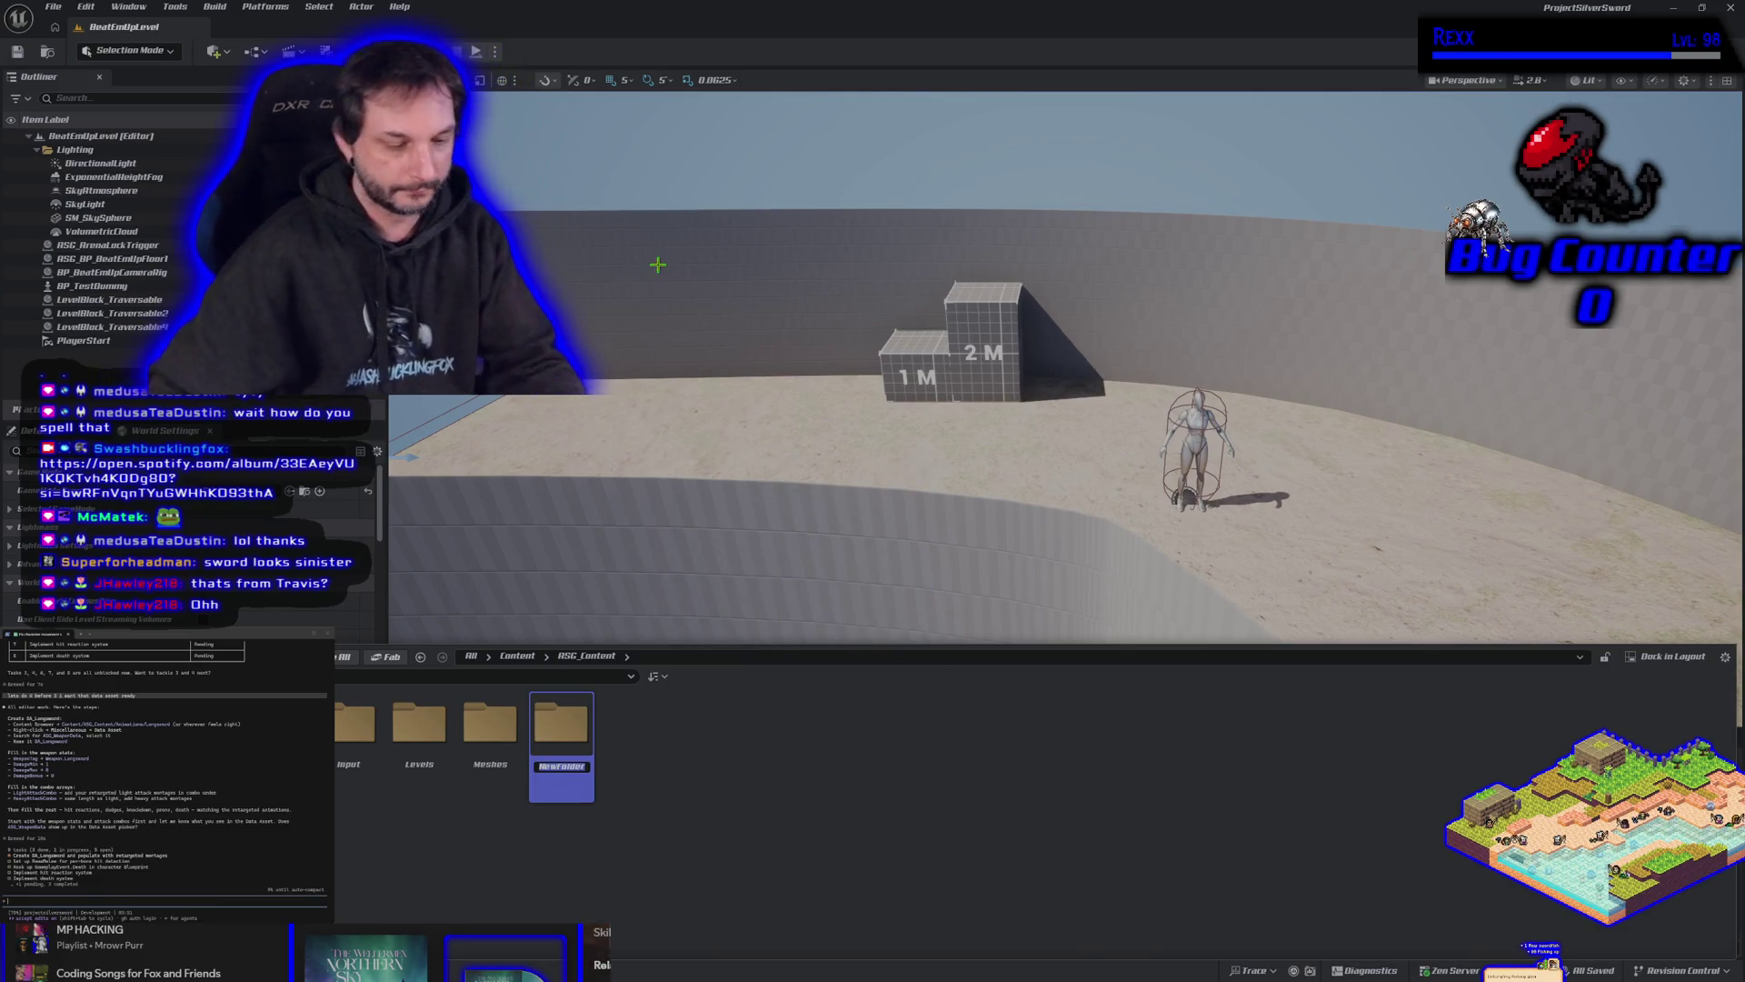
{"action": "type", "text": "Data"}
{"action": "key", "text": "Return"}
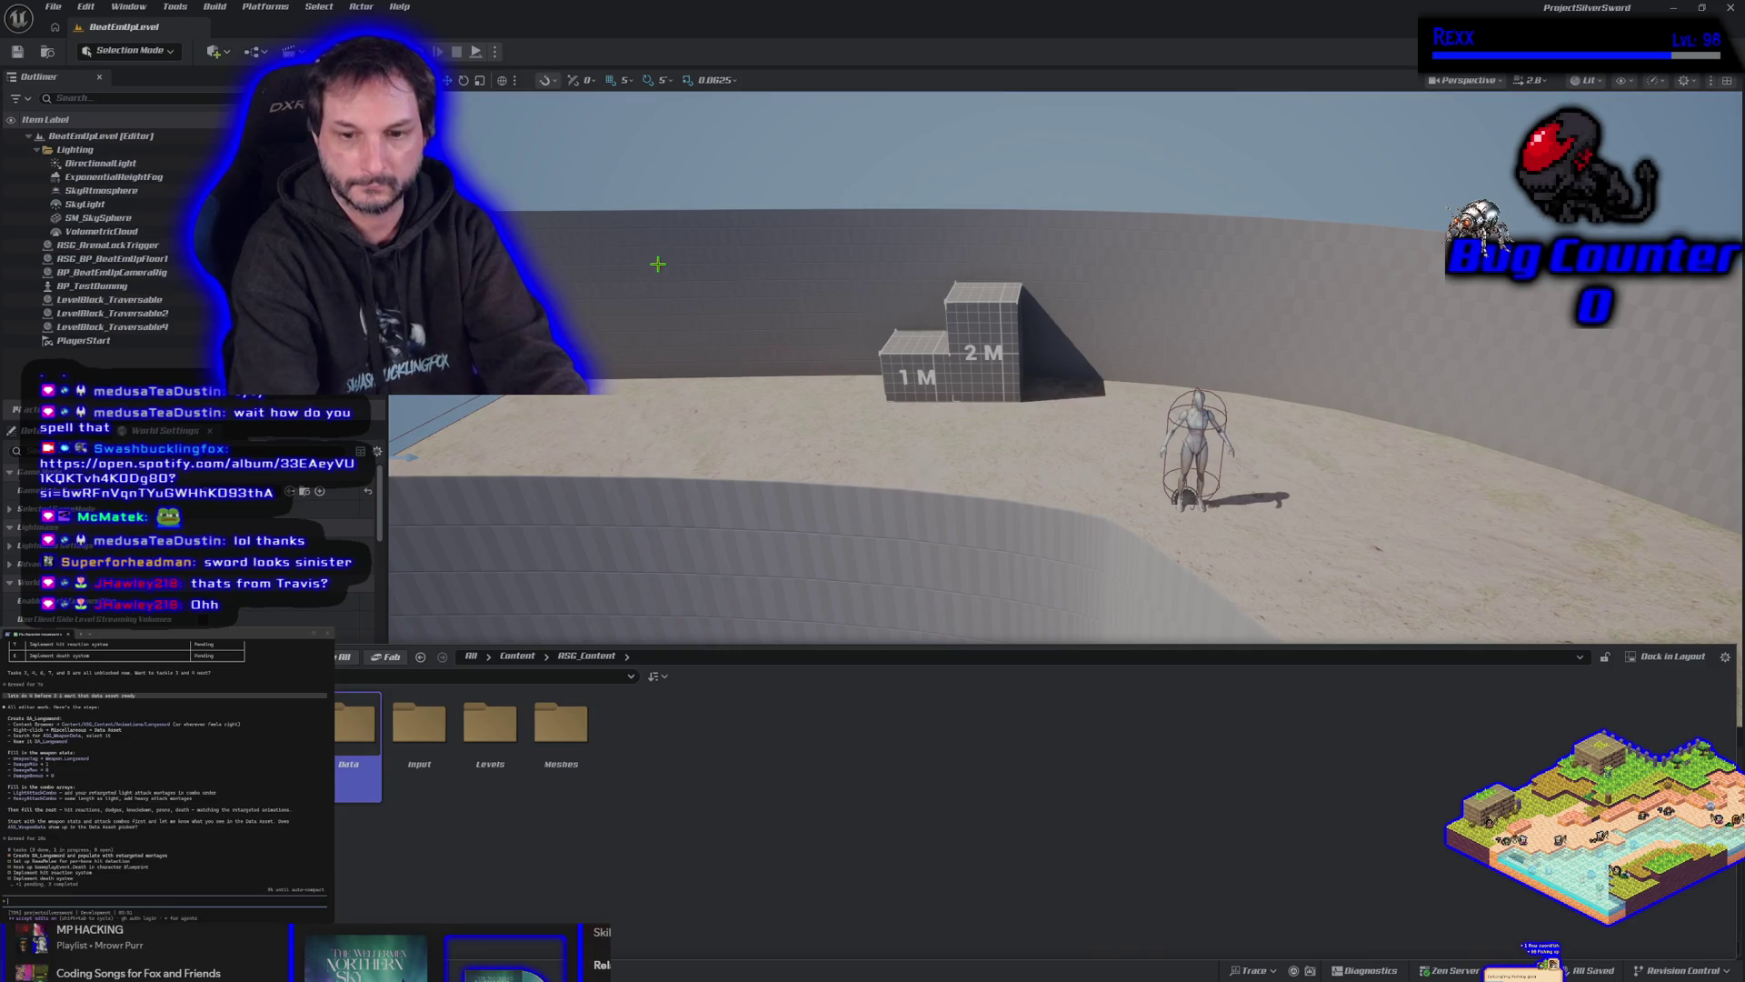
{"action": "double_click", "coordinate": [361, 774]}
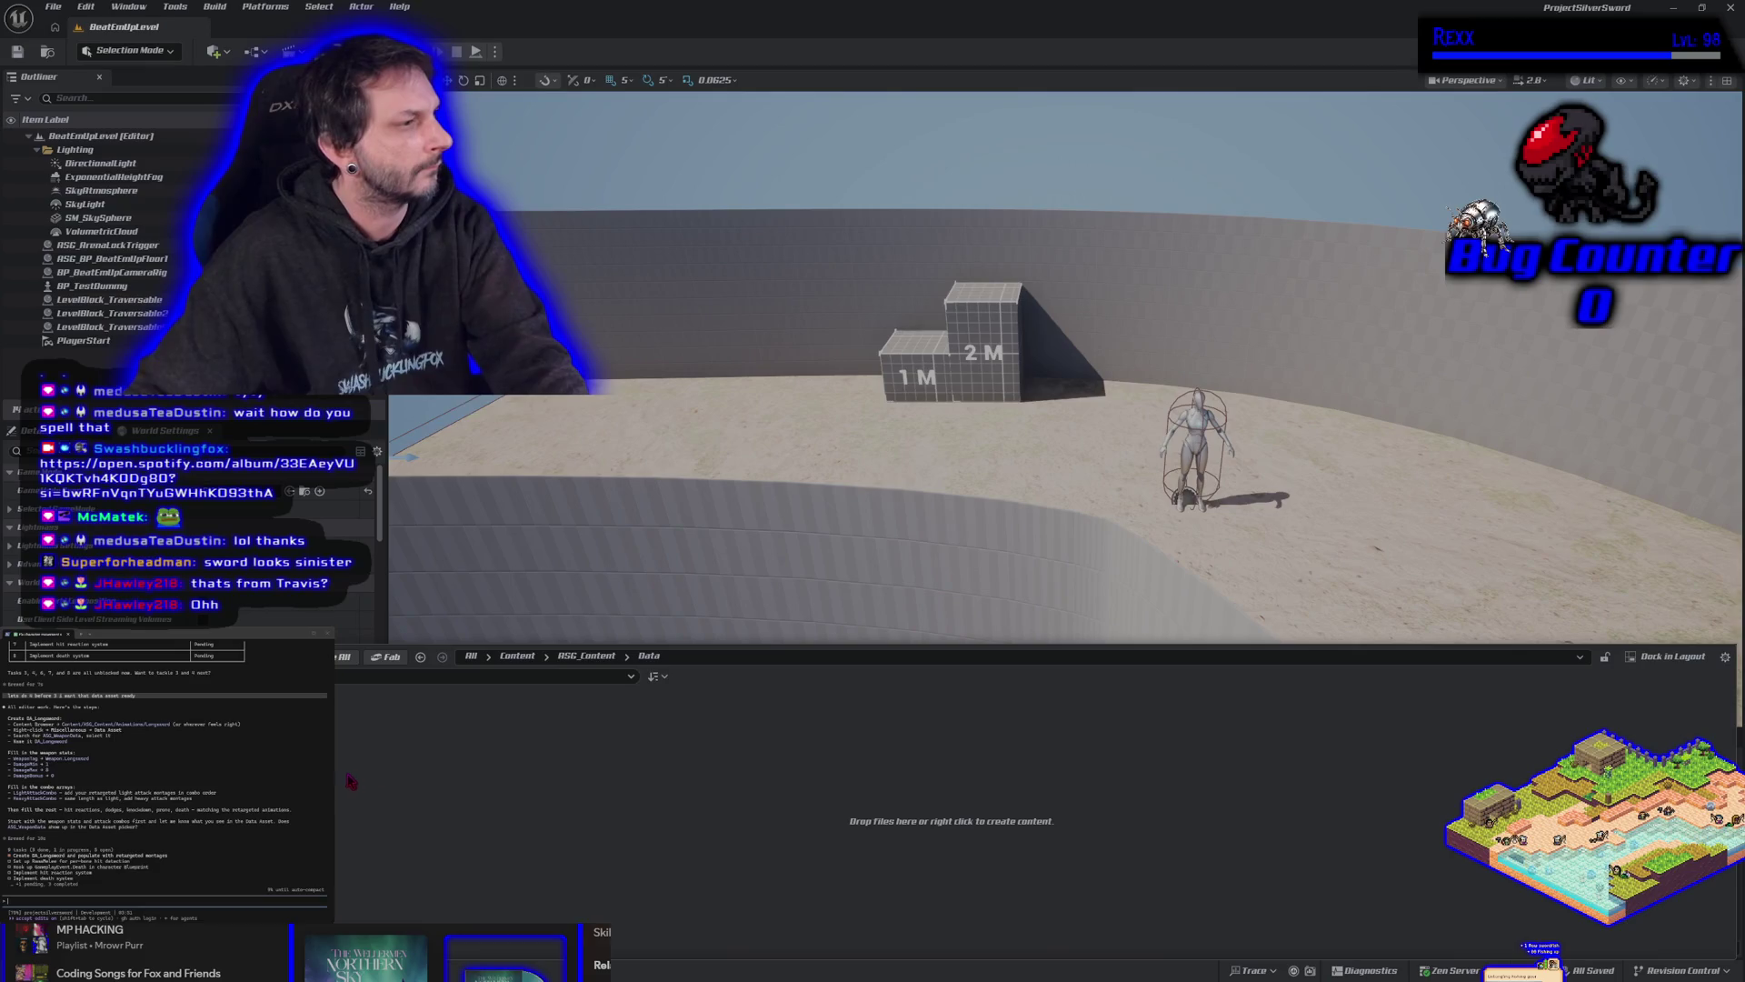
{"action": "right_click", "coordinate": [332, 773]}
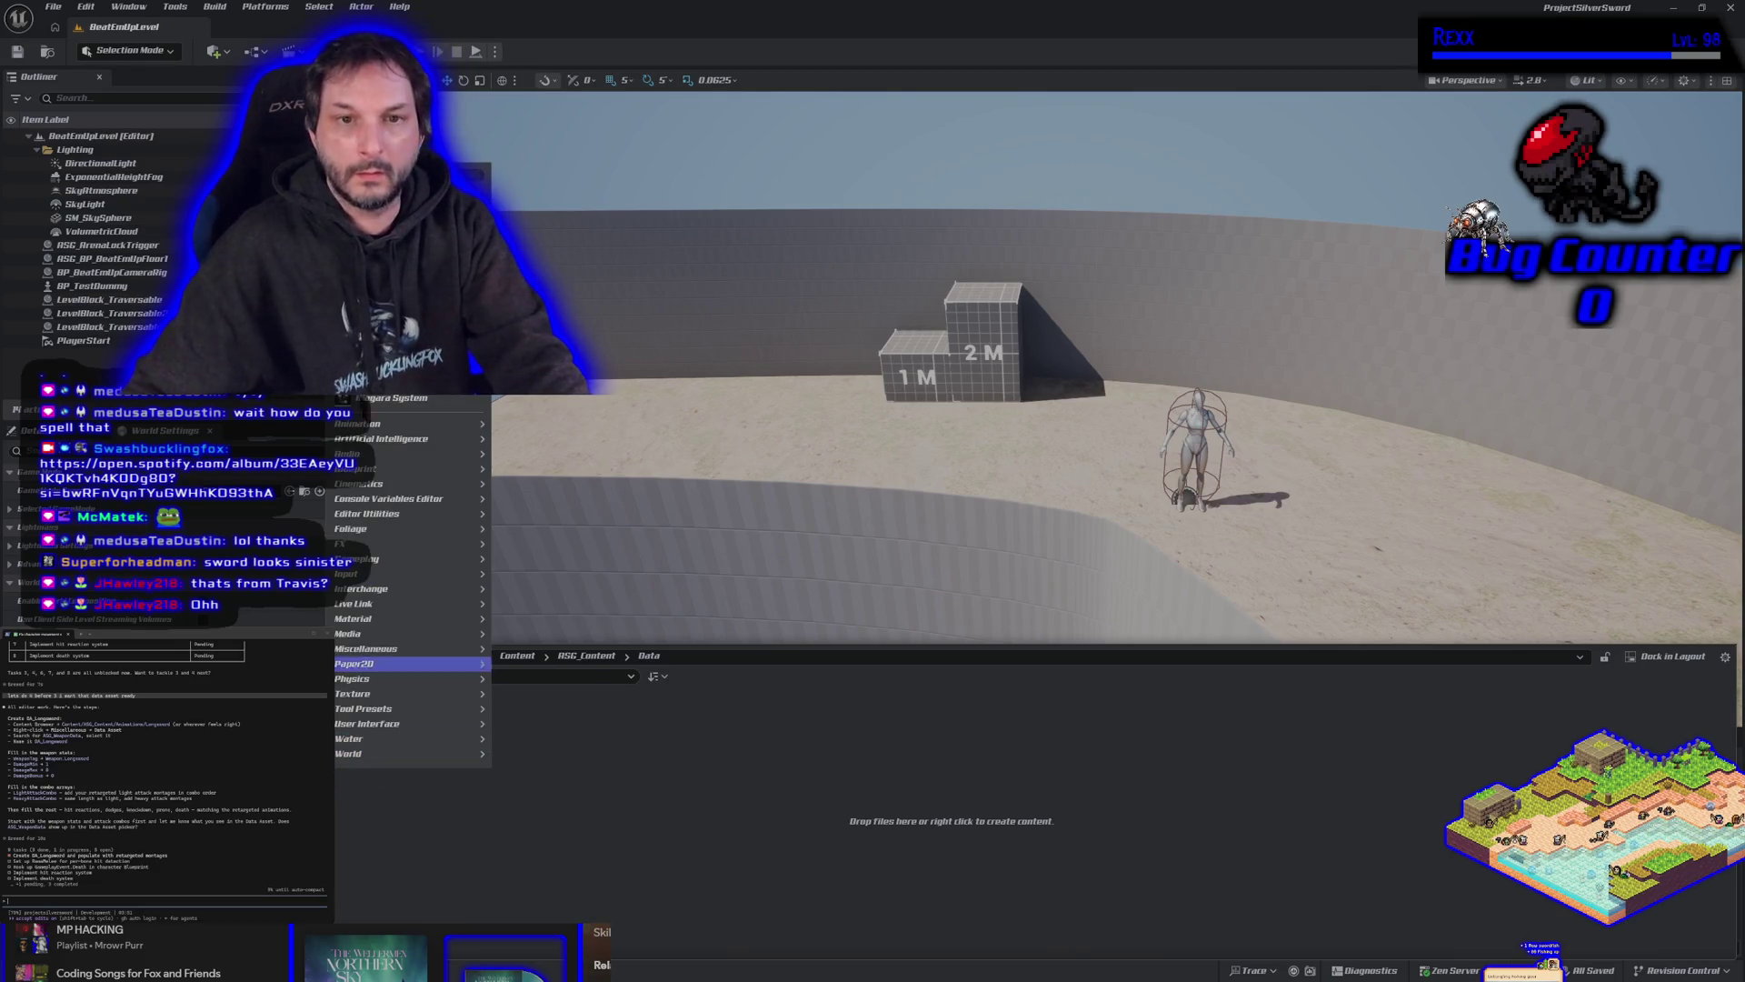
{"action": "key", "text": "Escape"}
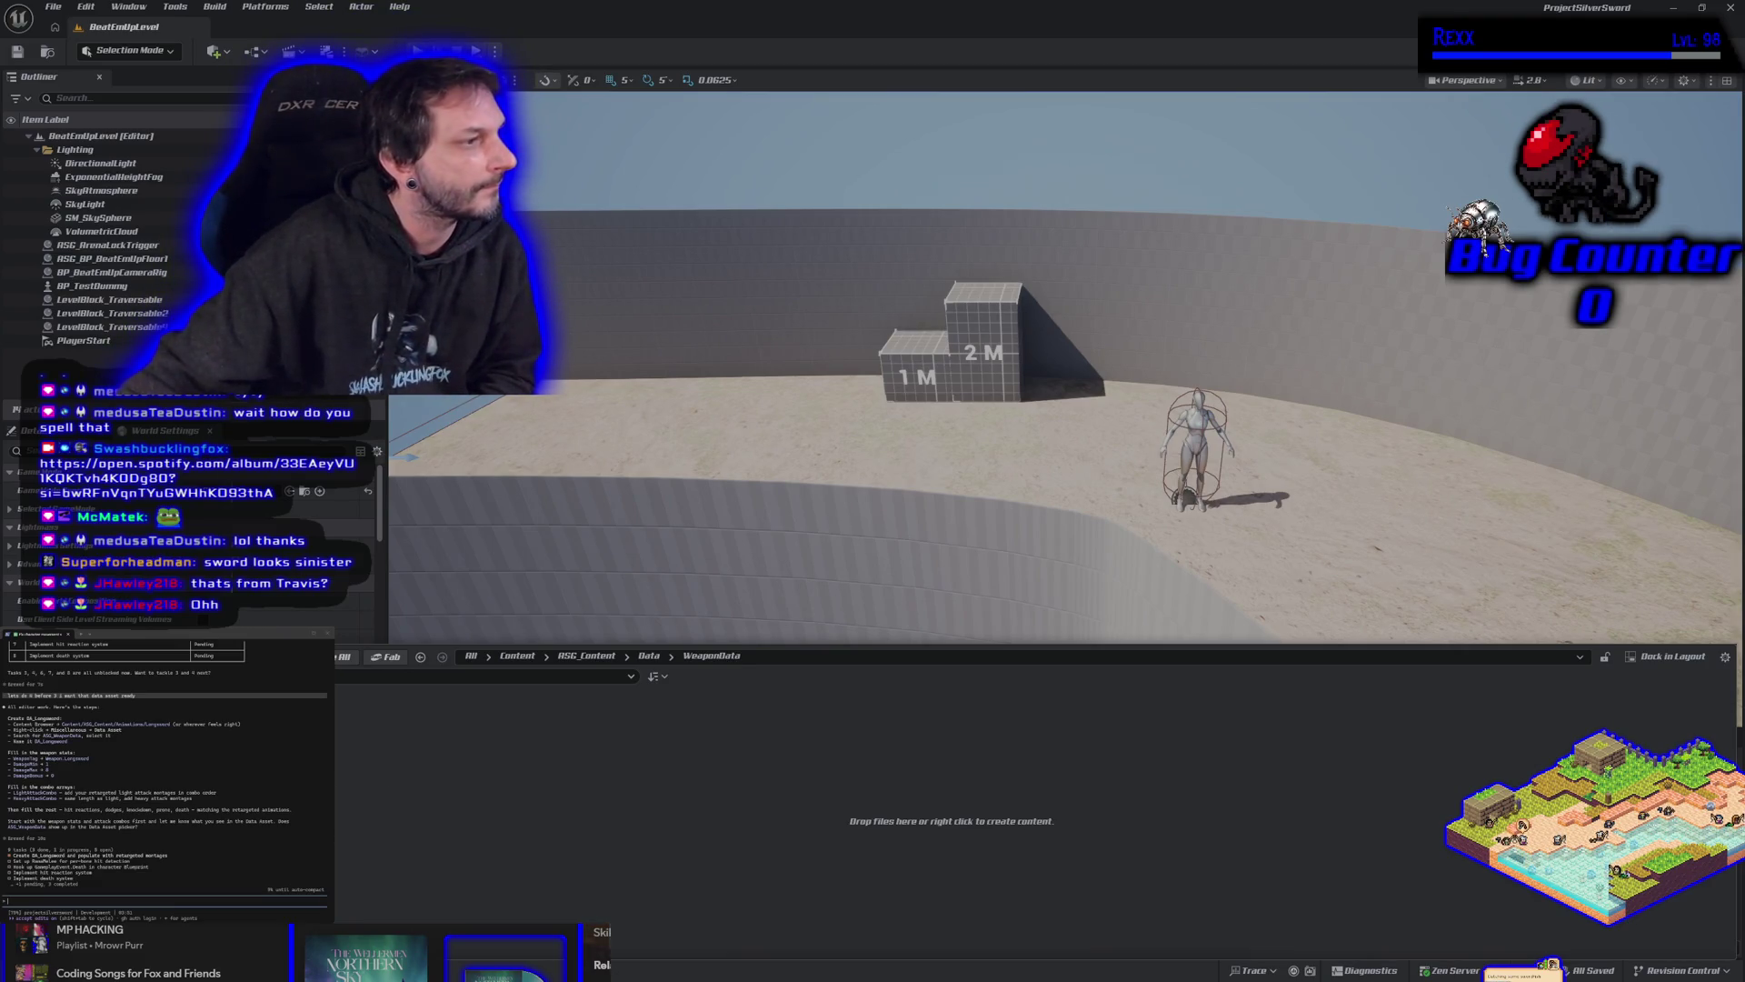
Create an ASG Weapon Data asset named DA_Longsword and maximize its editor.
{"action": "right_click", "coordinate": [223, 781]}
{"action": "mouse_move", "coordinate": [364, 664]}
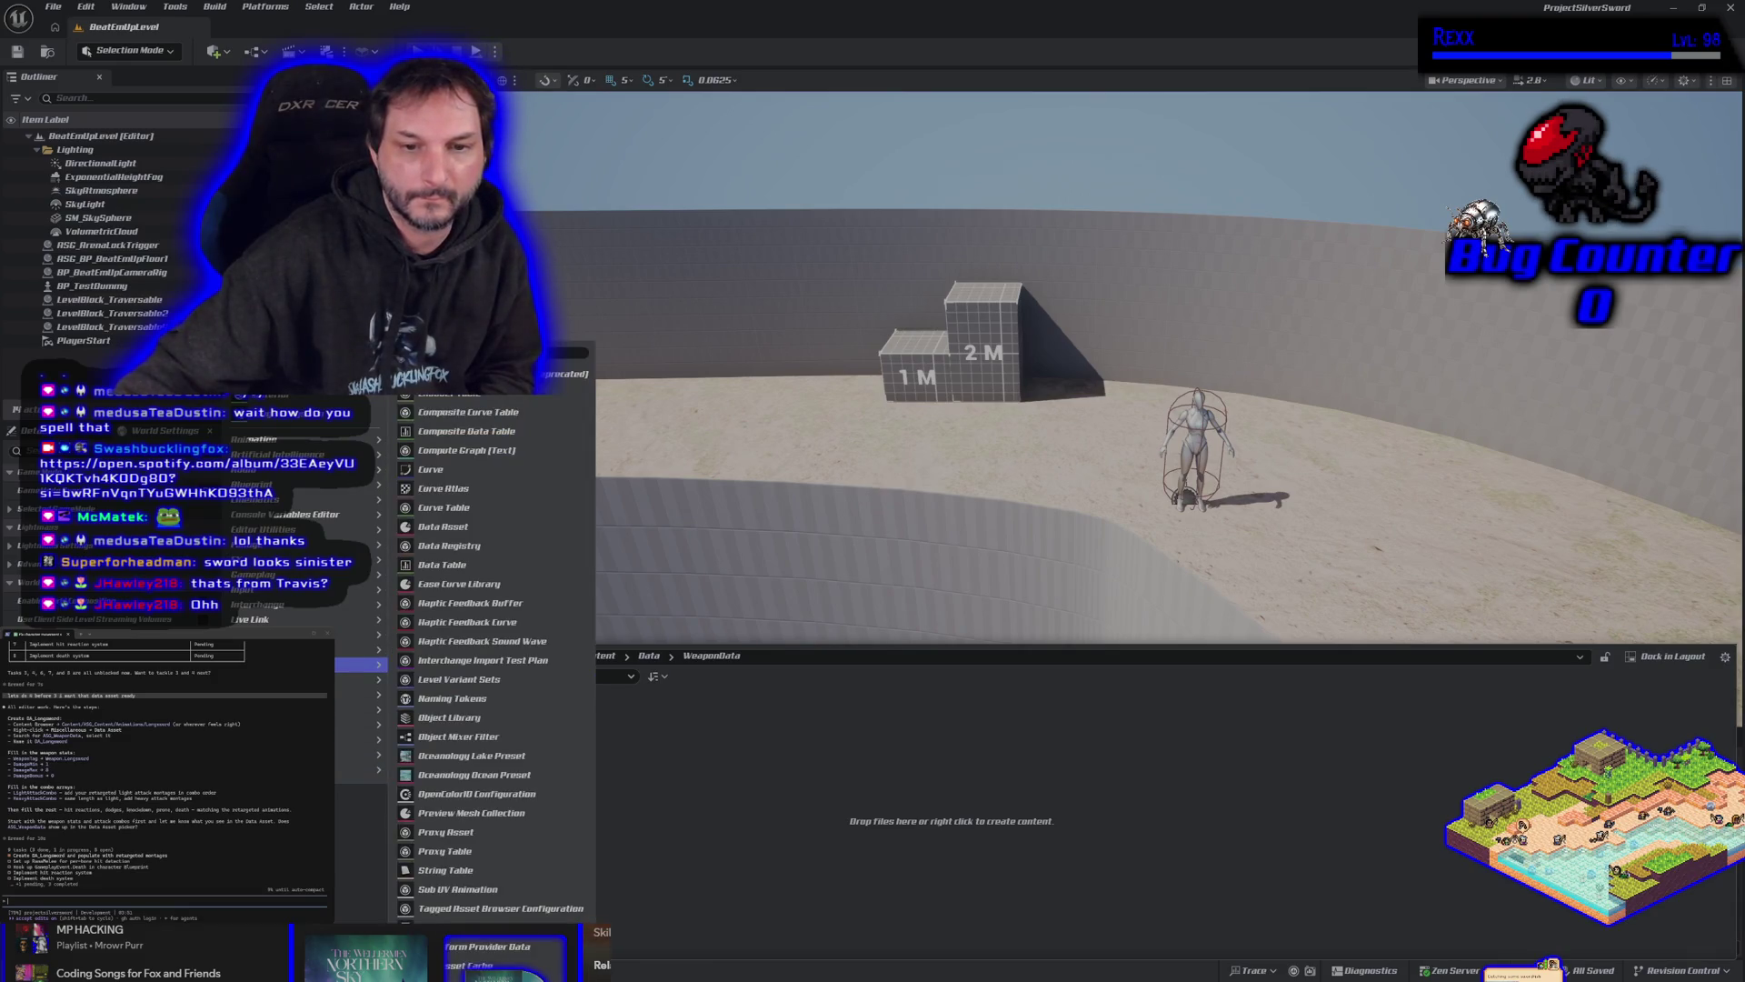
{"action": "left_click", "coordinate": [469, 526]}
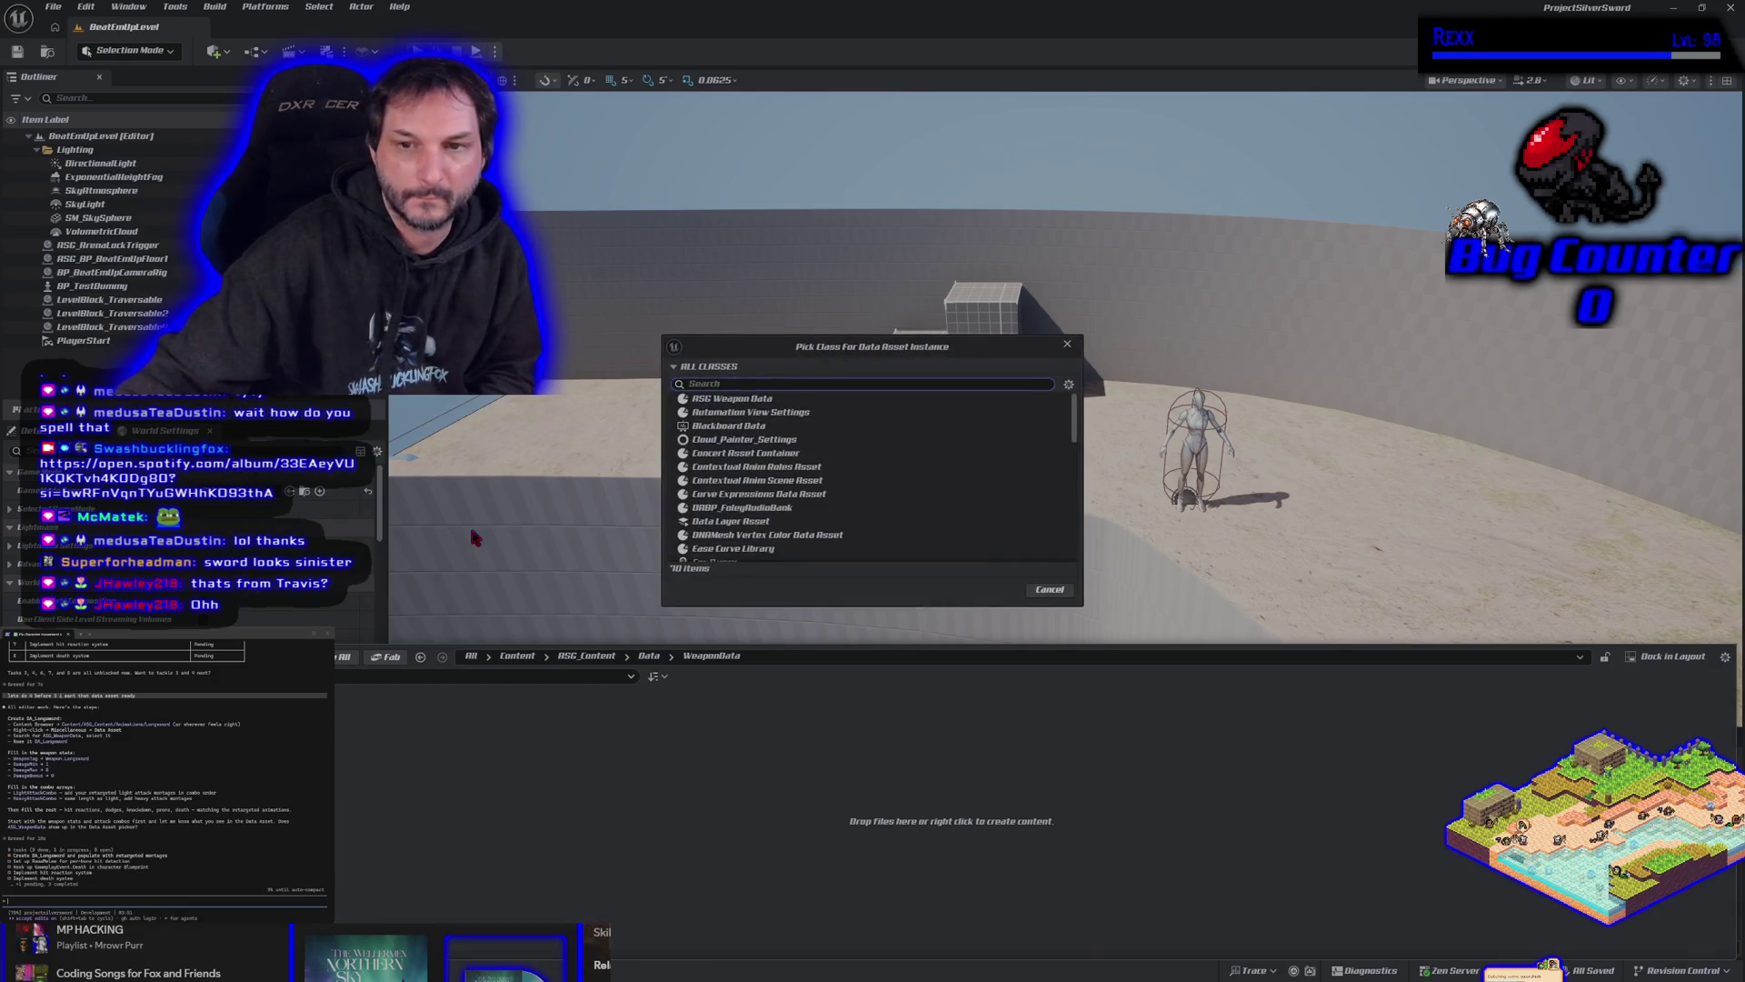
{"action": "left_click", "coordinate": [731, 398]}
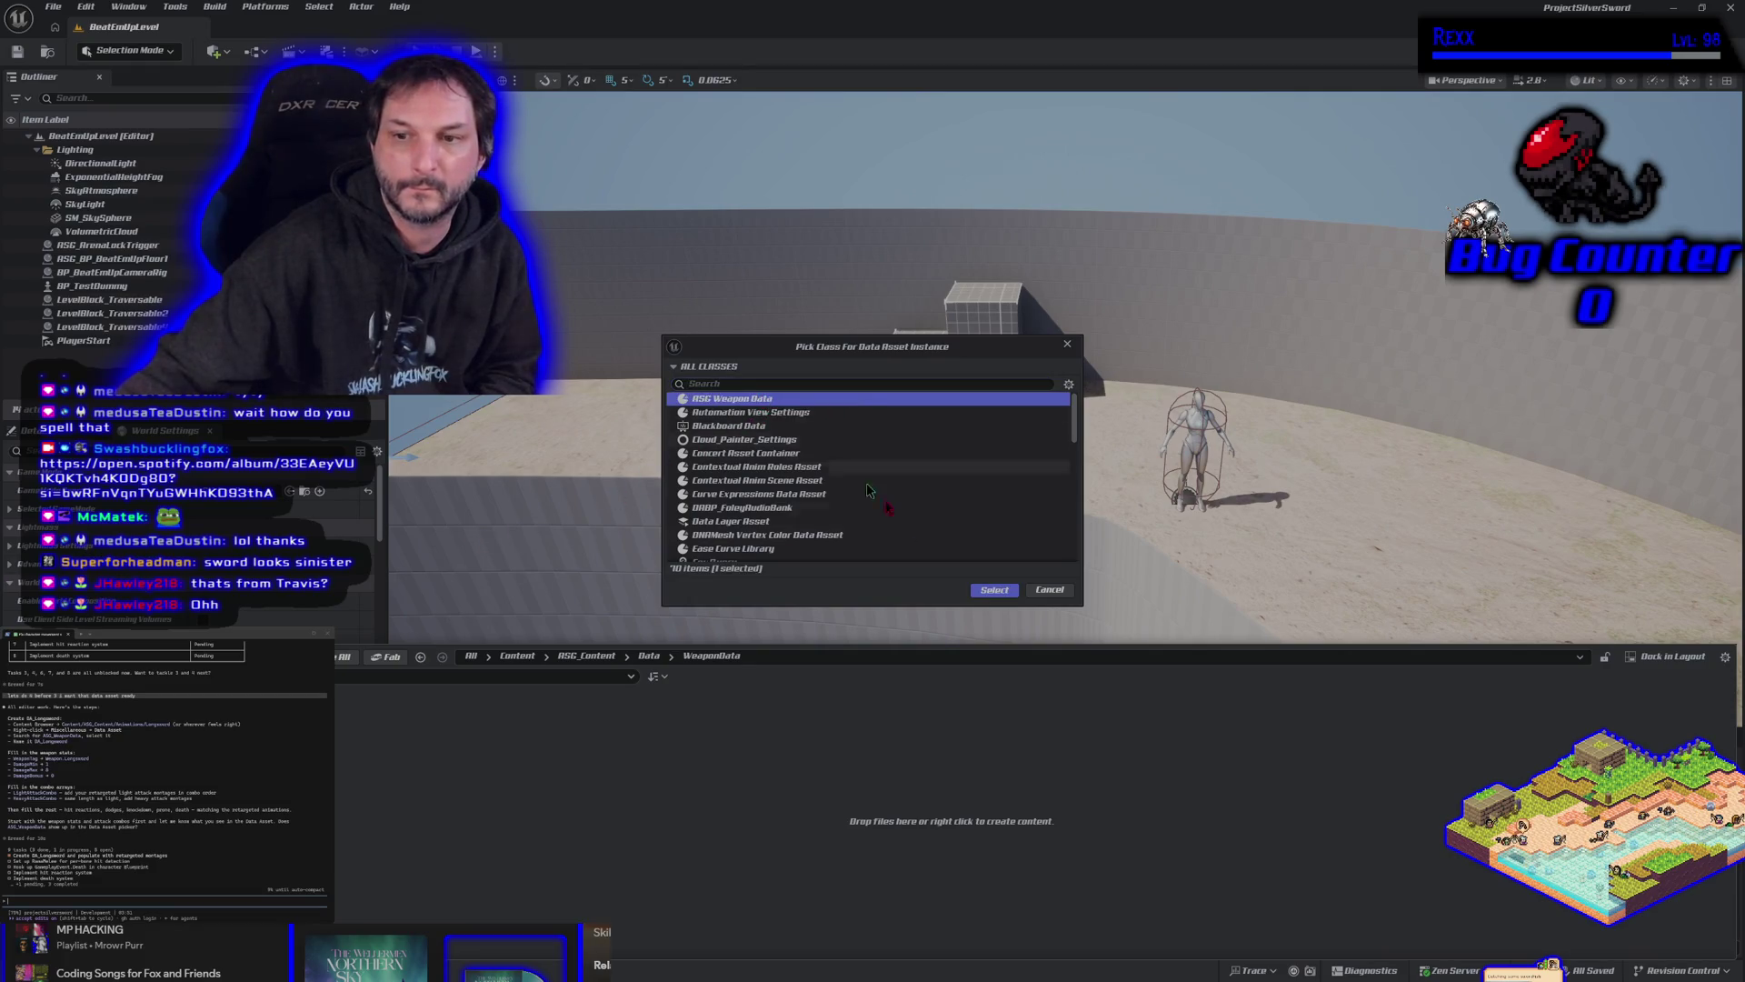
{"action": "left_click", "coordinate": [994, 590]}
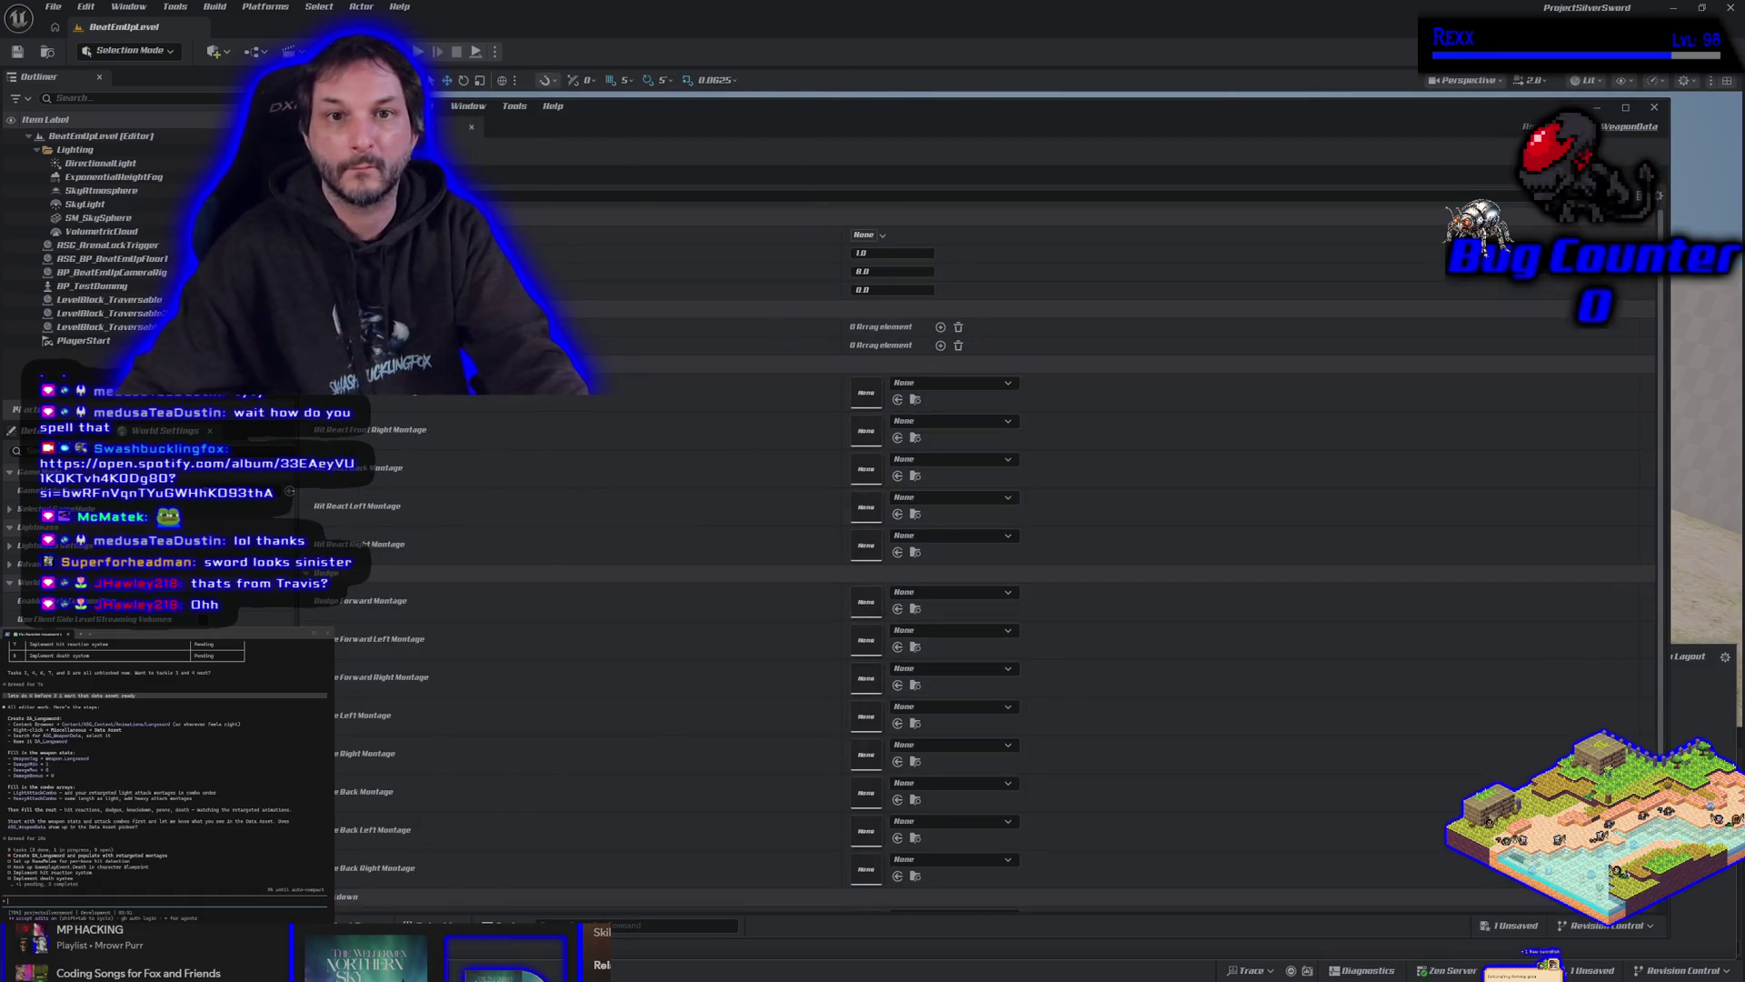
{"action": "left_click", "coordinate": [1626, 108]}
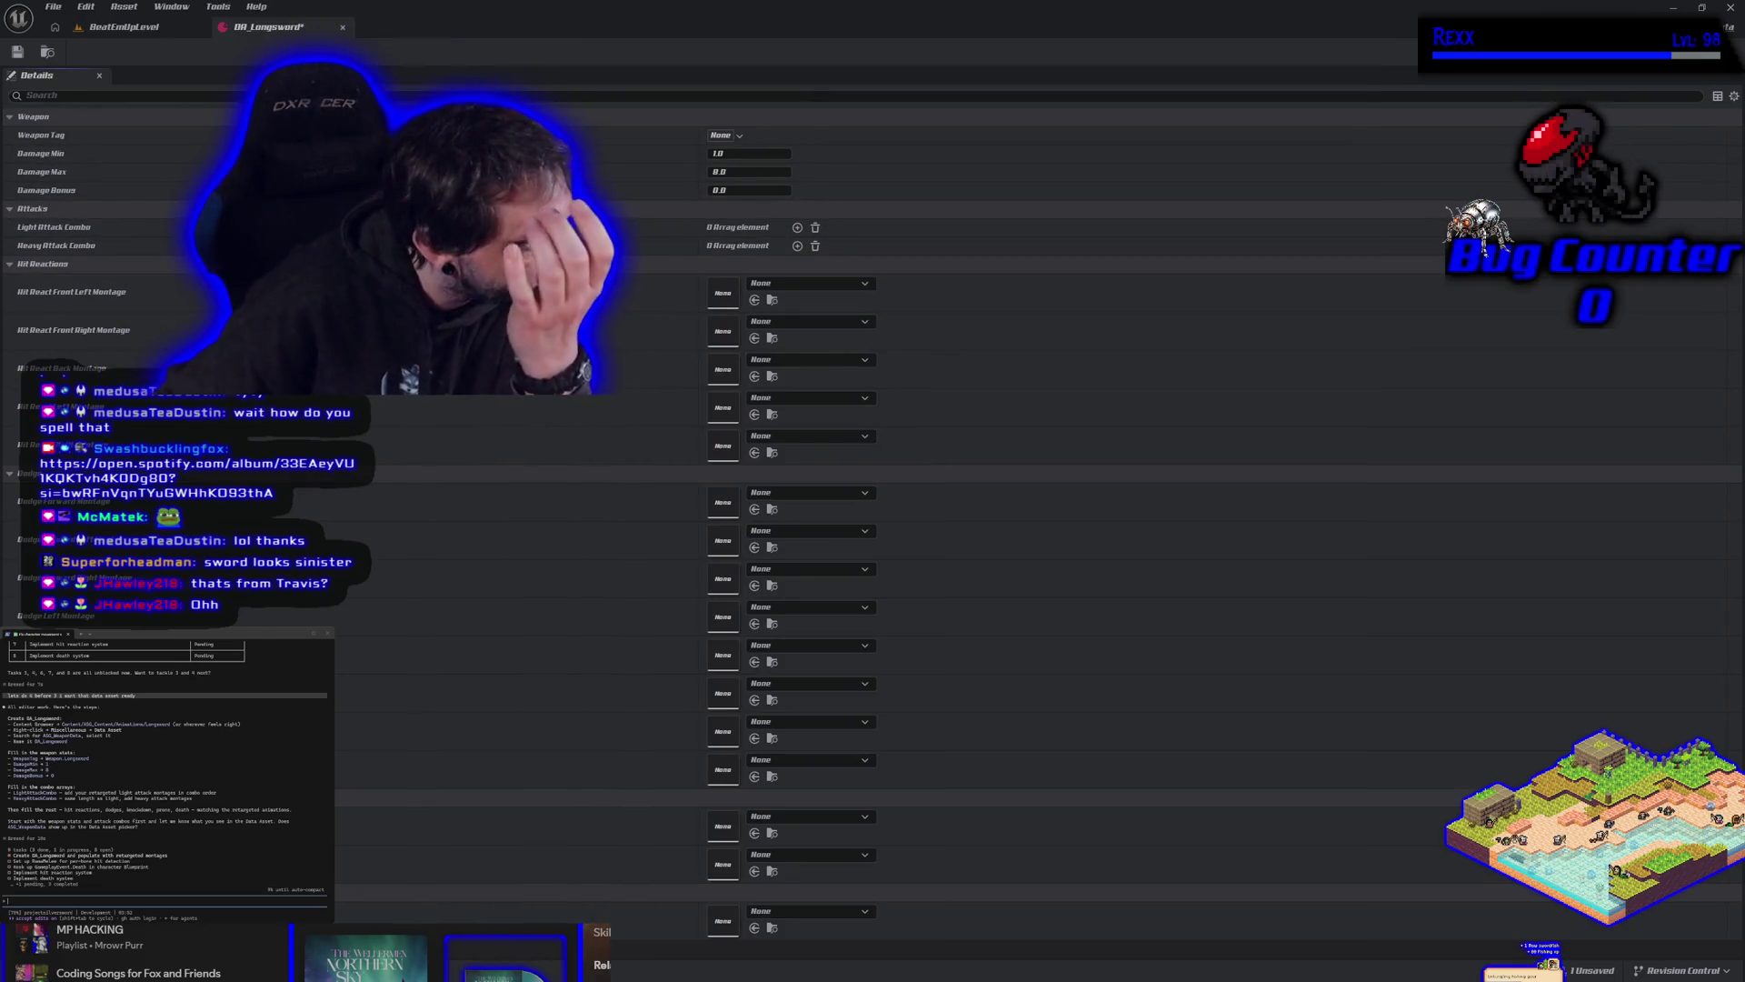
Set DA_Longsword's Weapon Tag to Weapon.Longsword and bring up the content browser at Animations.
{"action": "left_click", "coordinate": [739, 136]}
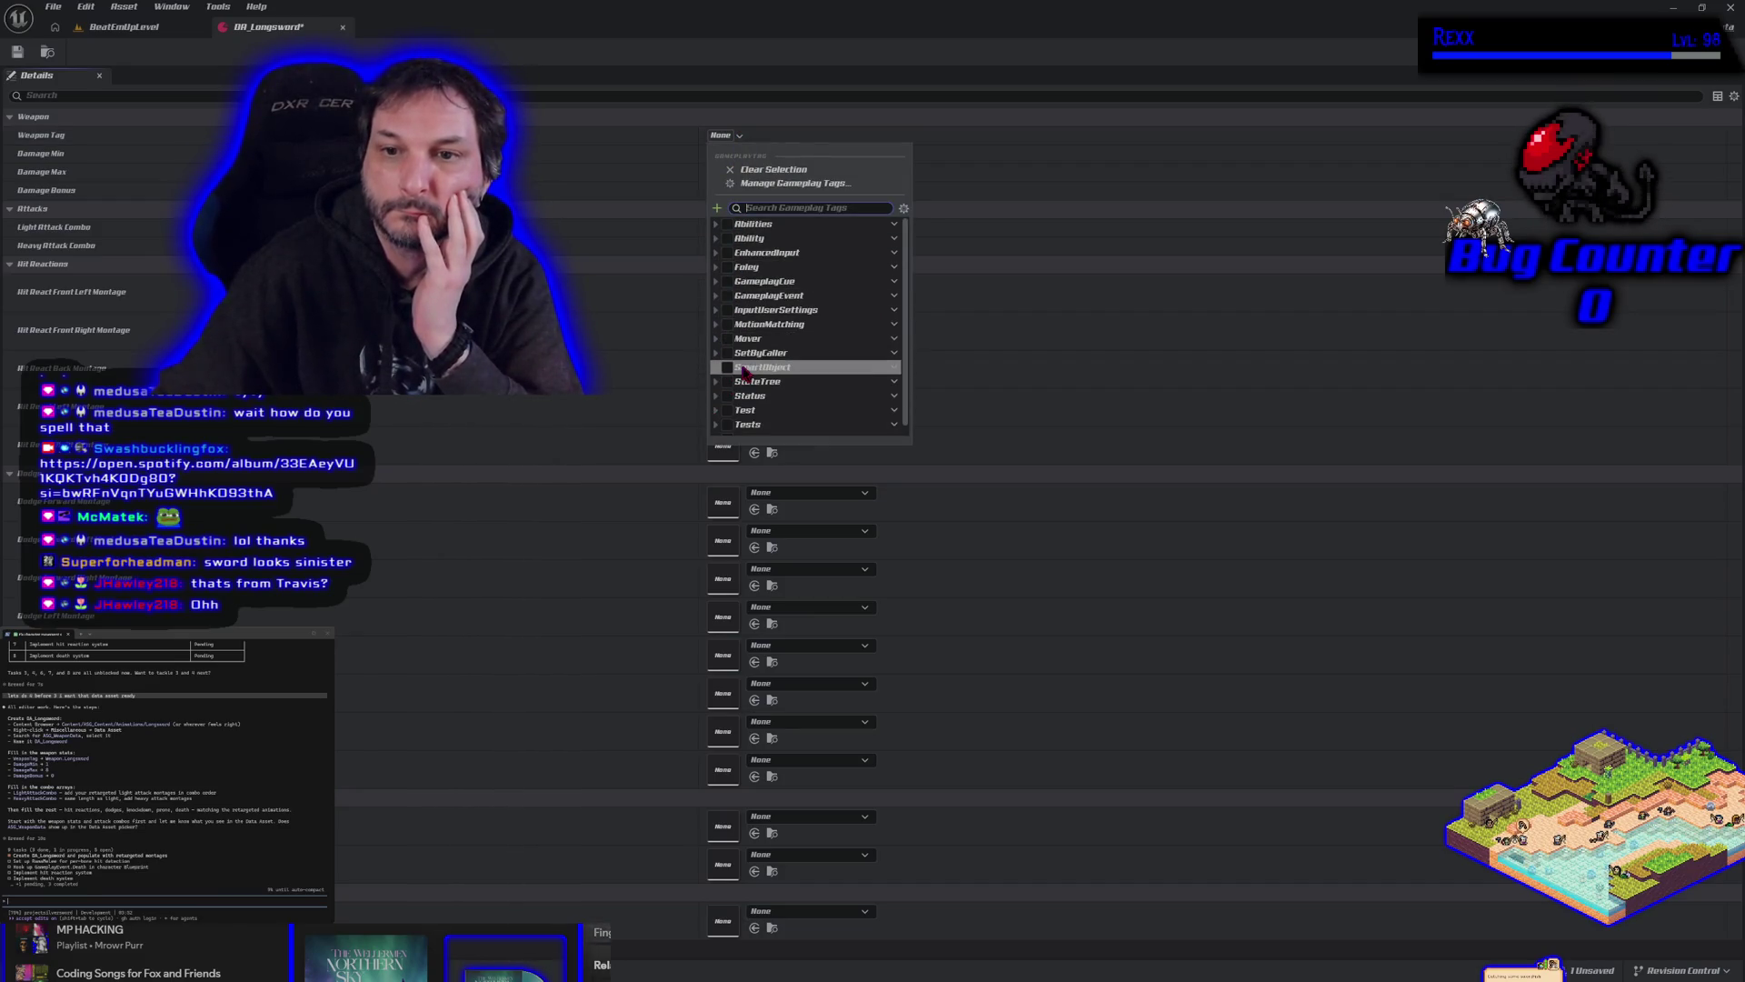
{"action": "scroll", "coordinate": [744, 372], "scroll_direction": "down", "scroll_amount": 1}
{"action": "left_click", "coordinate": [716, 428]}
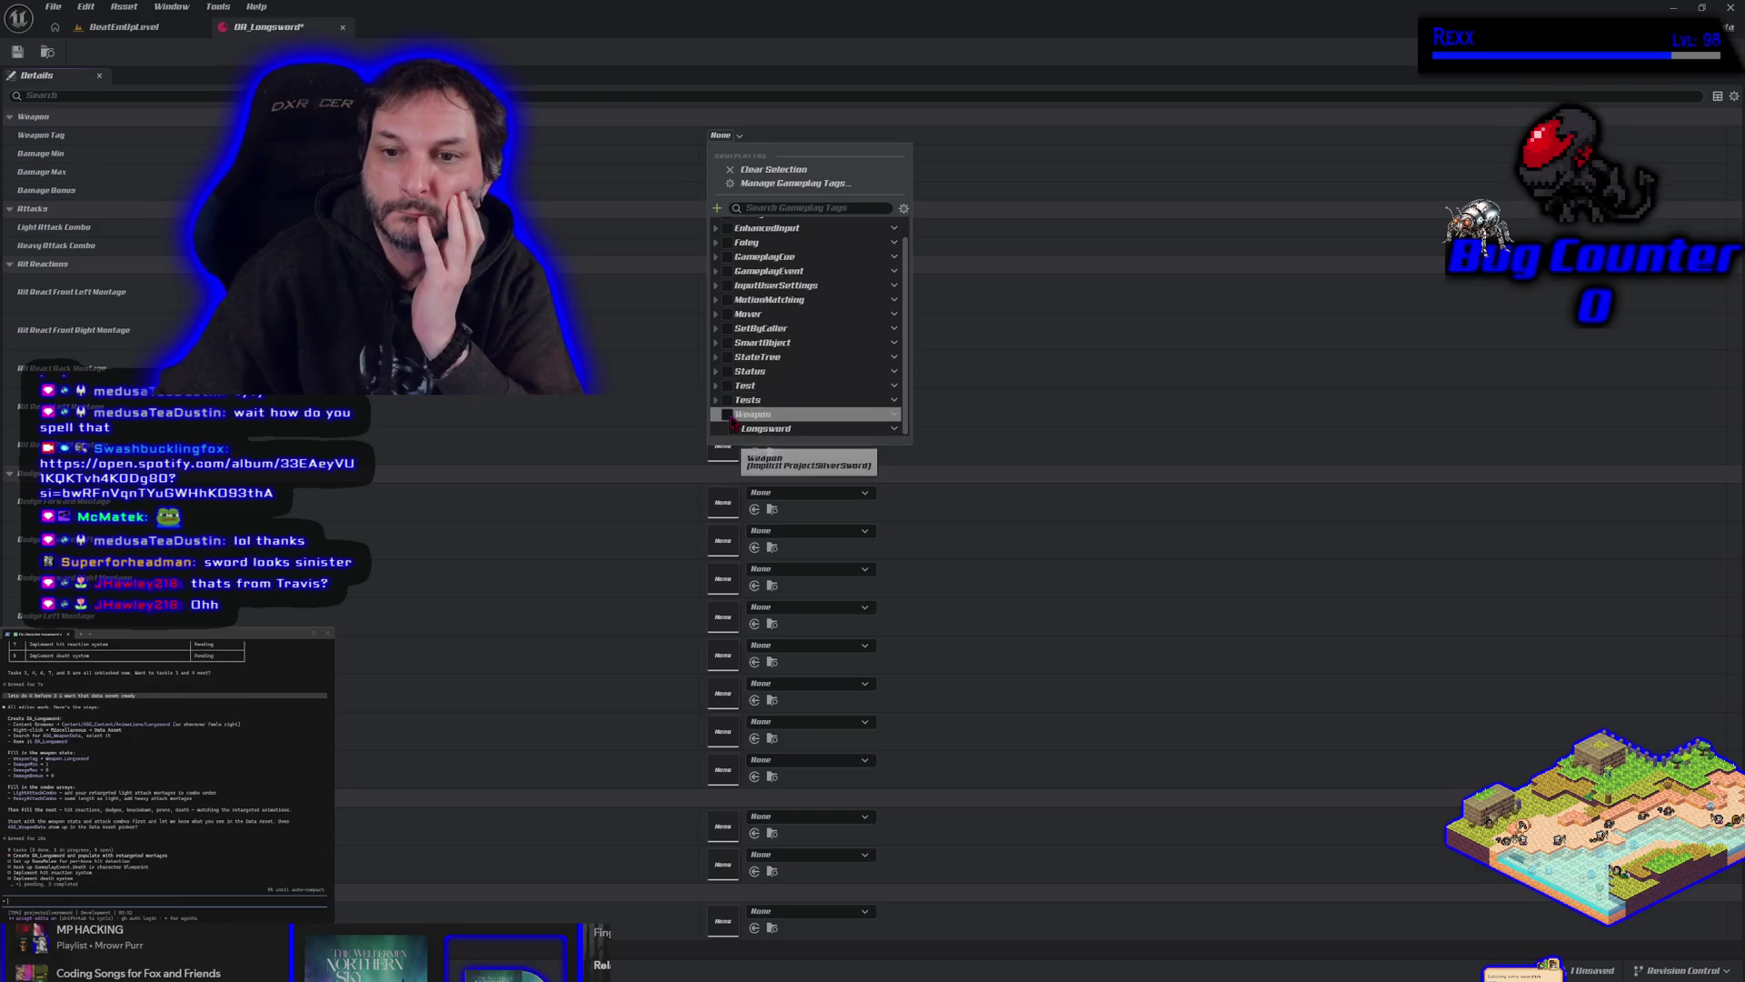
{"action": "left_click", "coordinate": [734, 429]}
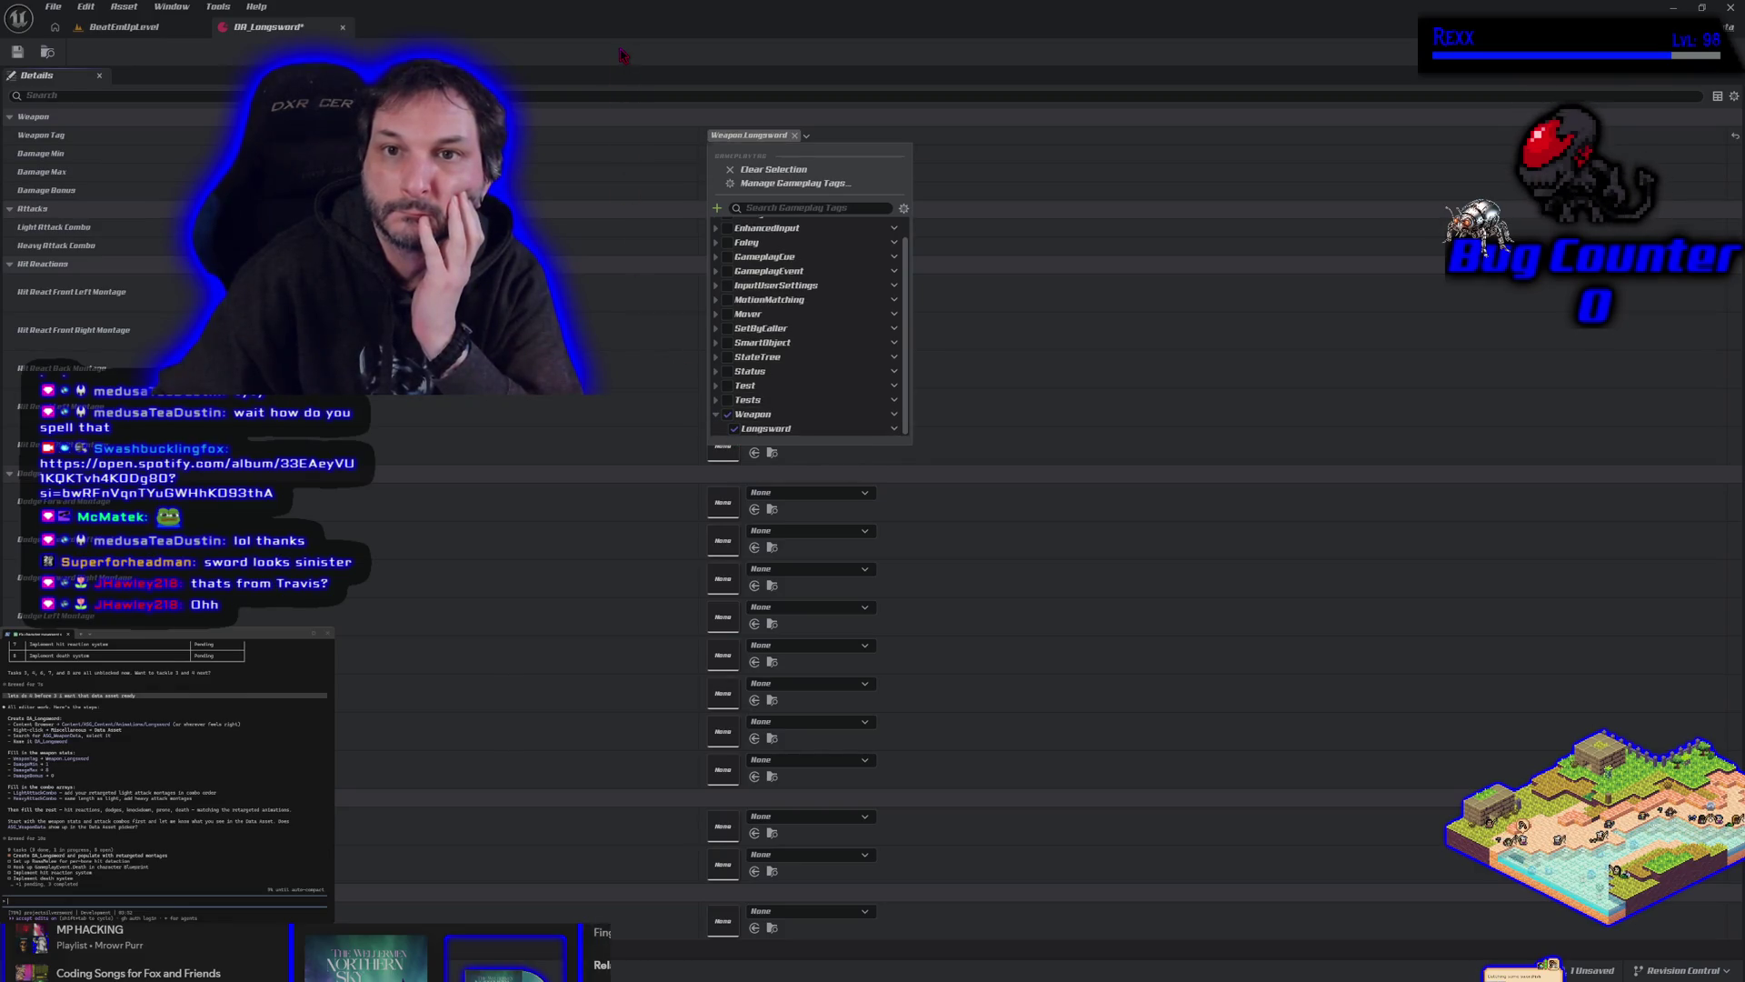
{"action": "left_click", "coordinate": [718, 143]}
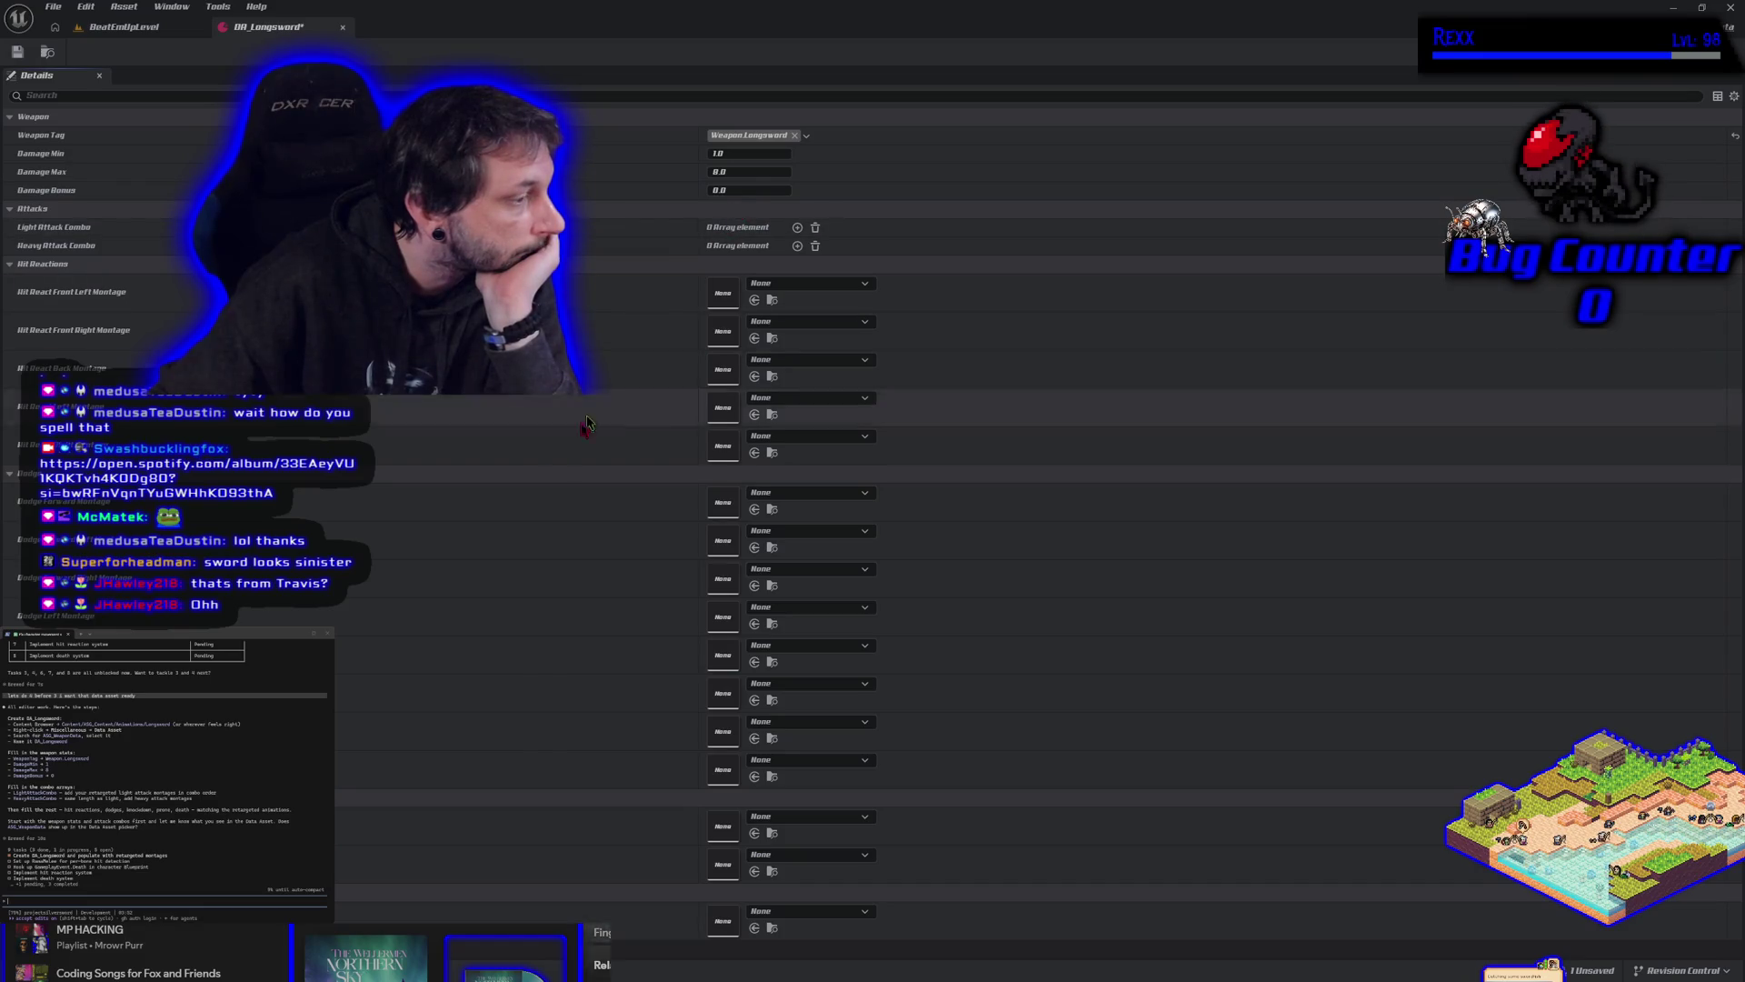
{"action": "key", "text": "ctrl+space"}
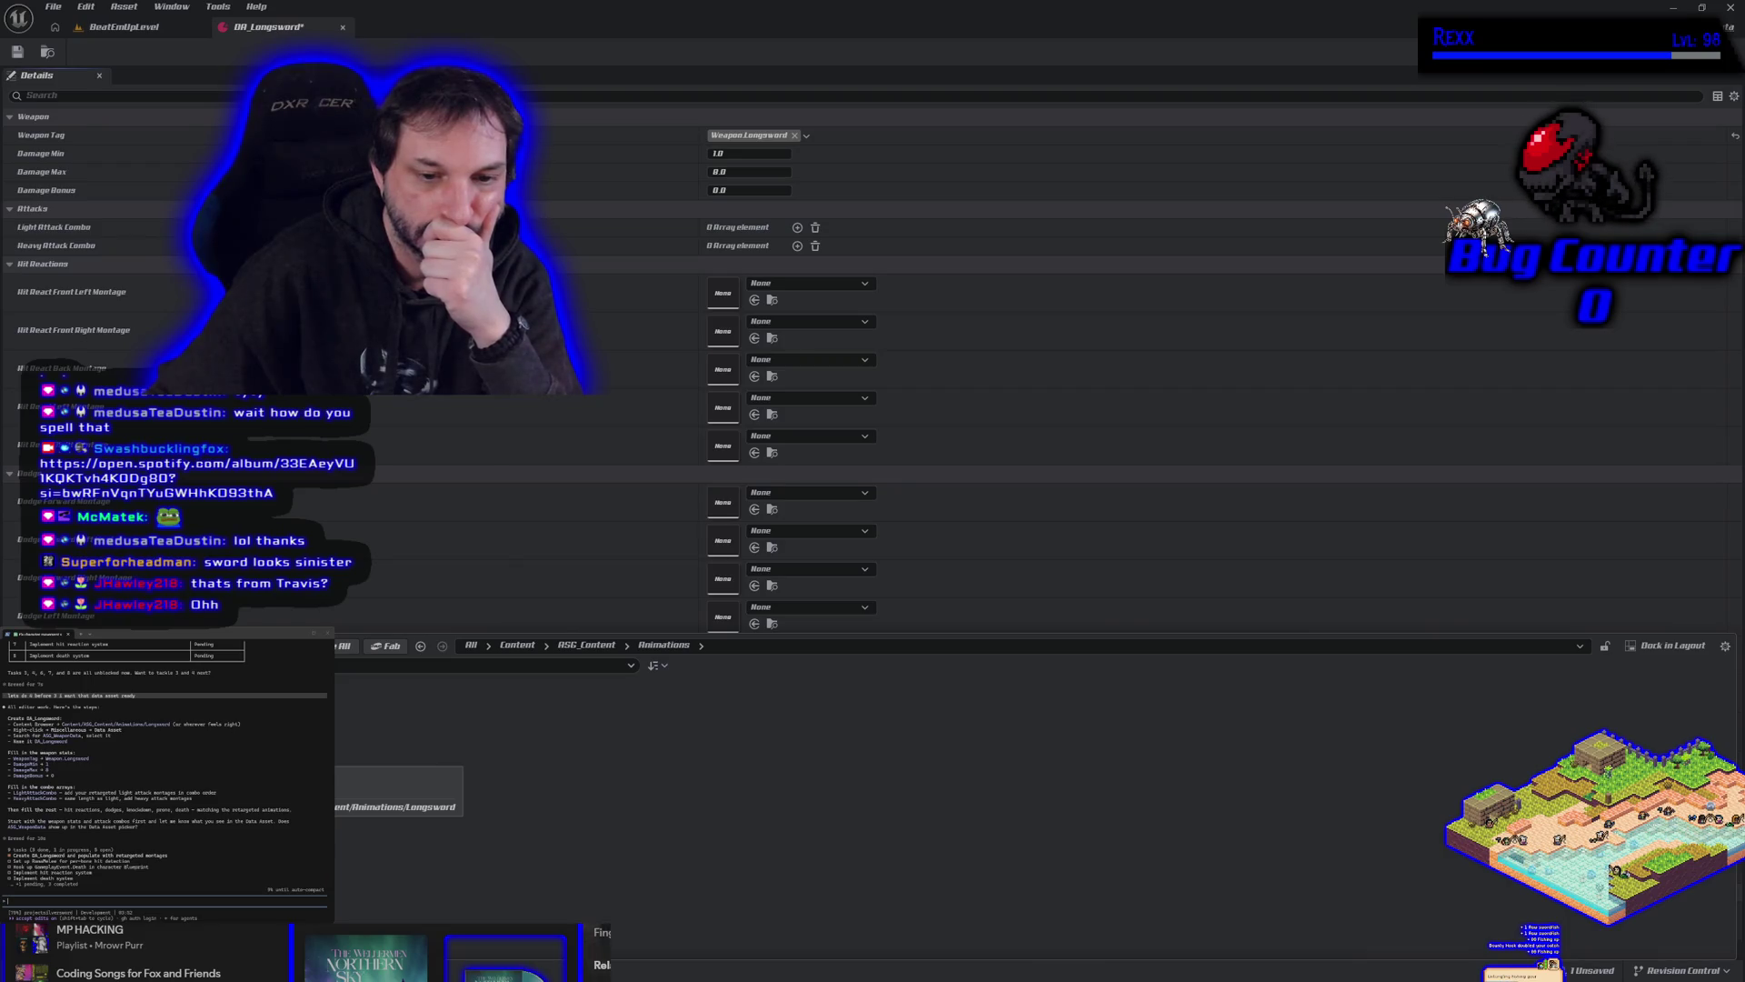
Add a Montages folder in Animations > Longsword and delete the stray folder M.
{"action": "double_click", "coordinate": [272, 719]}
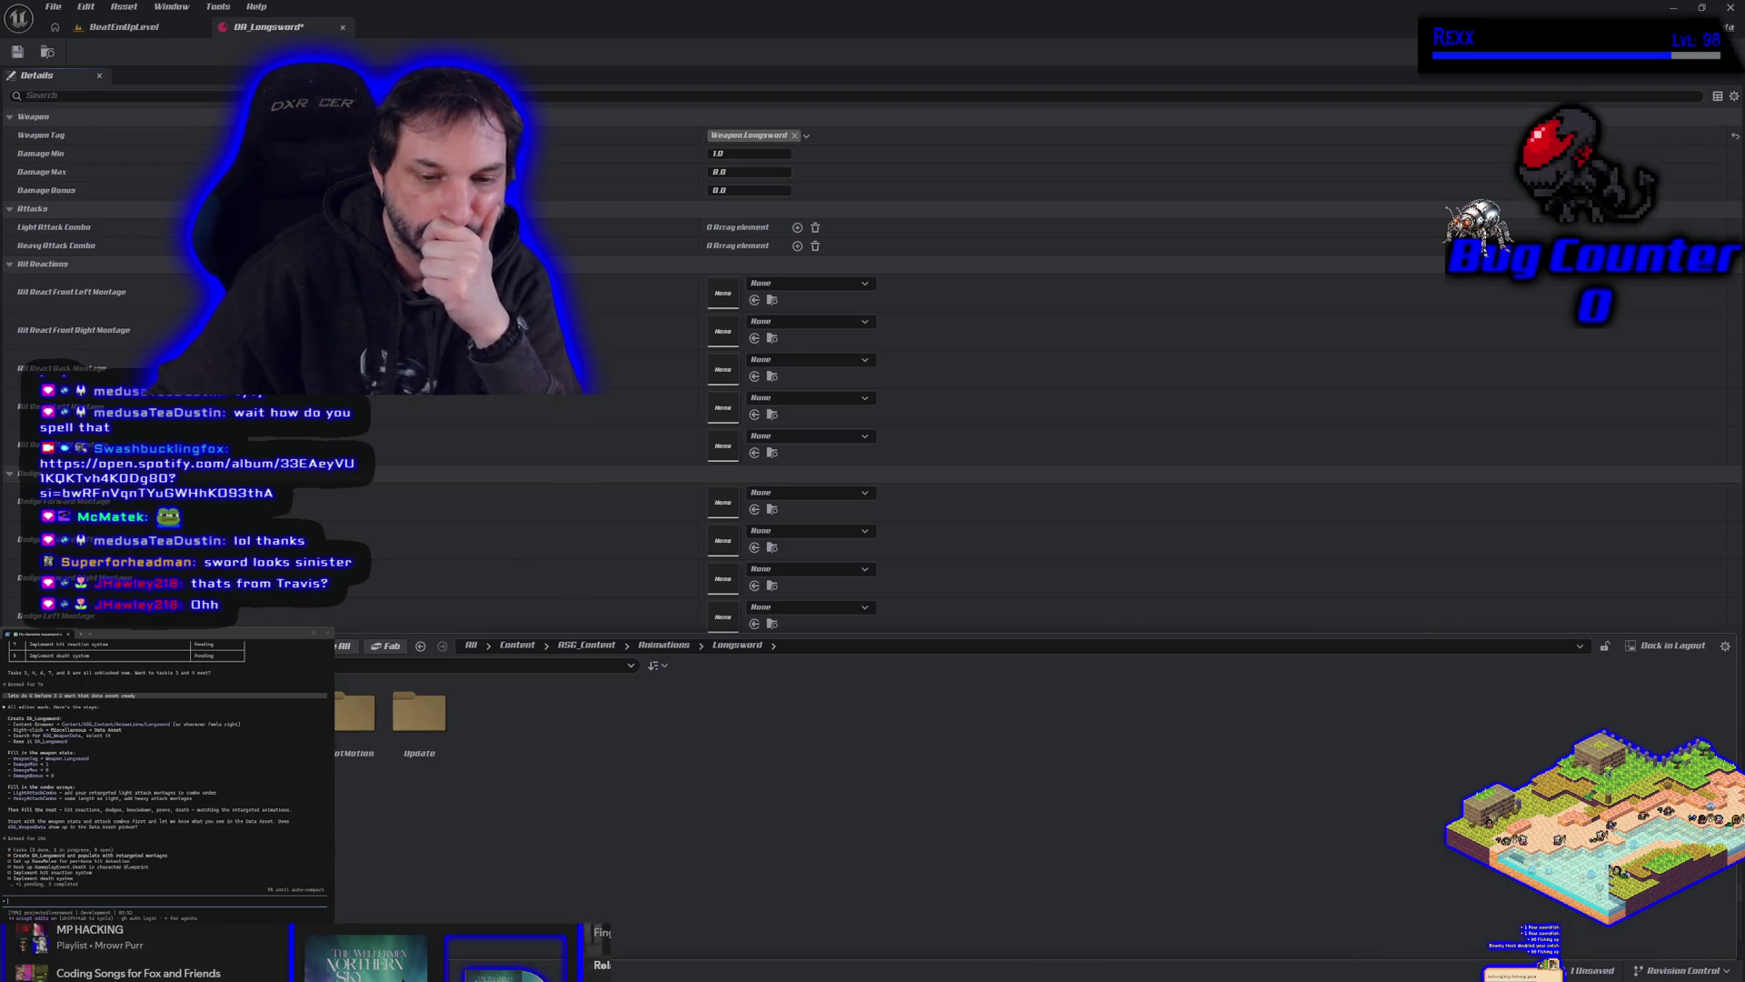
{"action": "key", "text": "alt+Left"}
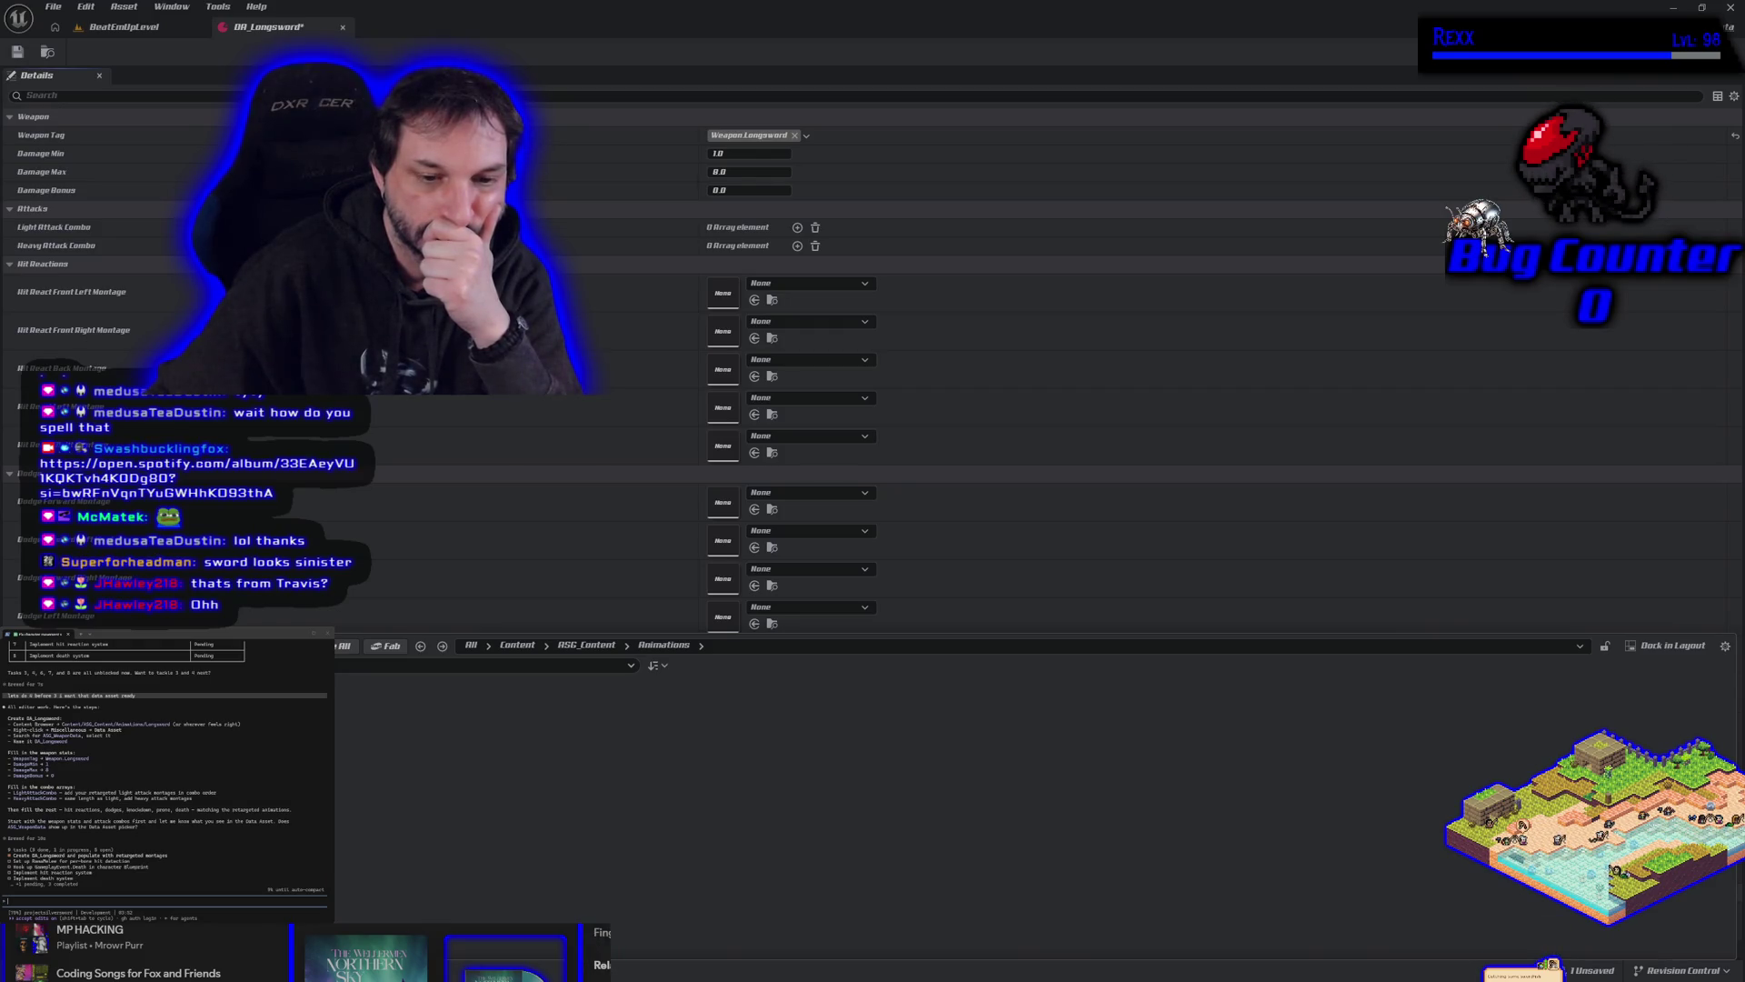
{"action": "key", "text": "alt+Right"}
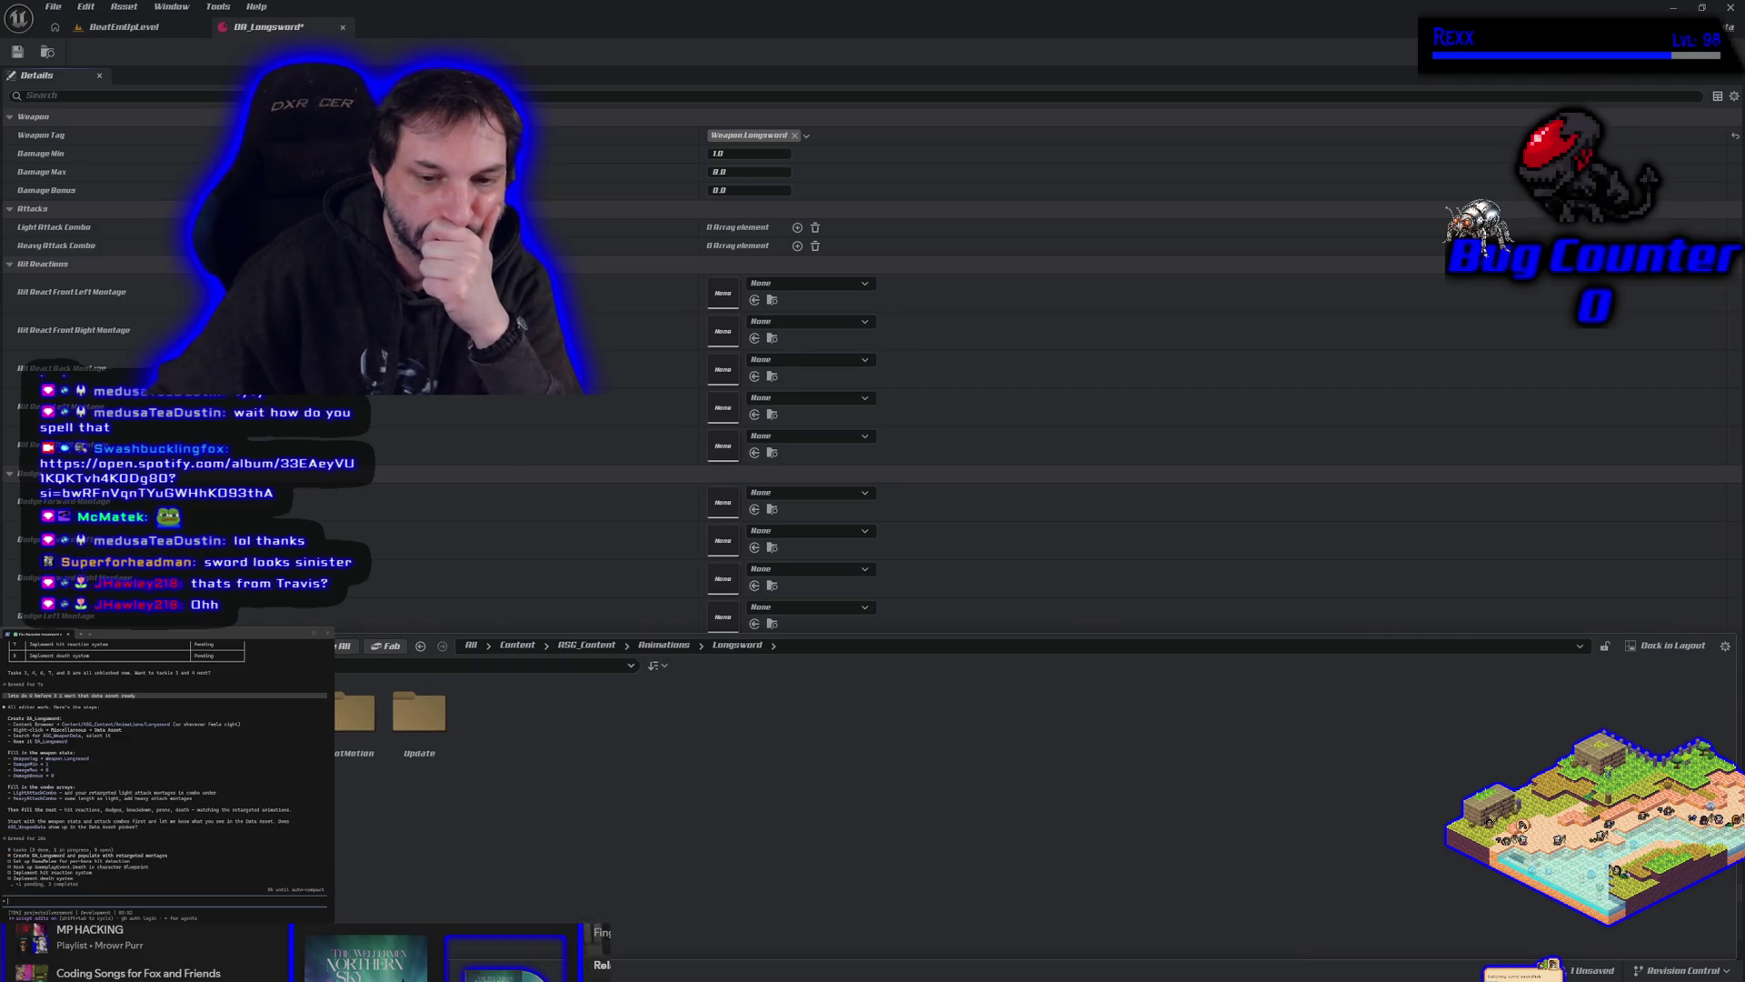
{"action": "right_click", "coordinate": [325, 830]}
{"action": "left_click", "coordinate": [382, 384]}
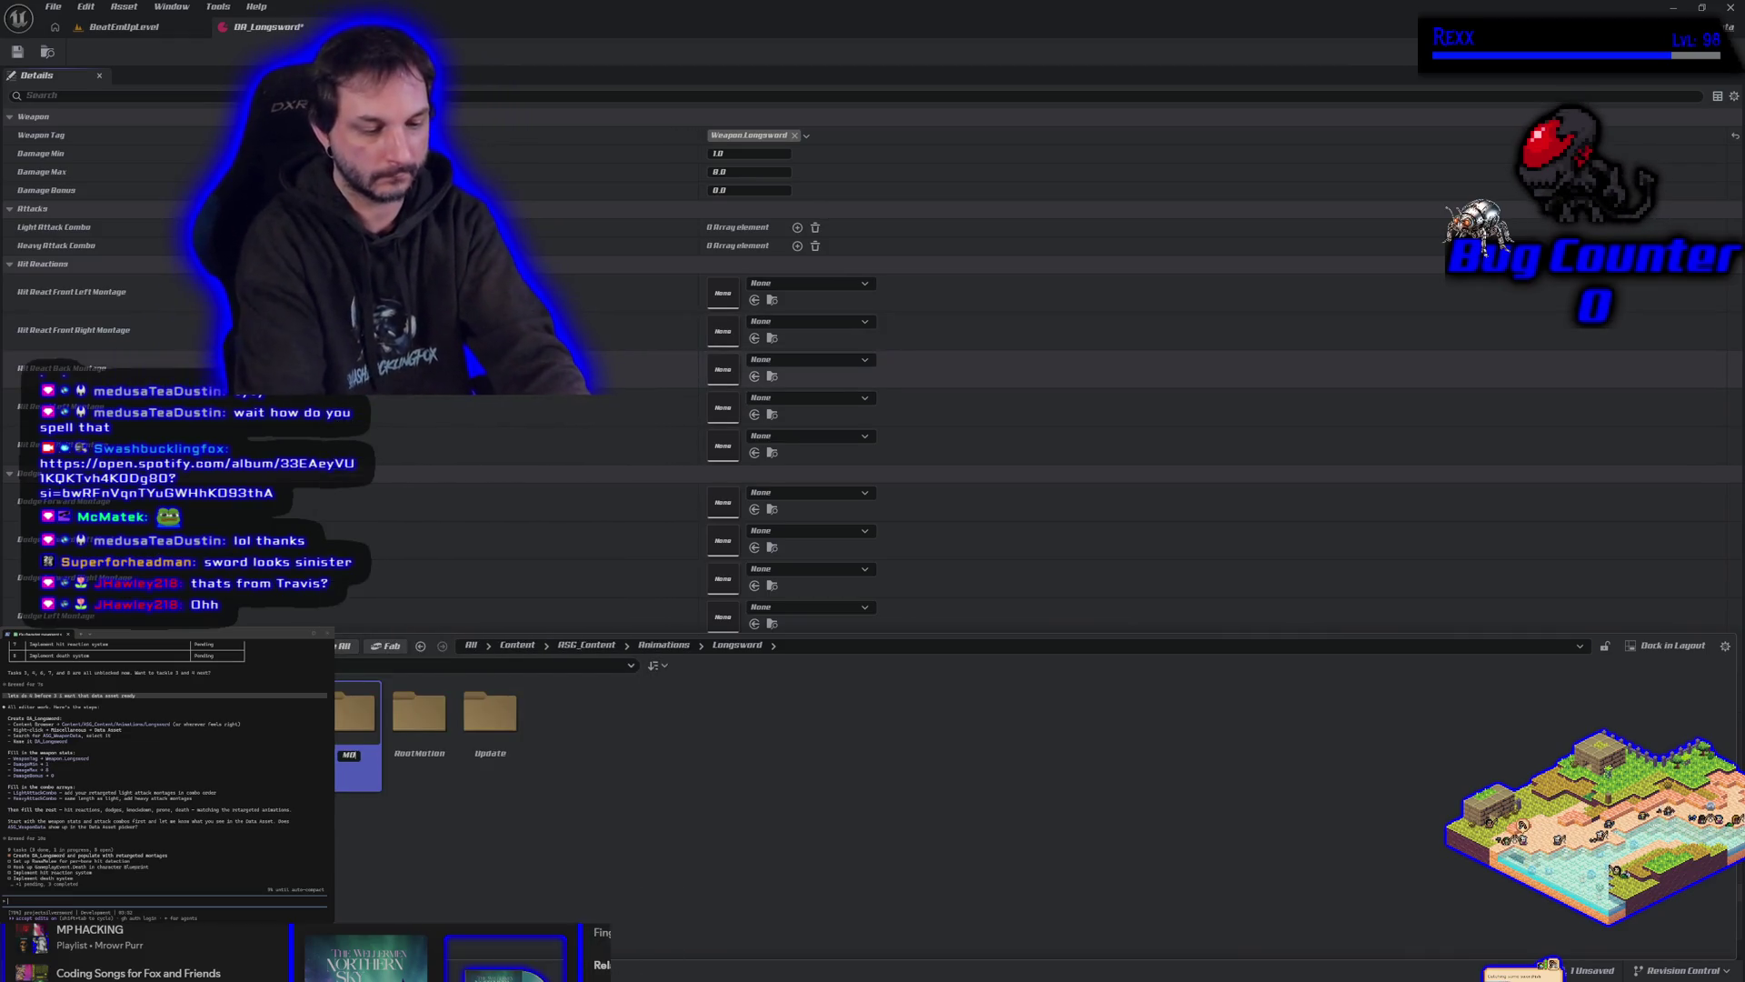
{"action": "type", "text": "Montages"}
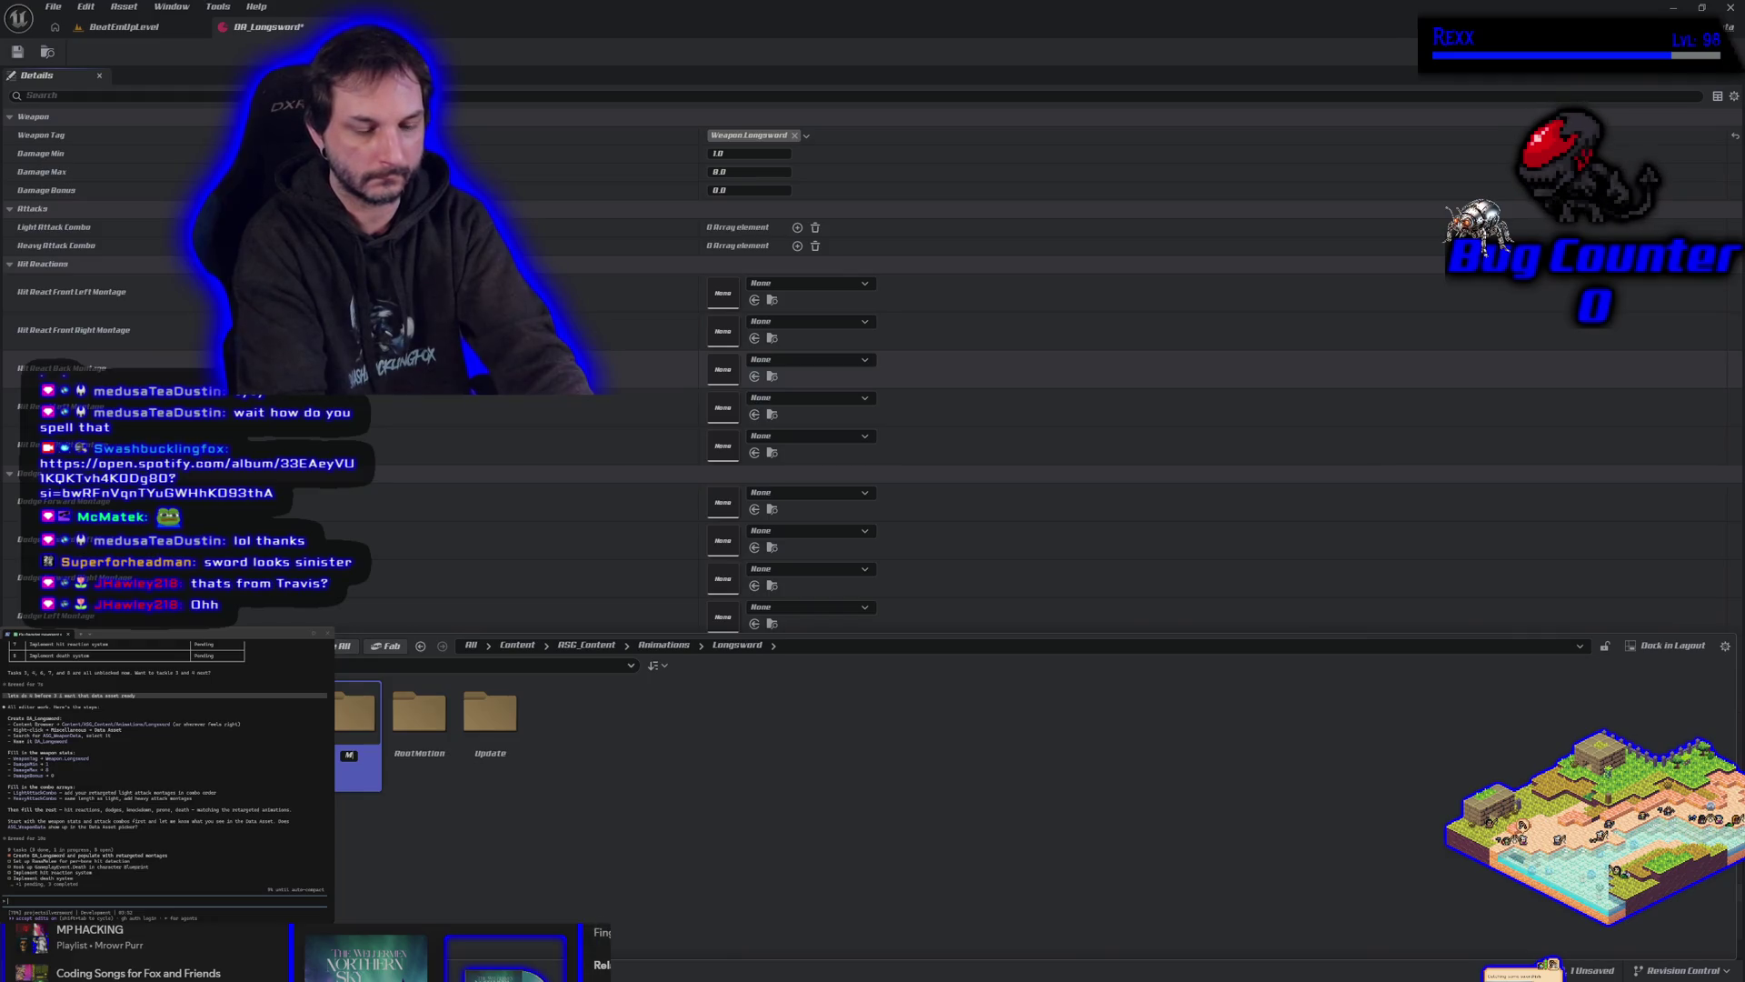
{"action": "key", "text": "Return"}
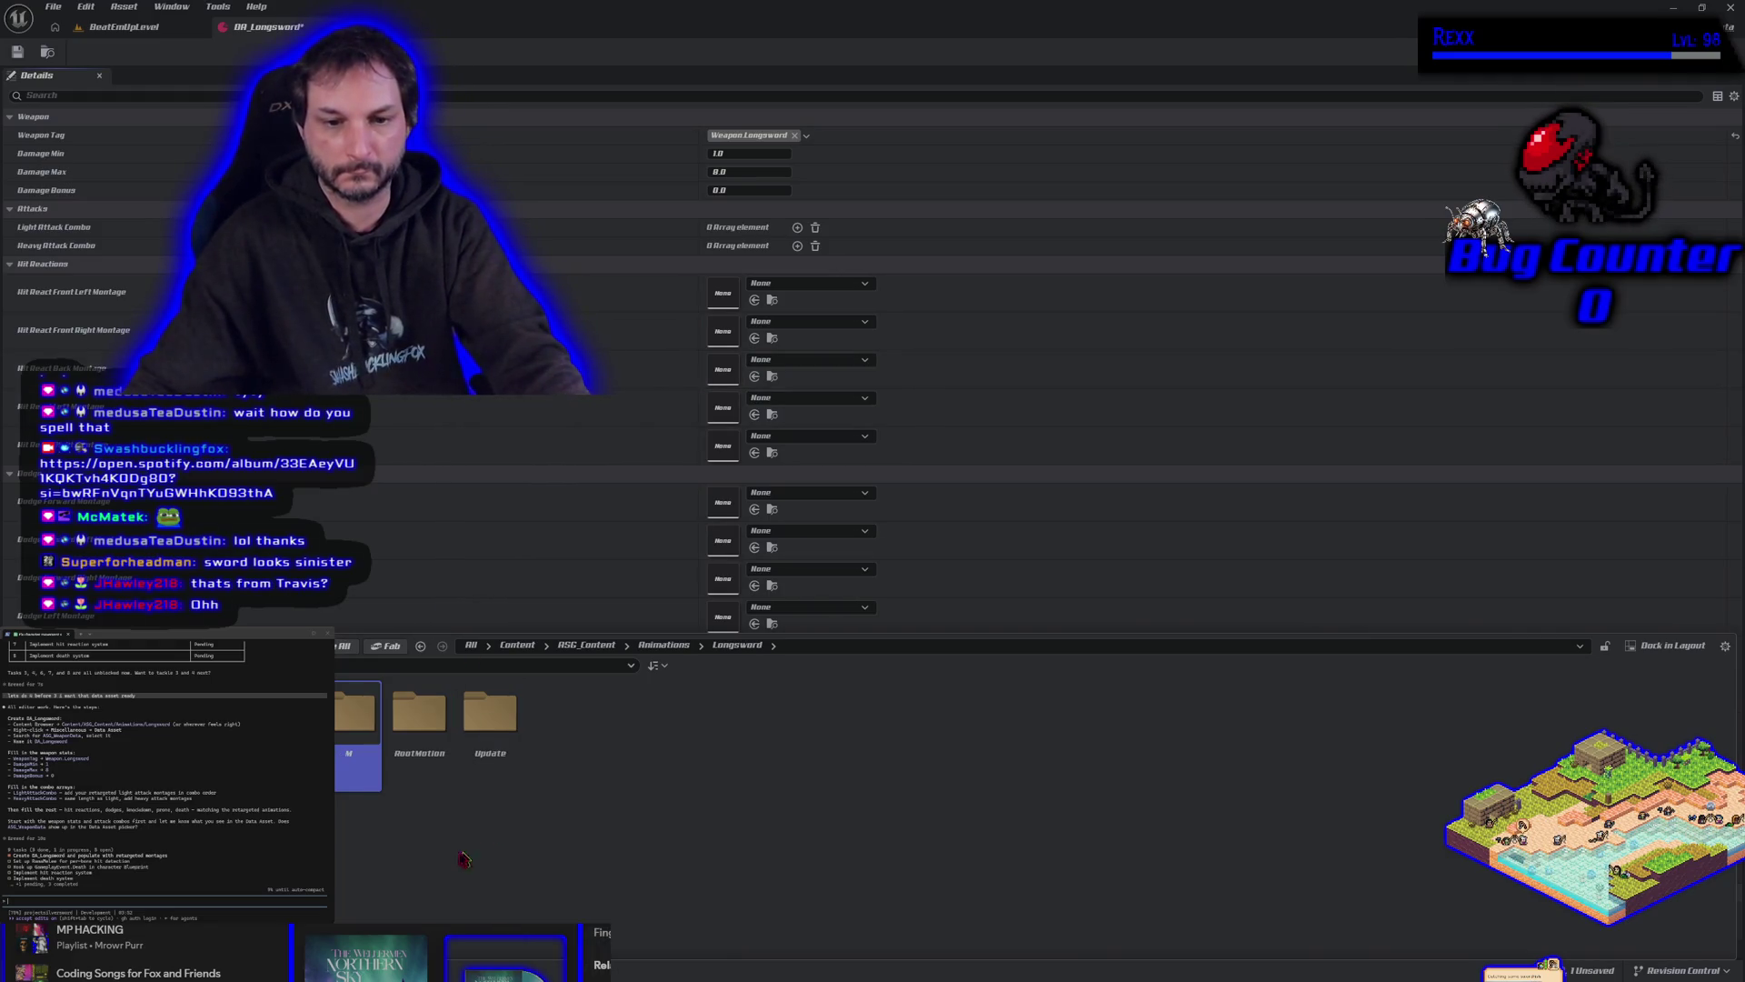
{"action": "key", "text": "Delete"}
{"action": "left_click", "coordinate": [425, 882]}
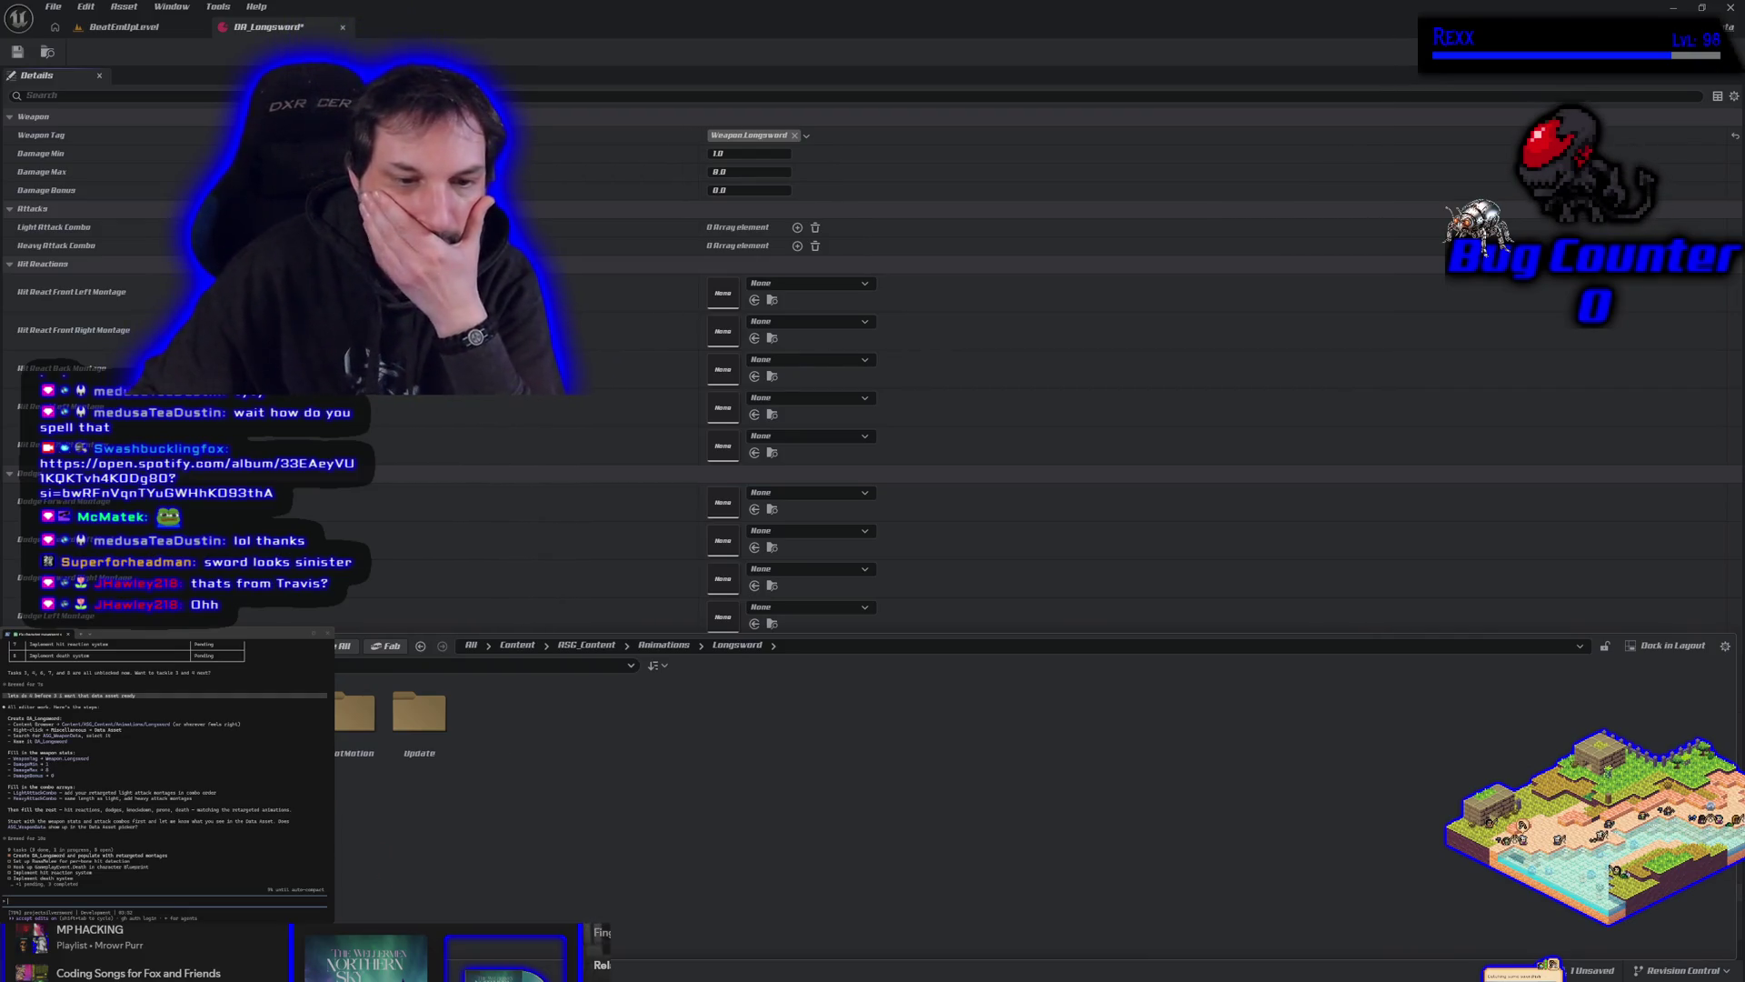
Create a Montage folder inside Longsword, then open the RootMotion animations folder.
{"action": "right_click", "coordinate": [293, 737]}
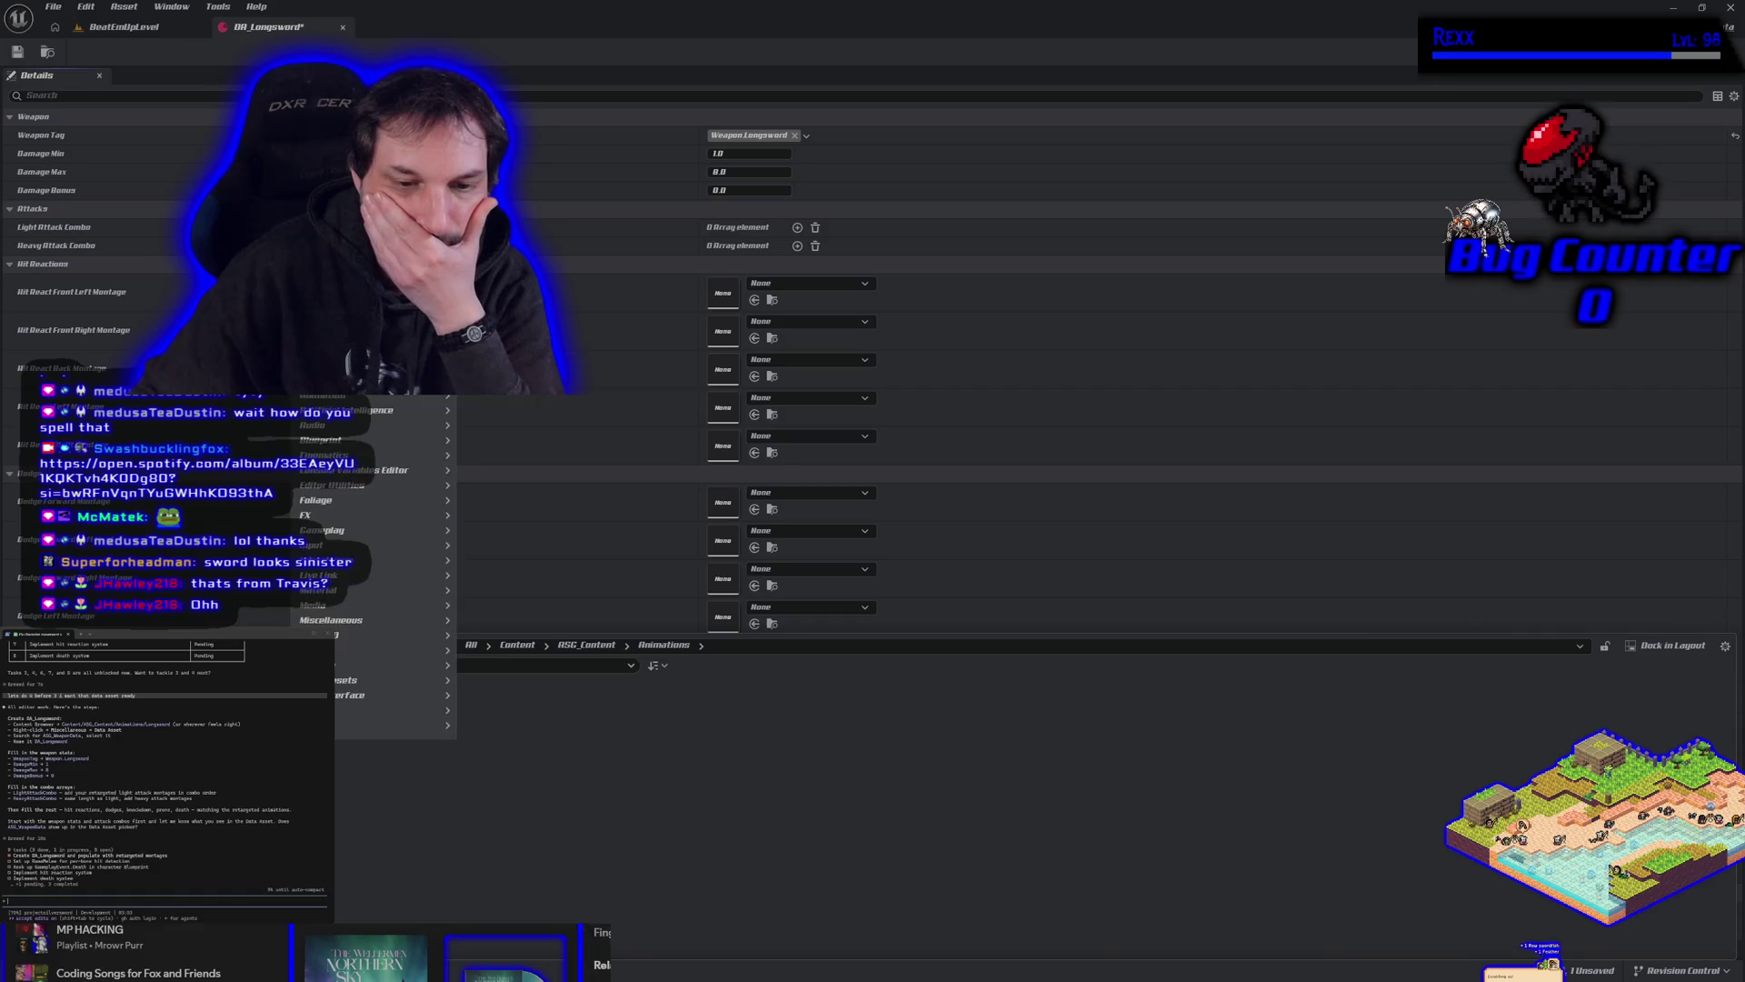
{"action": "mouse_move", "coordinate": [346, 643]}
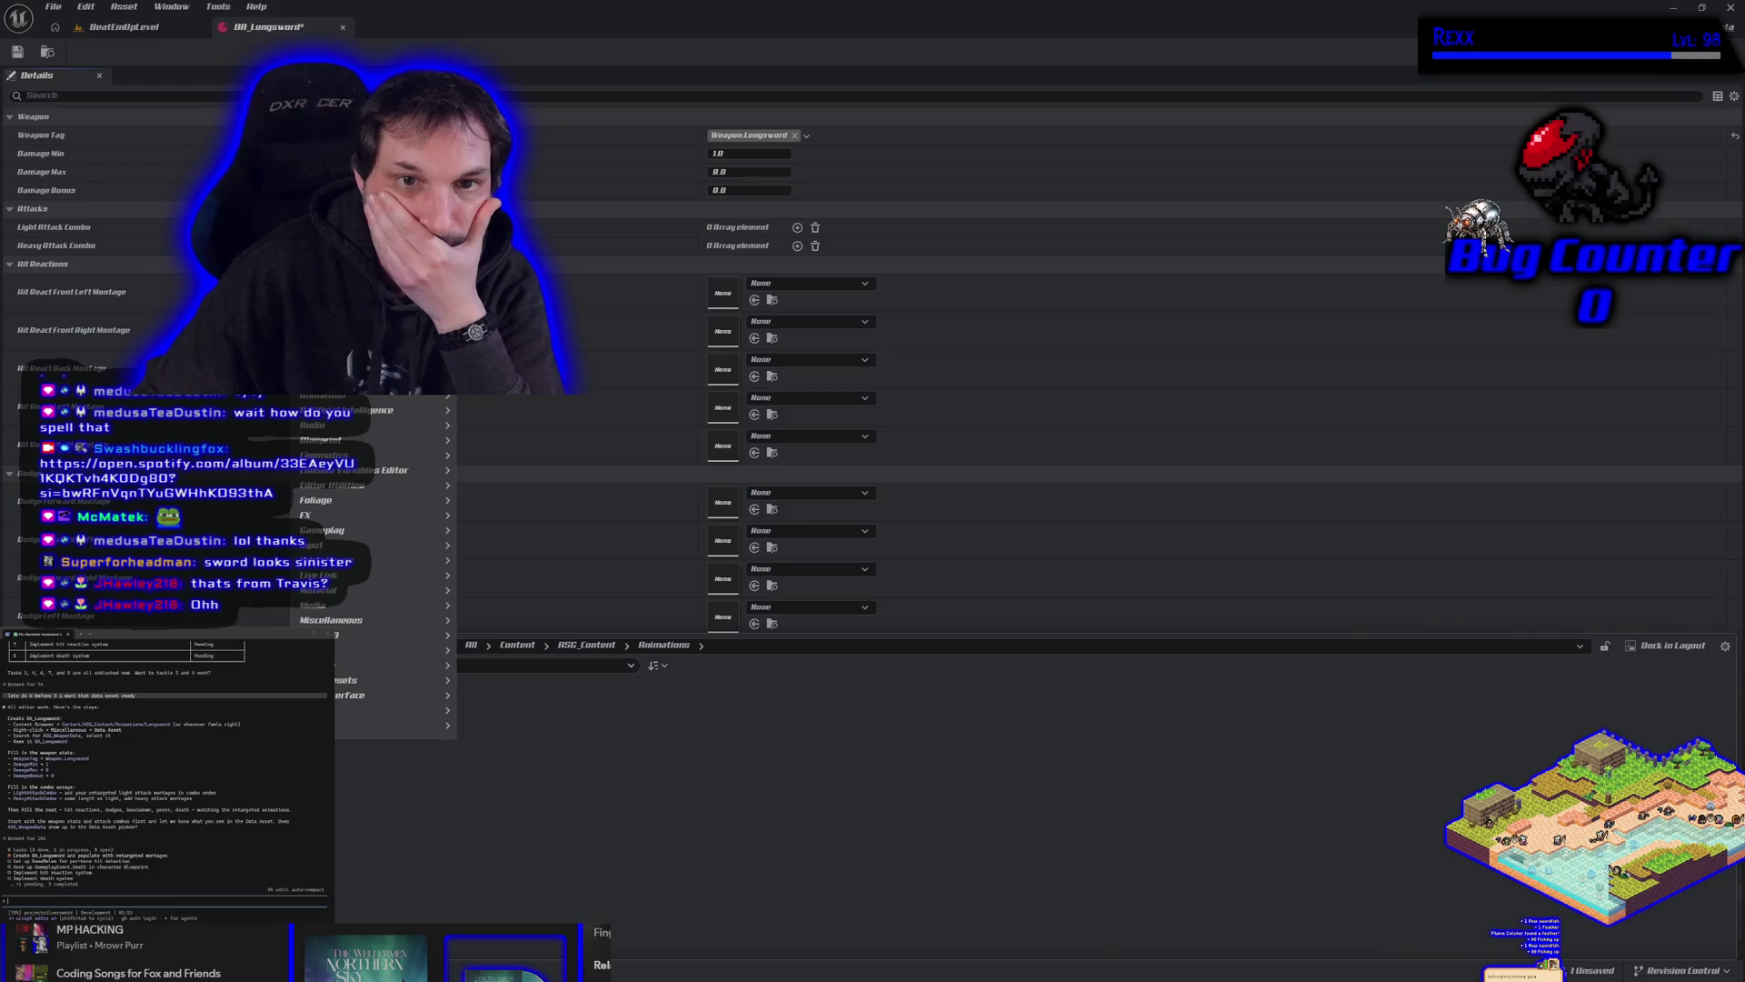
{"action": "key", "text": "Escape"}
{"action": "double_click", "coordinate": [419, 713]}
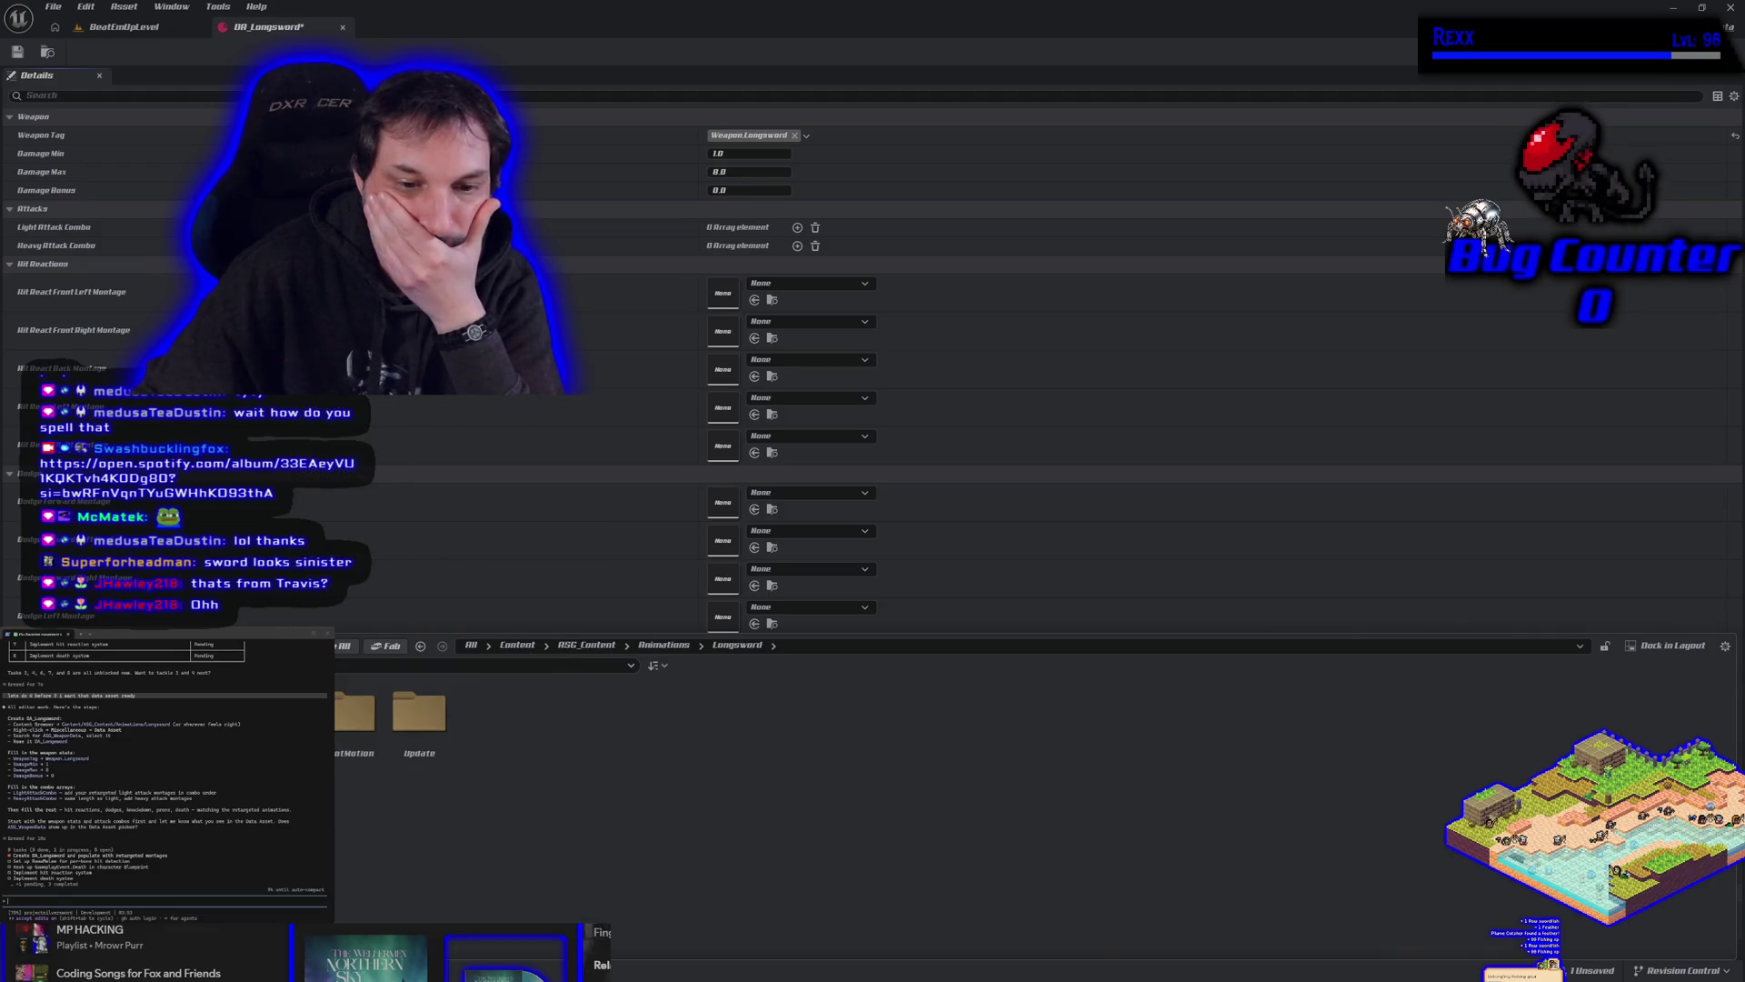
{"action": "right_click", "coordinate": [505, 752]}
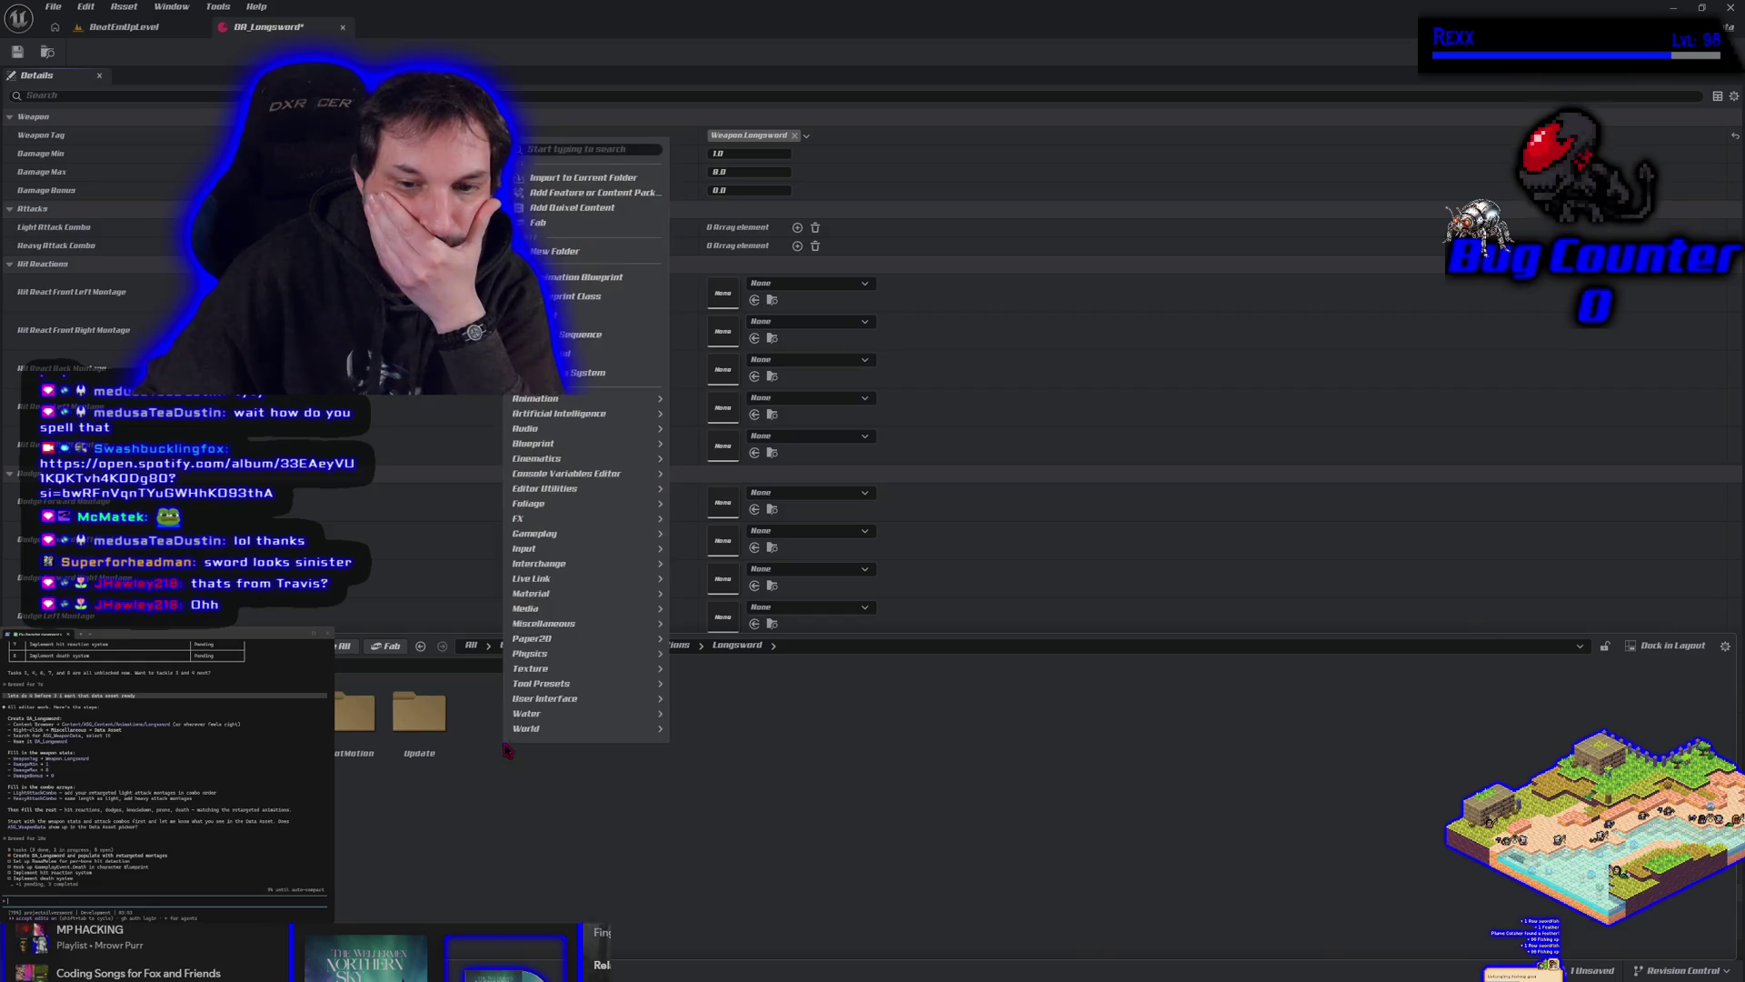
{"action": "left_click", "coordinate": [569, 254]}
{"action": "type", "text": "Mont"}
{"action": "type", "text": "age"}
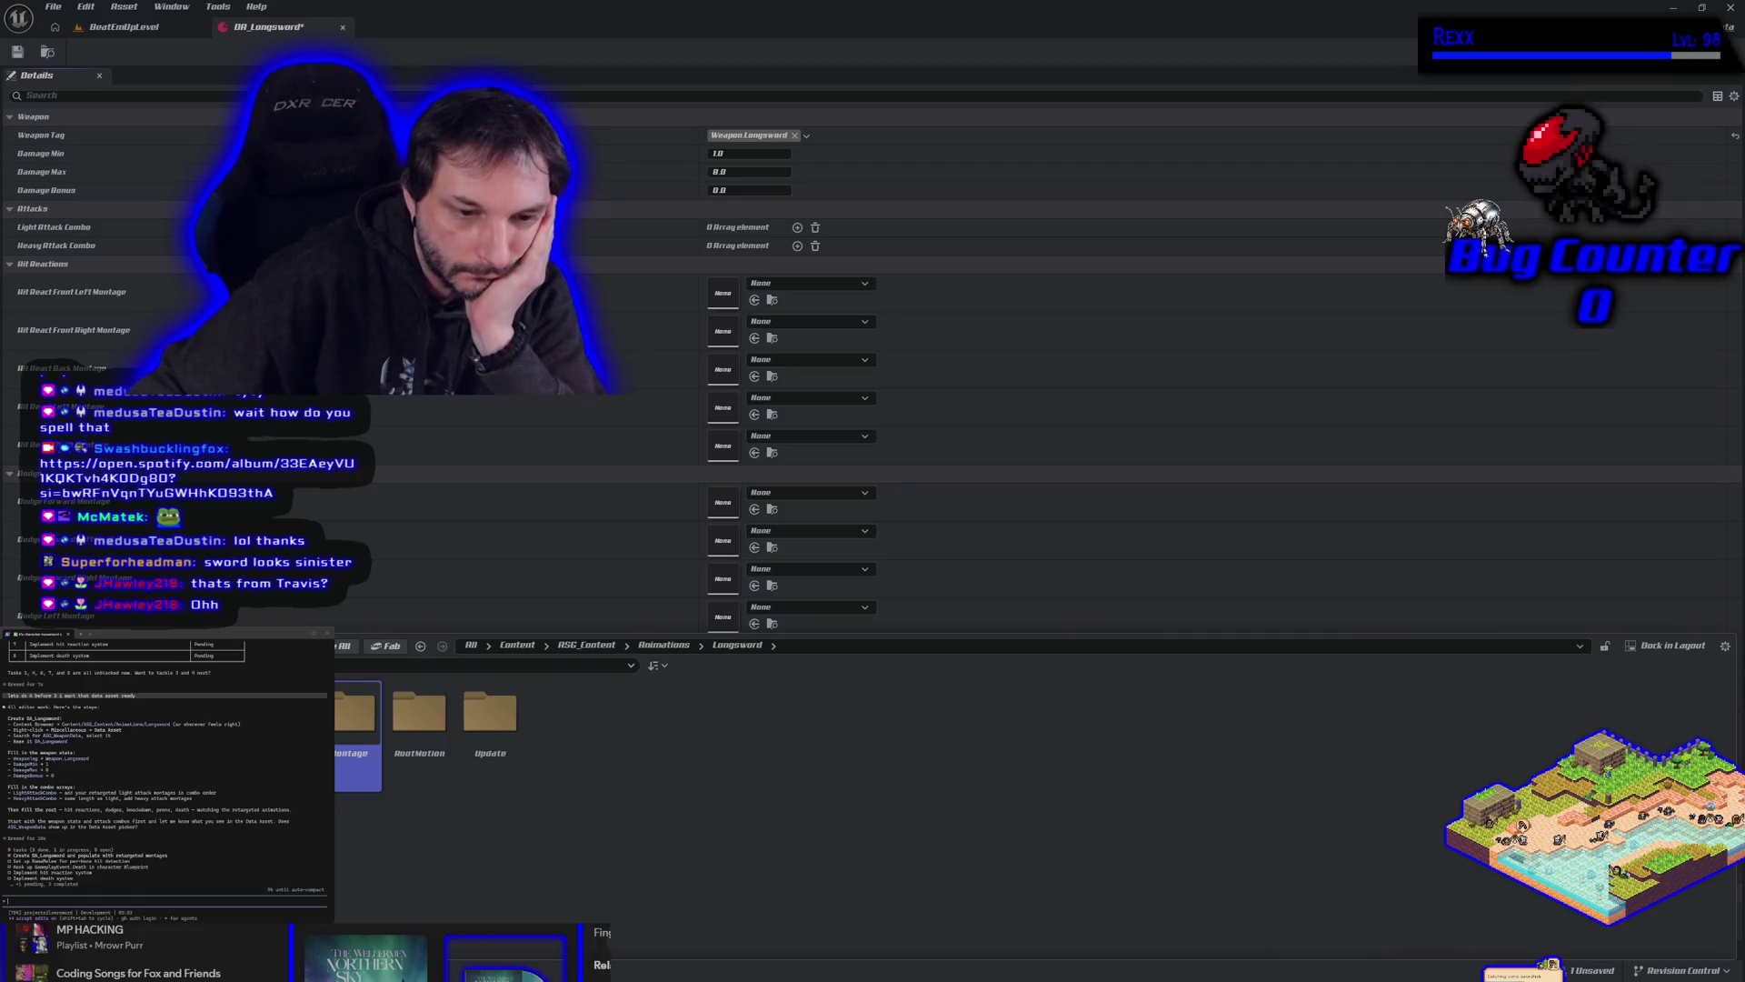
{"action": "double_click", "coordinate": [419, 714]}
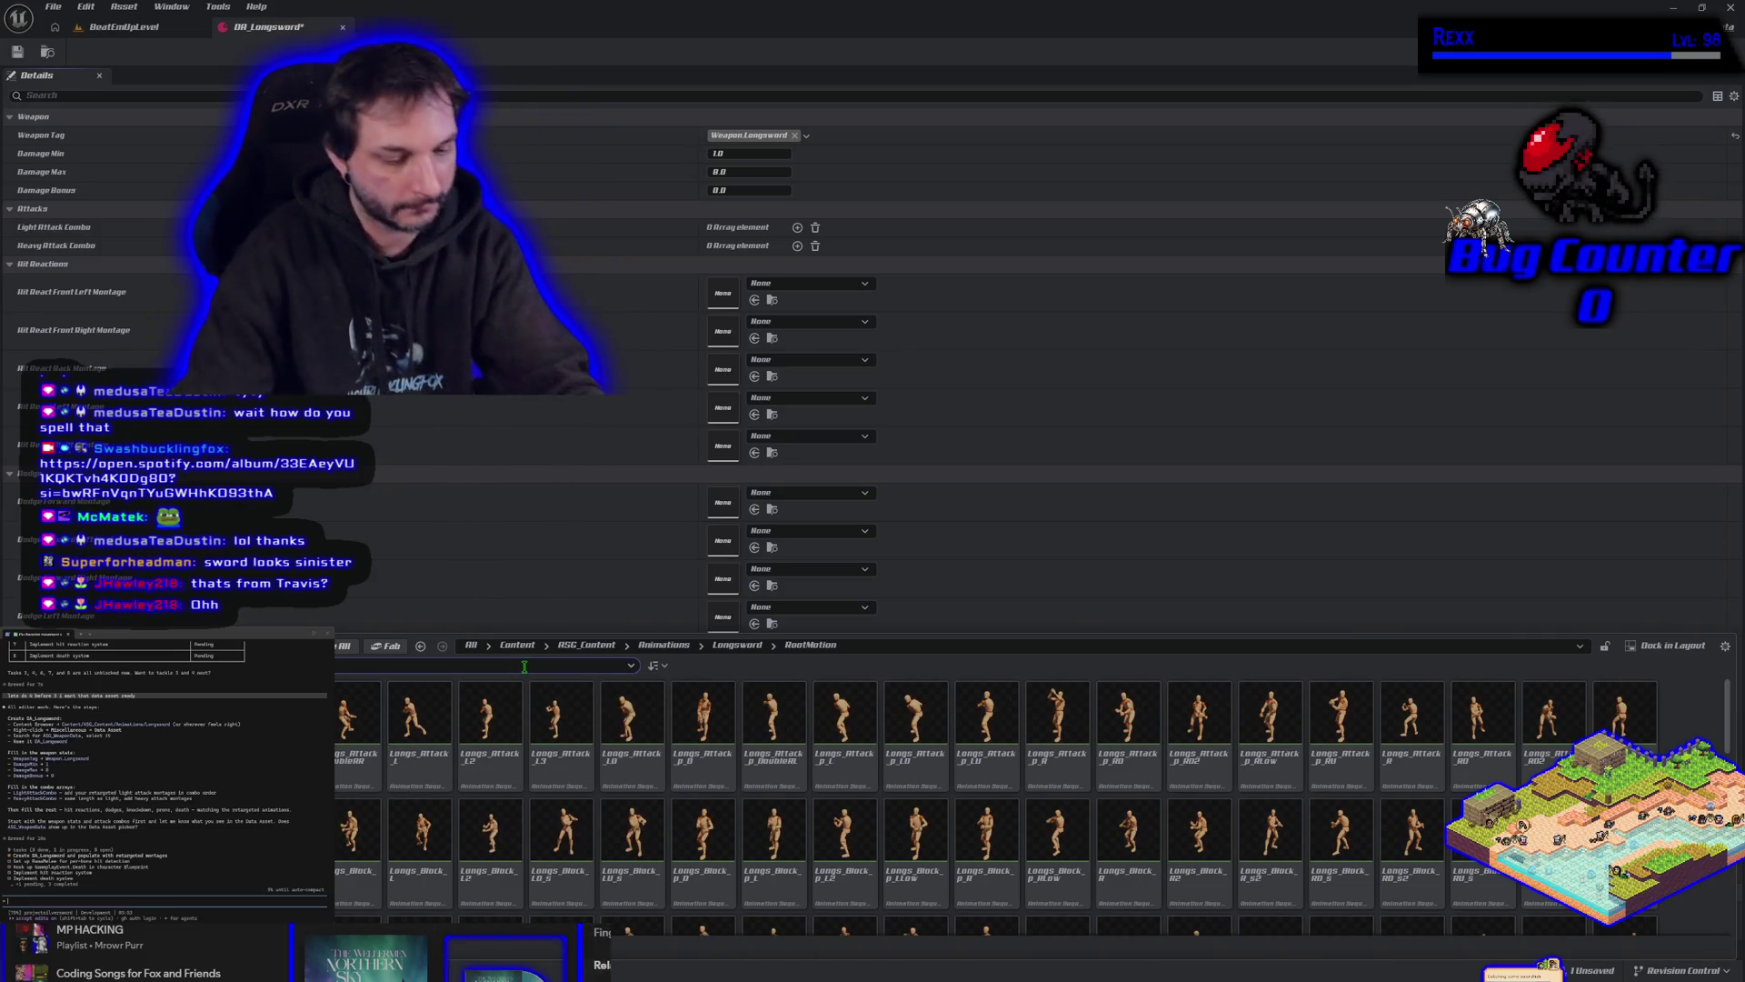
{"action": "left_click", "coordinate": [524, 667]}
Filter by 'attack' and preview Longs_Attack_L, L2, R, R0 and L0.
{"action": "type", "text": "attack"}
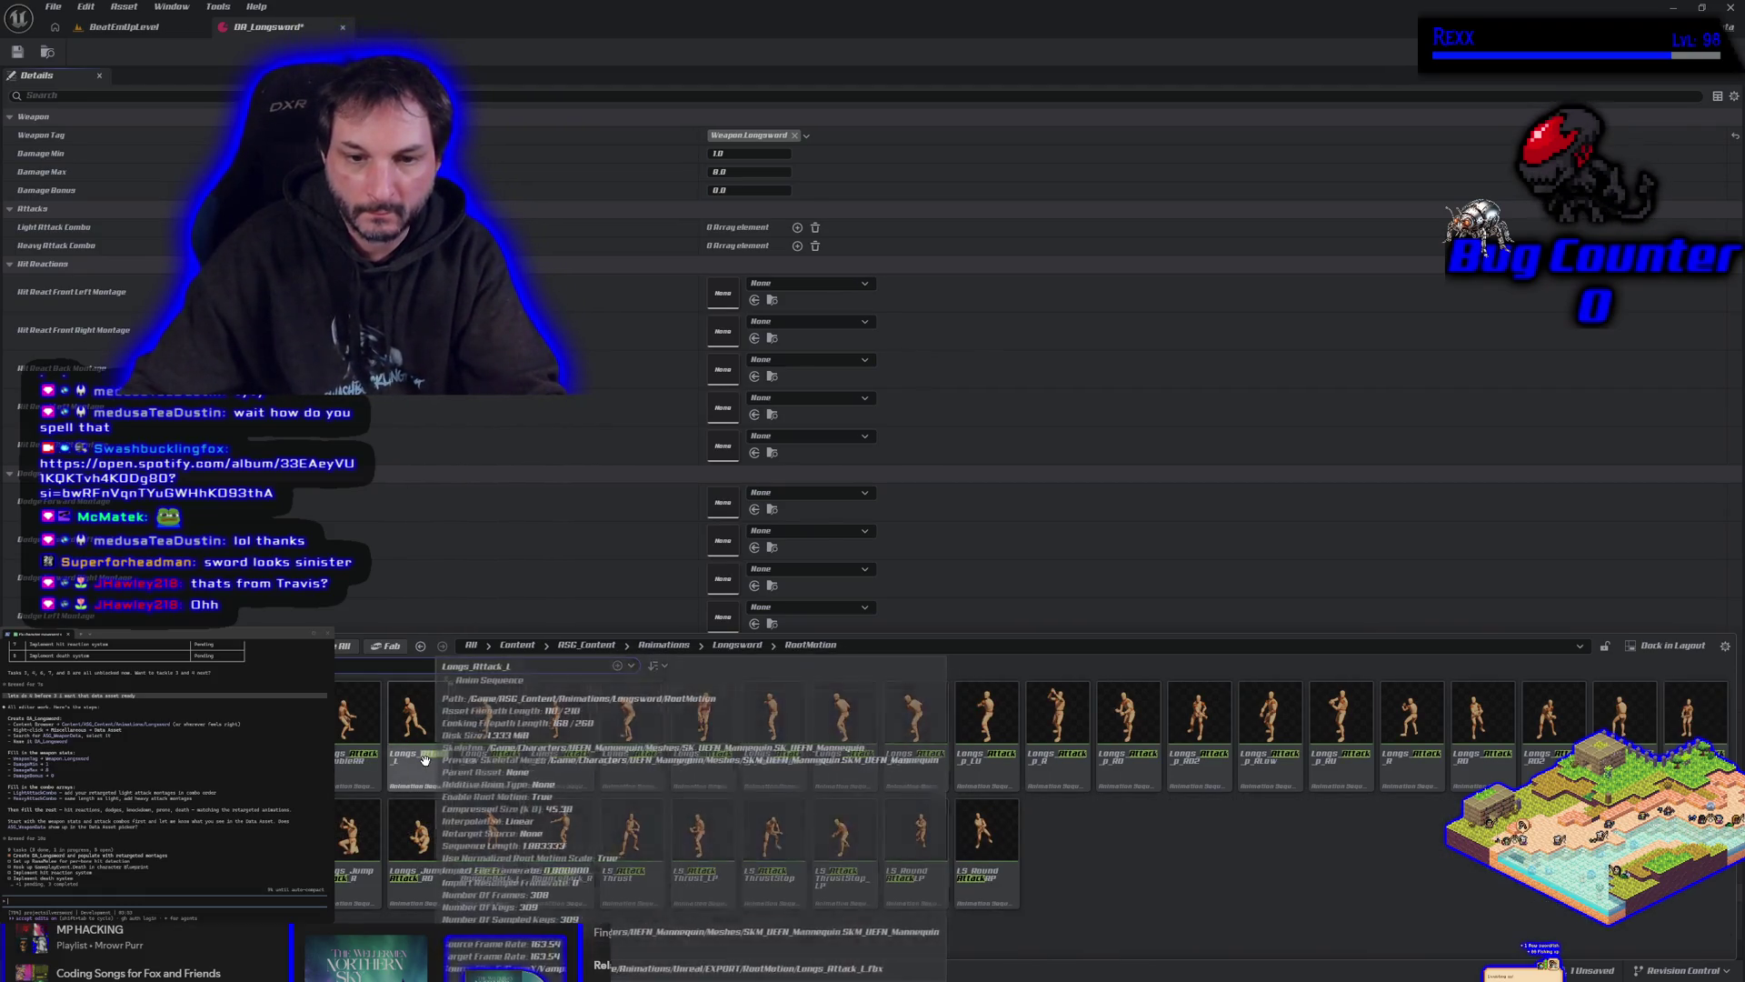
{"action": "double_click", "coordinate": [430, 770]}
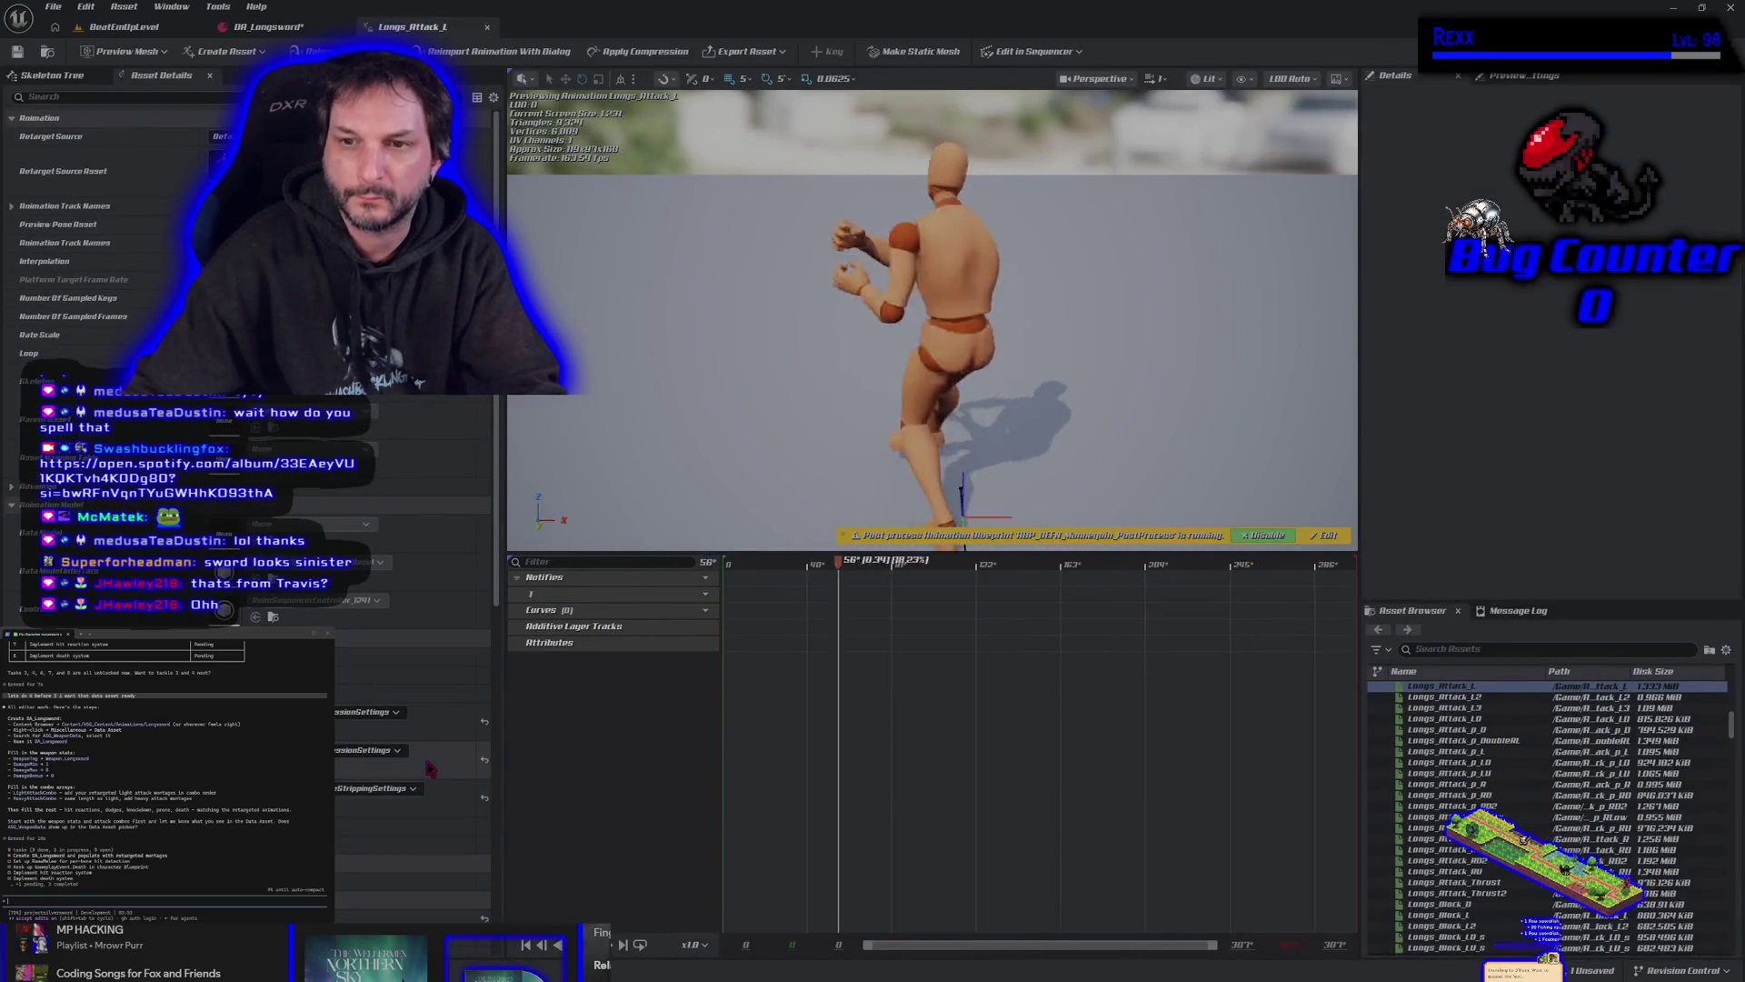
{"action": "key", "text": "ctrl+space"}
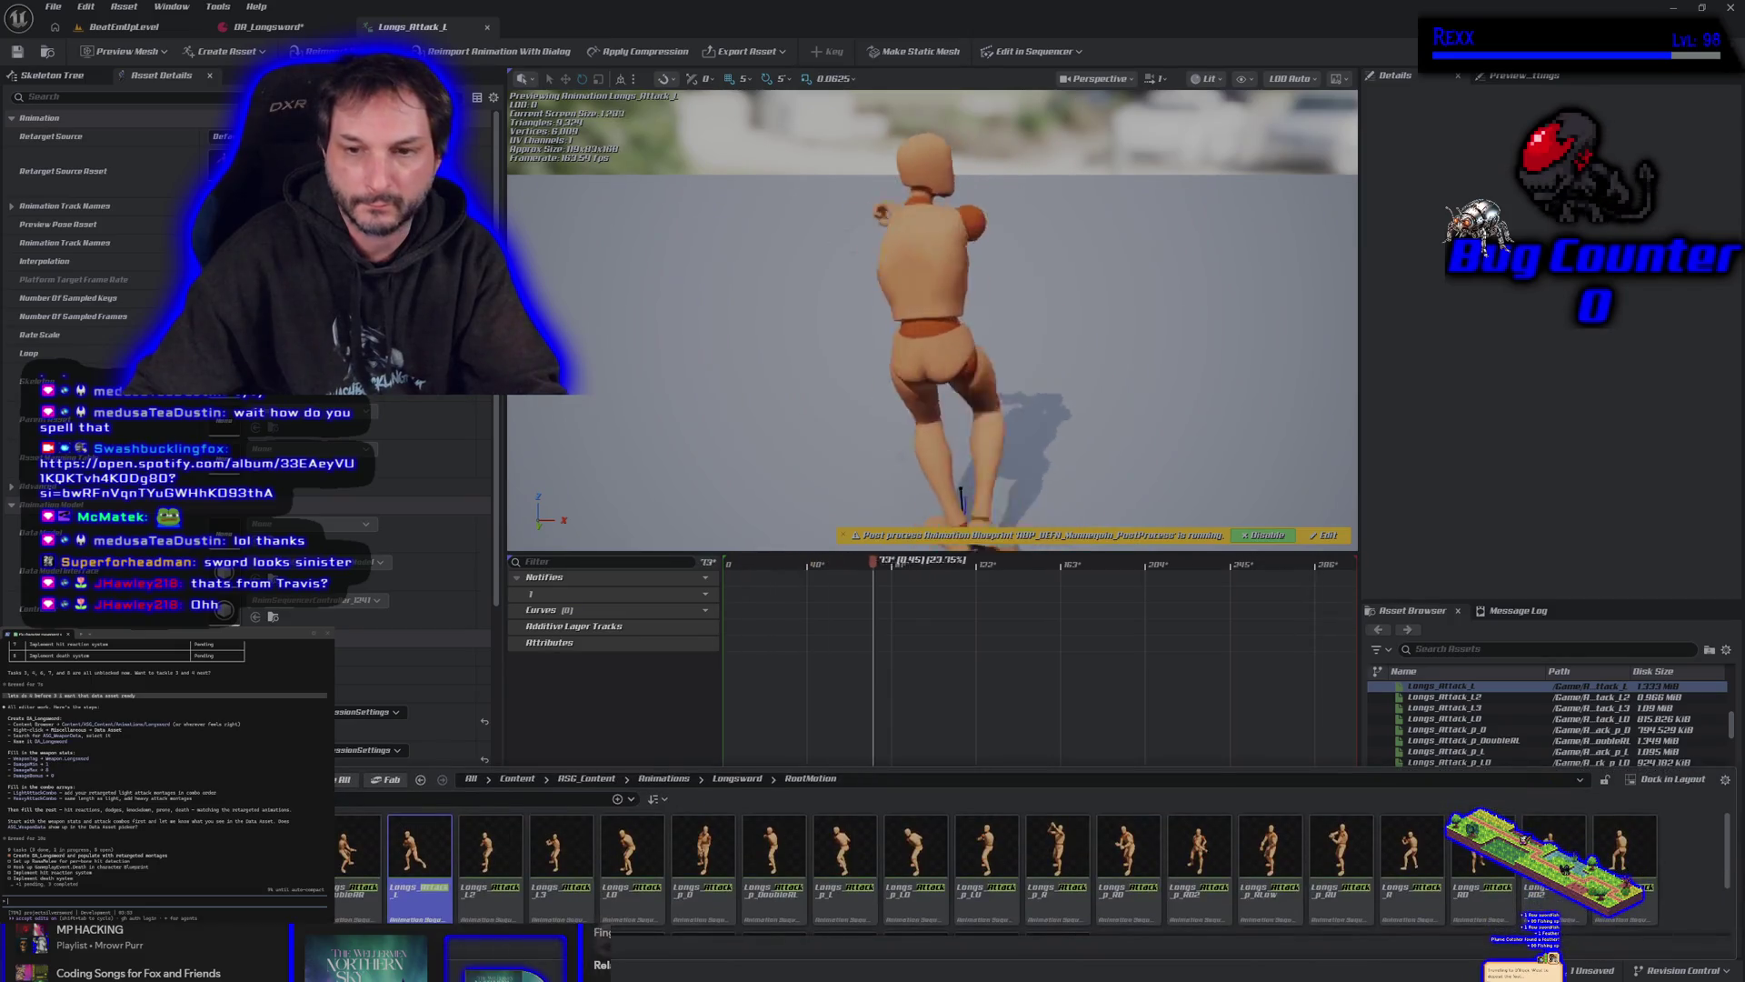
{"action": "left_click", "coordinate": [1494, 696]}
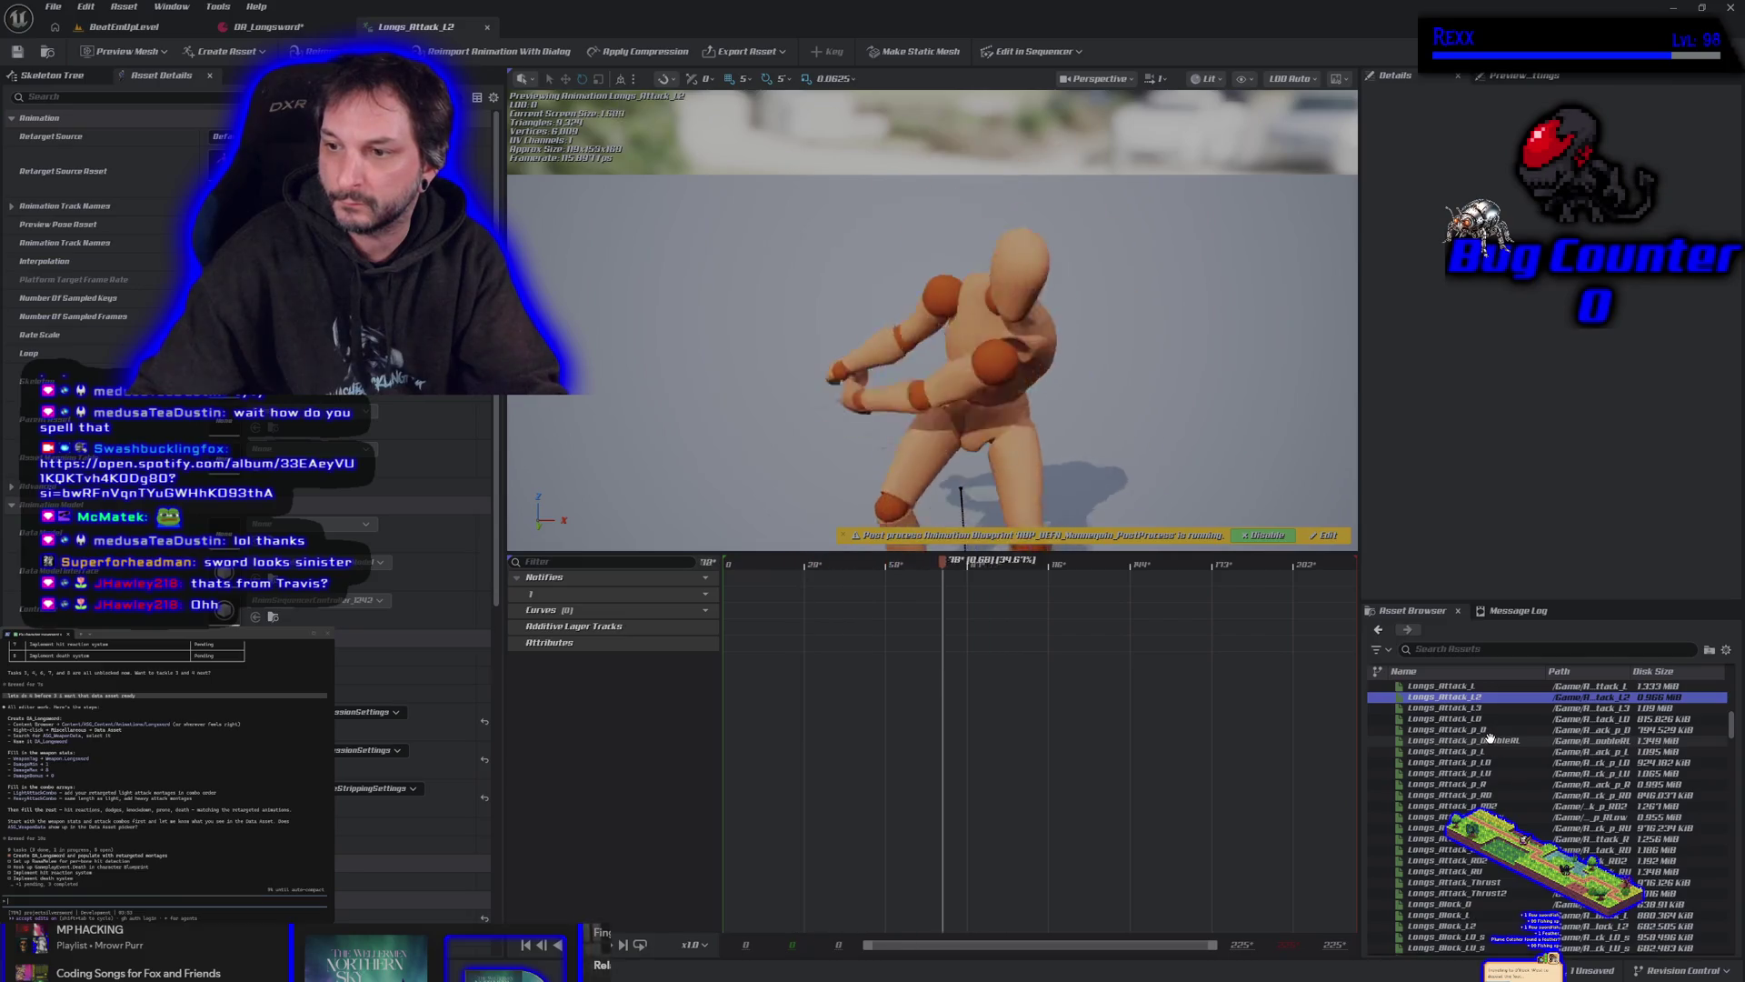
{"action": "left_click", "coordinate": [1445, 838]}
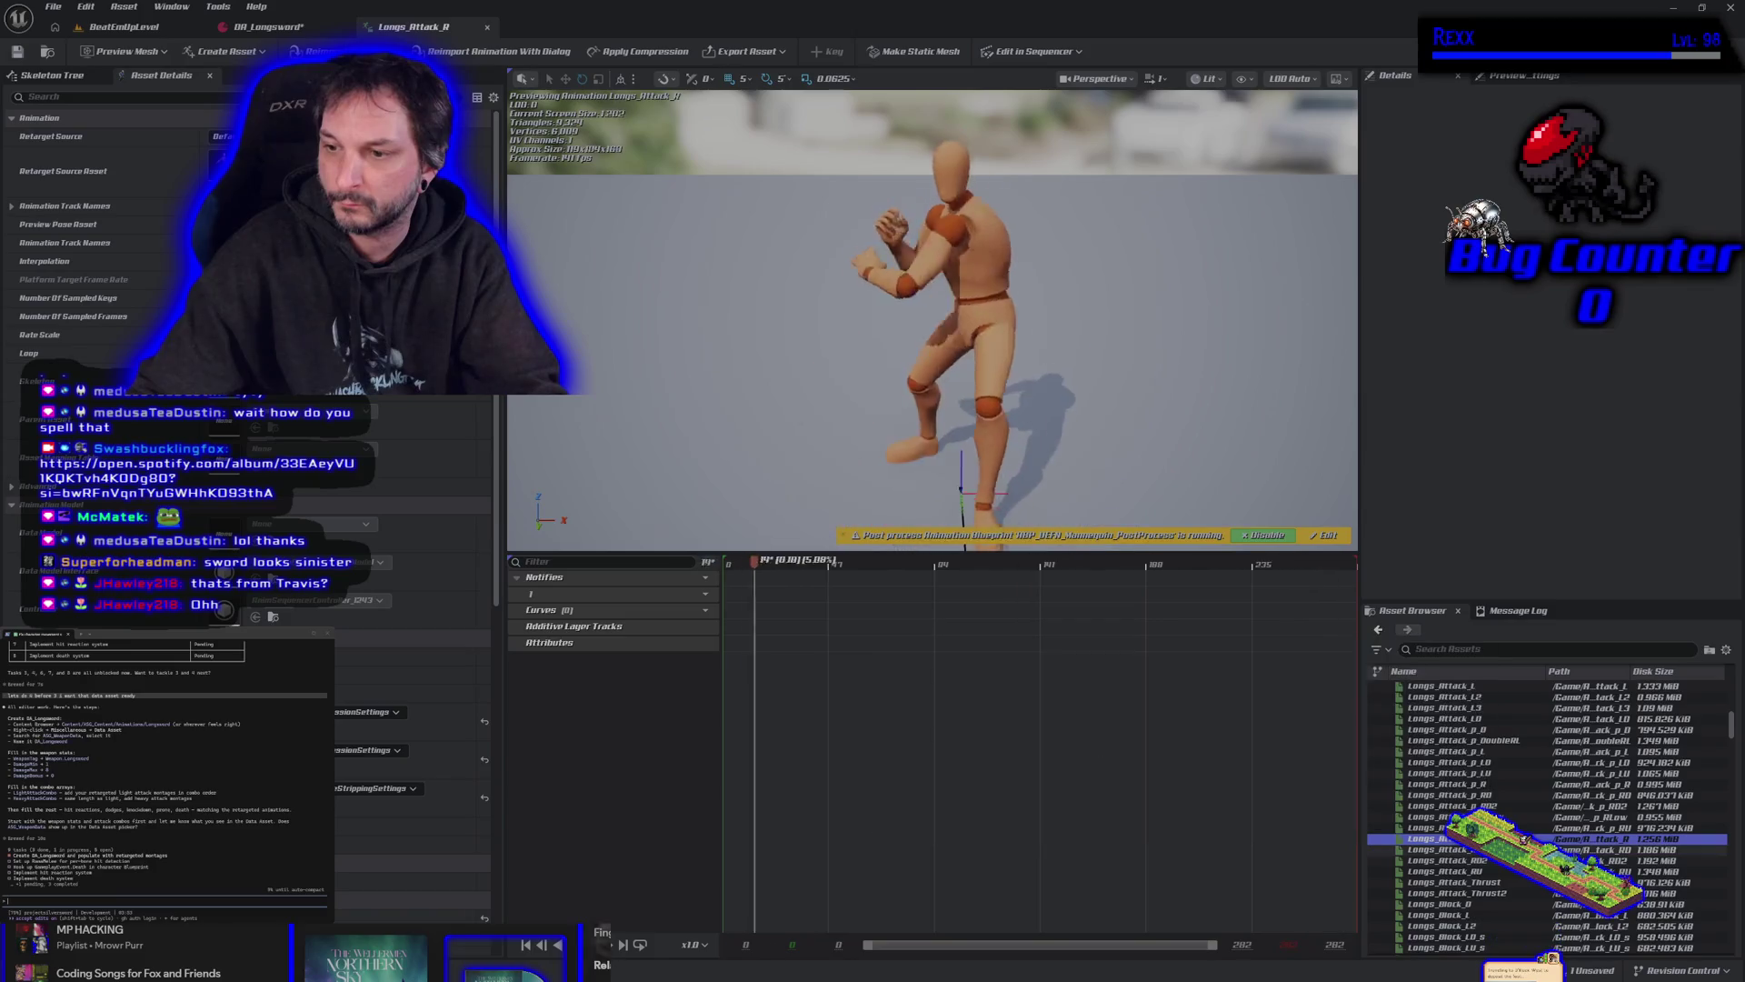
{"action": "left_click", "coordinate": [1445, 849]}
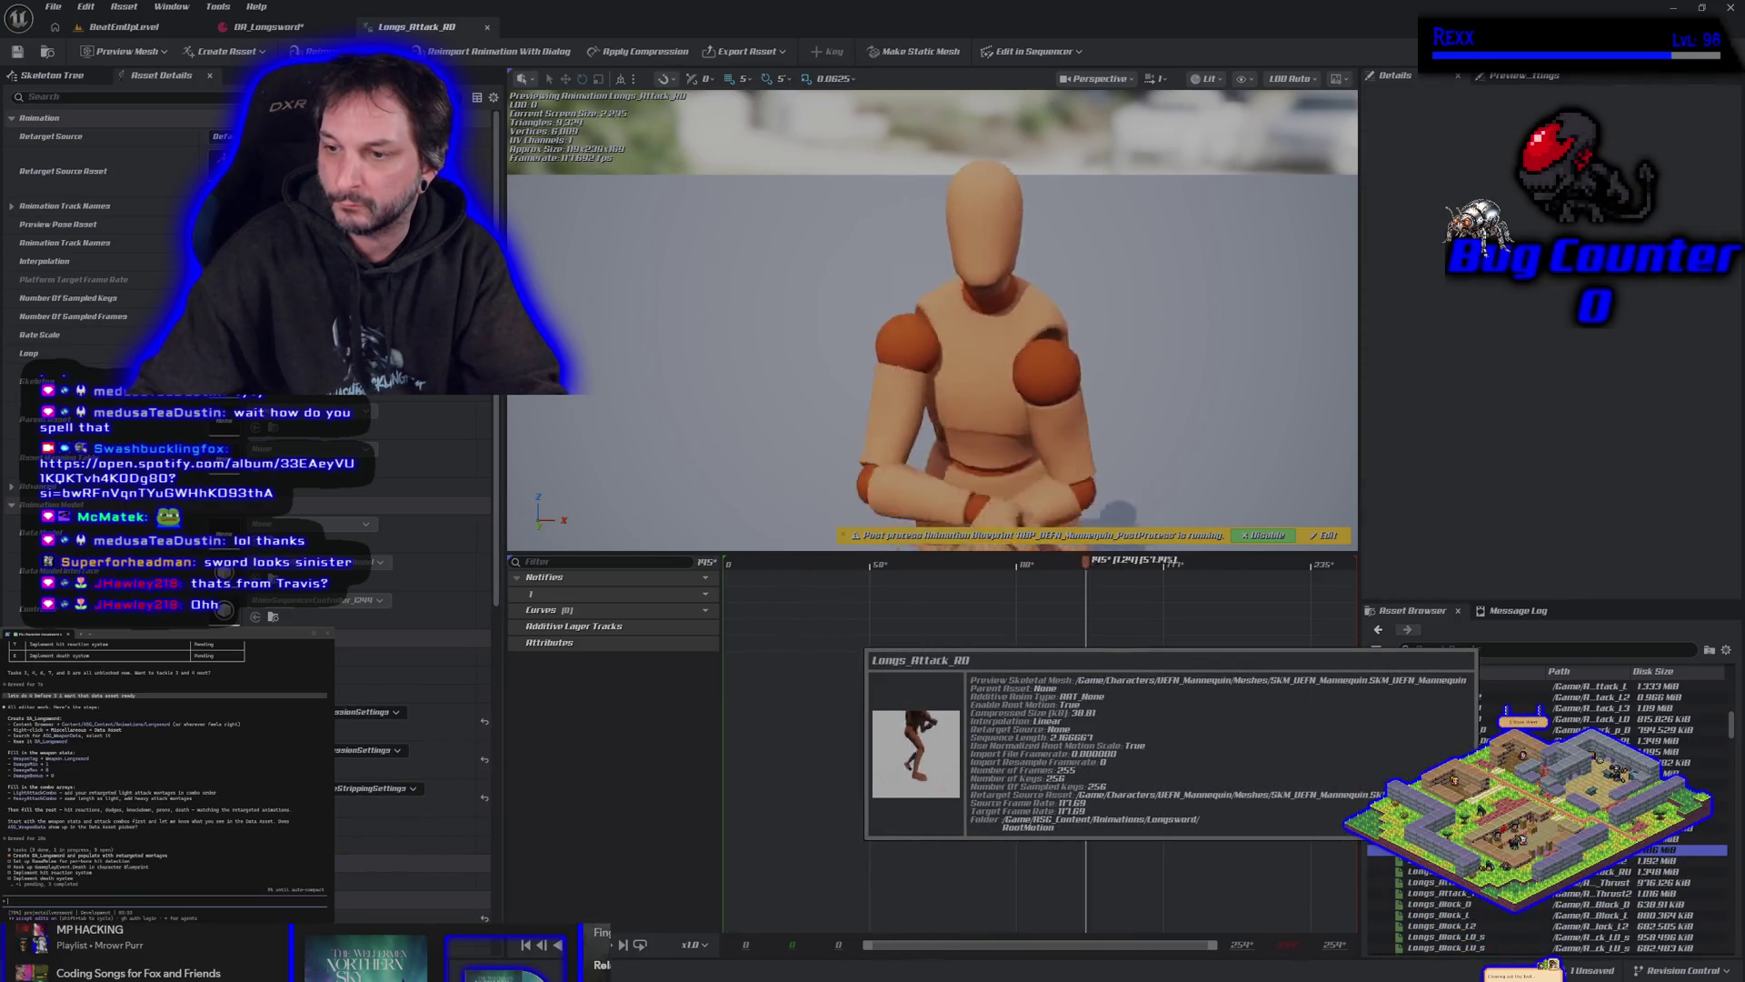
{"action": "scroll", "coordinate": [1473, 727], "scroll_direction": "down", "scroll_amount": 2}
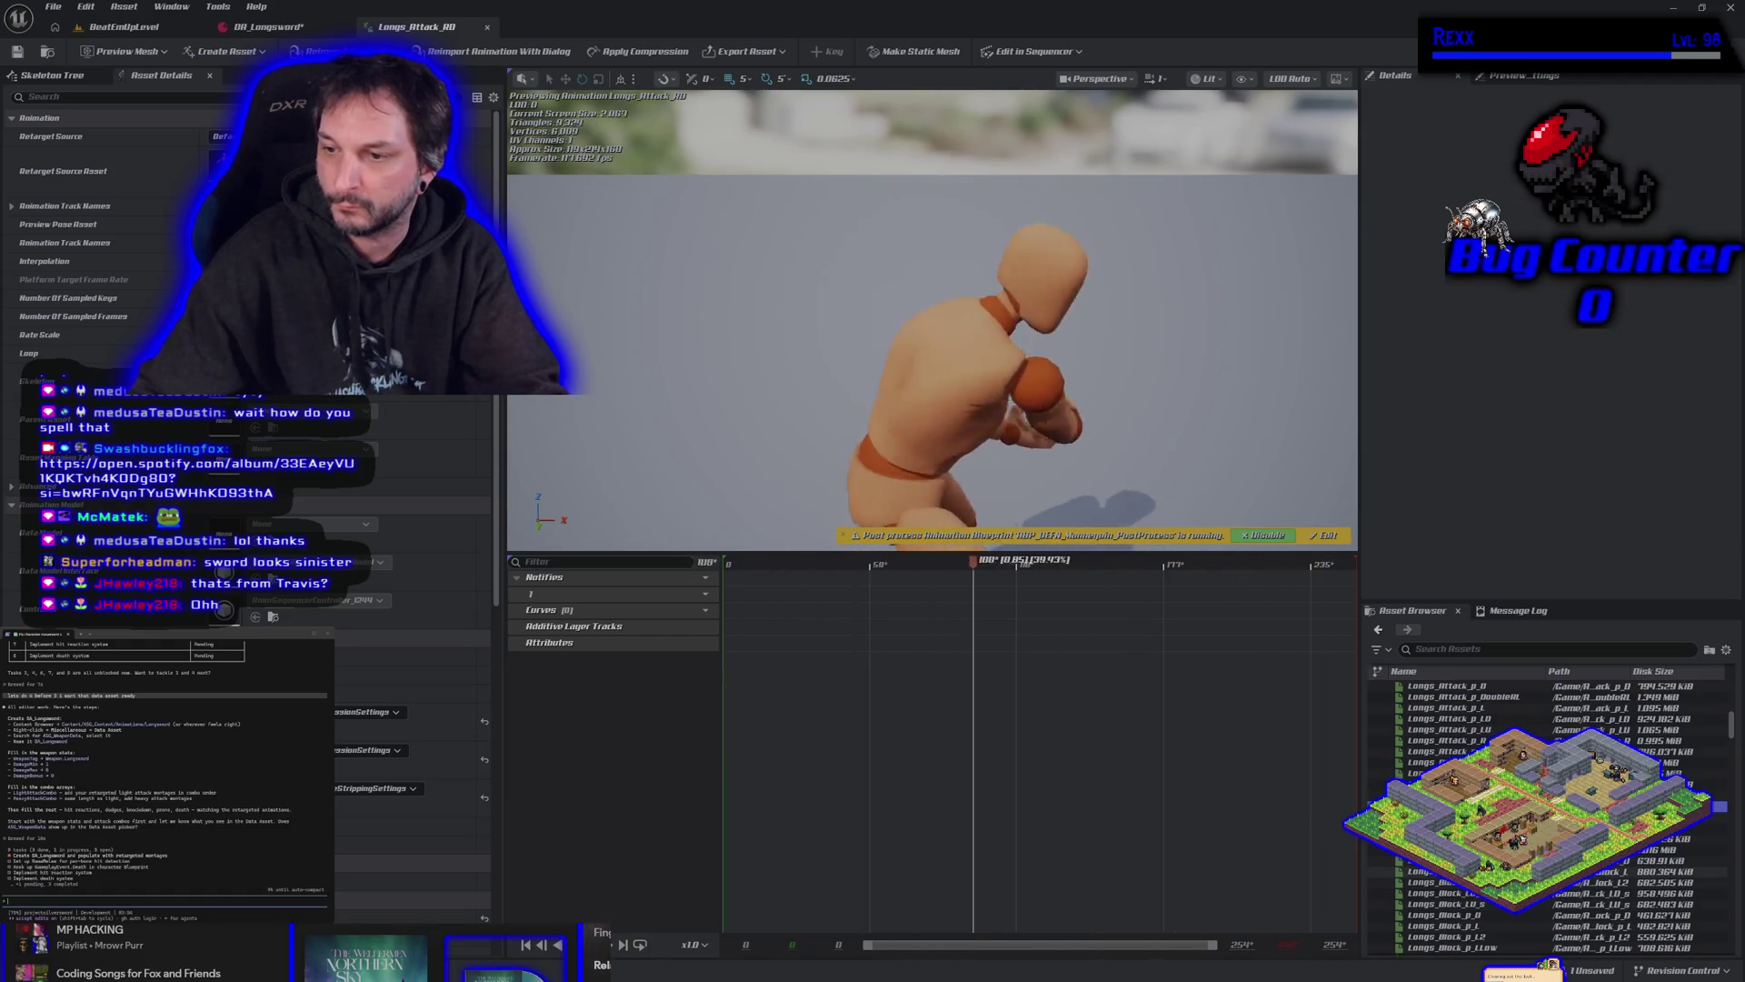
{"action": "scroll", "coordinate": [1473, 772], "scroll_direction": "up", "scroll_amount": 1}
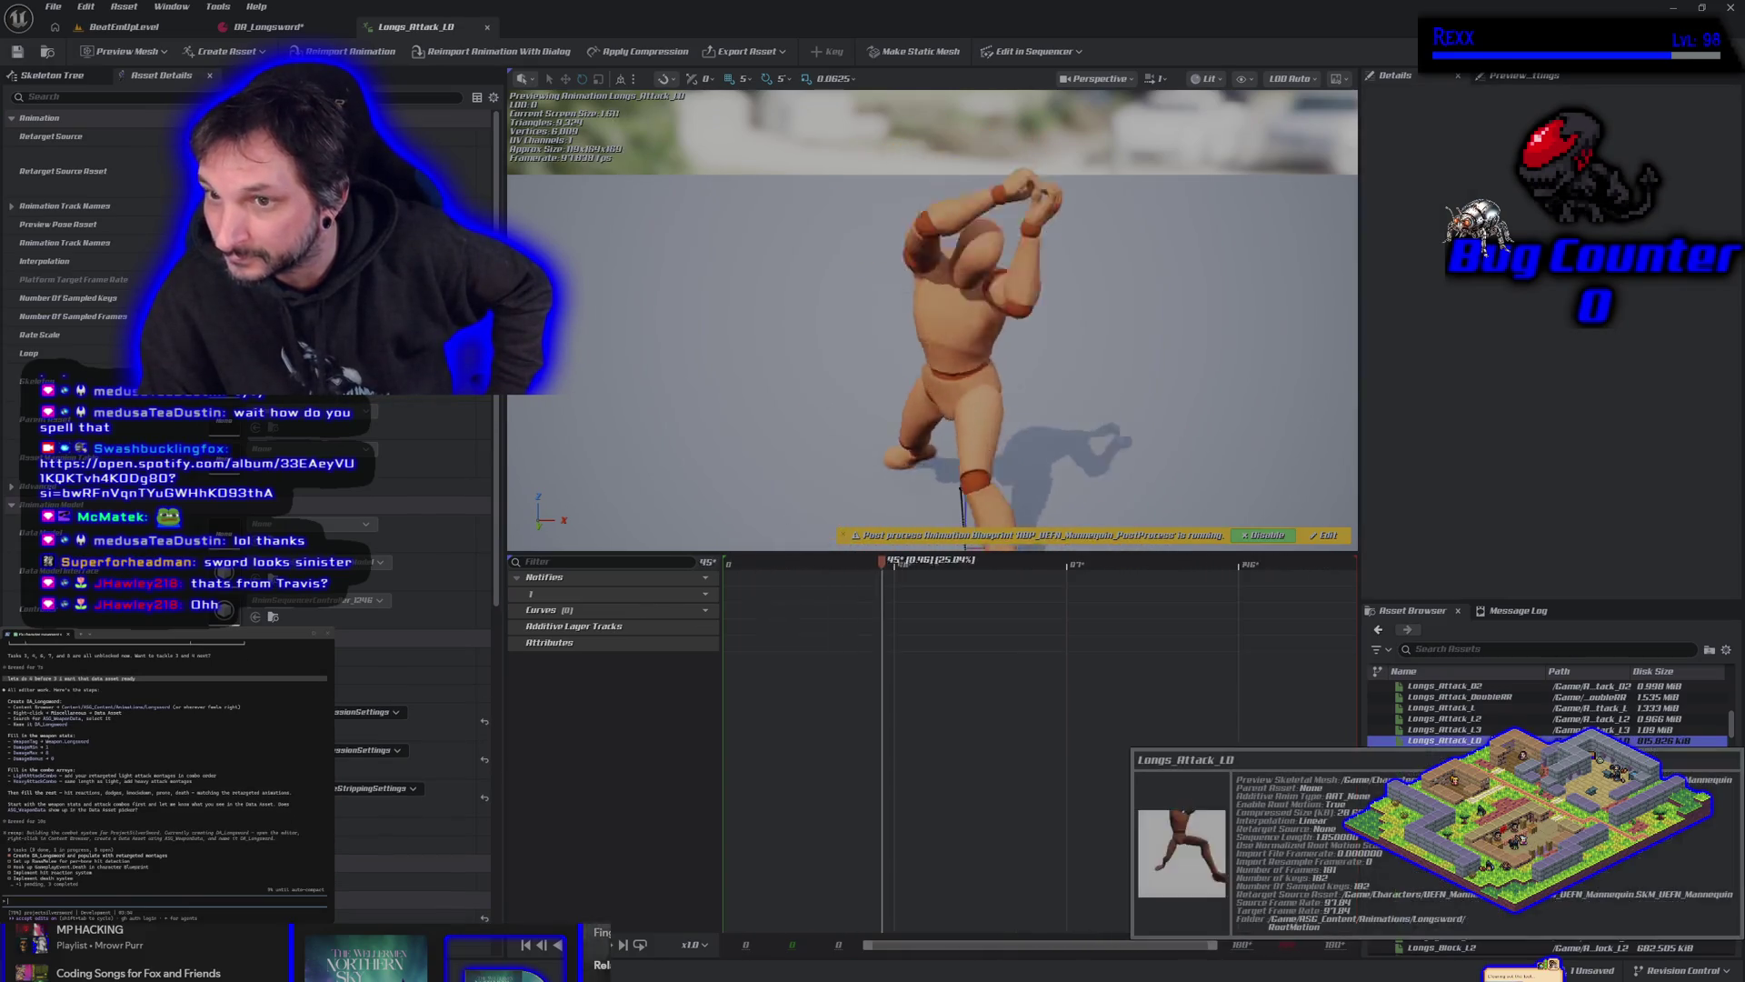
{"action": "double_click", "coordinate": [1441, 740]}
{"action": "double_click", "coordinate": [1441, 871]}
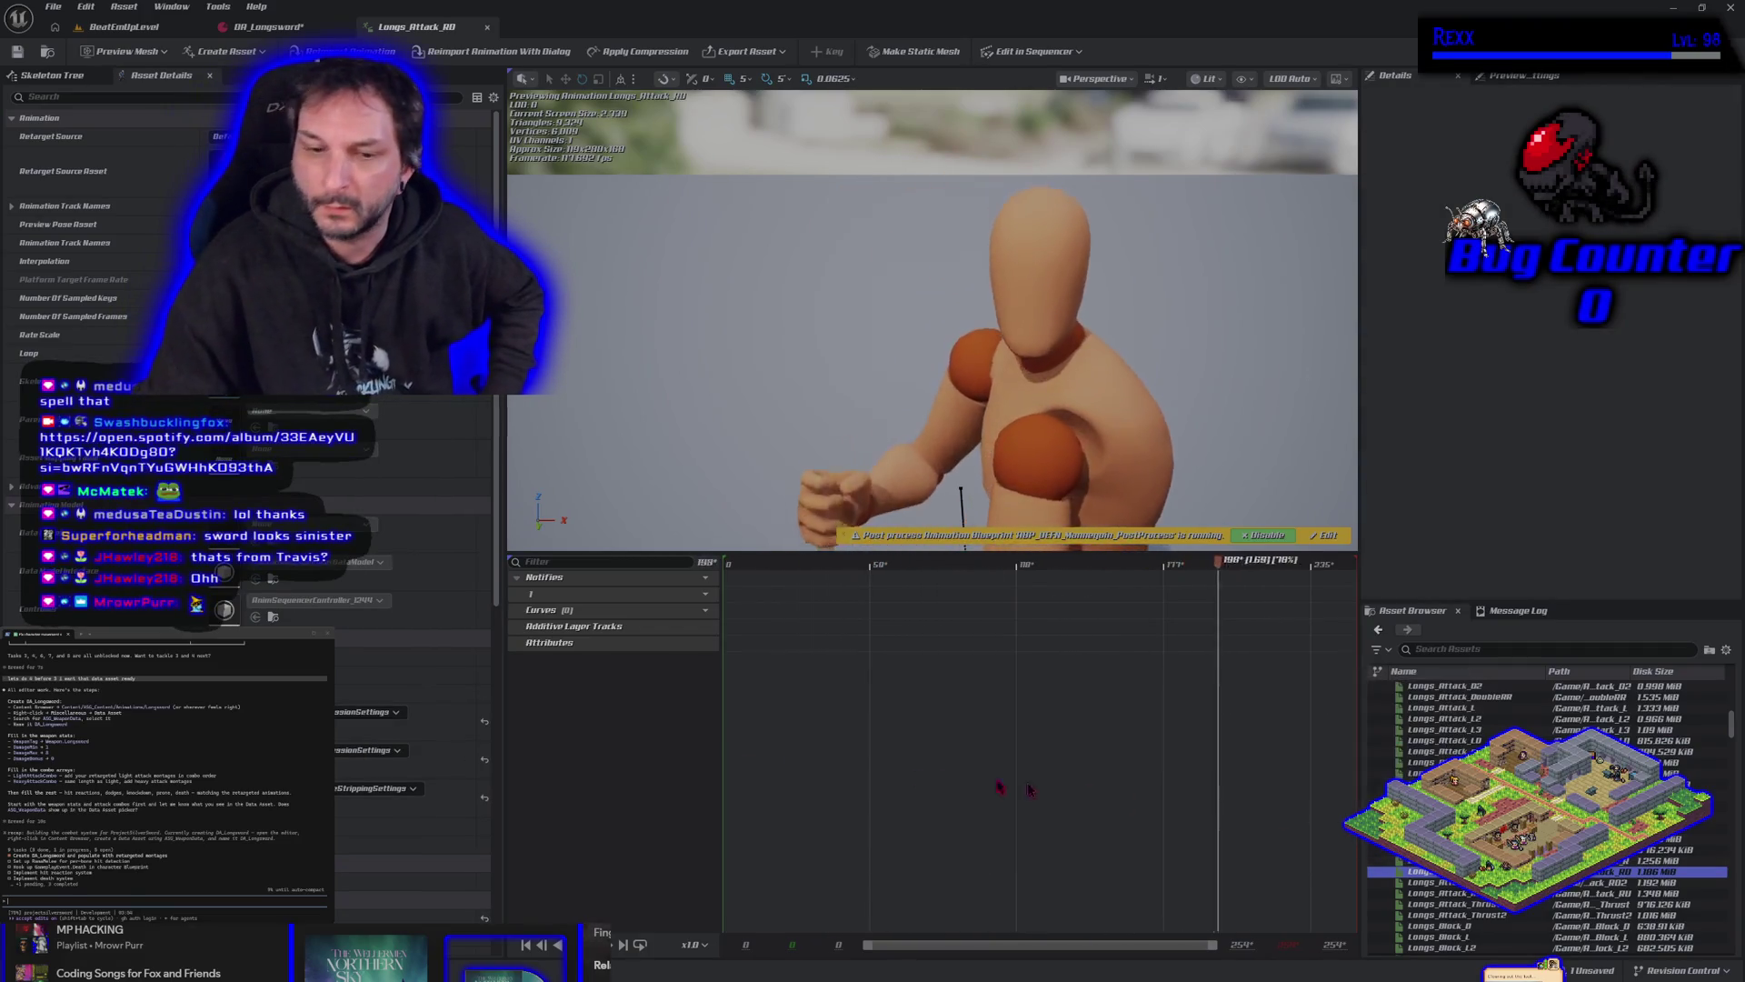
Preview Longs_Attack_p_R and Longs_Attack_p_RD, then open Longs_Attack_RD.
{"action": "key", "text": "ctrl+space"}
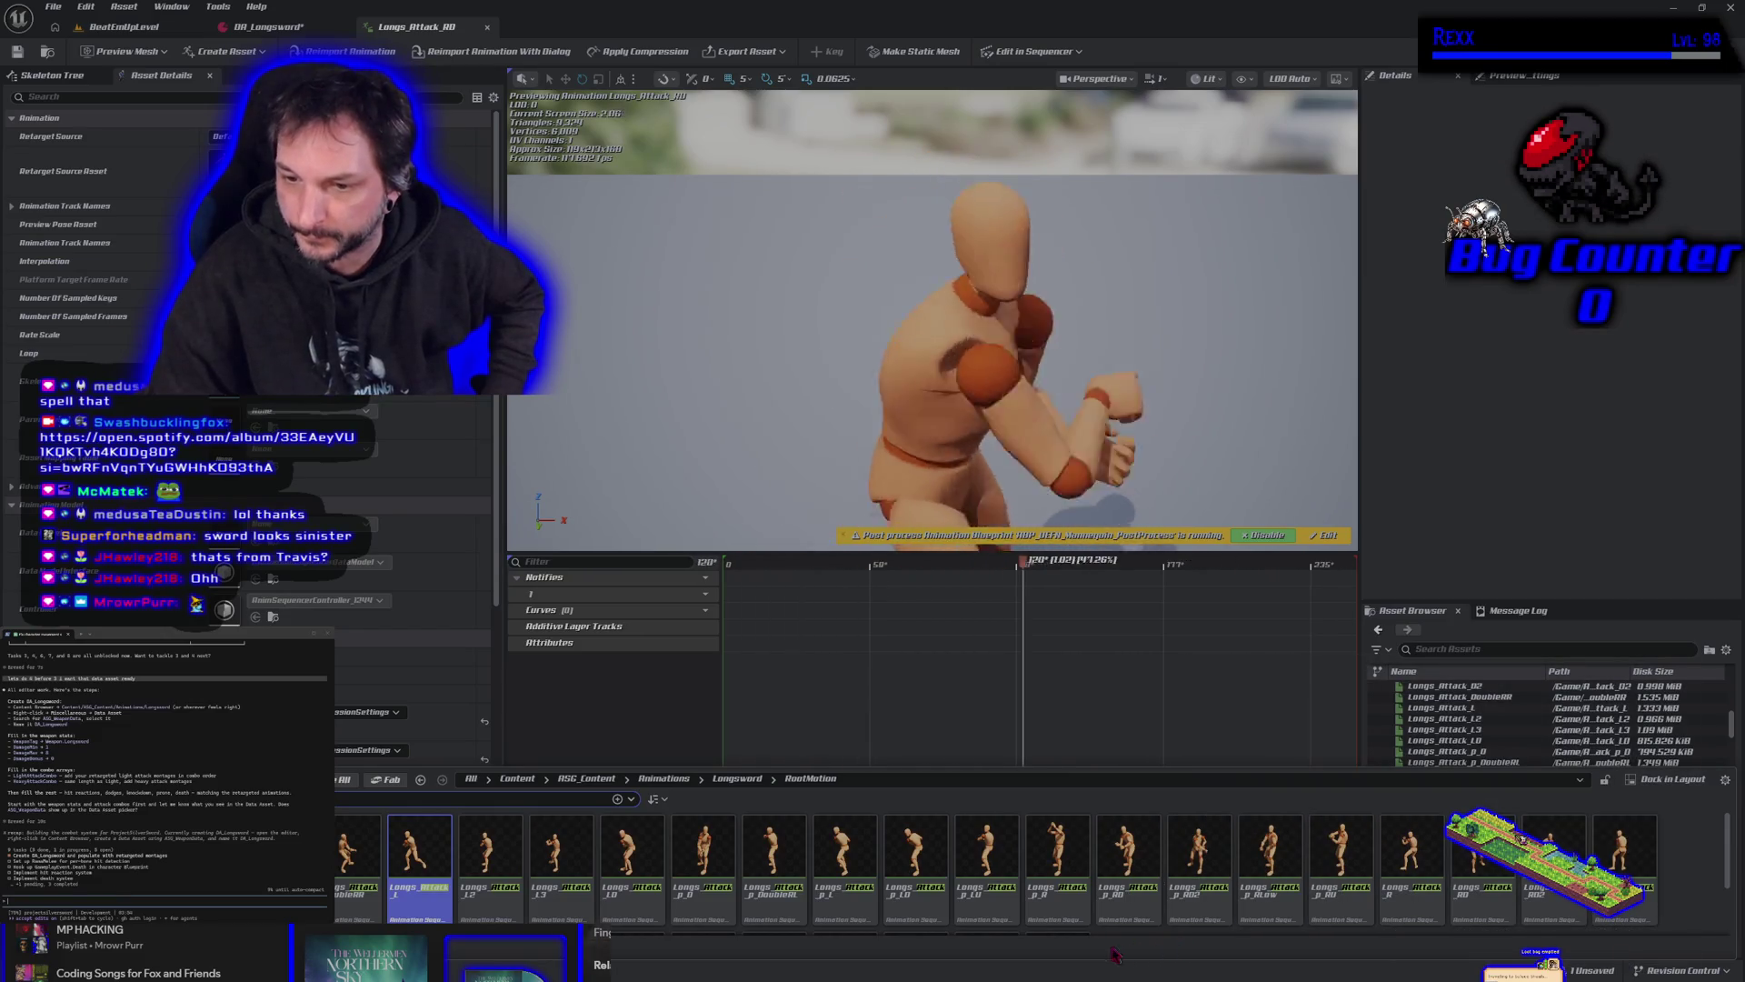
{"action": "mouse_move", "coordinate": [1051, 907]}
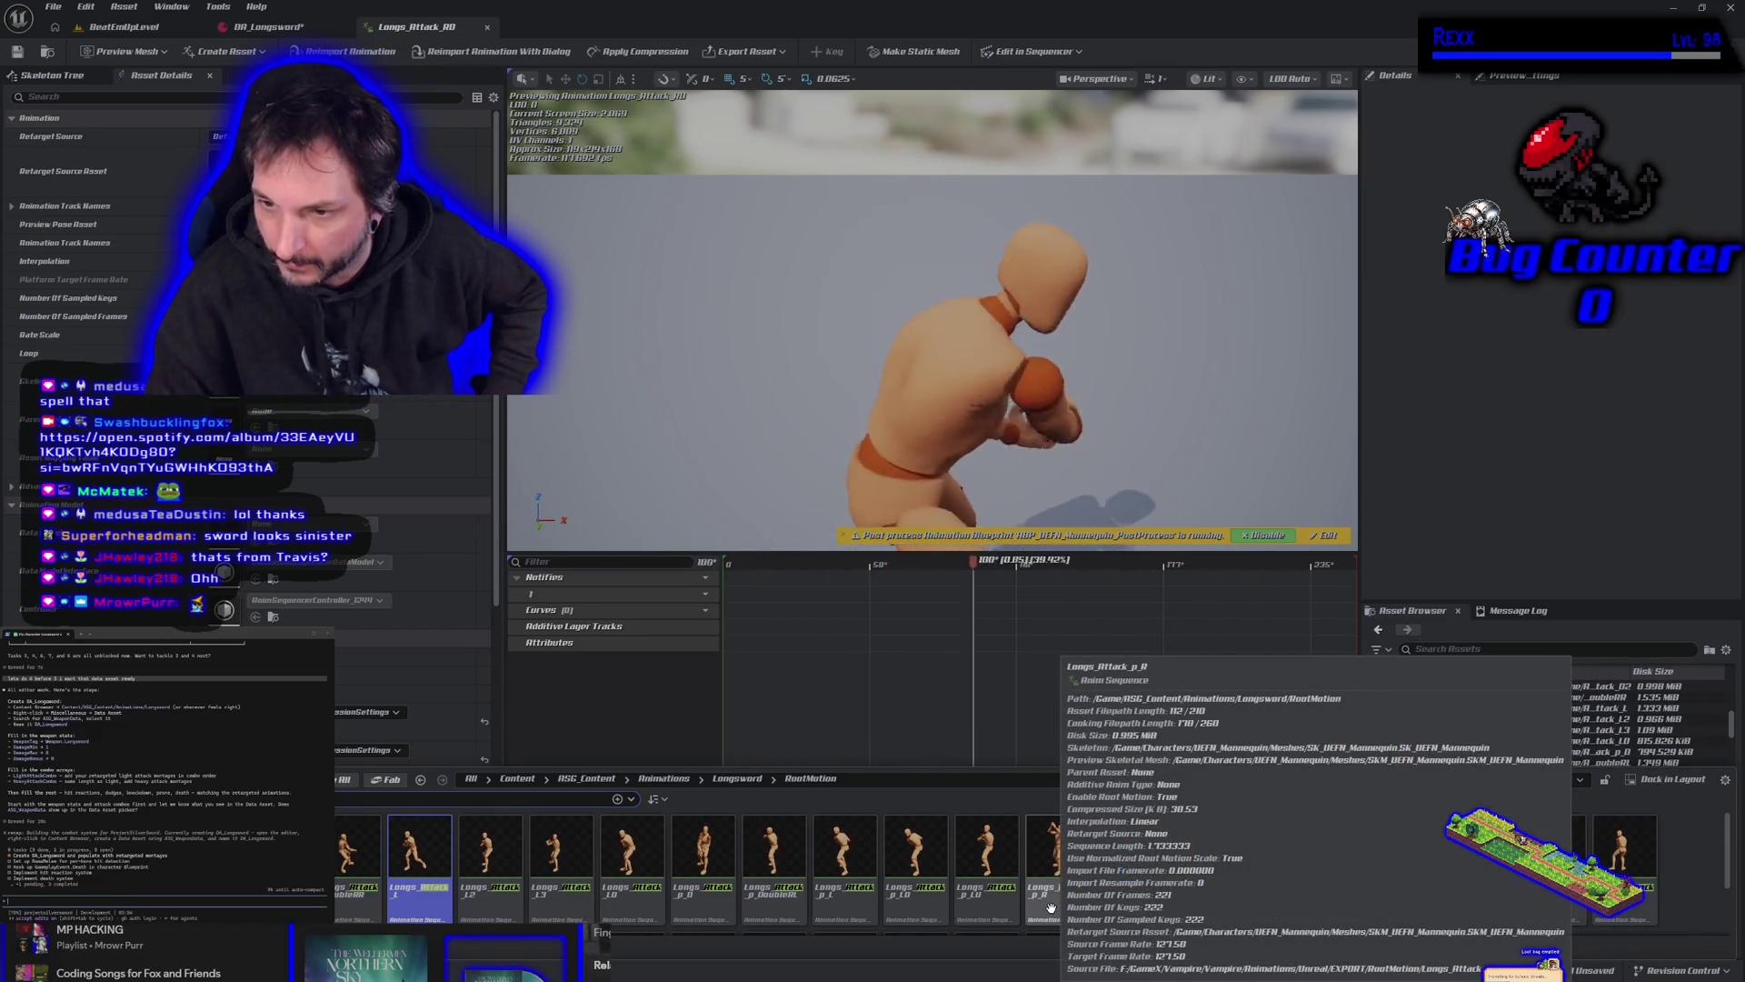
{"action": "left_click", "coordinate": [1052, 907]}
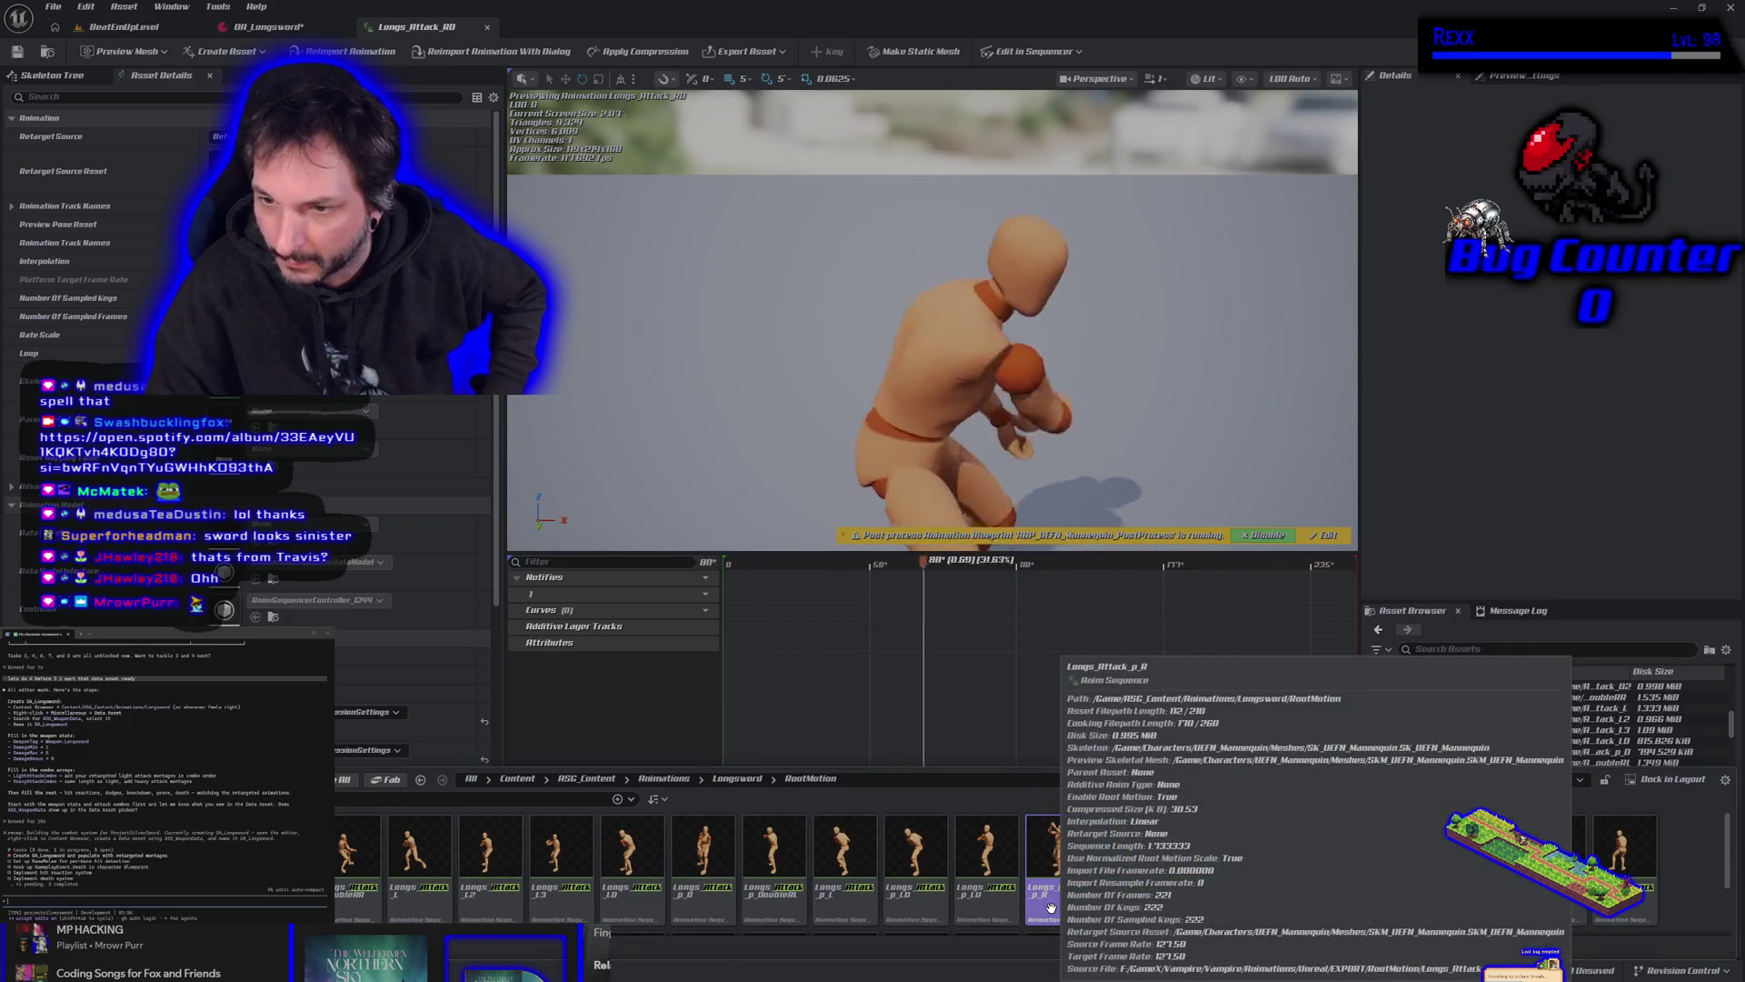
{"action": "left_click", "coordinate": [1117, 905]}
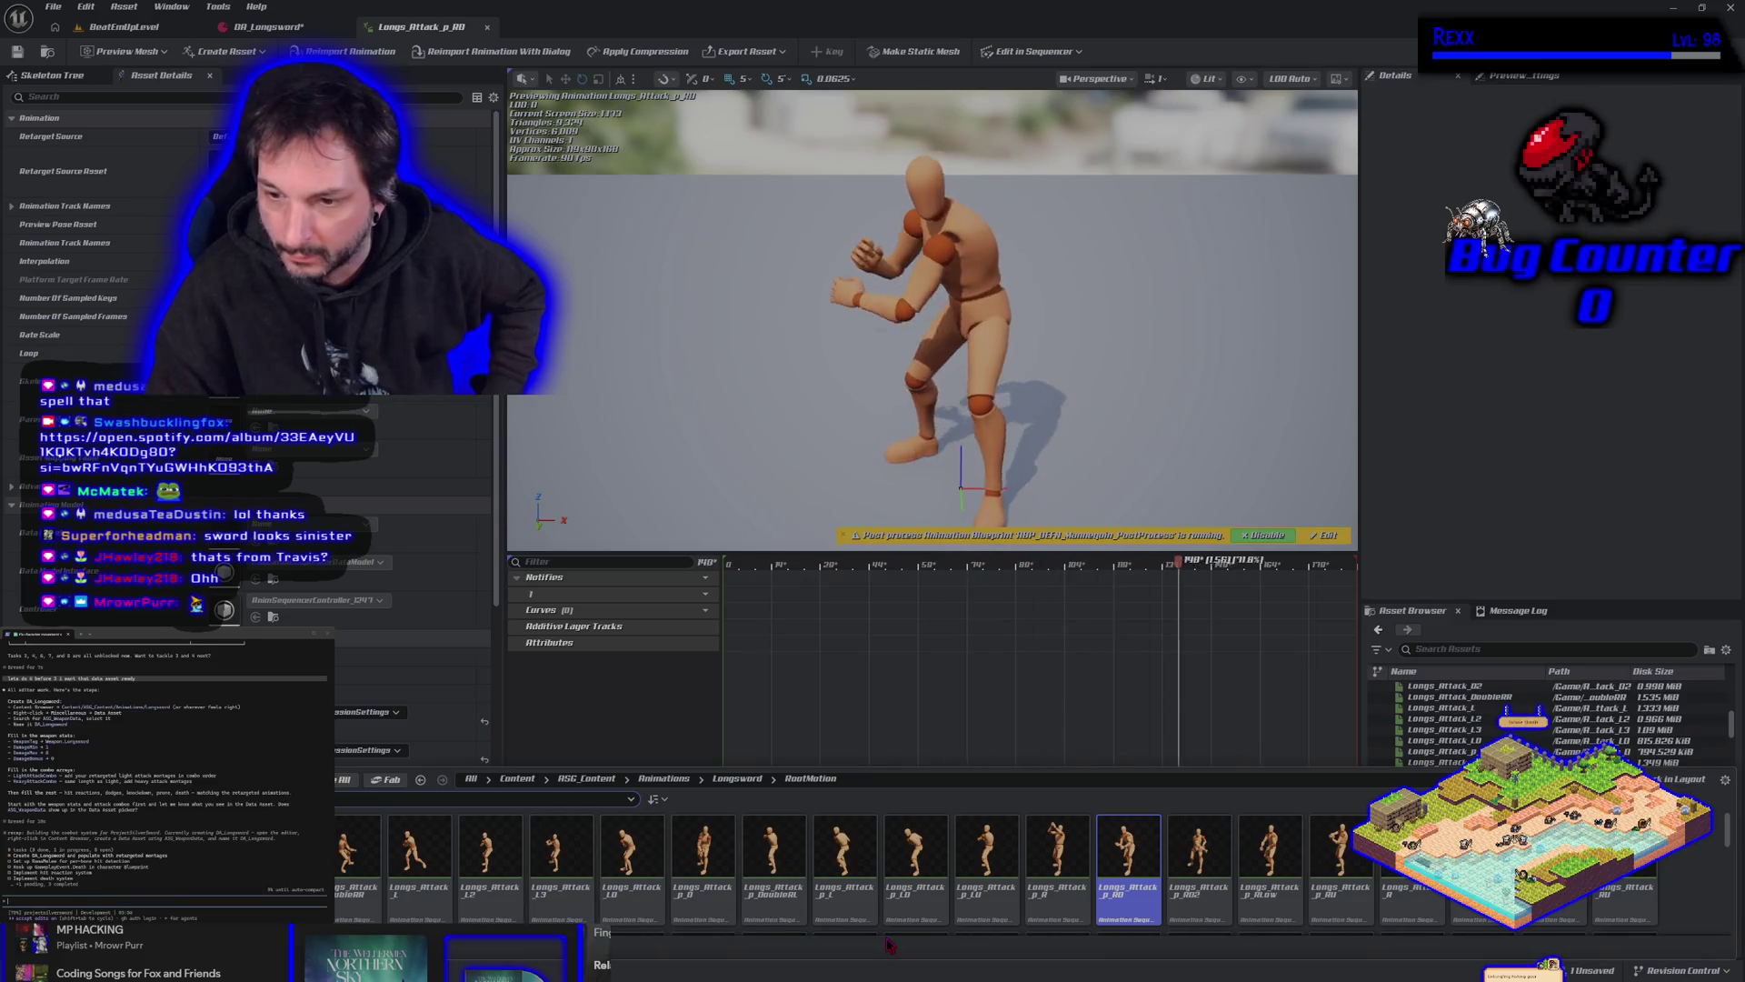
{"action": "mouse_move", "coordinate": [1121, 913]}
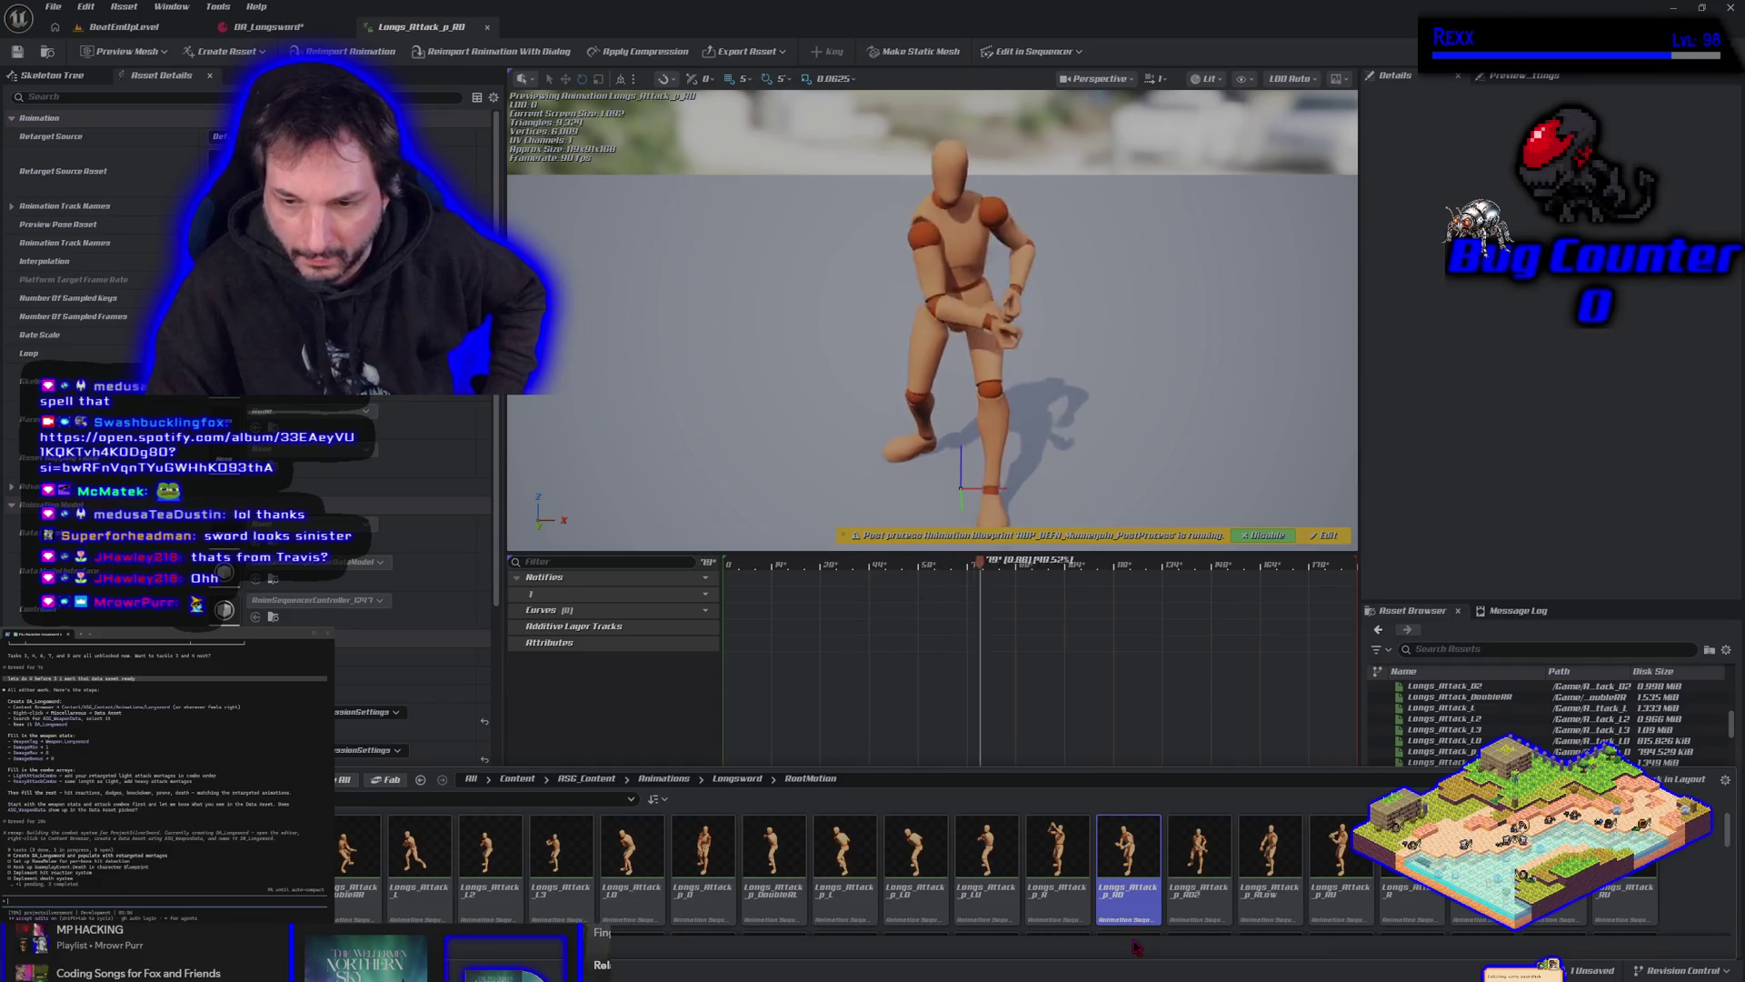
{"action": "scroll", "coordinate": [1110, 889], "scroll_direction": "down", "scroll_amount": 3}
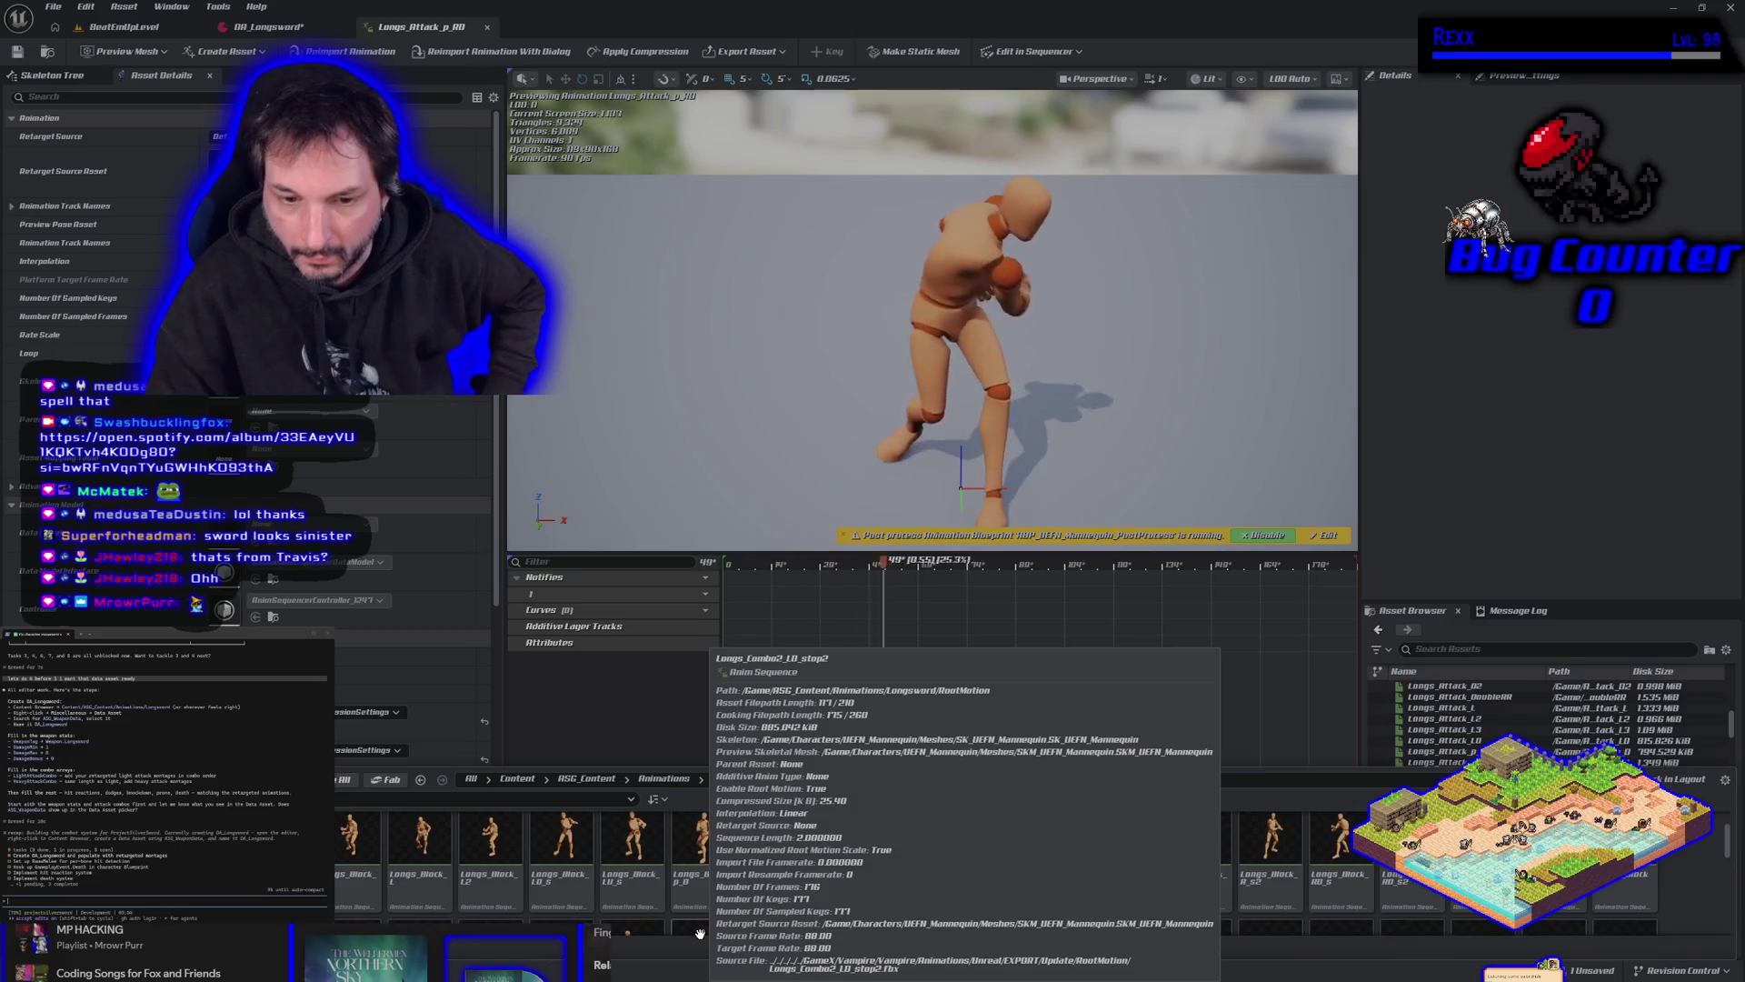
{"action": "scroll", "coordinate": [700, 934], "scroll_direction": "up", "scroll_amount": 3}
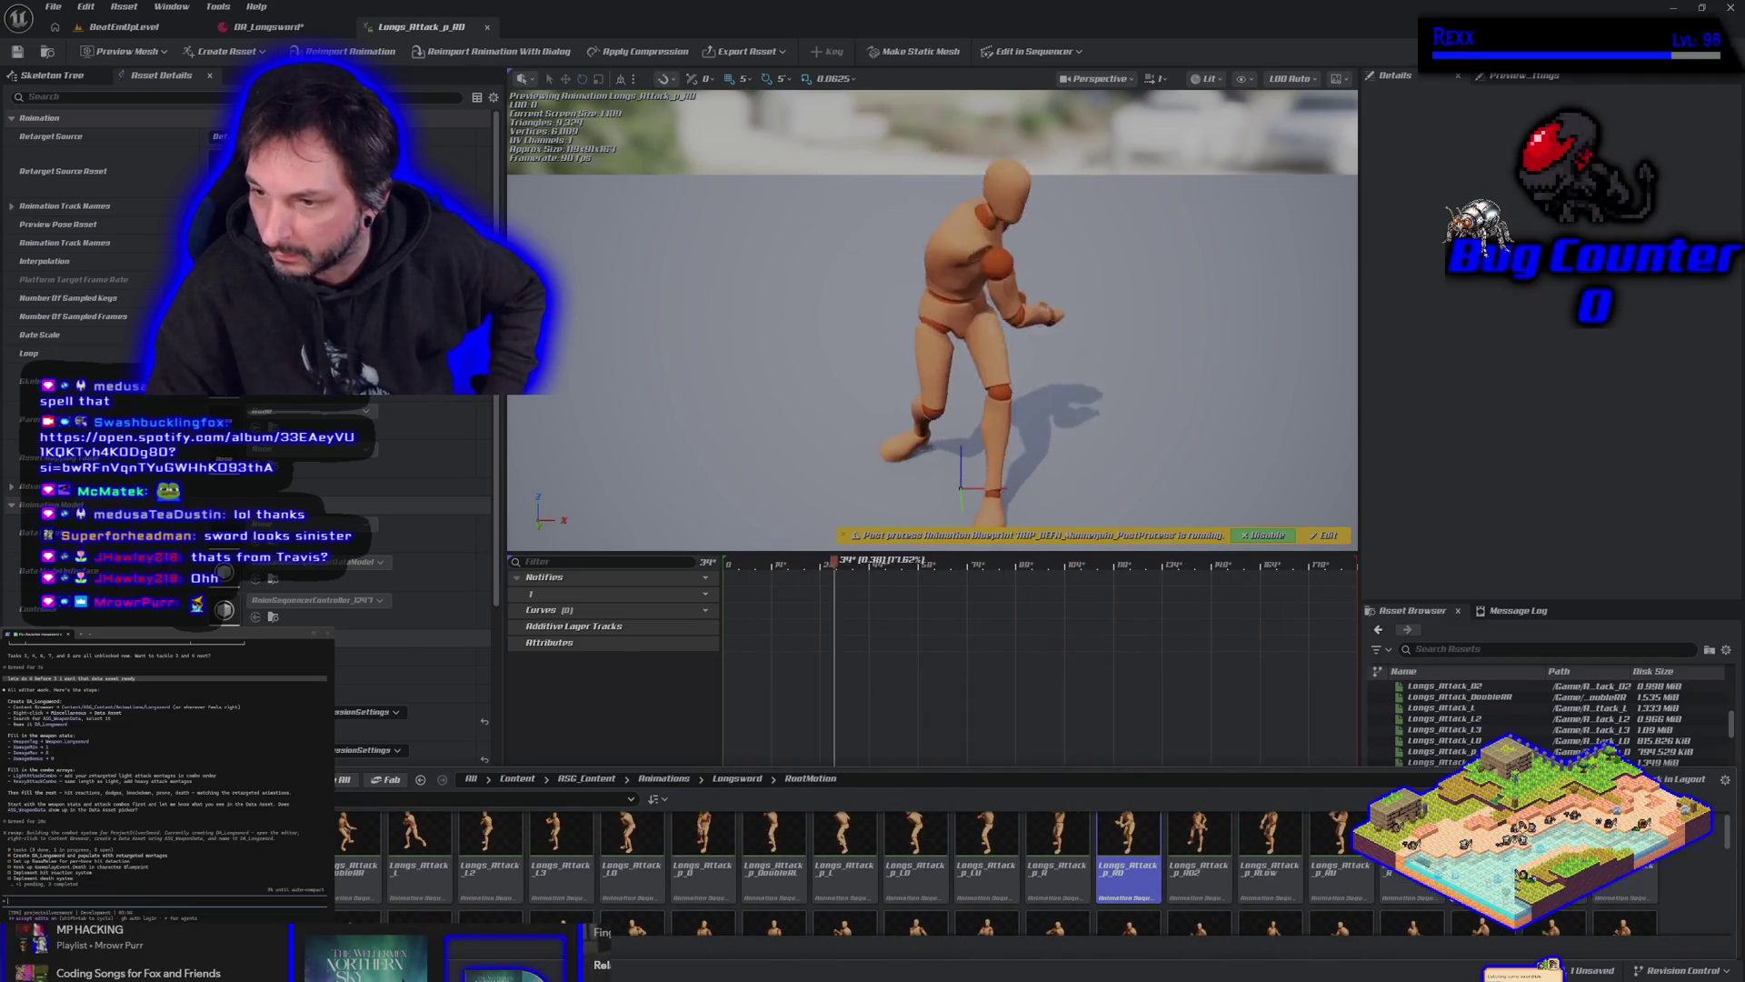
{"action": "double_click", "coordinate": [1482, 840]}
{"action": "scroll", "coordinate": [800, 286], "scroll_direction": "down", "scroll_amount": 2}
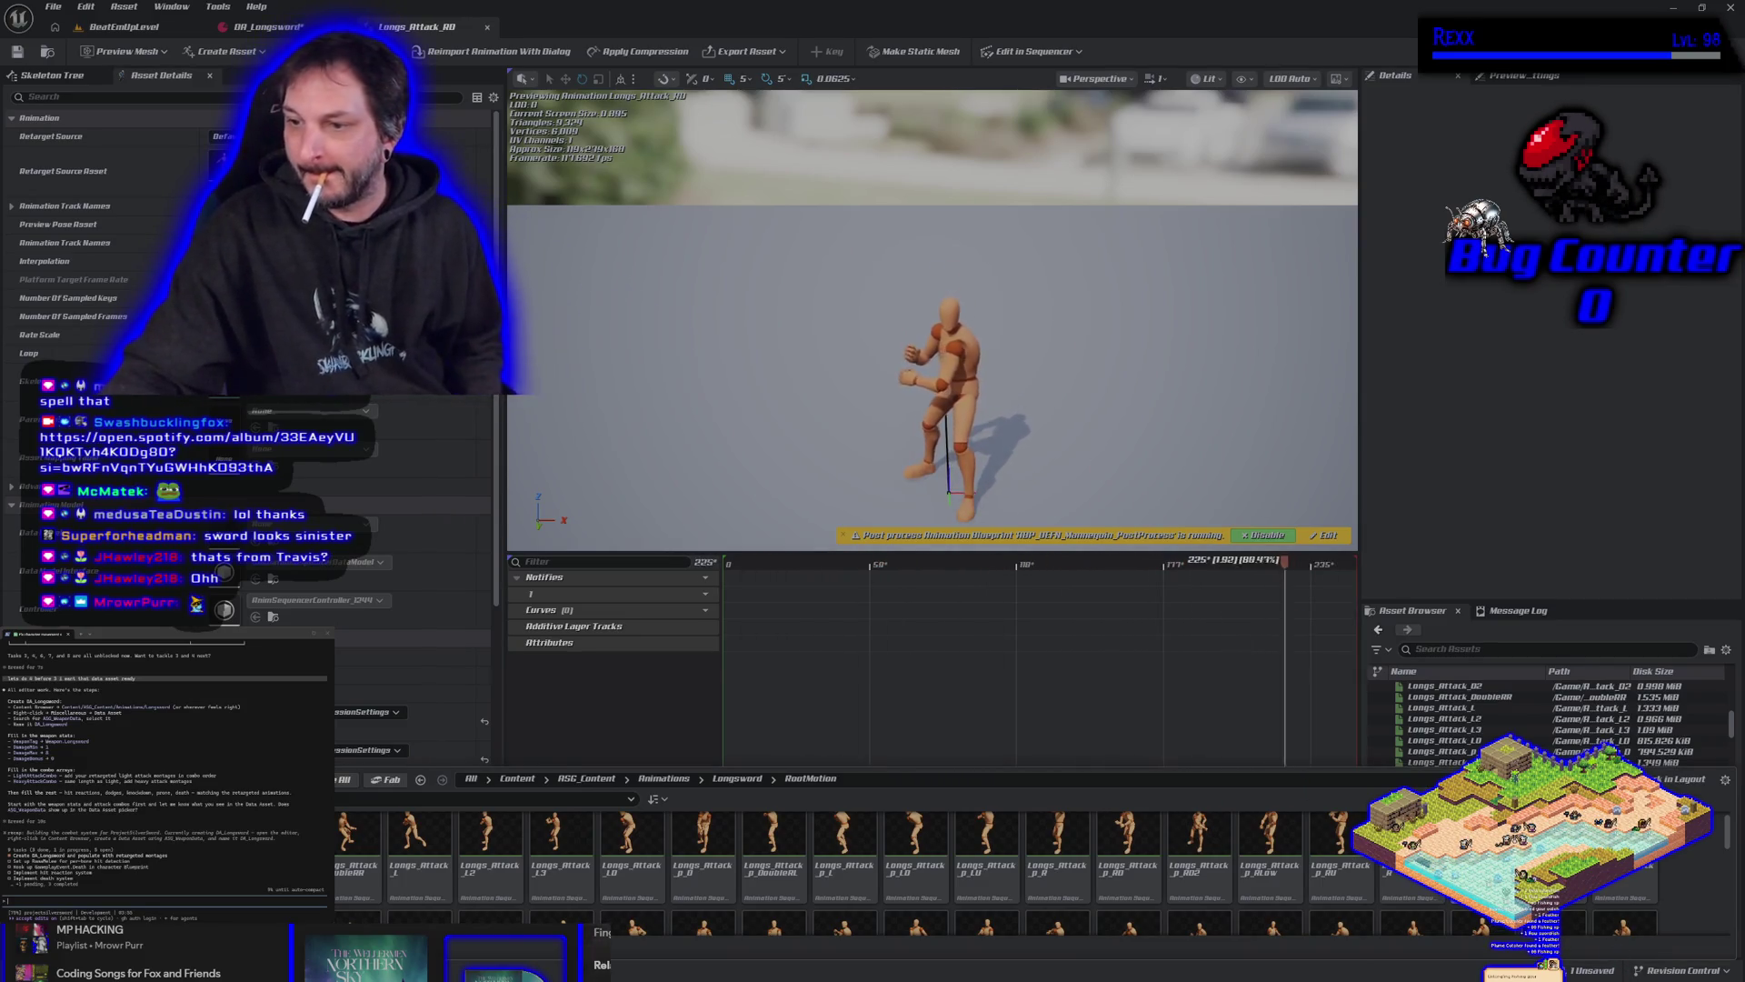
{"action": "right_click", "coordinate": [1495, 719]}
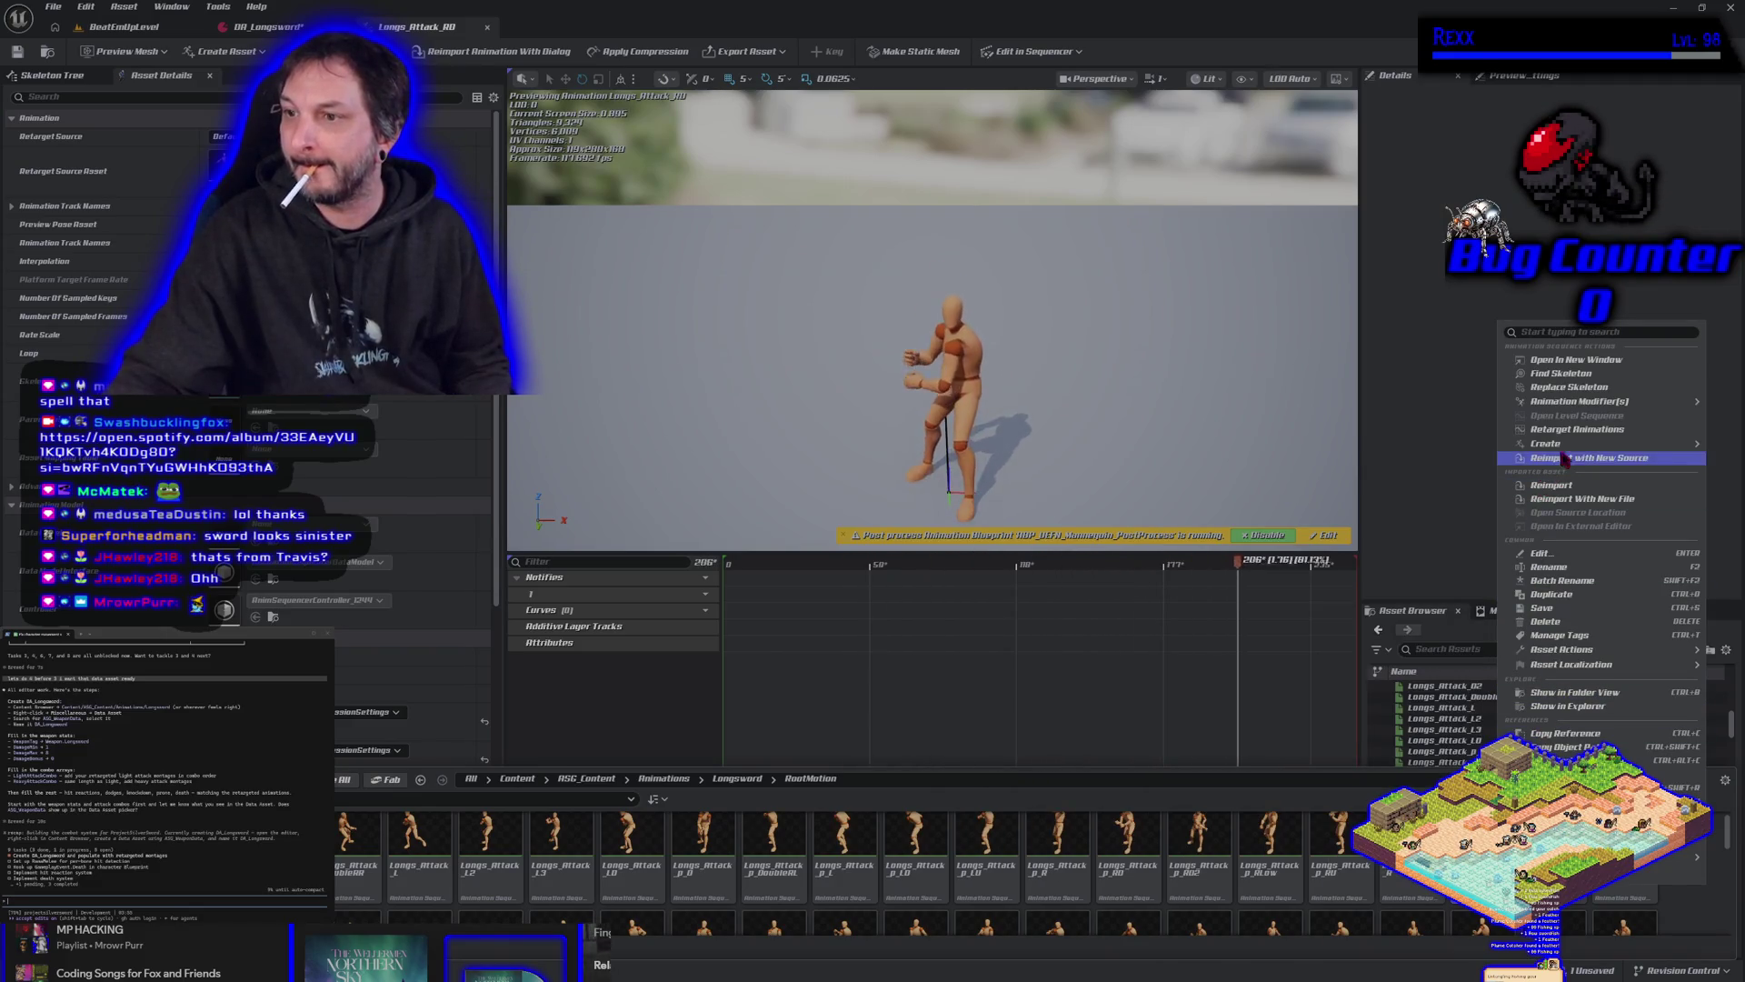
{"action": "left_click", "coordinate": [1465, 471]}
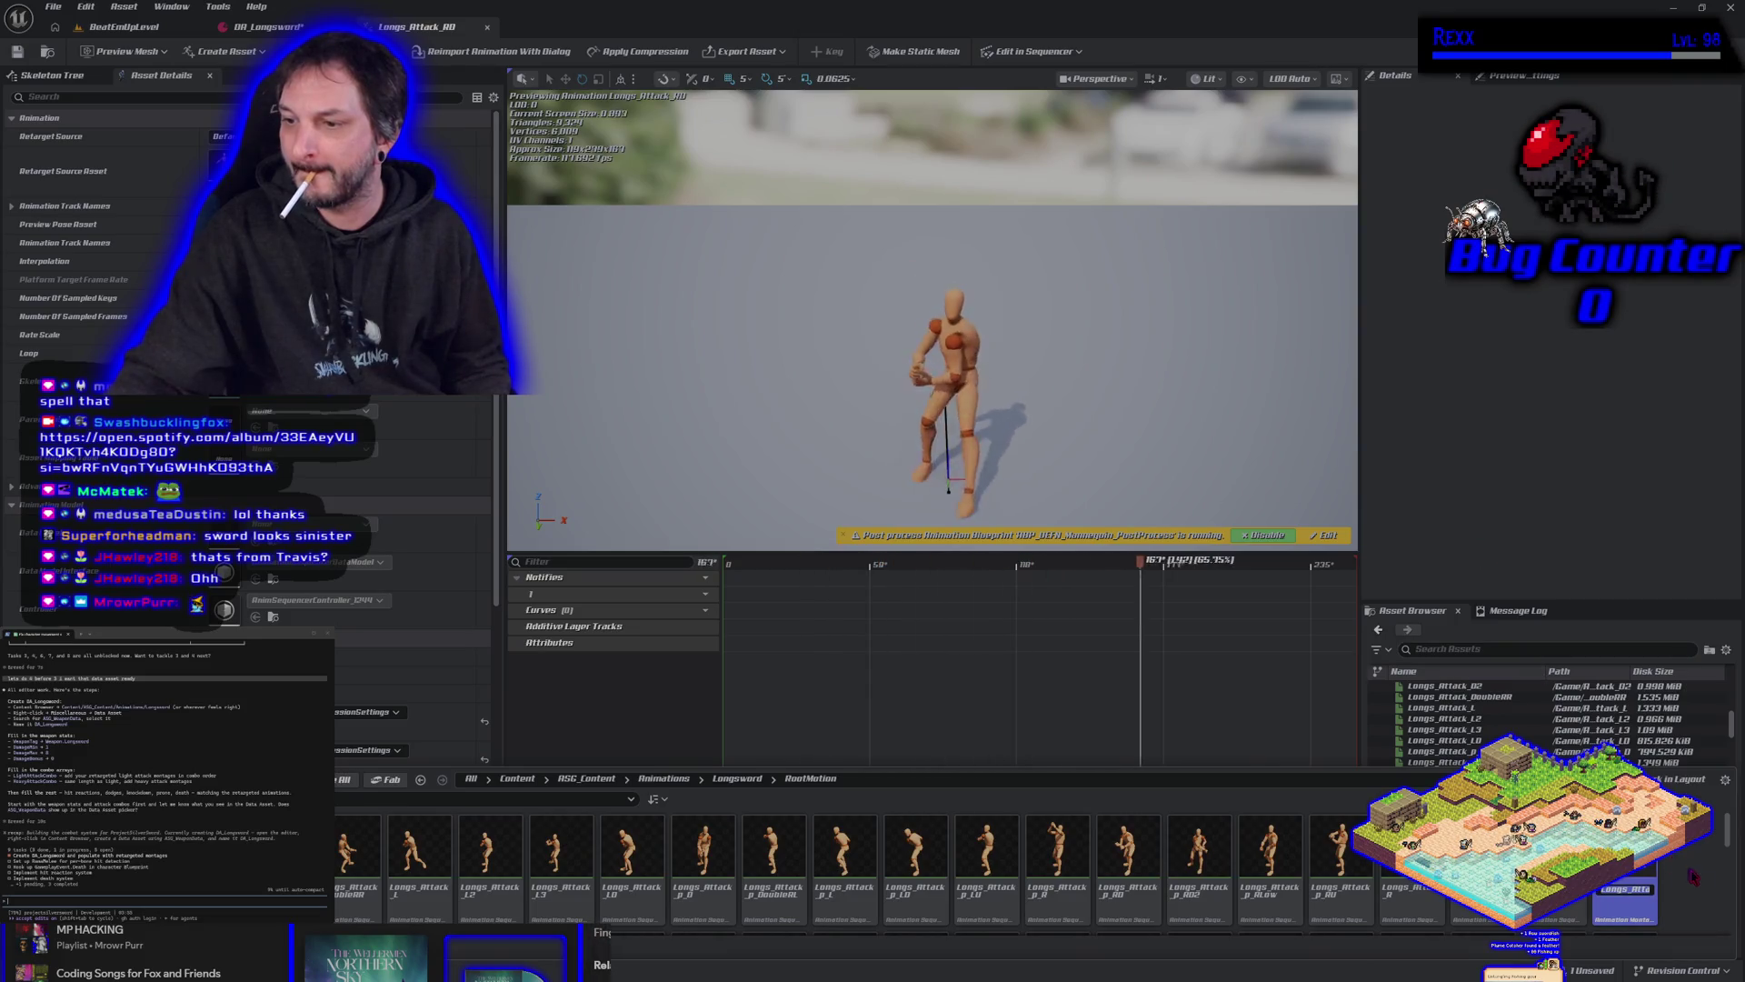
{"action": "type", "text": "LOA"}
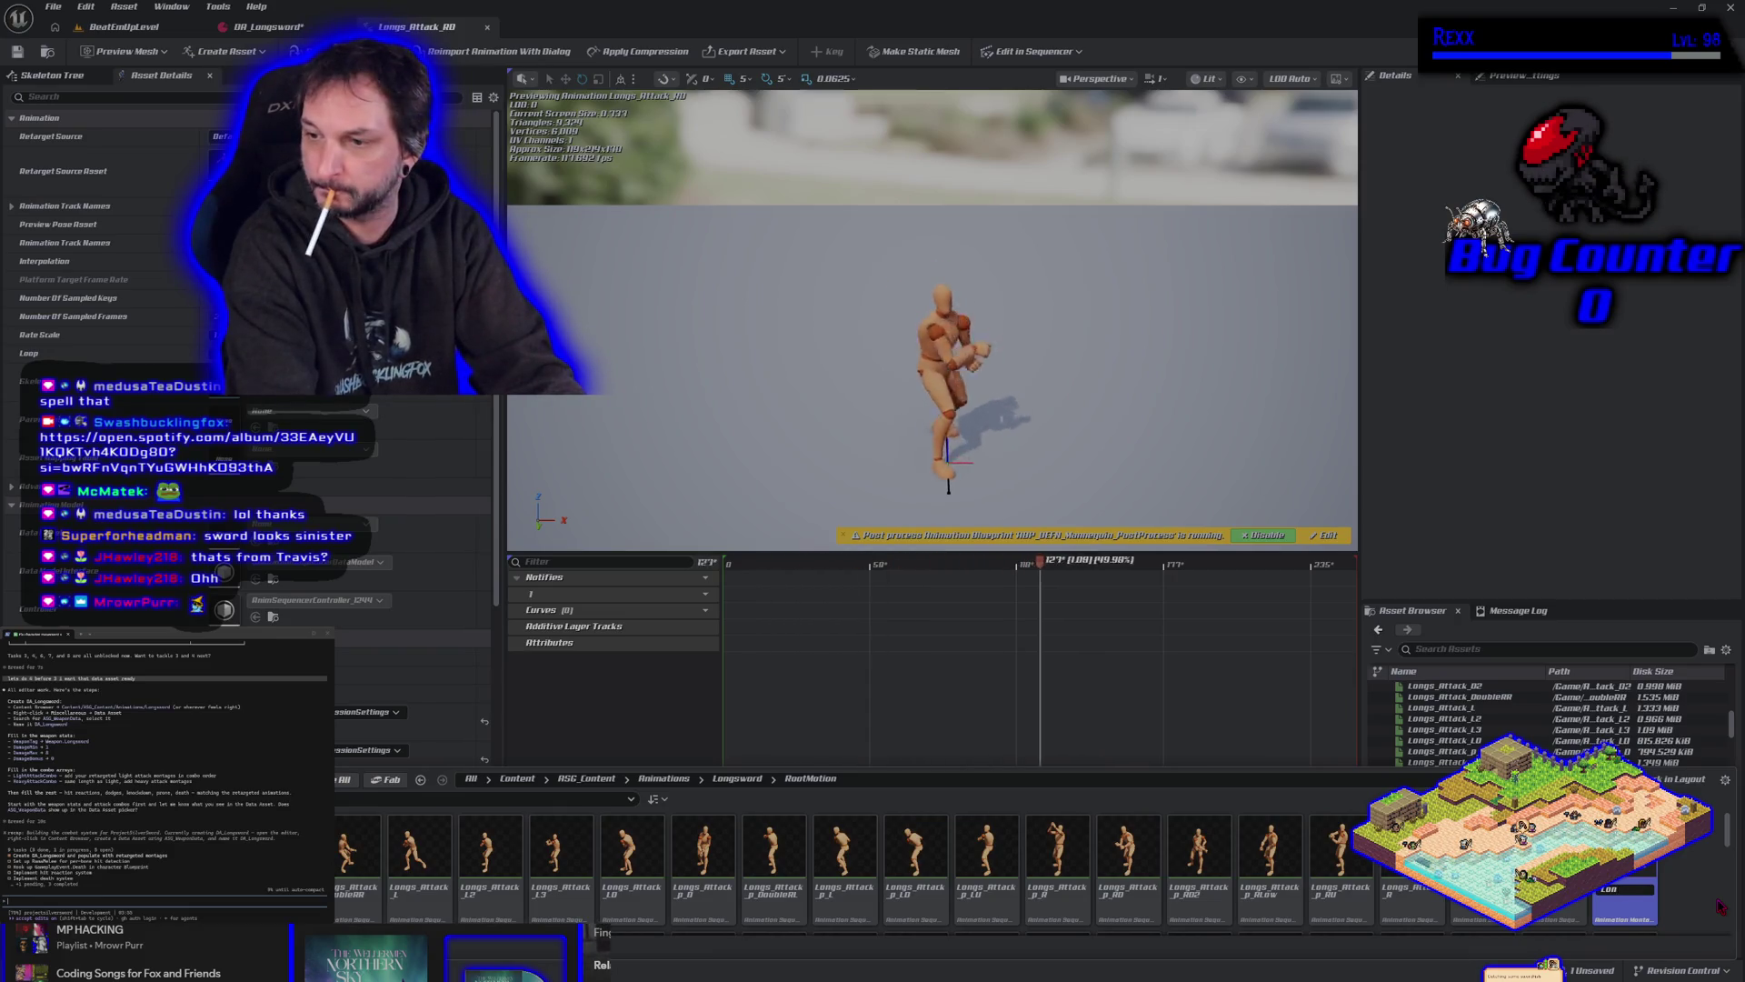
{"action": "type", "text": "L"}
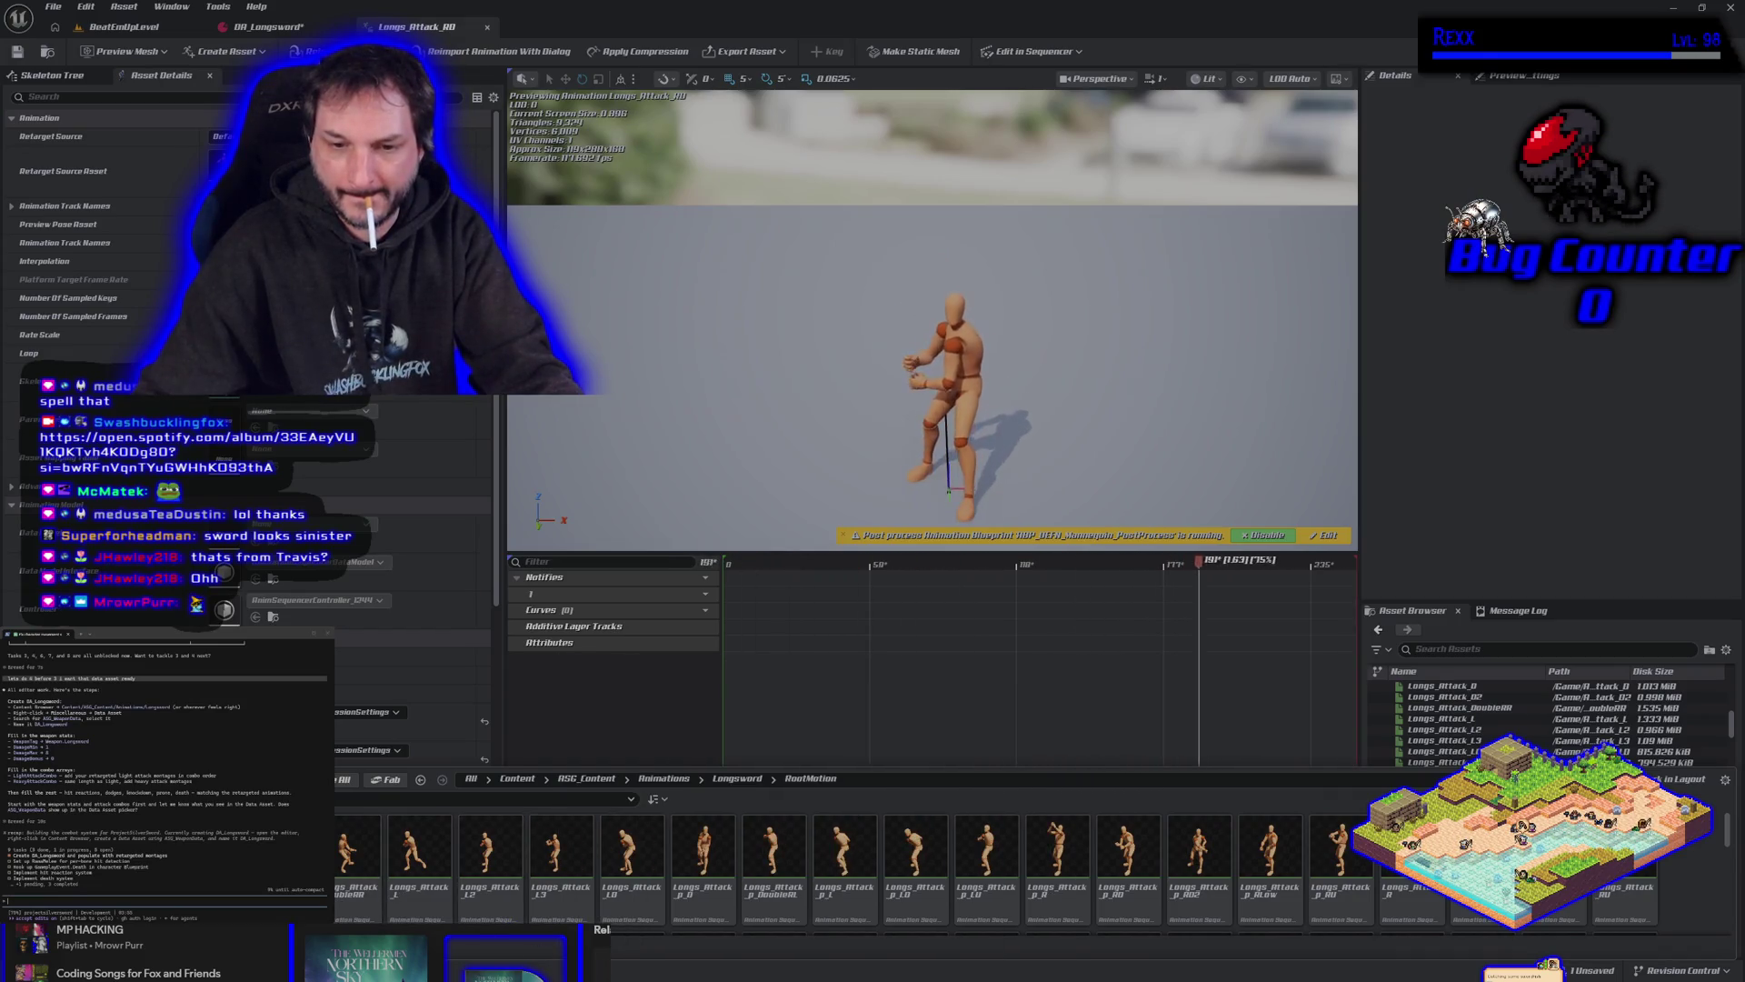
Create anim montage AM_Longsword_Attack_2 from Longs_Attack_LD and save all assets.
{"action": "double_click", "coordinate": [636, 897]}
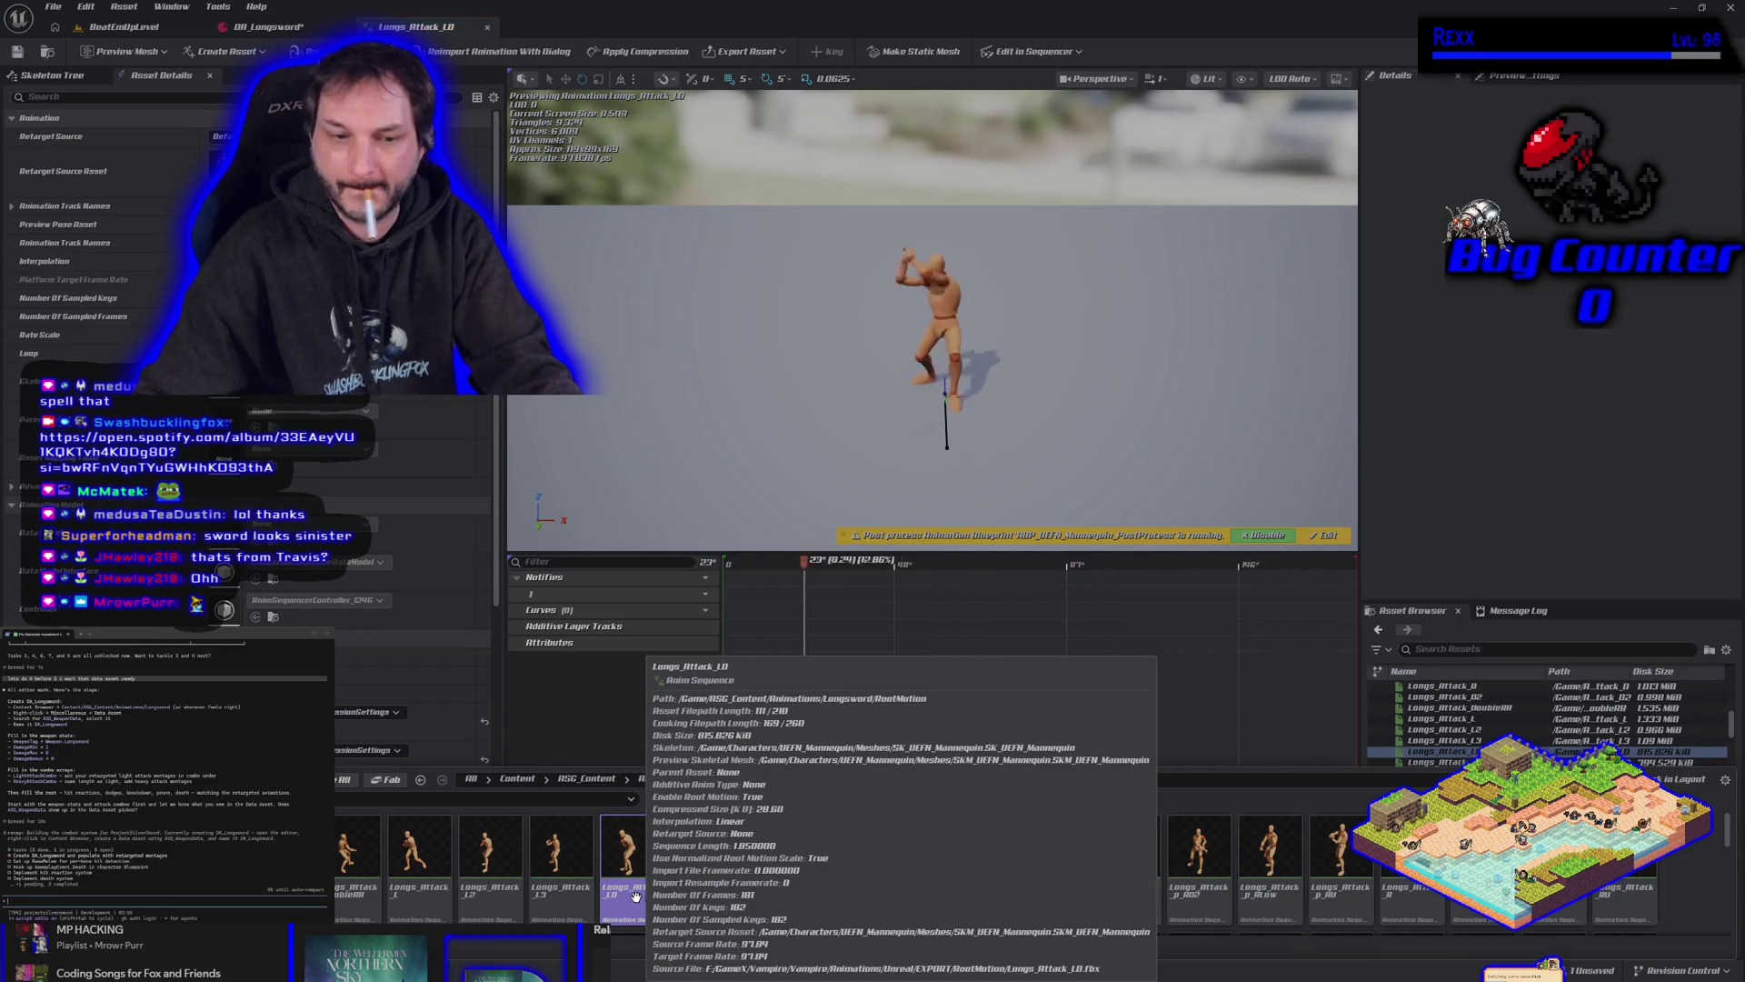
{"action": "right_click", "coordinate": [637, 897]}
{"action": "mouse_move", "coordinate": [760, 405]}
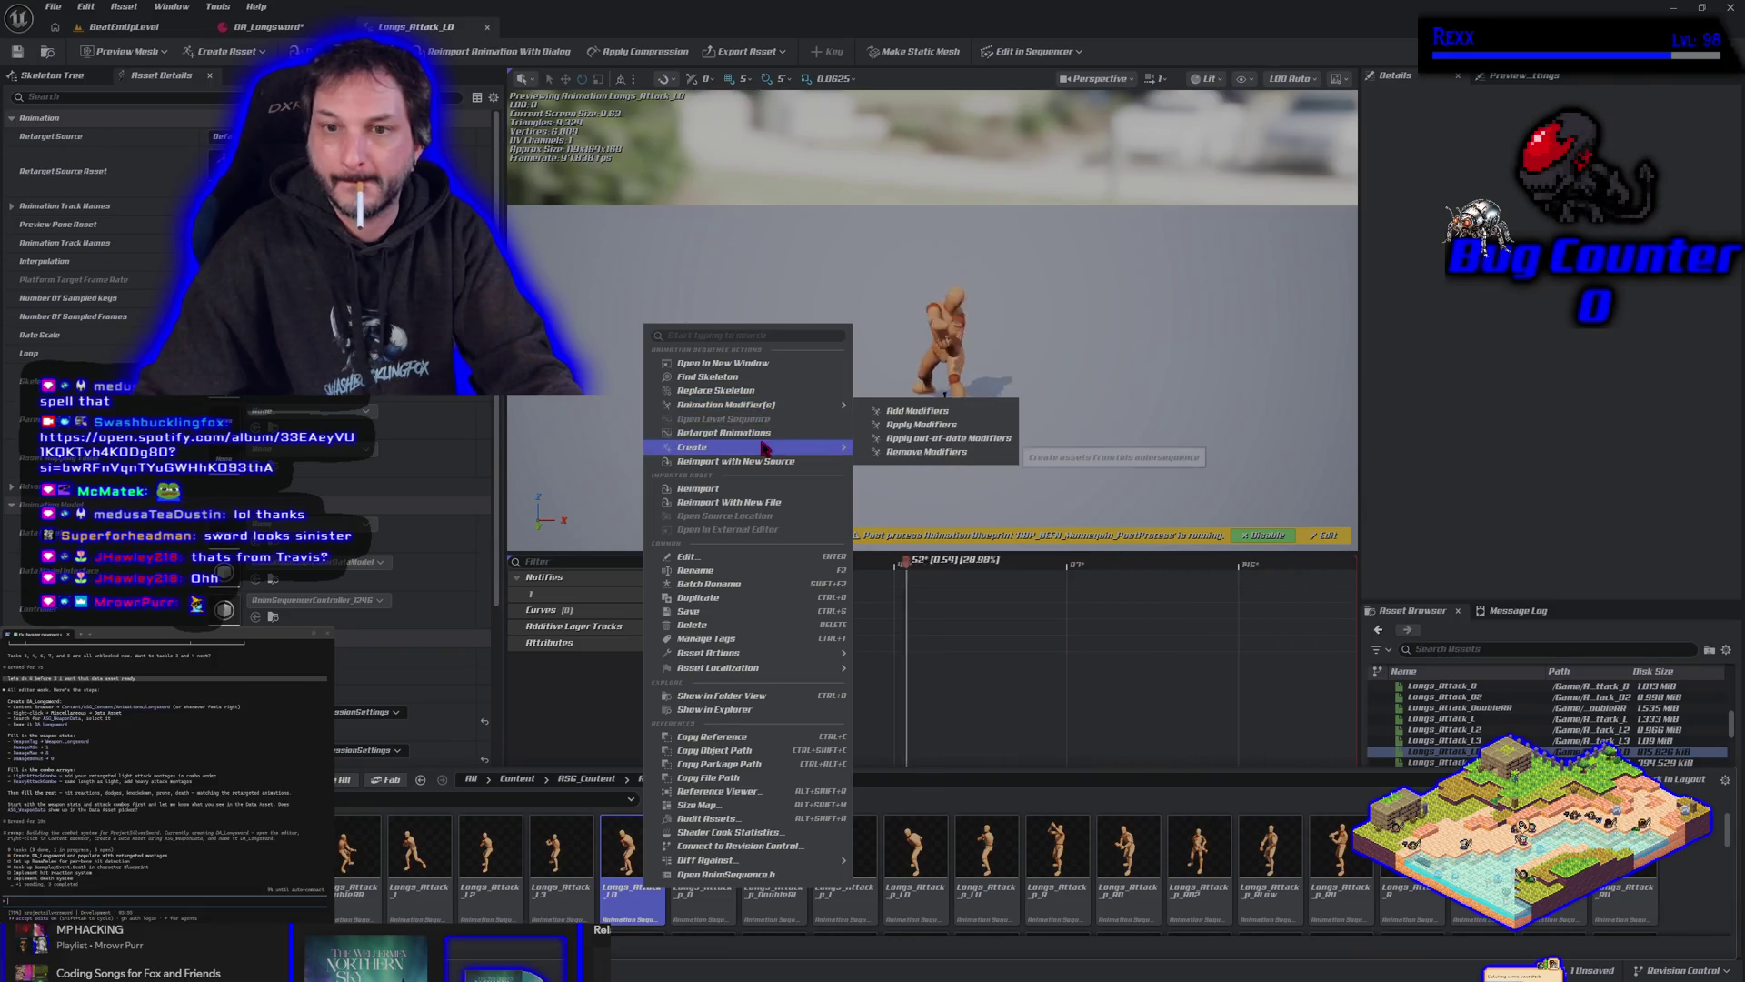
{"action": "mouse_move", "coordinate": [843, 454]}
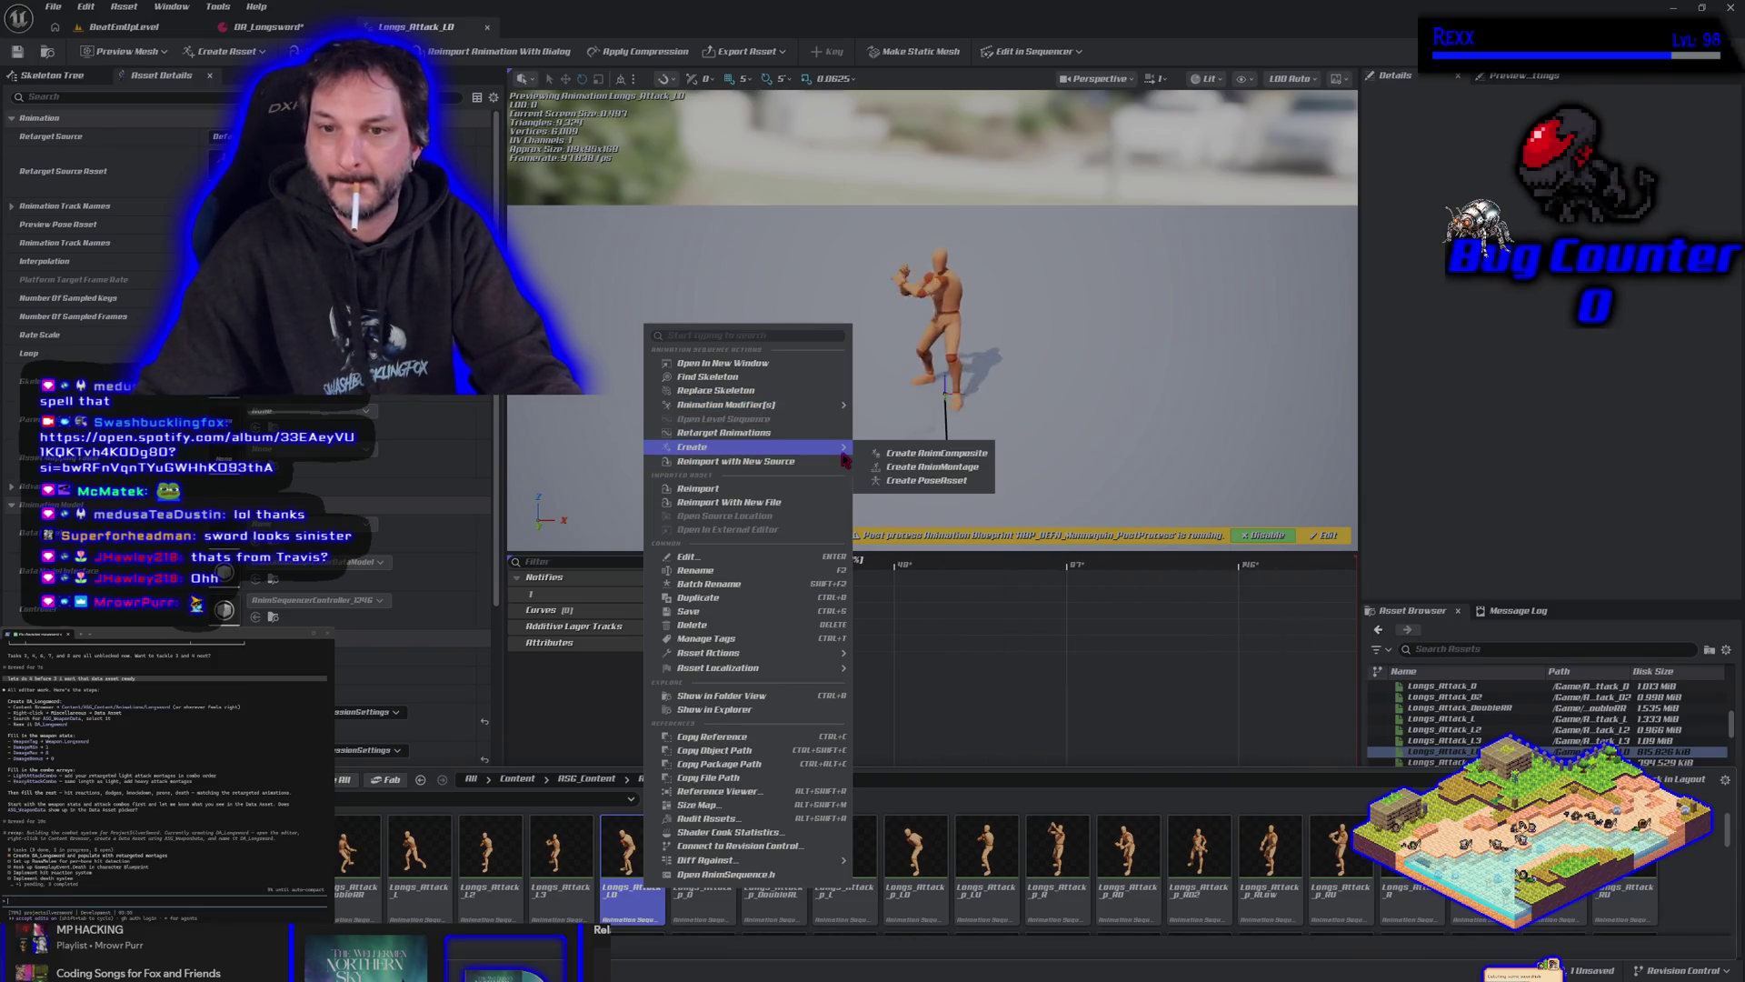
{"action": "left_click", "coordinate": [905, 467]}
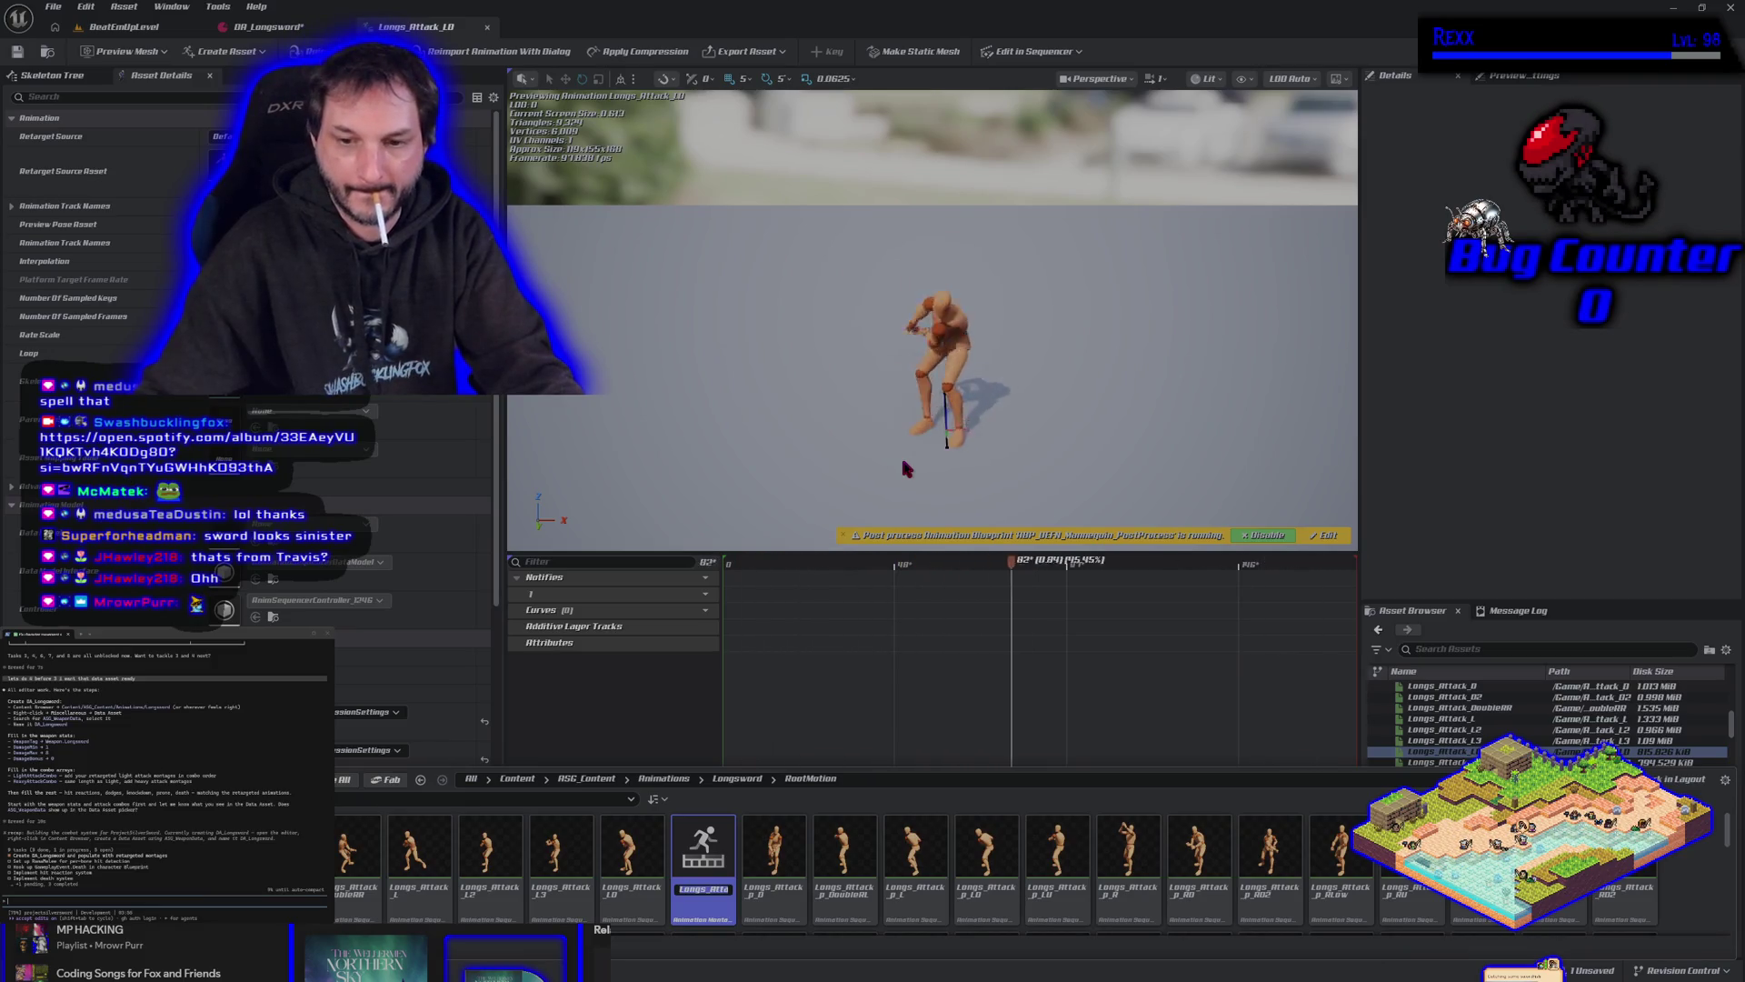
{"action": "type", "text": "AM_Longsw"}
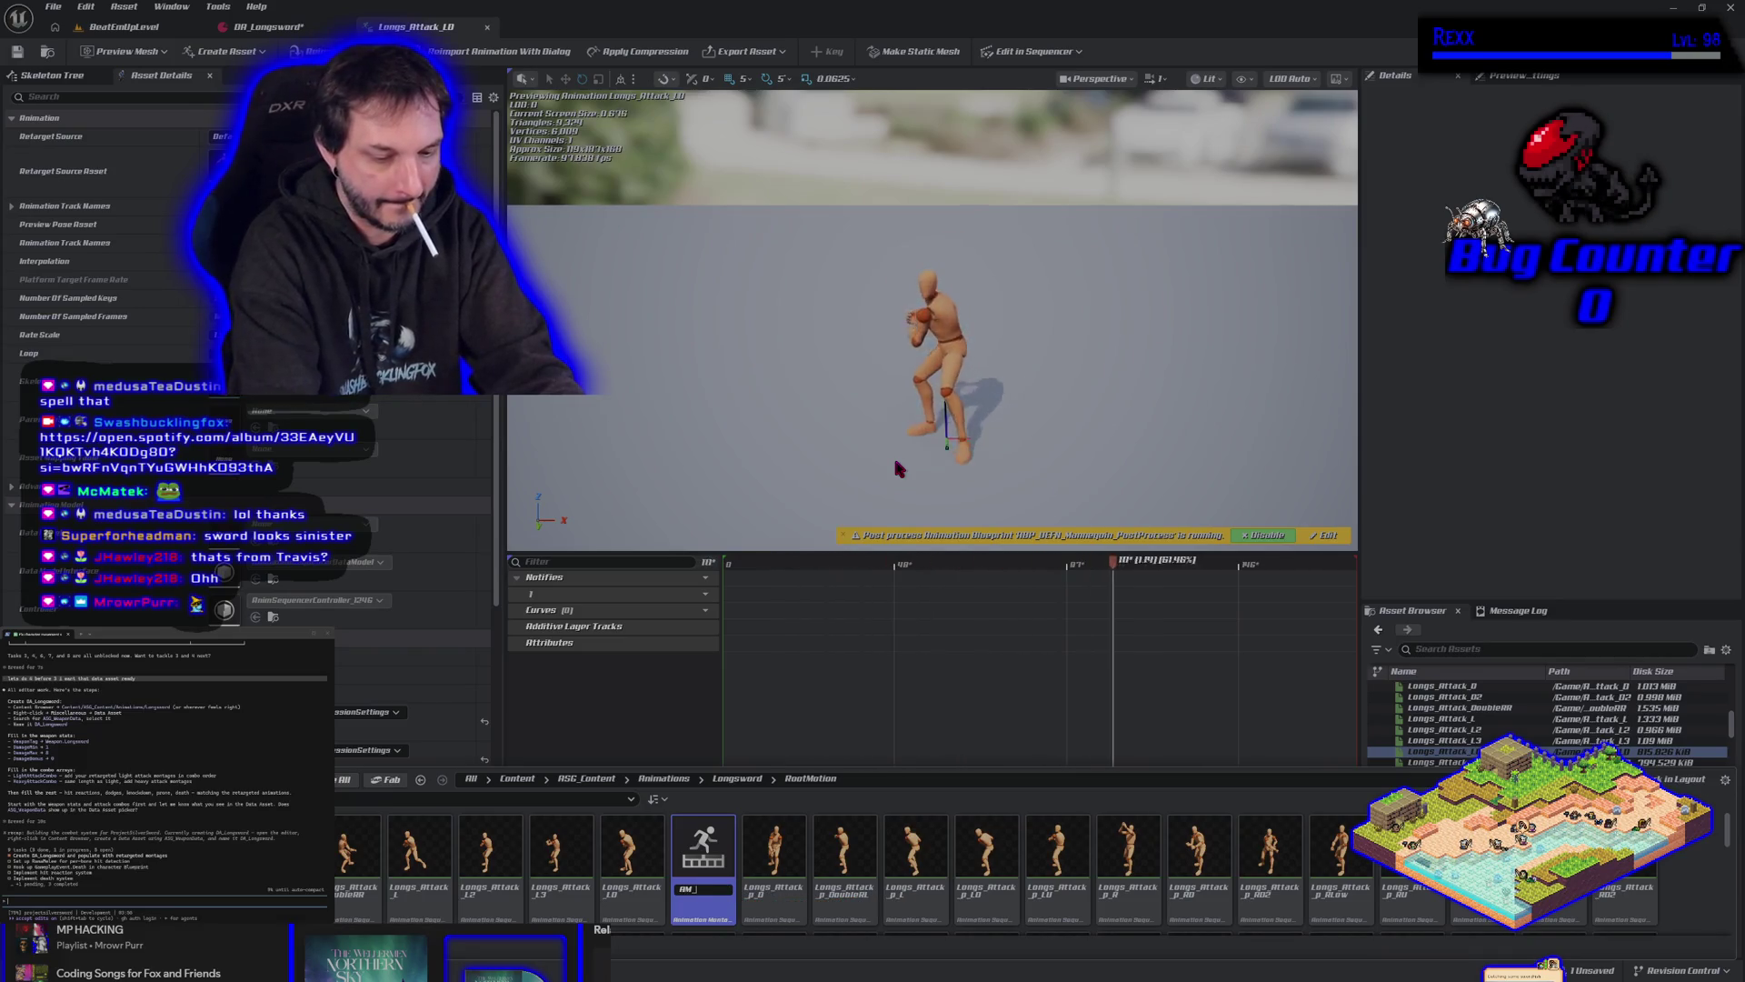
{"action": "type", "text": "ord"}
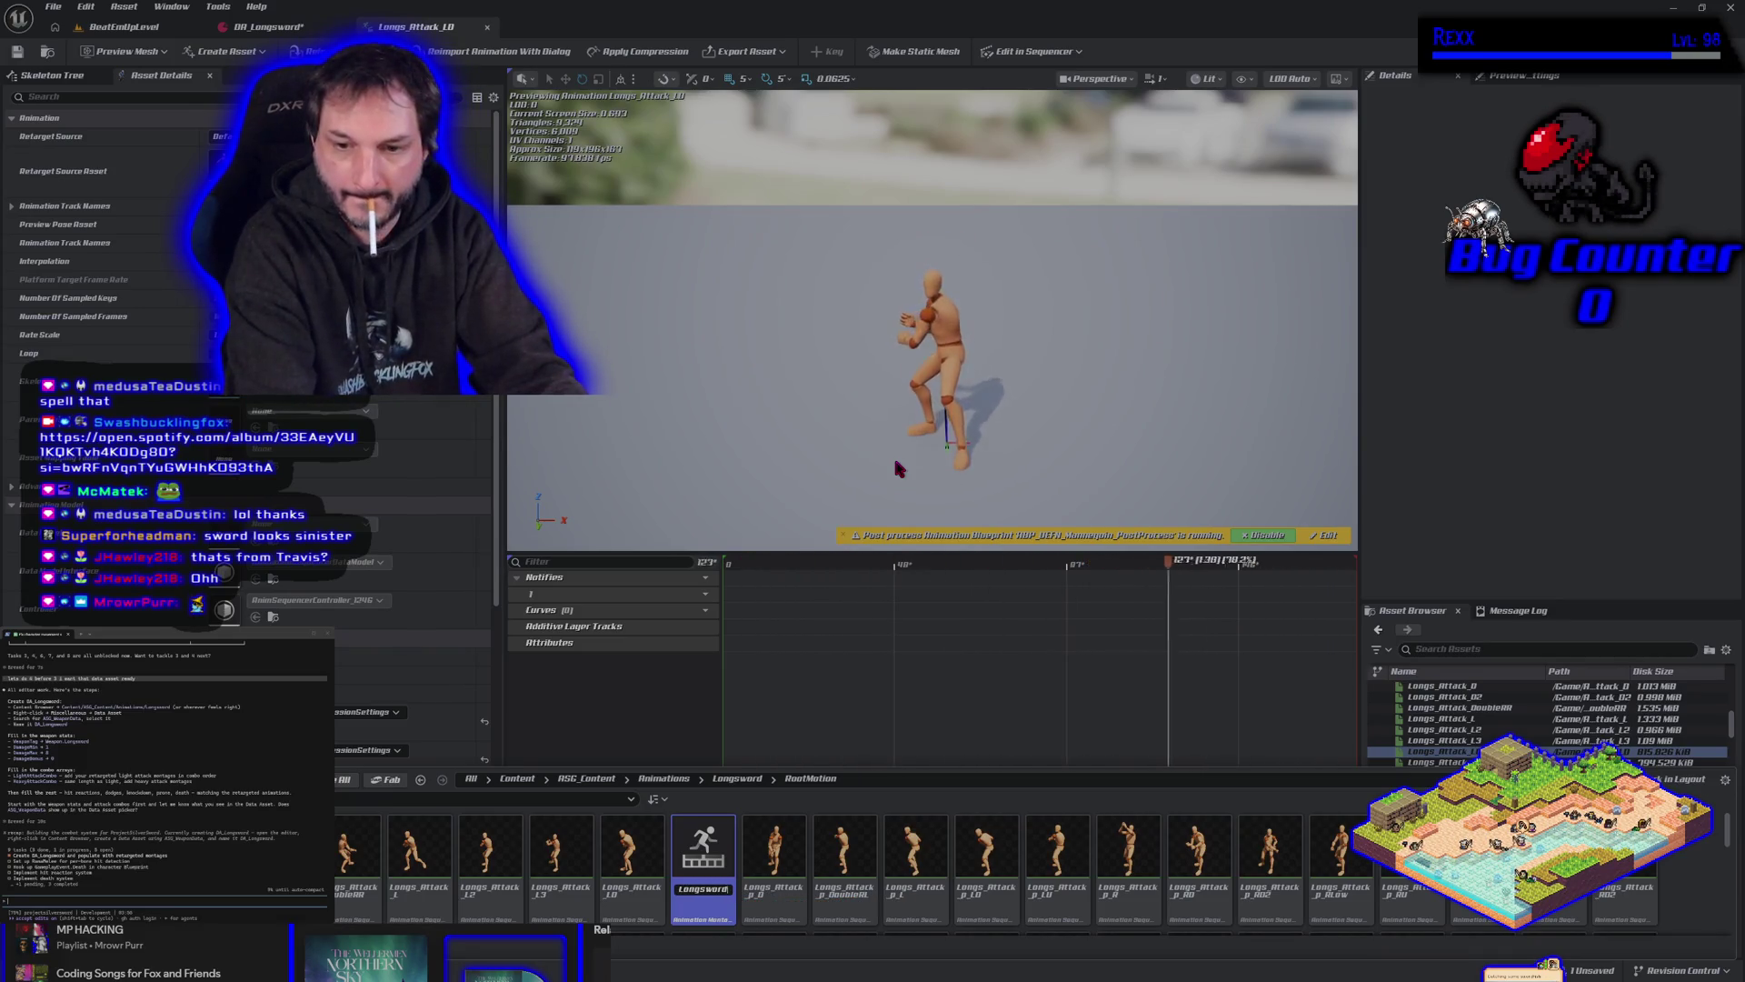
{"action": "type", "text": "_Attack_A"}
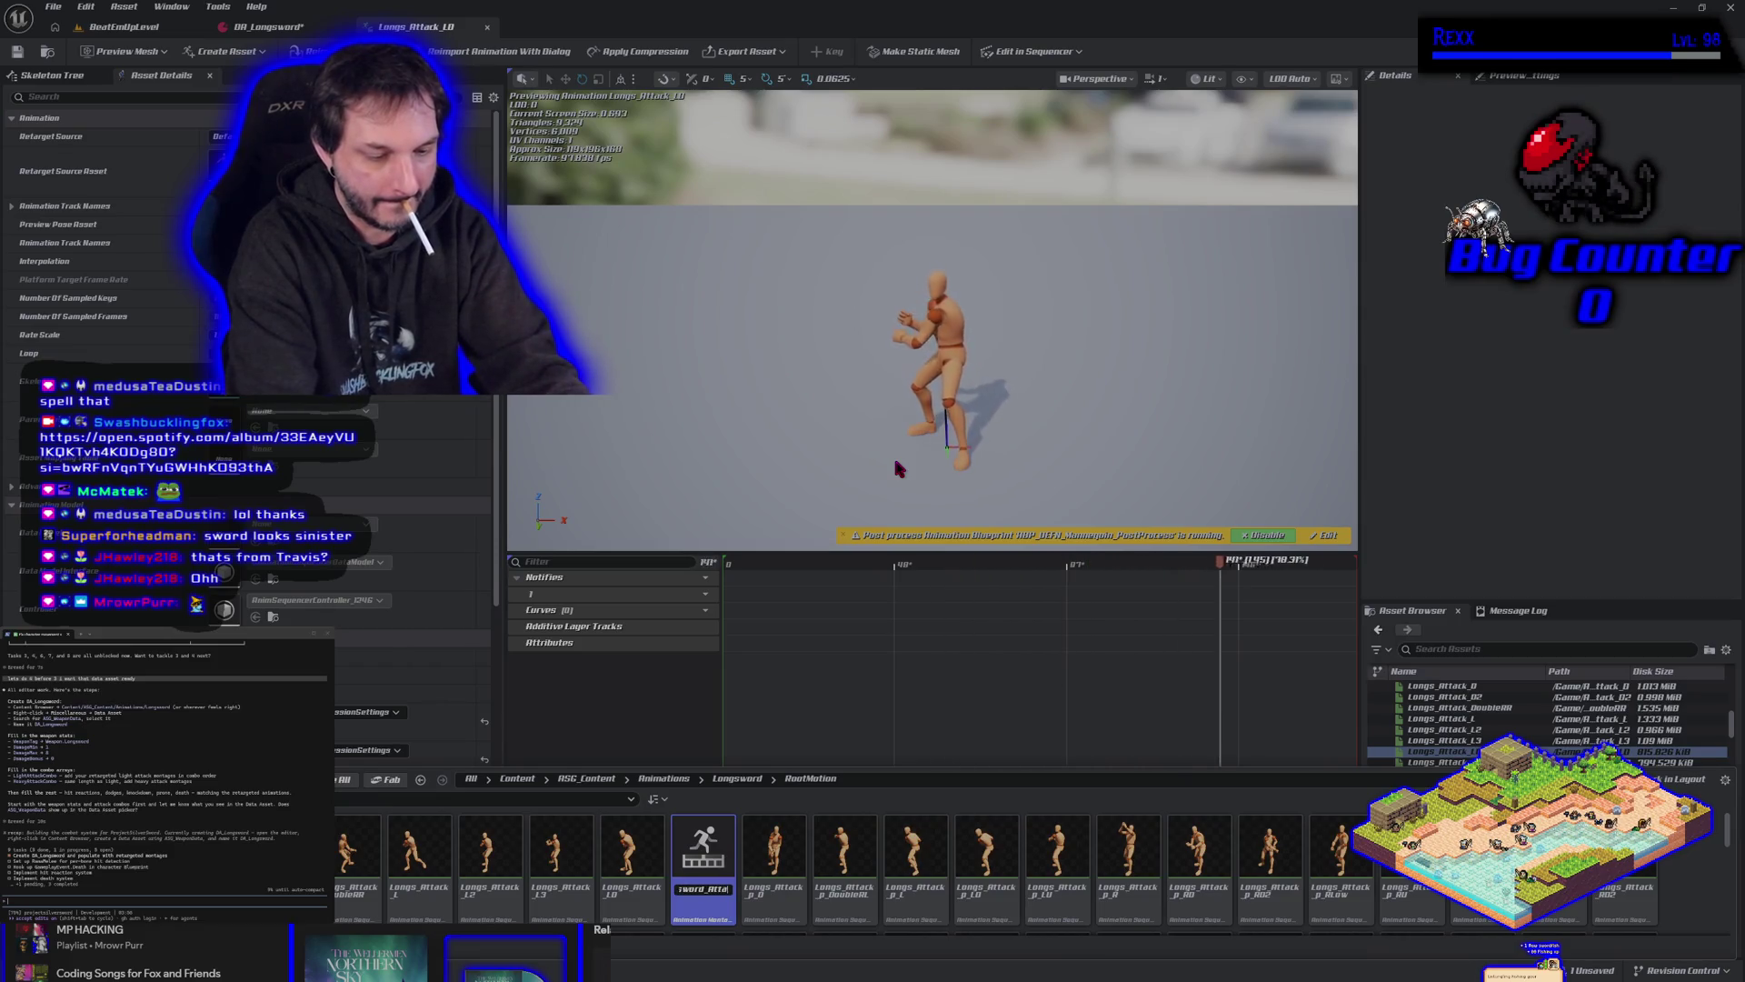
{"action": "key", "text": "Return"}
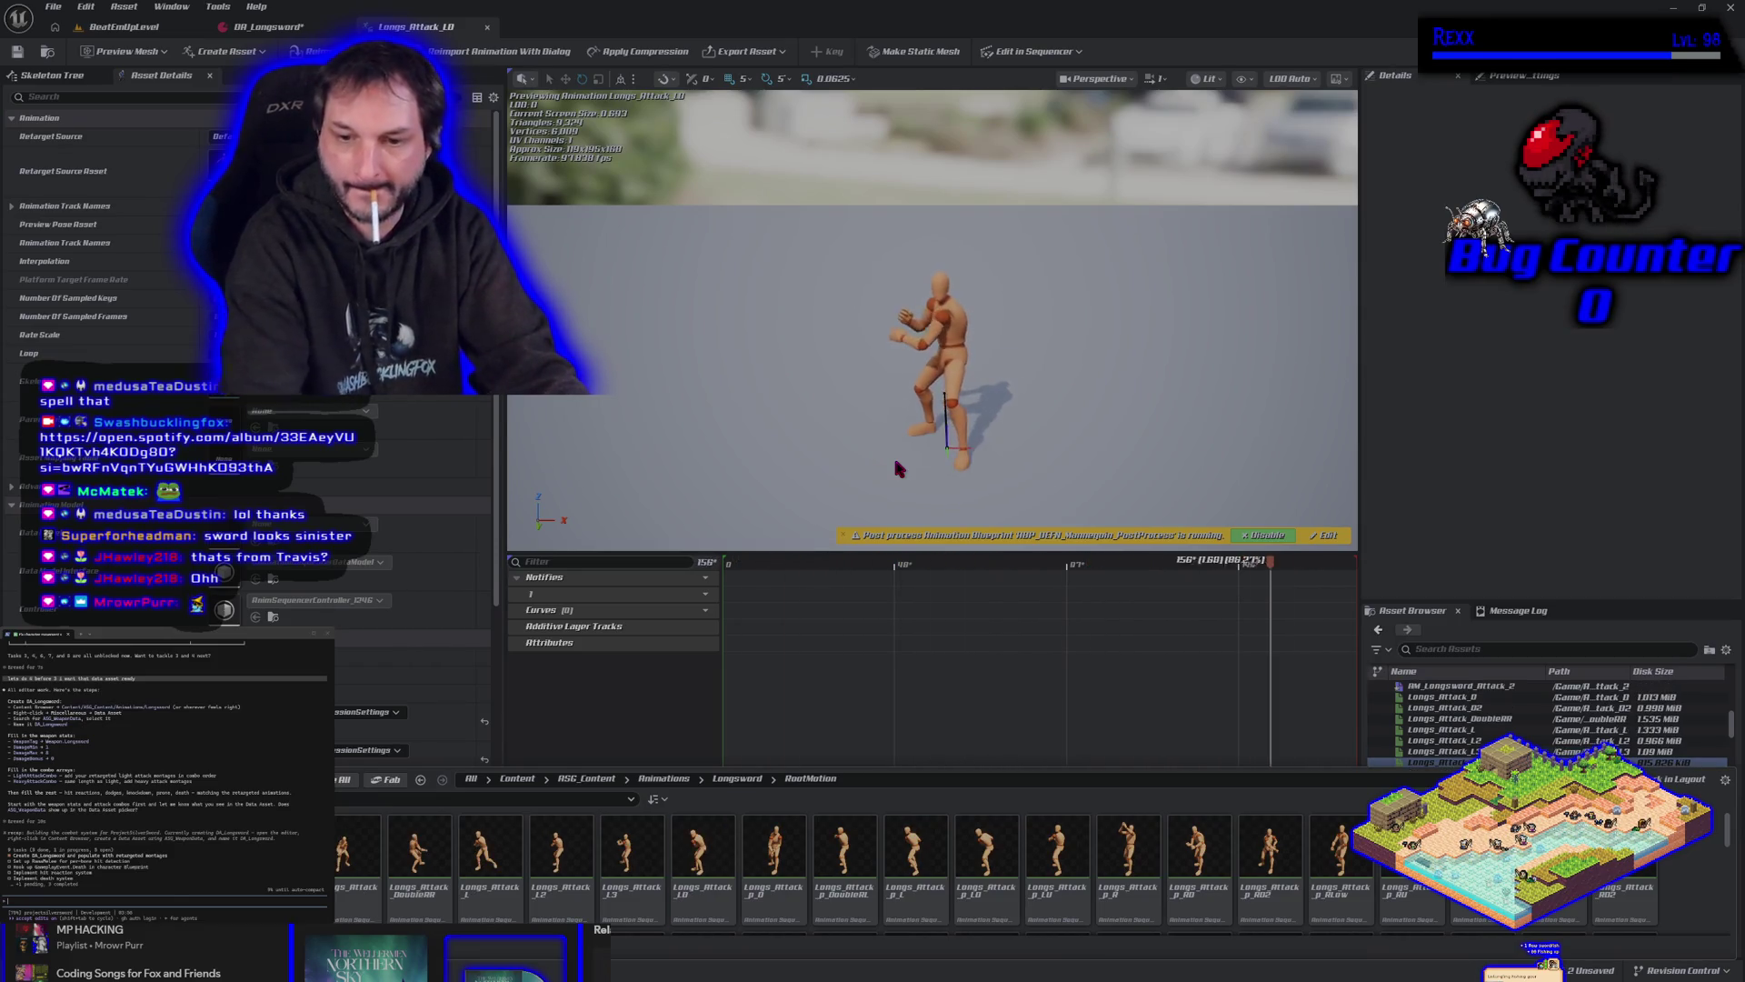
{"action": "key", "text": "ctrl+shift+s"}
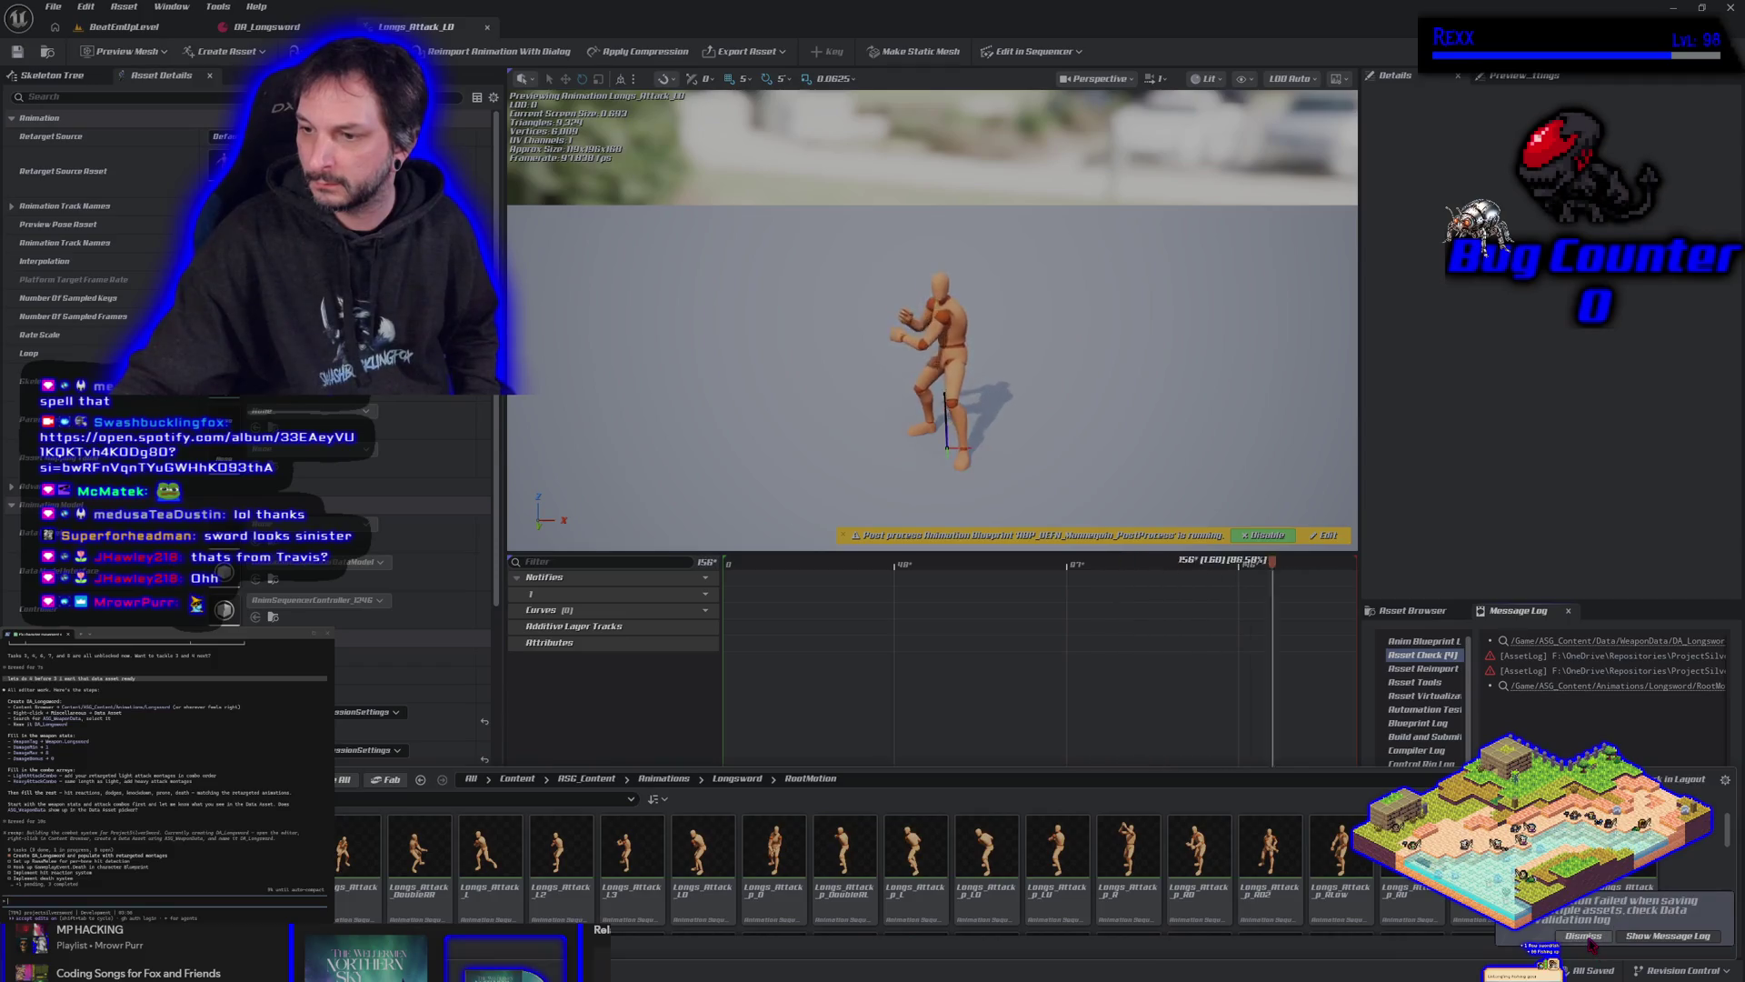
Show the empty Longsword Montage folder in the Content Drawer and switch to the DA_Longsword tab.
{"action": "key", "text": "ctrl+space"}
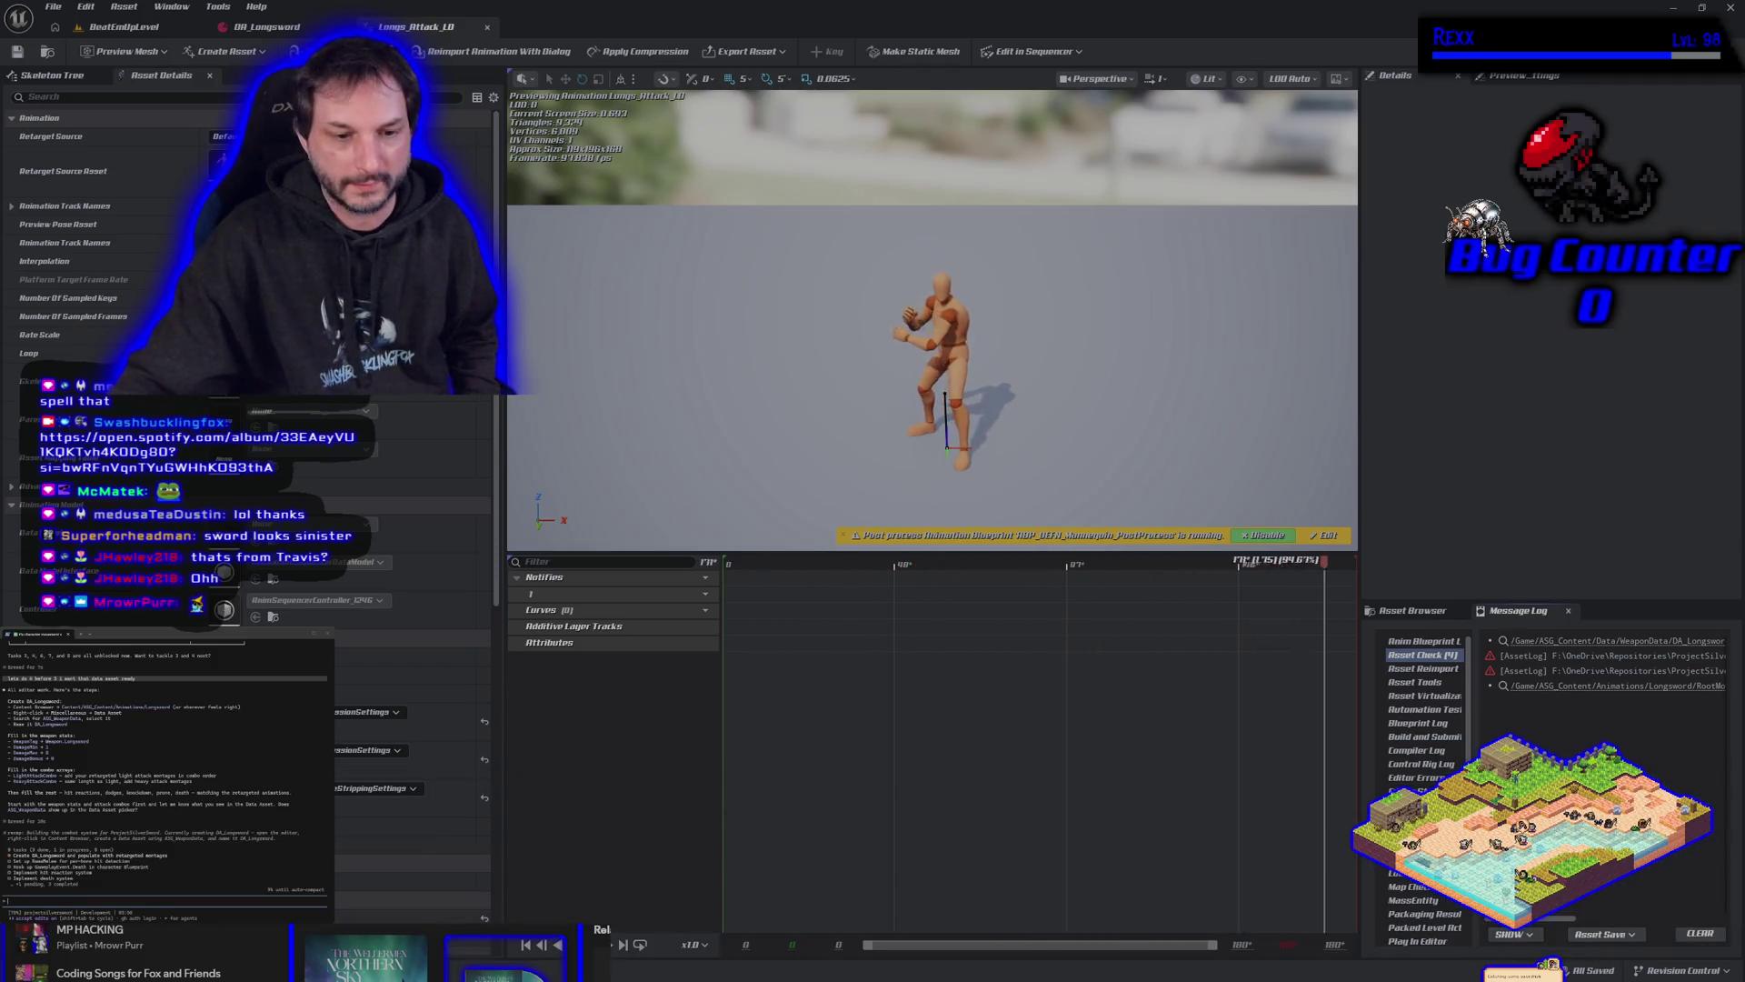
{"action": "key", "text": "ctrl+space"}
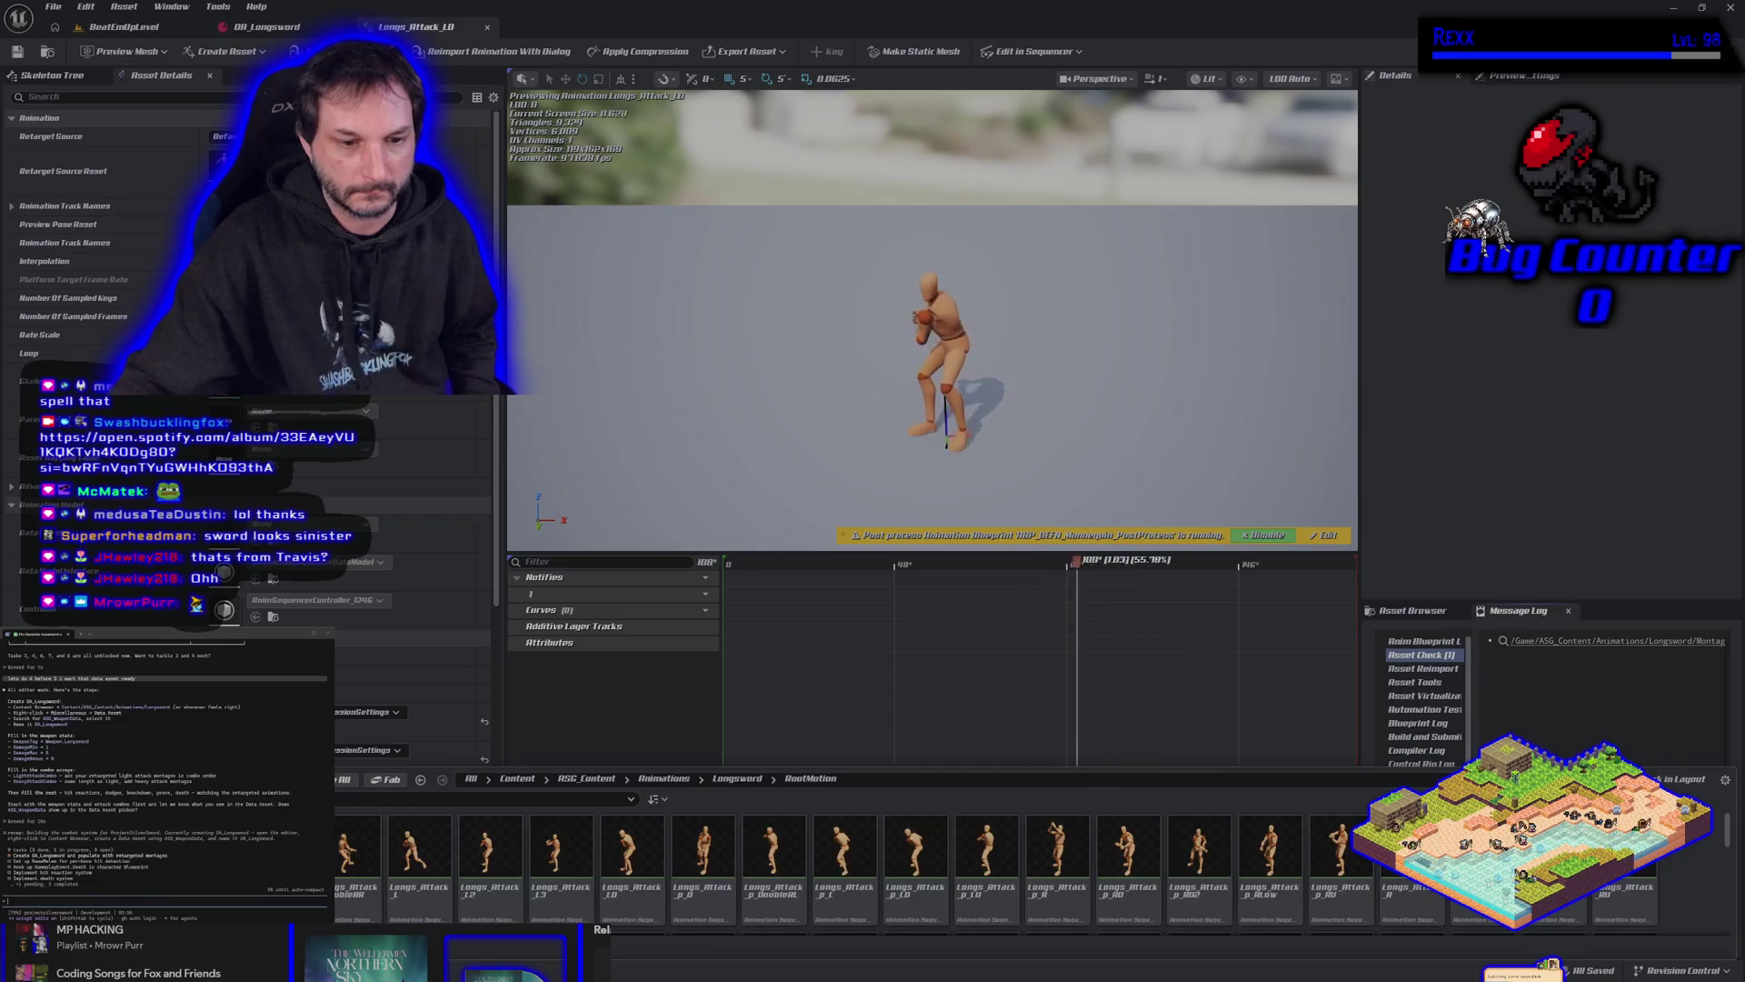
{"action": "left_click", "coordinate": [347, 784]}
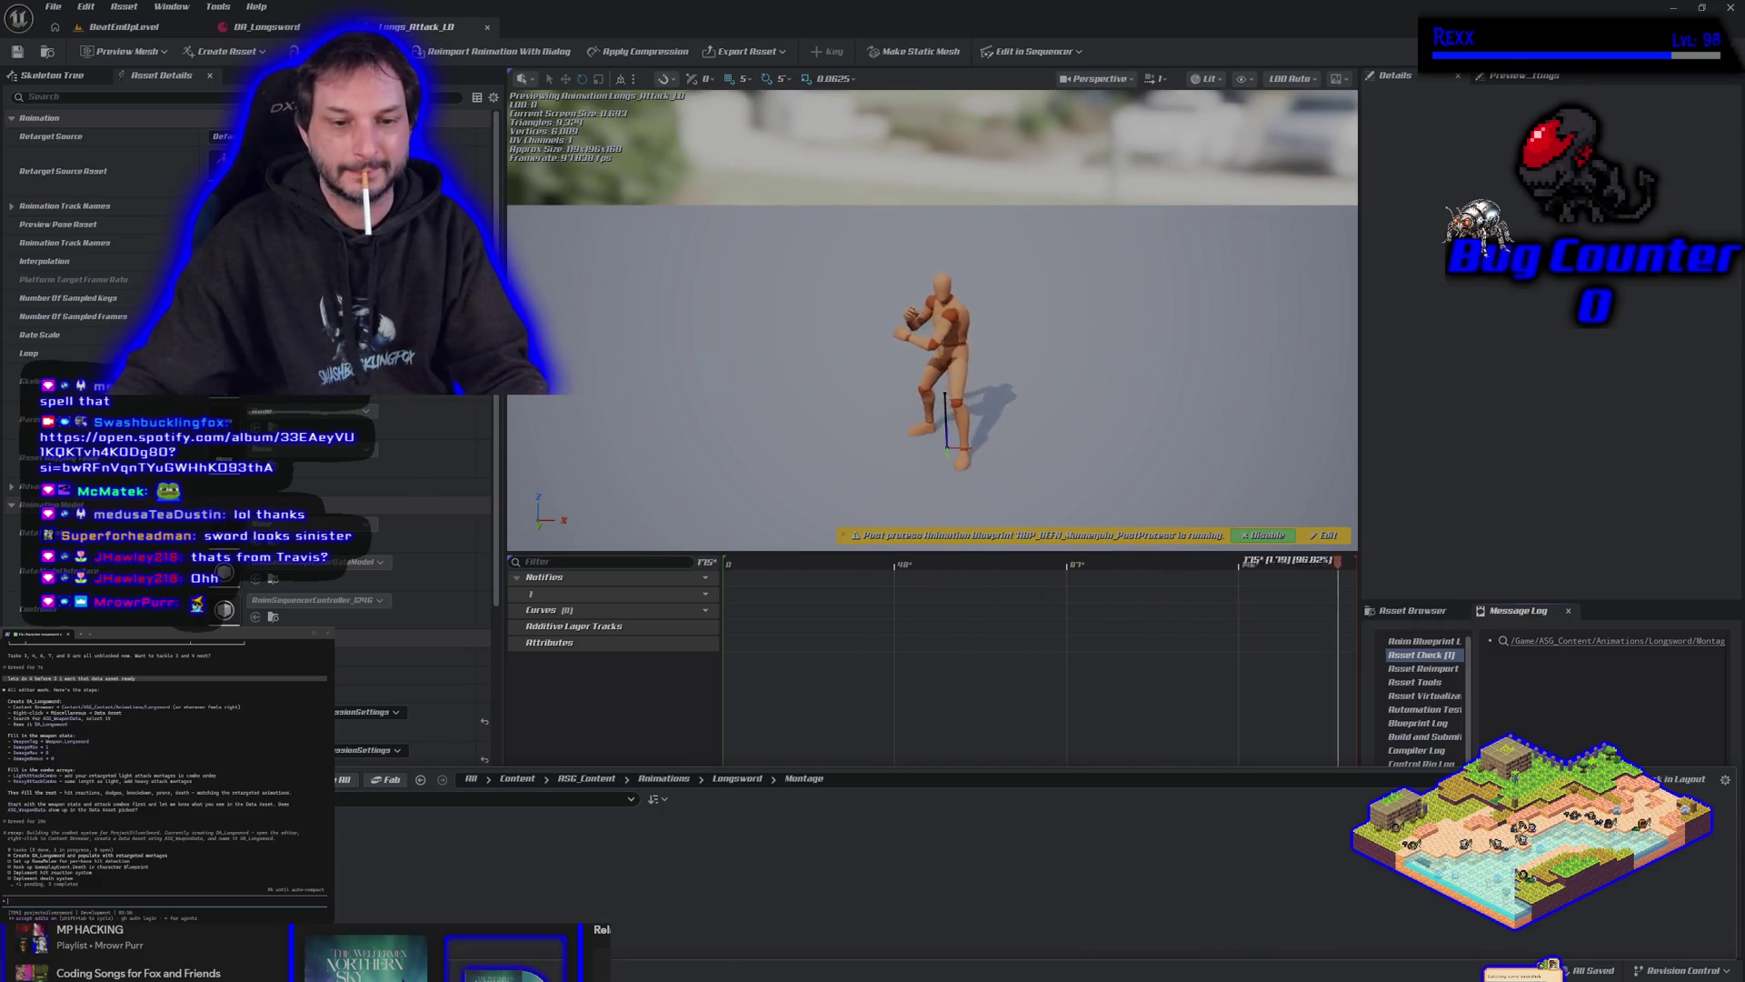
{"action": "left_click", "coordinate": [285, 33]}
Float DA_Longsword in its own enlarged window and clear an empty Light Attack Combo element.
{"action": "mouse_move", "coordinate": [266, 26]}
{"action": "left_mouse_down"}
{"action": "mouse_move", "coordinate": [880, 178]}
{"action": "mouse_move", "coordinate": [983, 181]}
{"action": "left_mouse_up"}
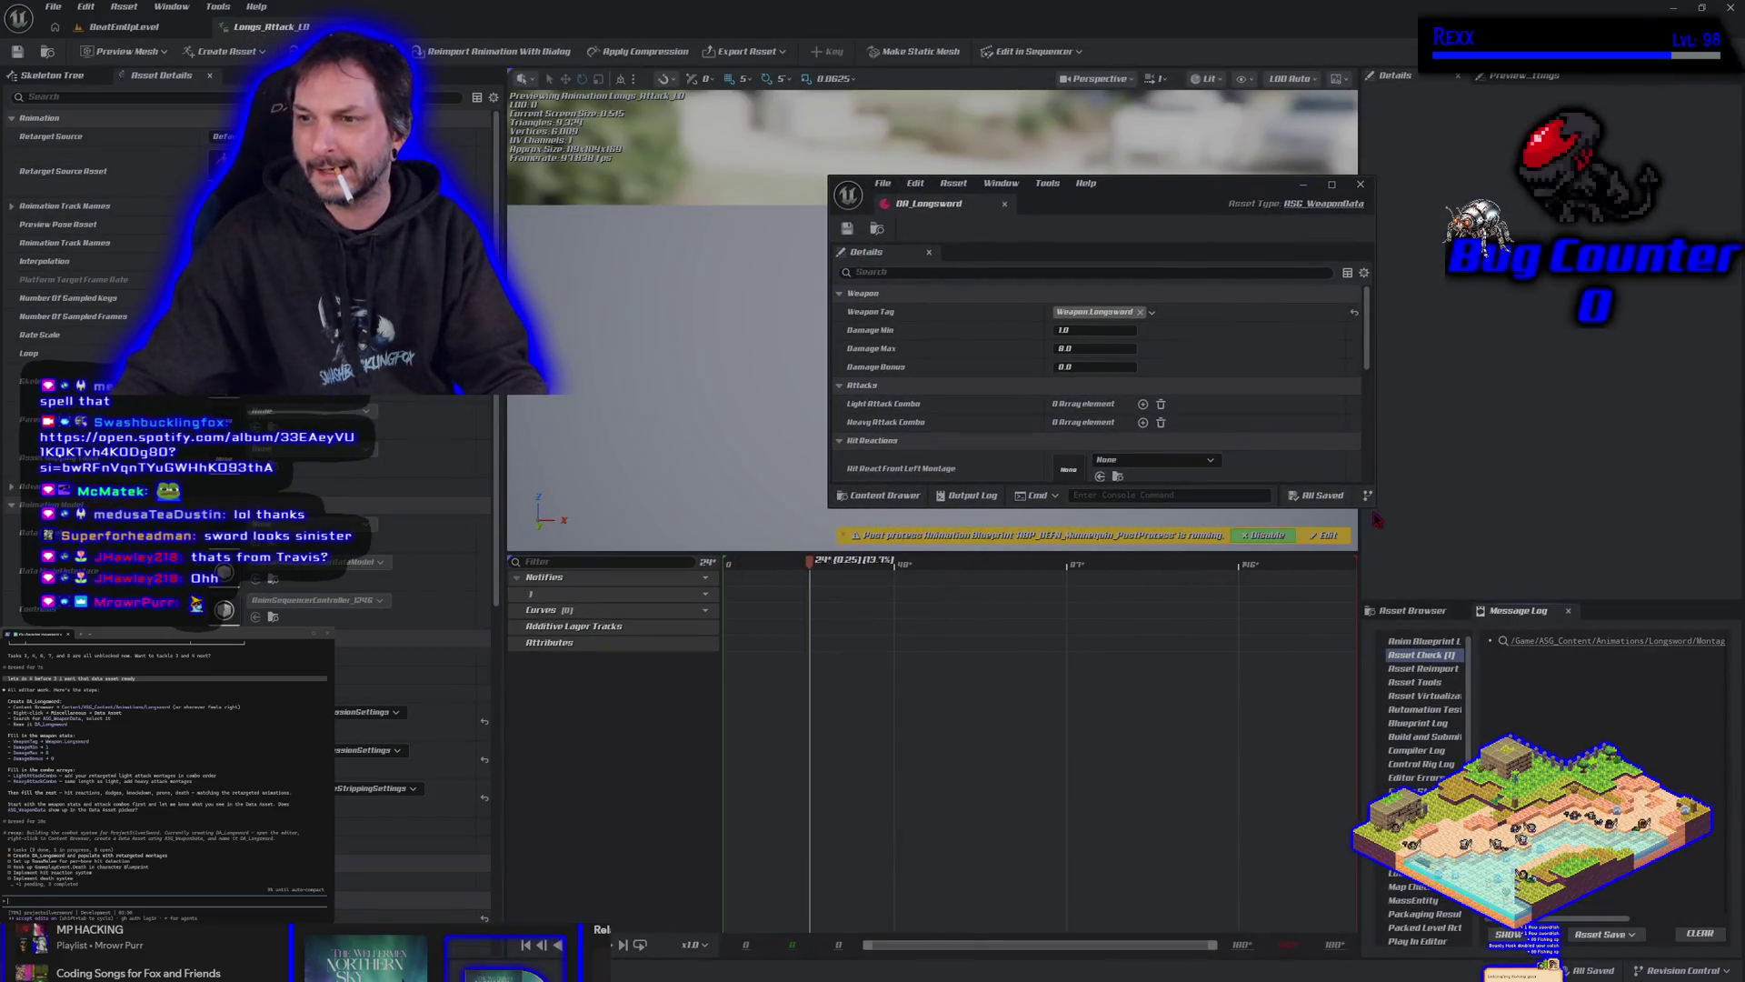
{"action": "left_click_drag", "start_coordinate": [1375, 506], "coordinate": [1600, 893]}
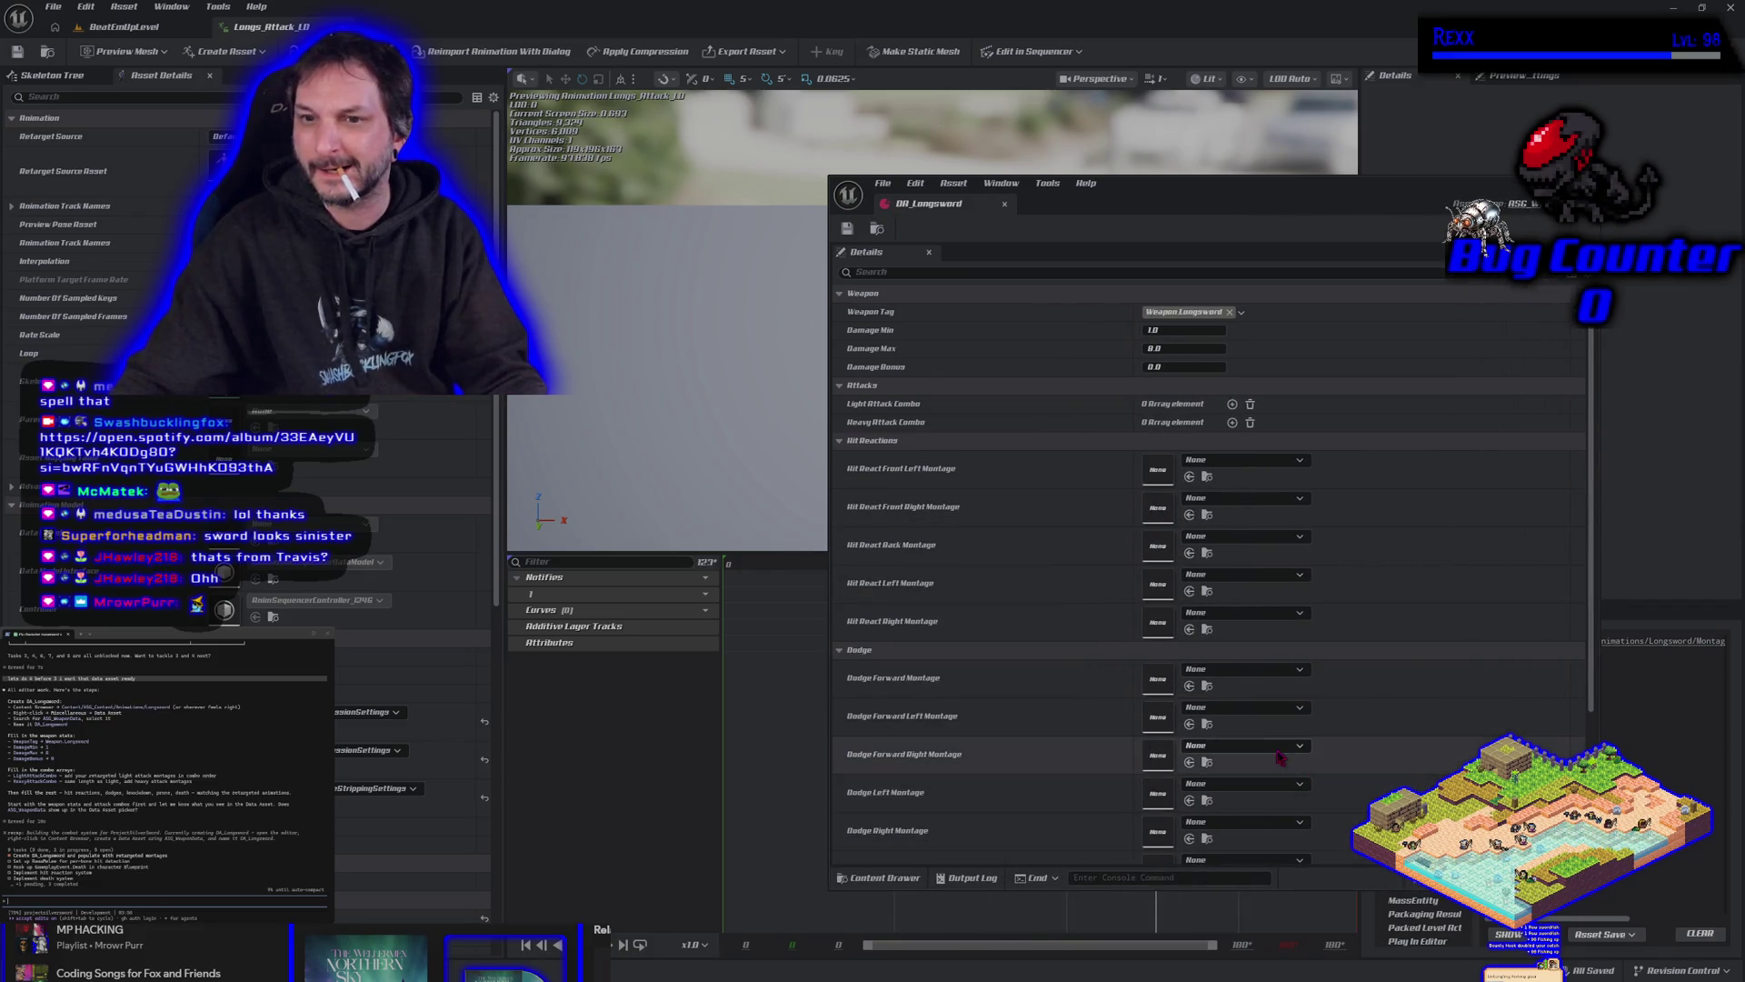
{"action": "left_click", "coordinate": [1233, 405]}
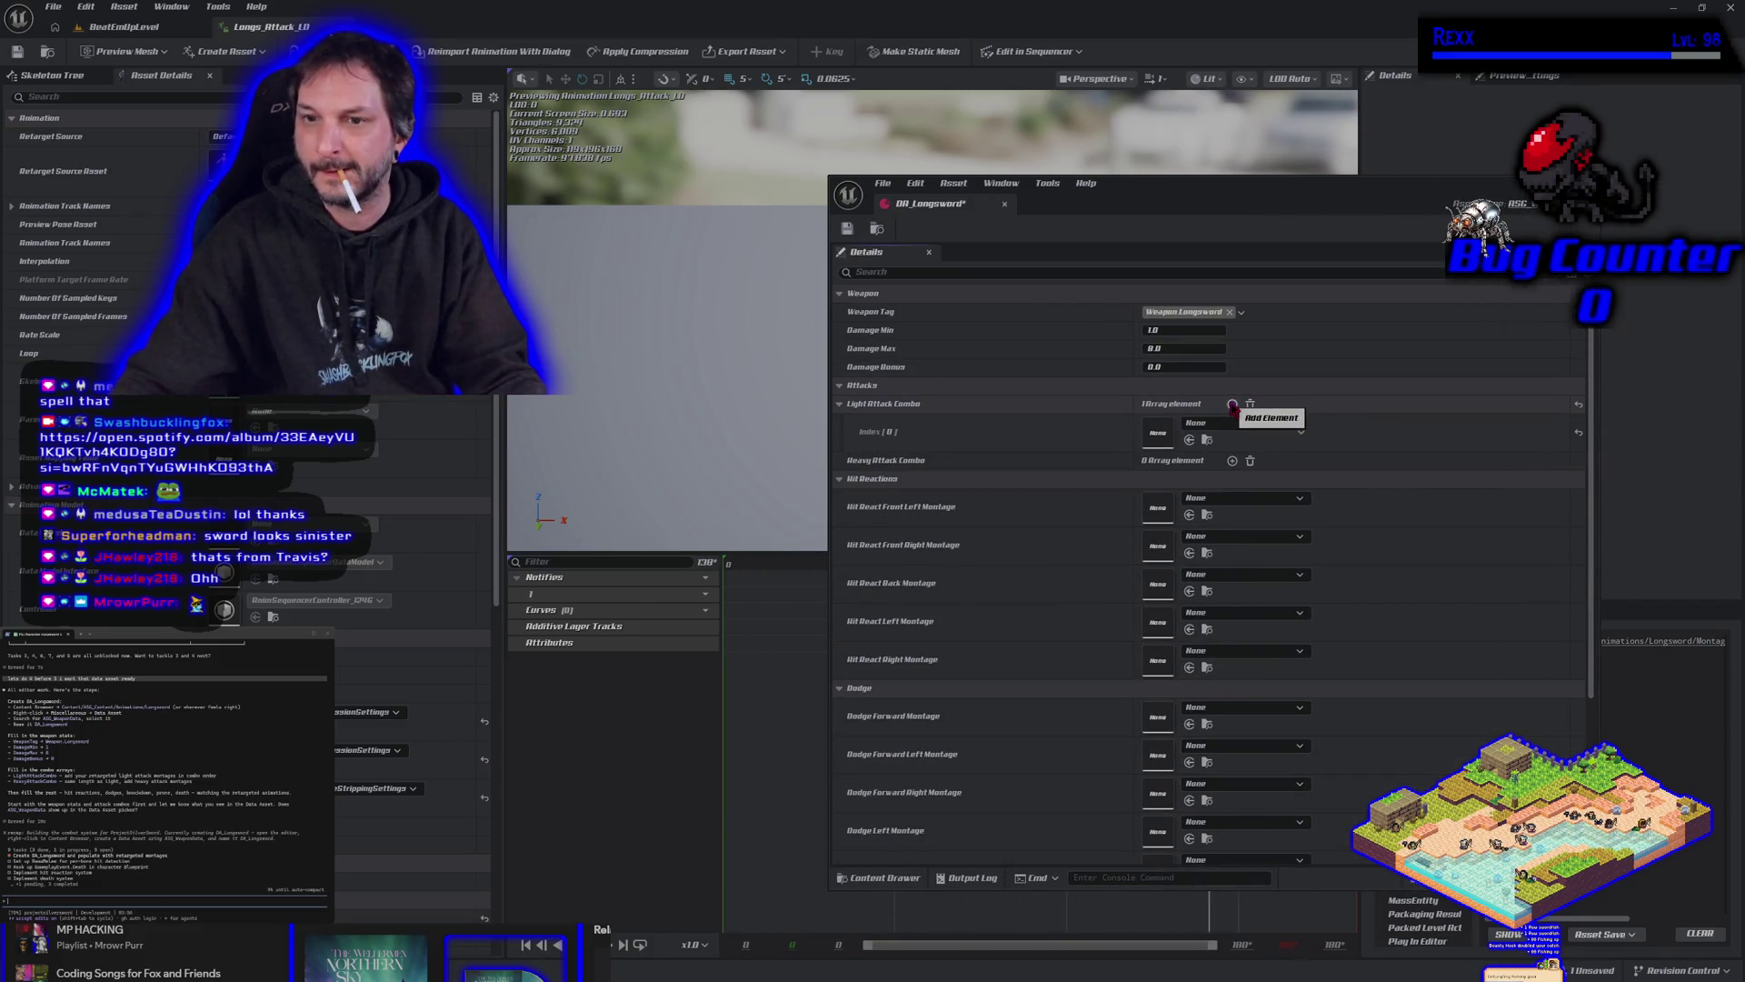
{"action": "left_click", "coordinate": [1251, 404]}
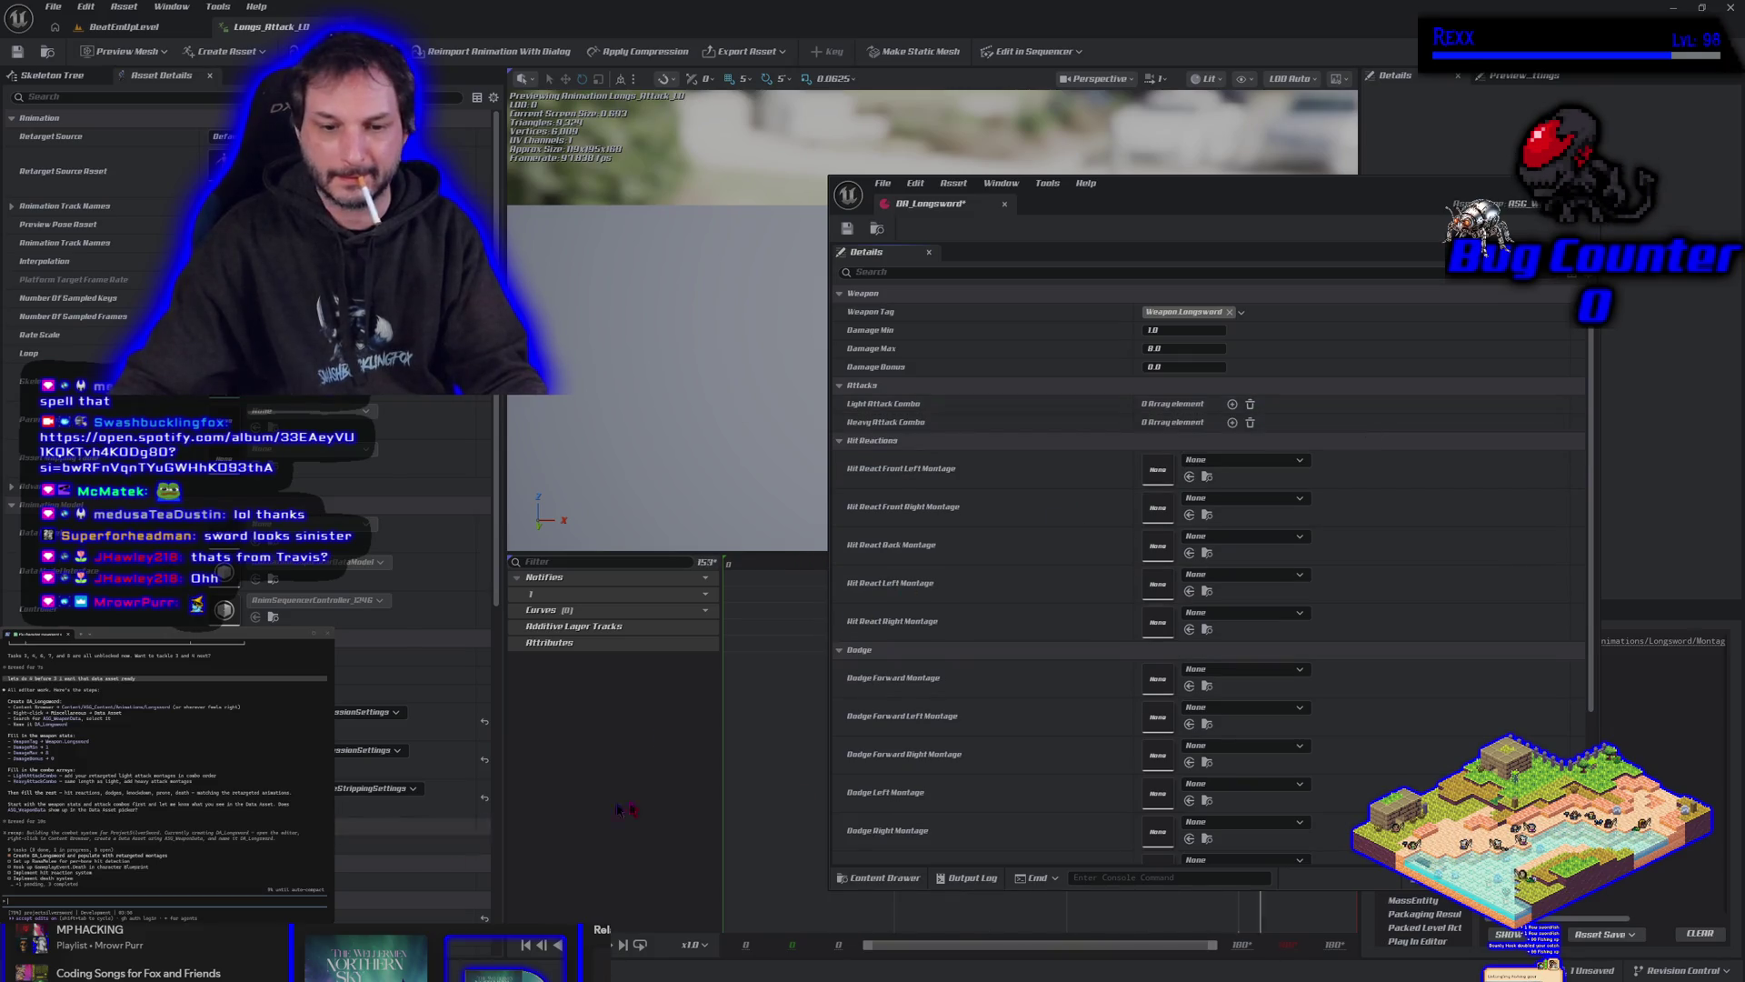
Drag AM_Longsword_Attack_1 and AM_Longsword_Attack_2 from the Content Drawer into Light Attack Combo.
{"action": "left_click", "coordinate": [880, 878]}
{"action": "mouse_move", "coordinate": [1030, 727]}
{"action": "left_mouse_down"}
{"action": "mouse_move", "coordinate": [1054, 723]}
{"action": "mouse_move", "coordinate": [1155, 404]}
{"action": "left_mouse_up"}
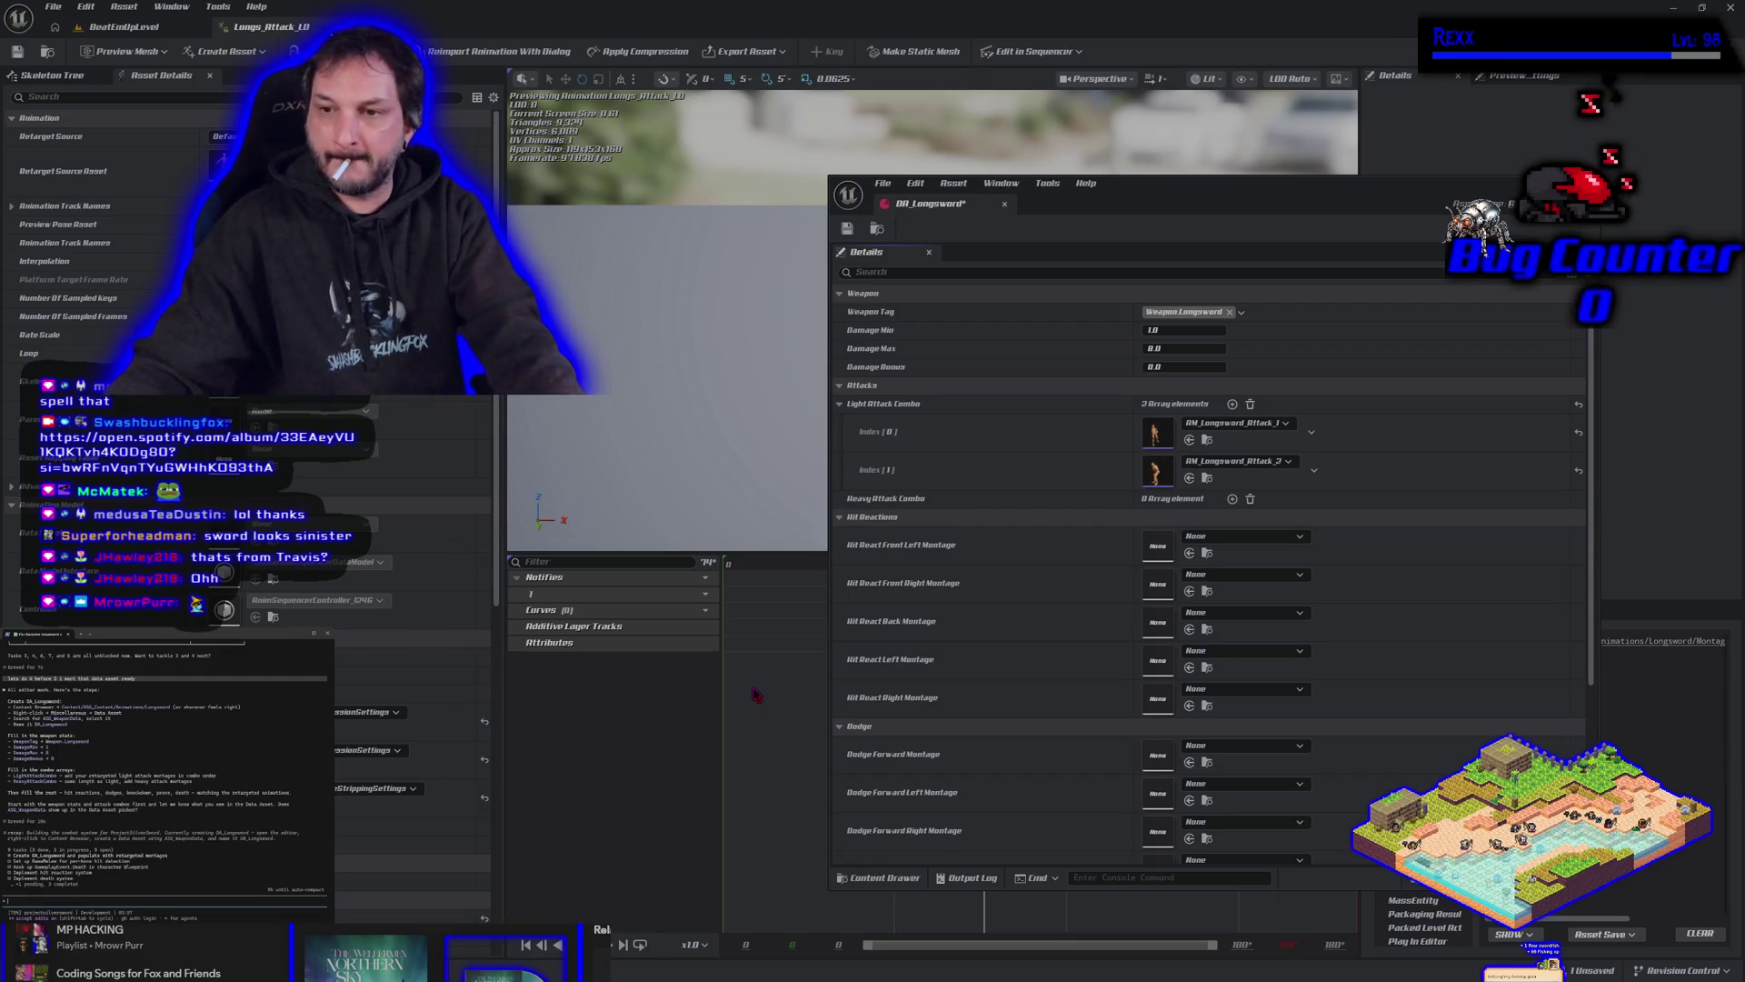
{"action": "key", "text": "ctrl+space"}
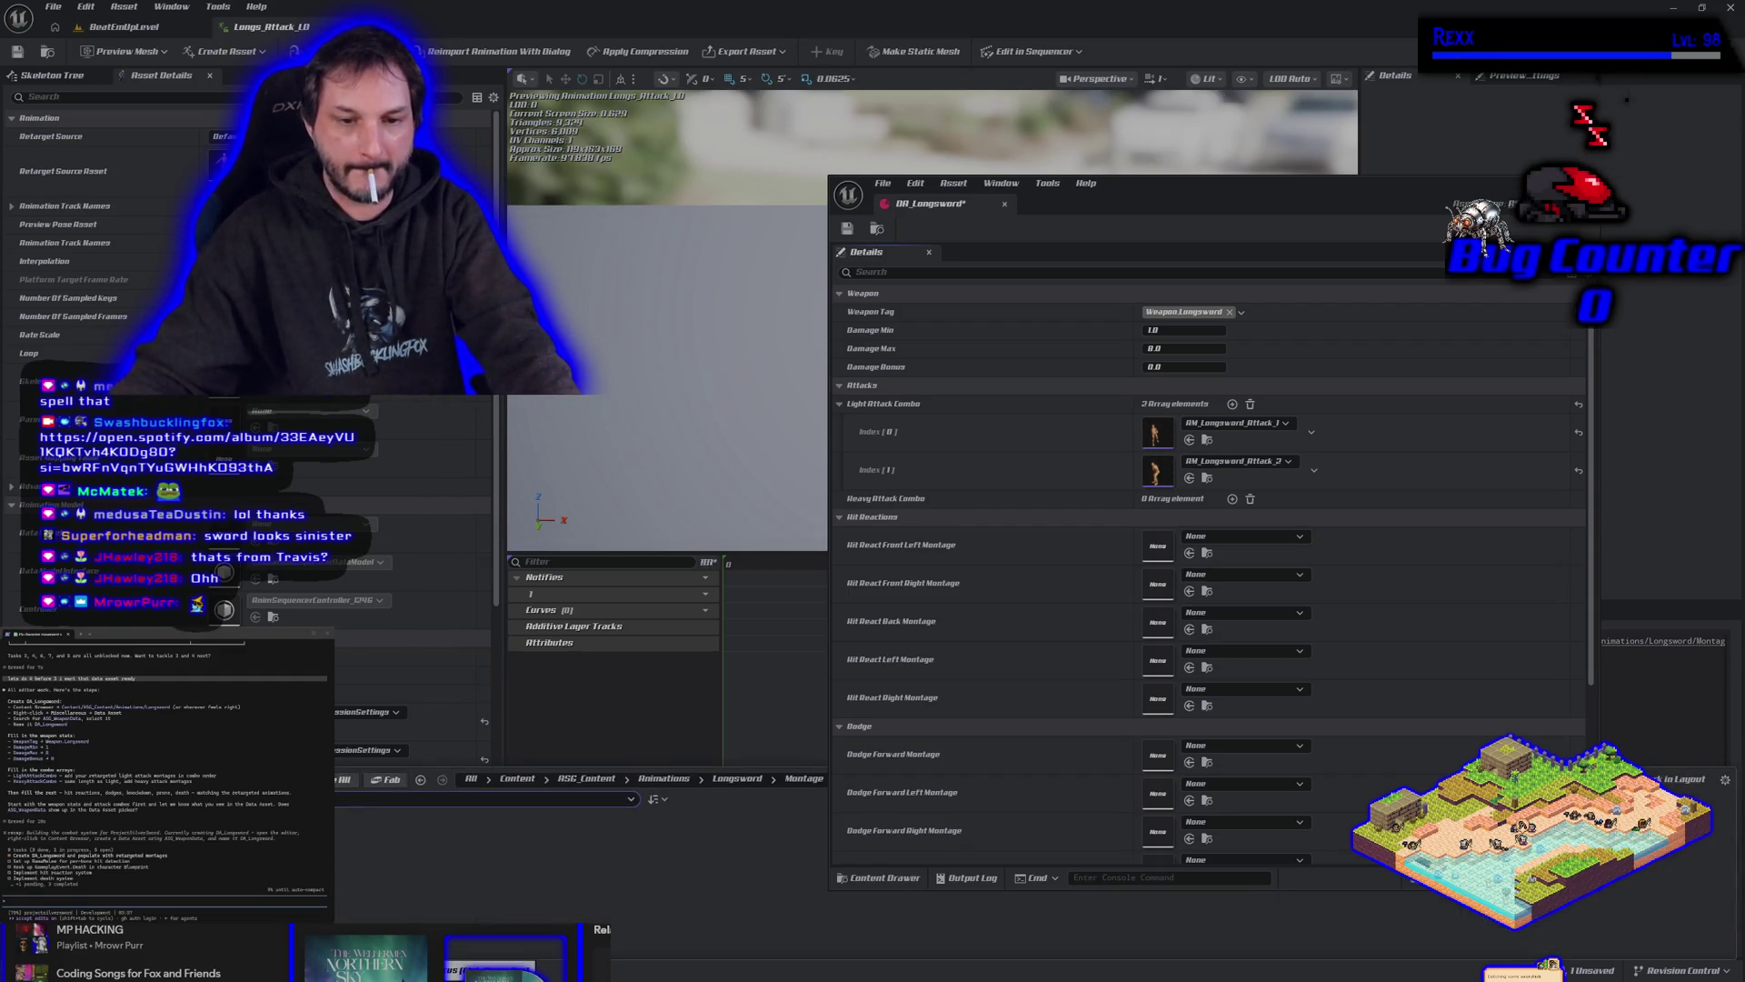
Dismiss the Content Browser's new-asset menus and return to the Longsword RootMotion folder.
{"action": "right_click", "coordinate": [380, 900]}
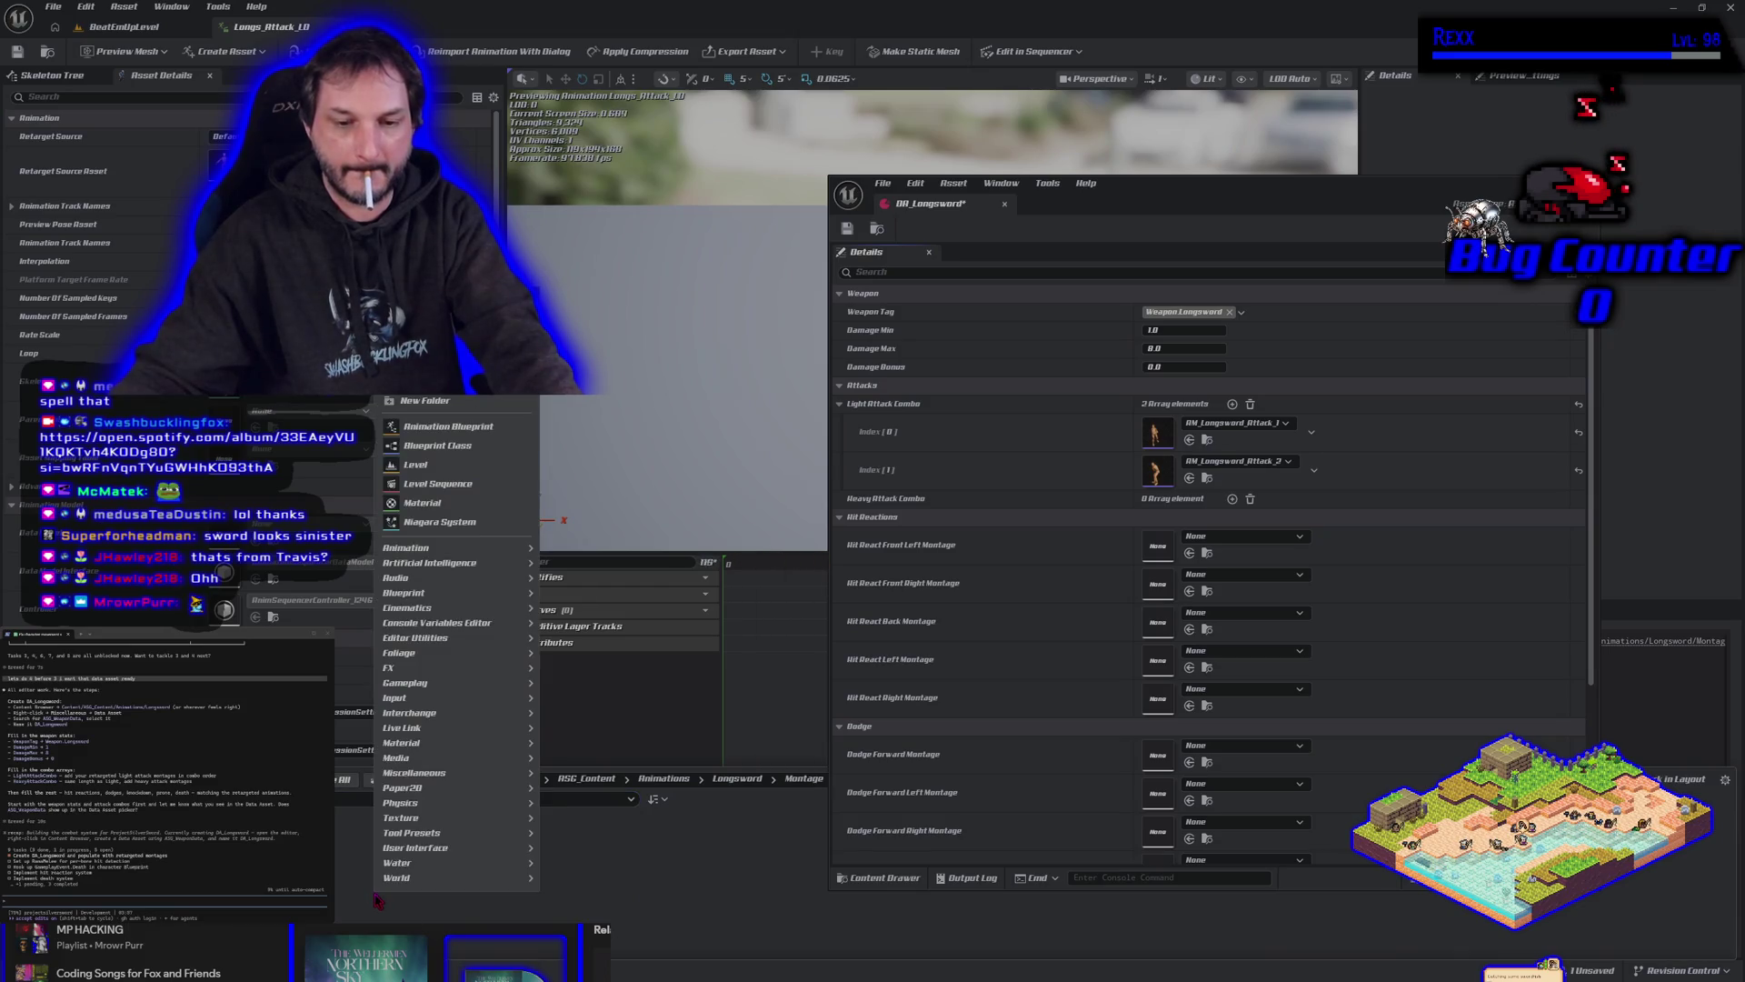
{"action": "left_click", "coordinate": [417, 404]}
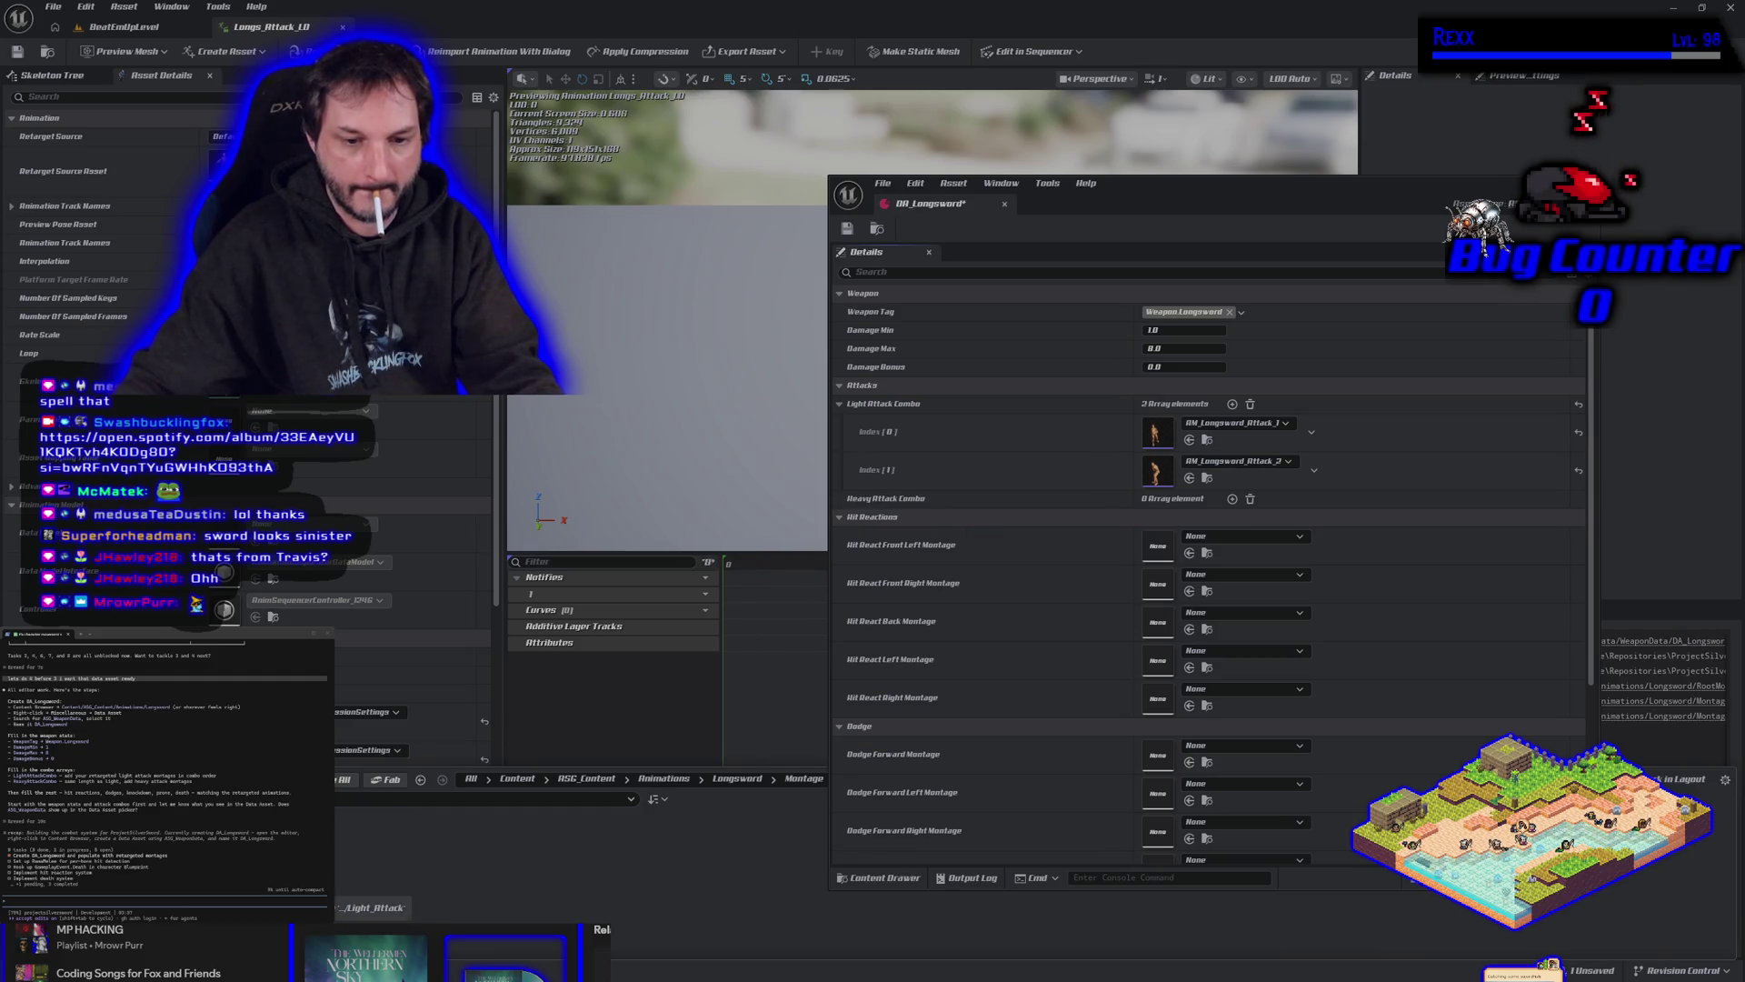
{"action": "right_click", "coordinate": [295, 848]}
{"action": "key", "text": "Escape"}
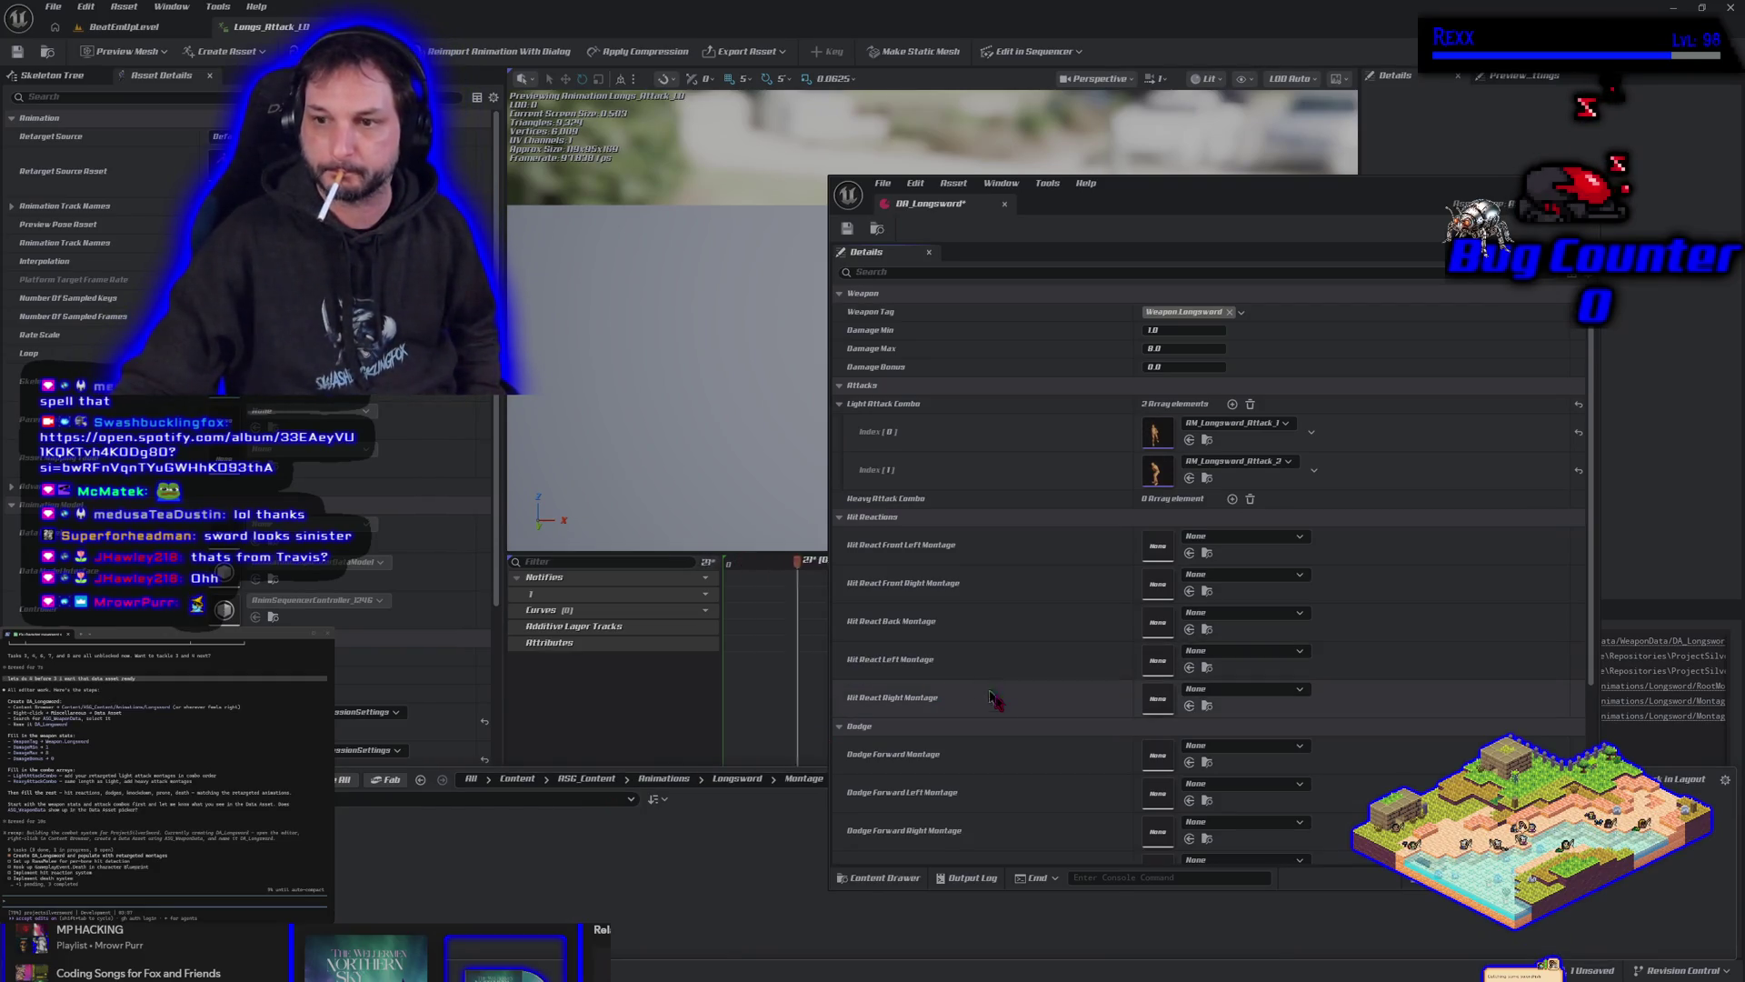
{"action": "key", "text": "alt+Left"}
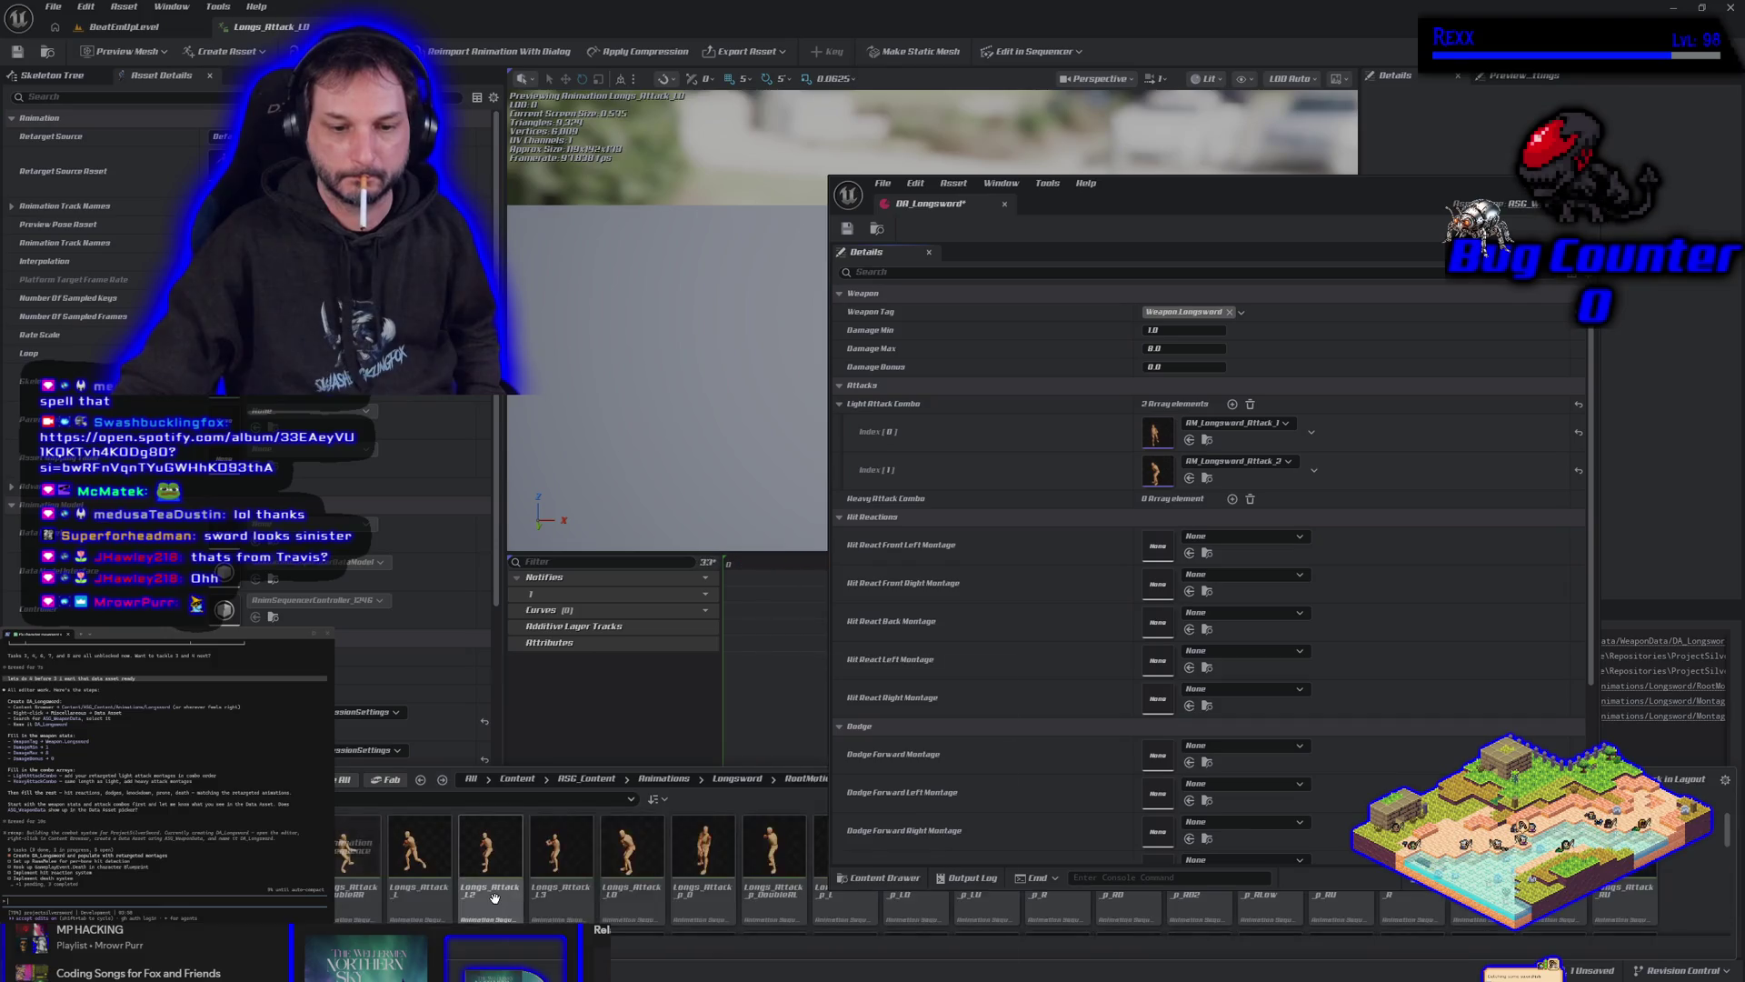
Preview the Longs_Attack_L3, L2, RO2 and RO RootMotion animations in the animation editor.
{"action": "key", "text": "alt+Tab"}
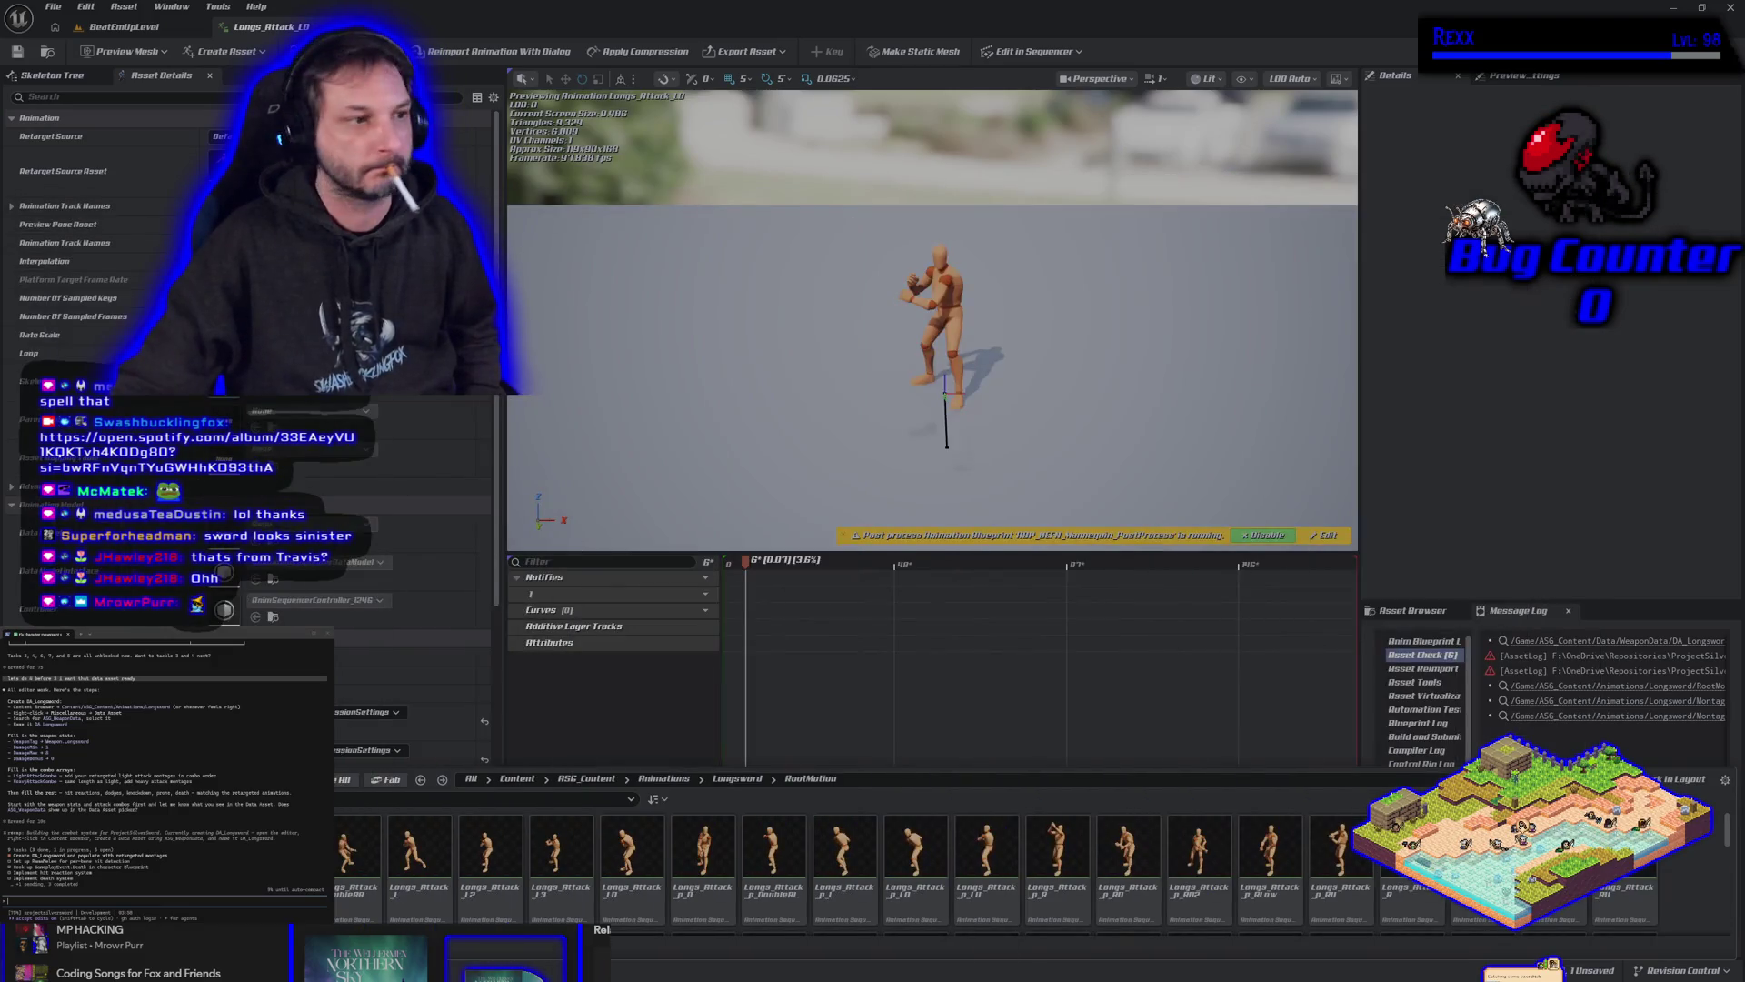
{"action": "scroll", "coordinate": [547, 886], "scroll_direction": "down", "scroll_amount": 1}
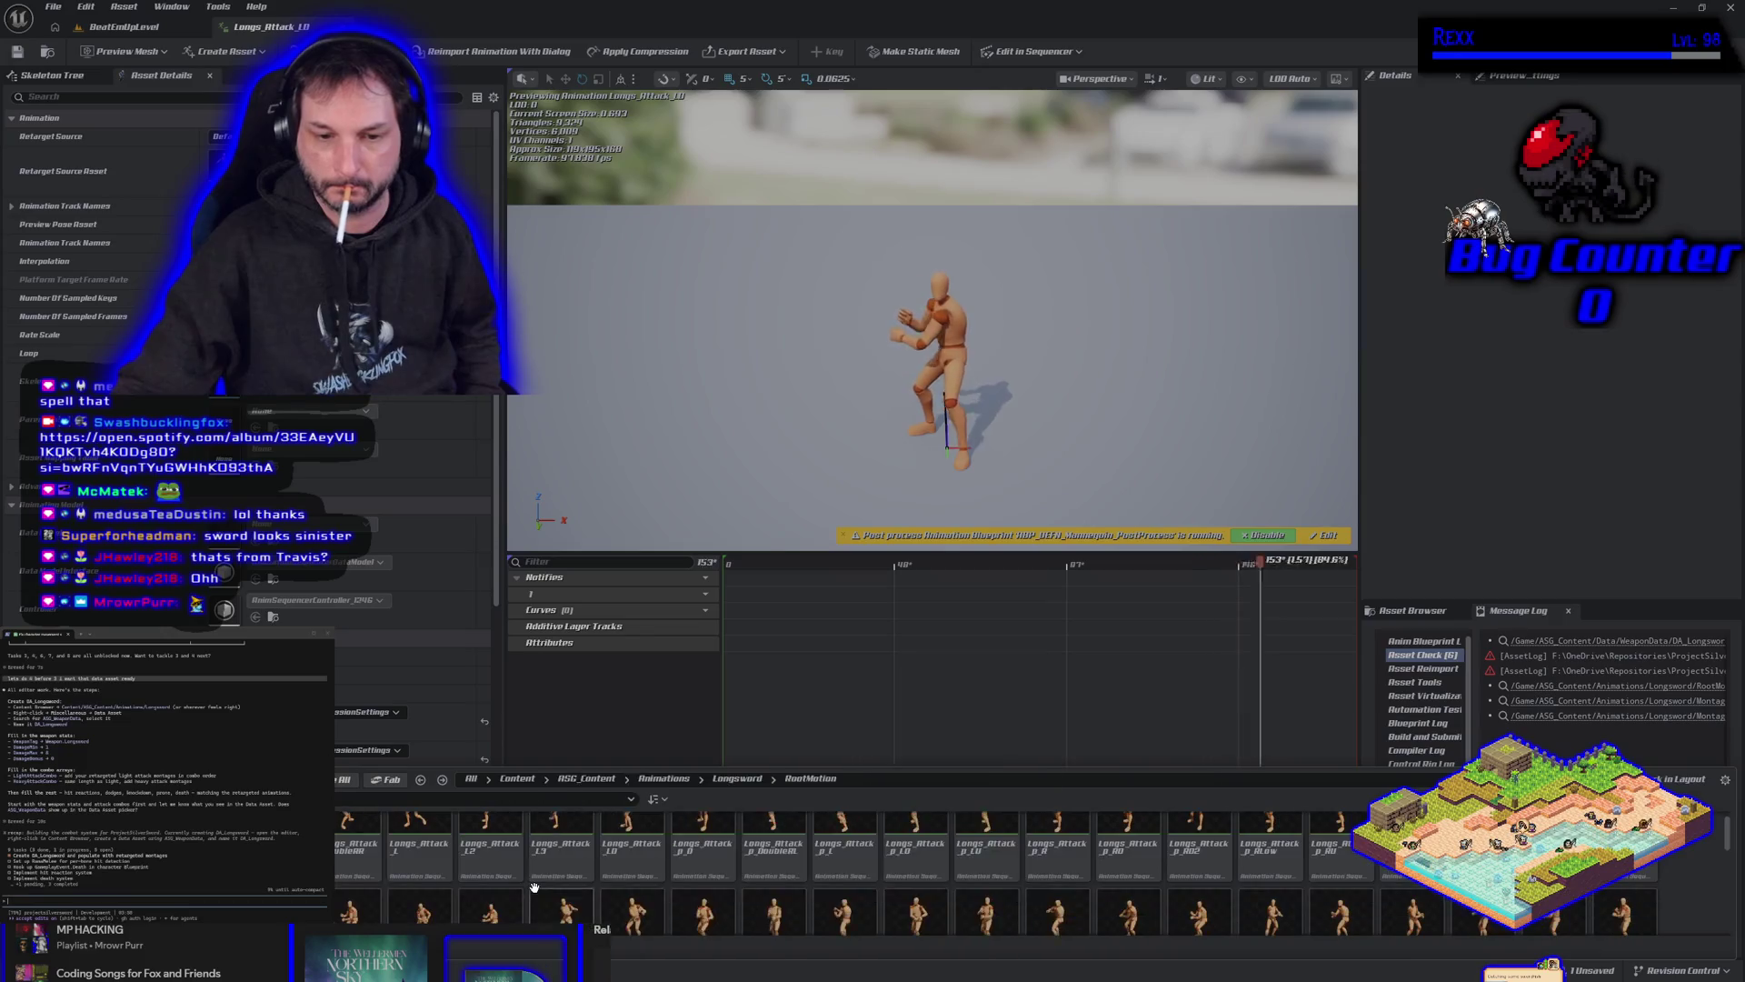
{"action": "scroll", "coordinate": [547, 886], "scroll_direction": "up", "scroll_amount": 1}
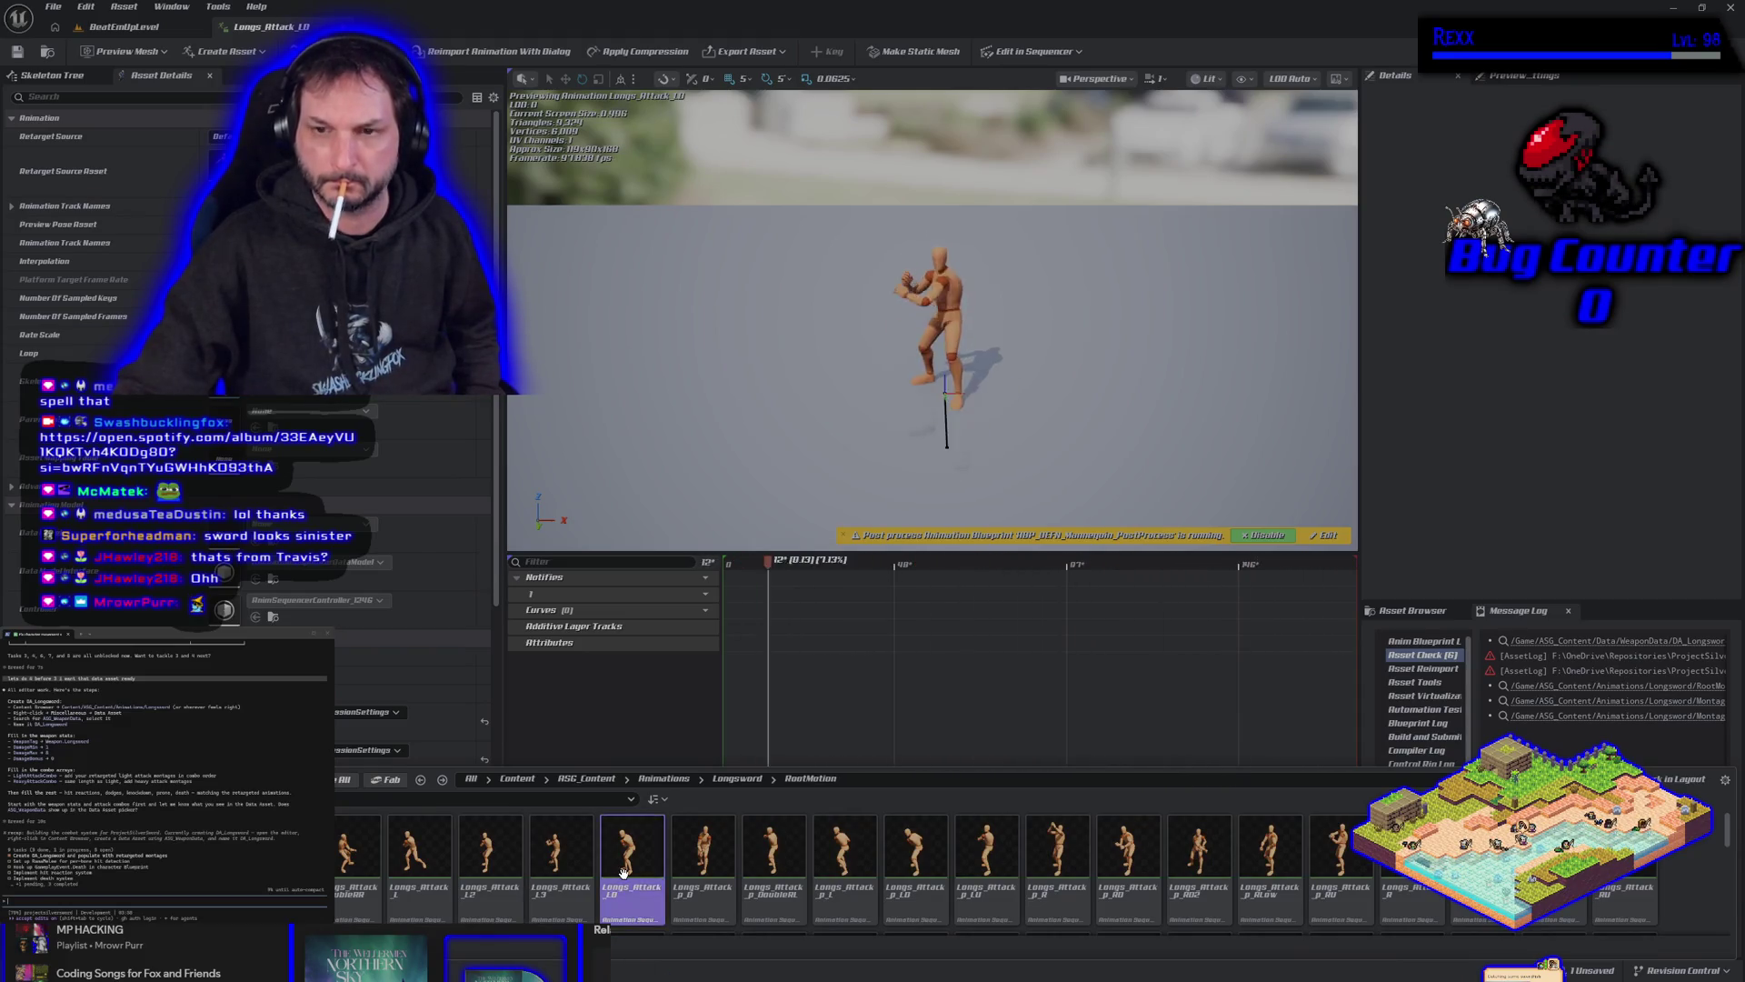
{"action": "double_click", "coordinate": [573, 891]}
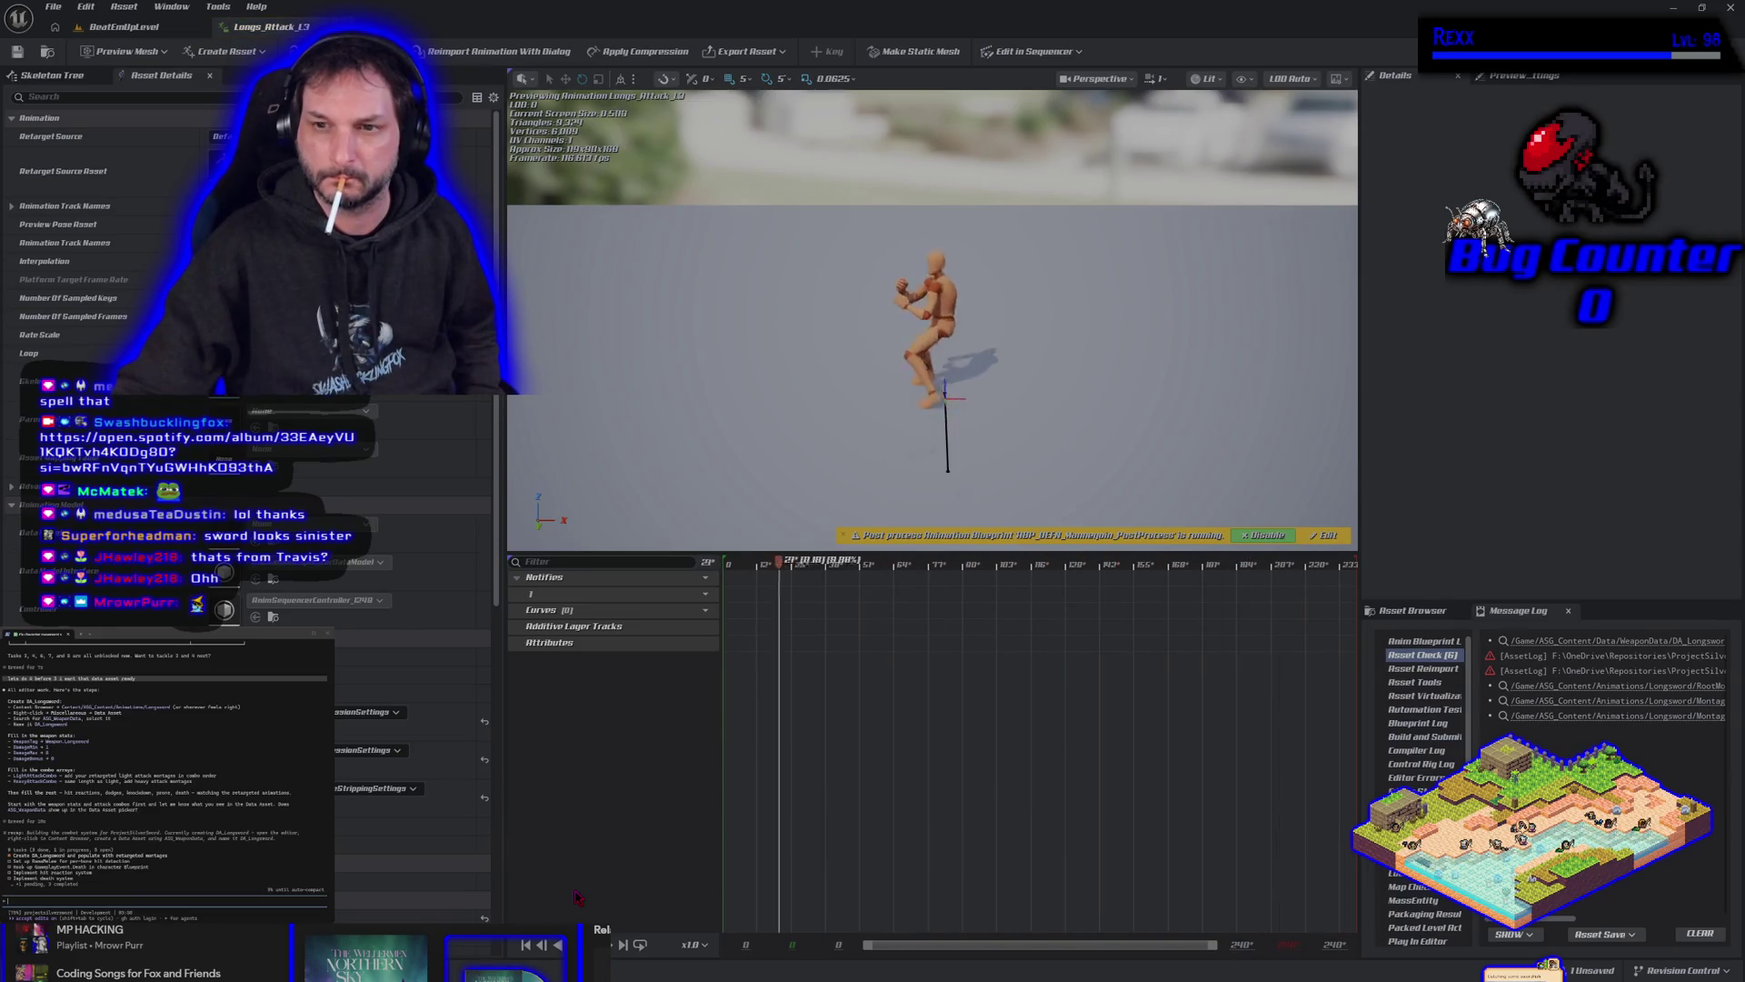
{"action": "key", "text": "ctrl+space"}
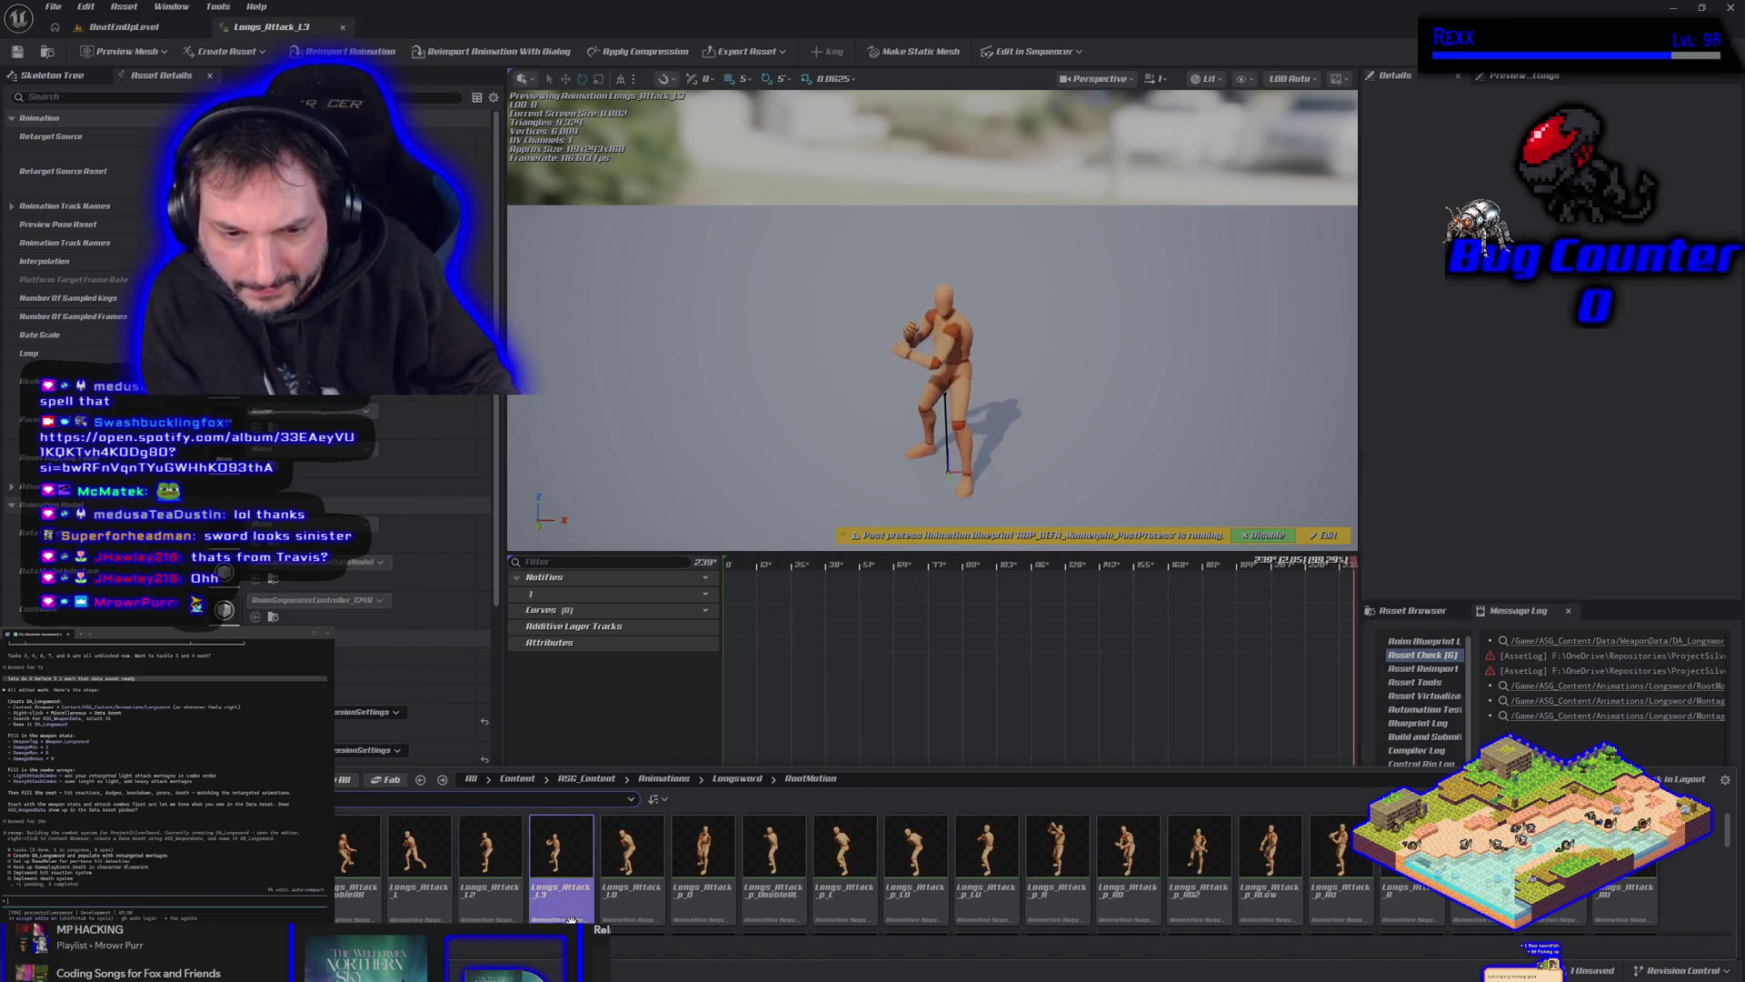
{"action": "double_click", "coordinate": [492, 895]}
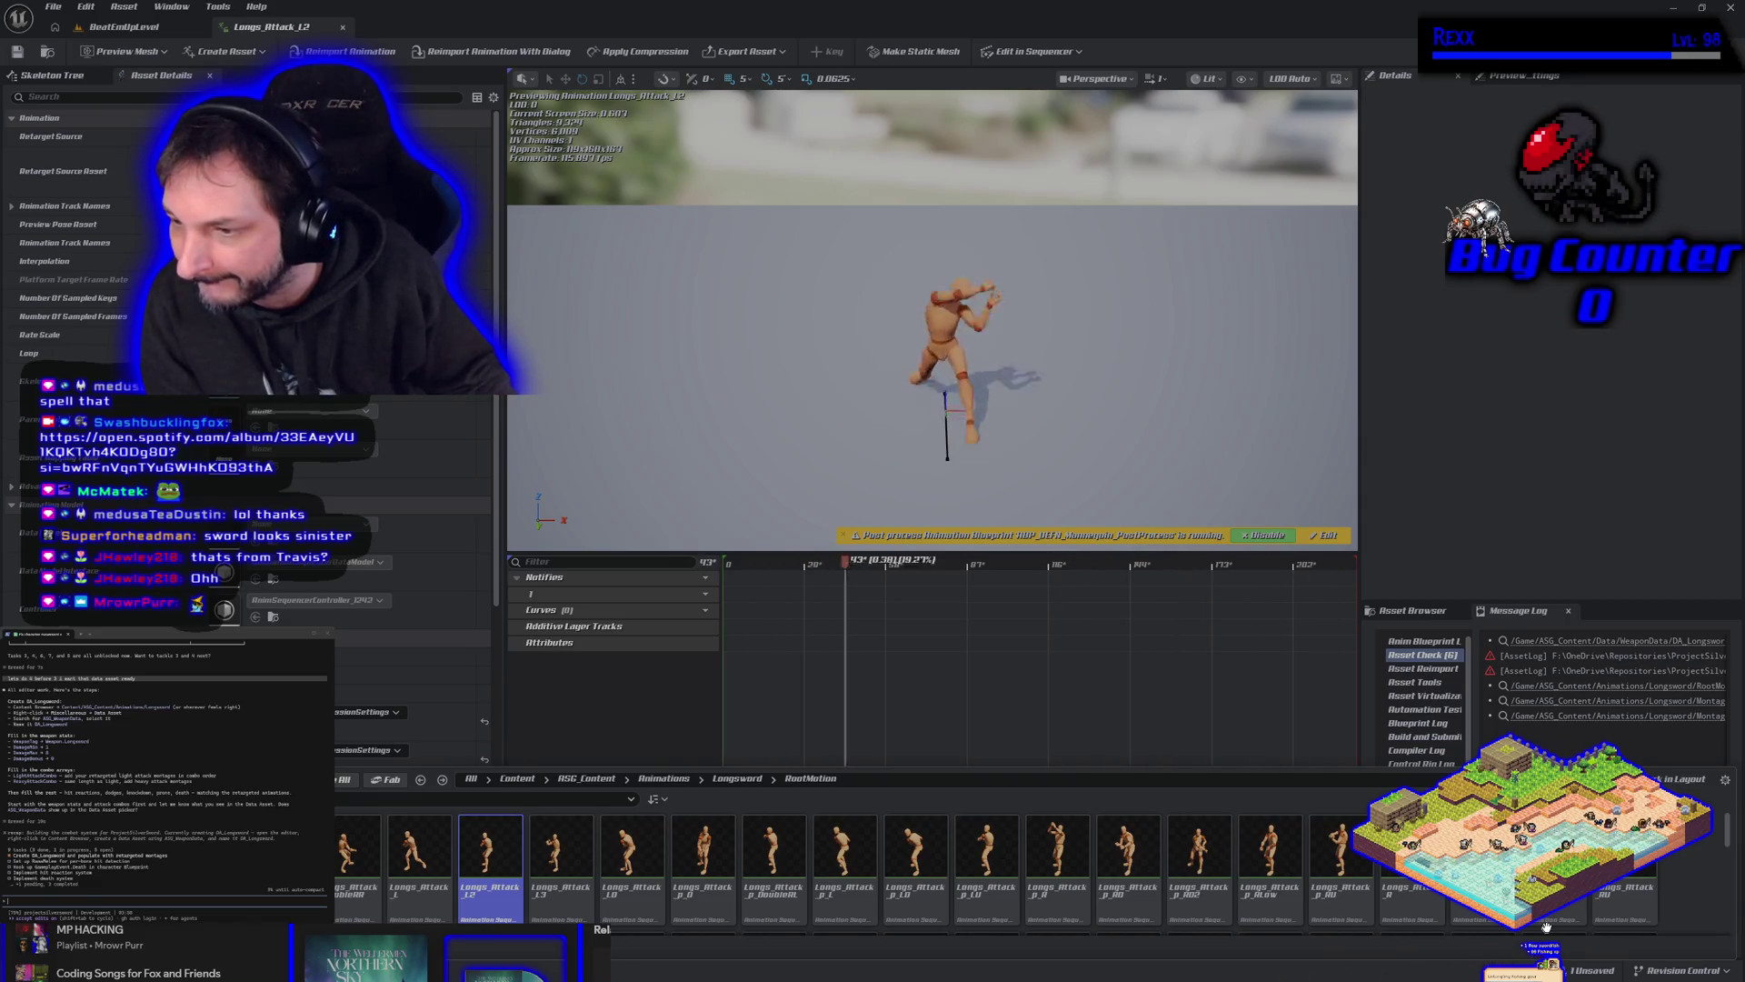
{"action": "double_click", "coordinate": [1556, 859]}
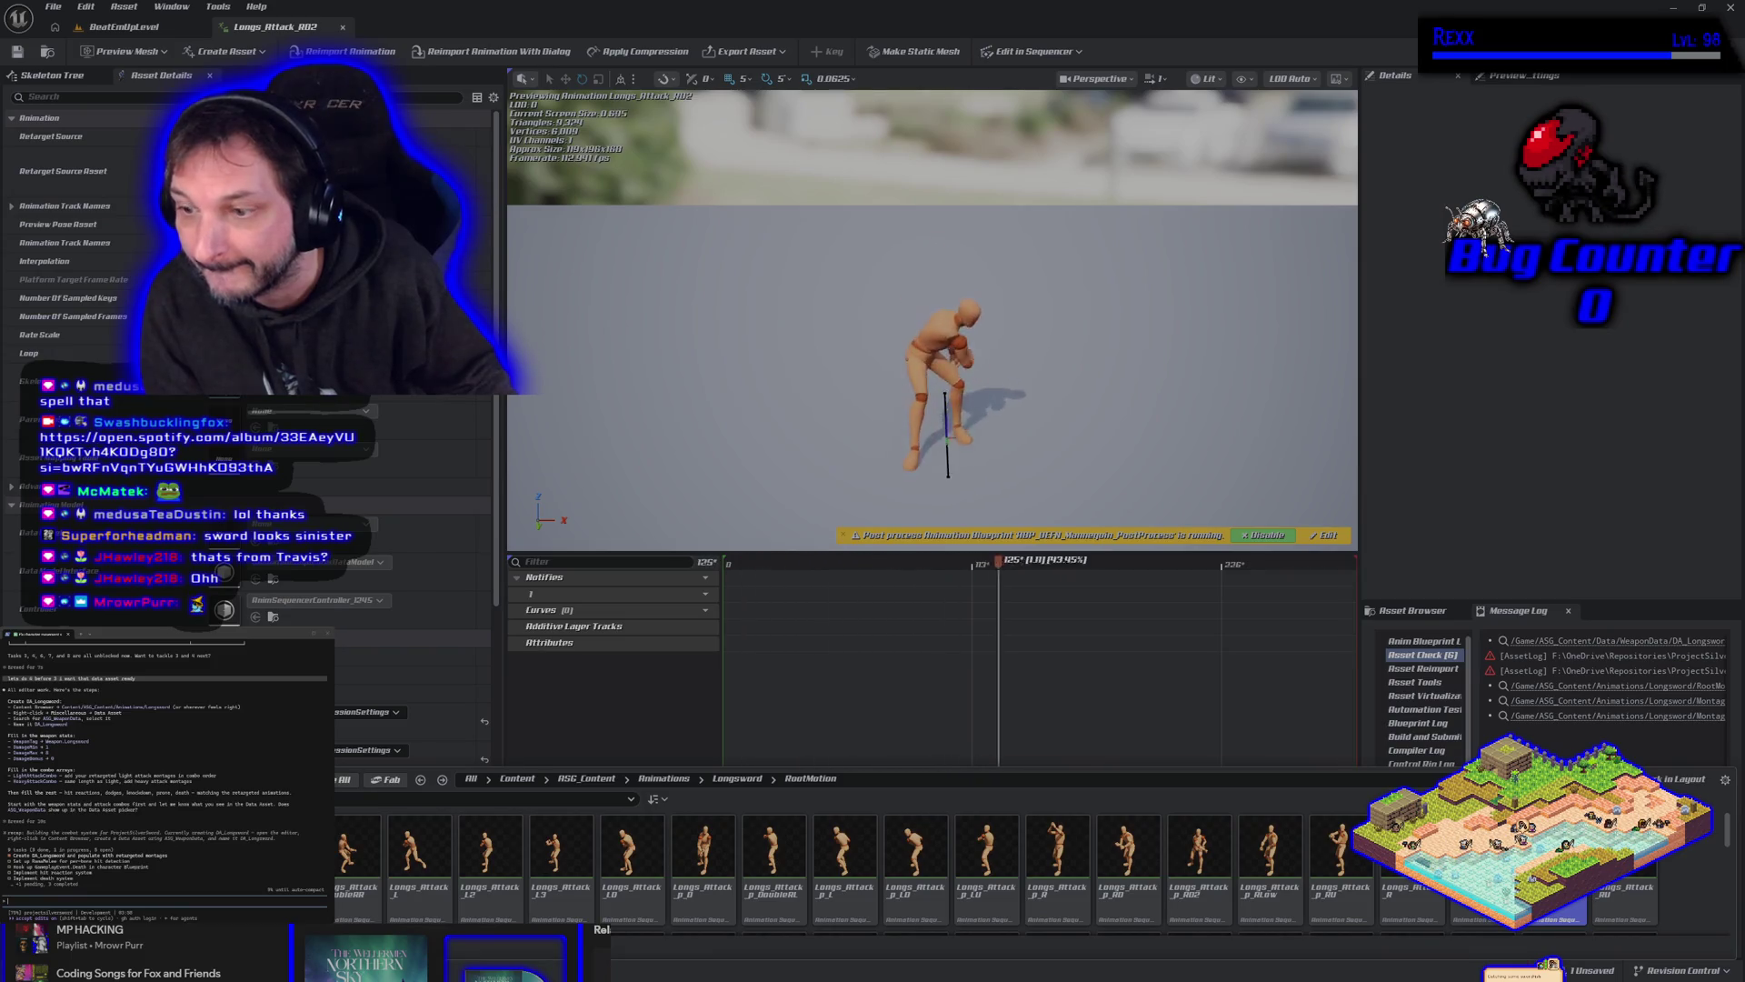
{"action": "double_click", "coordinate": [1482, 859]}
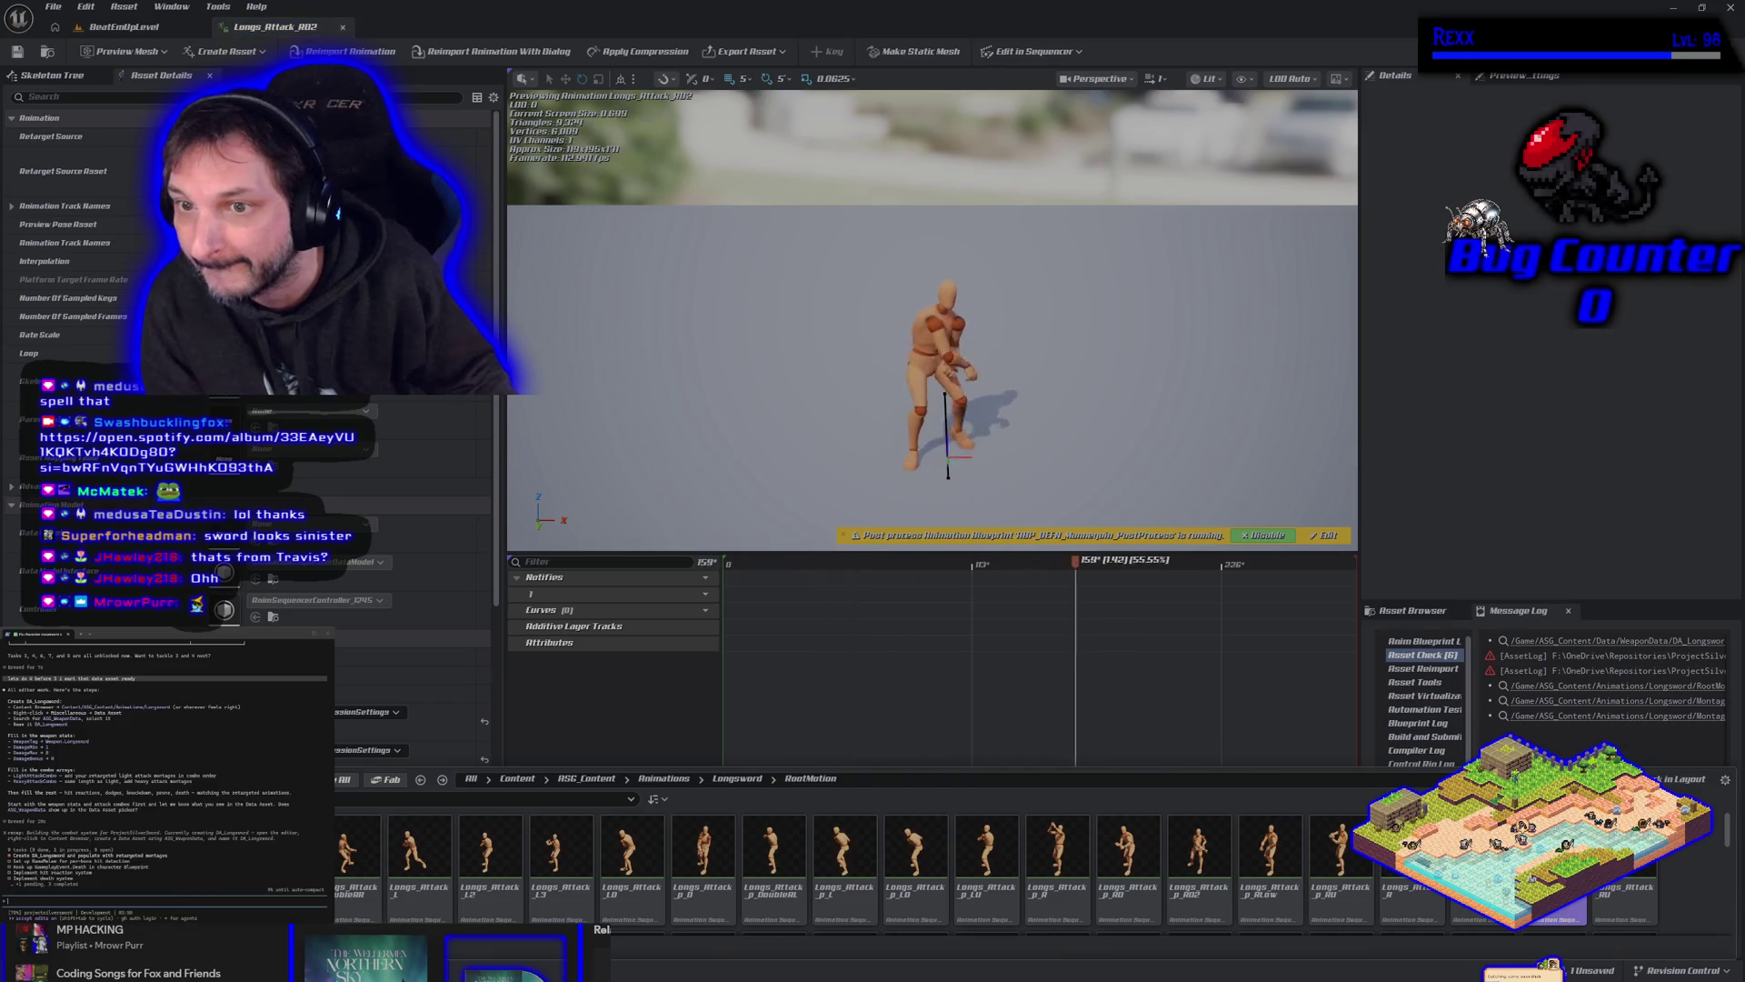
Preview Longs_Attack_p_RLow and select the Longs_Attack_R animation.
{"action": "scroll", "coordinate": [975, 861], "scroll_direction": "down", "scroll_amount": 2}
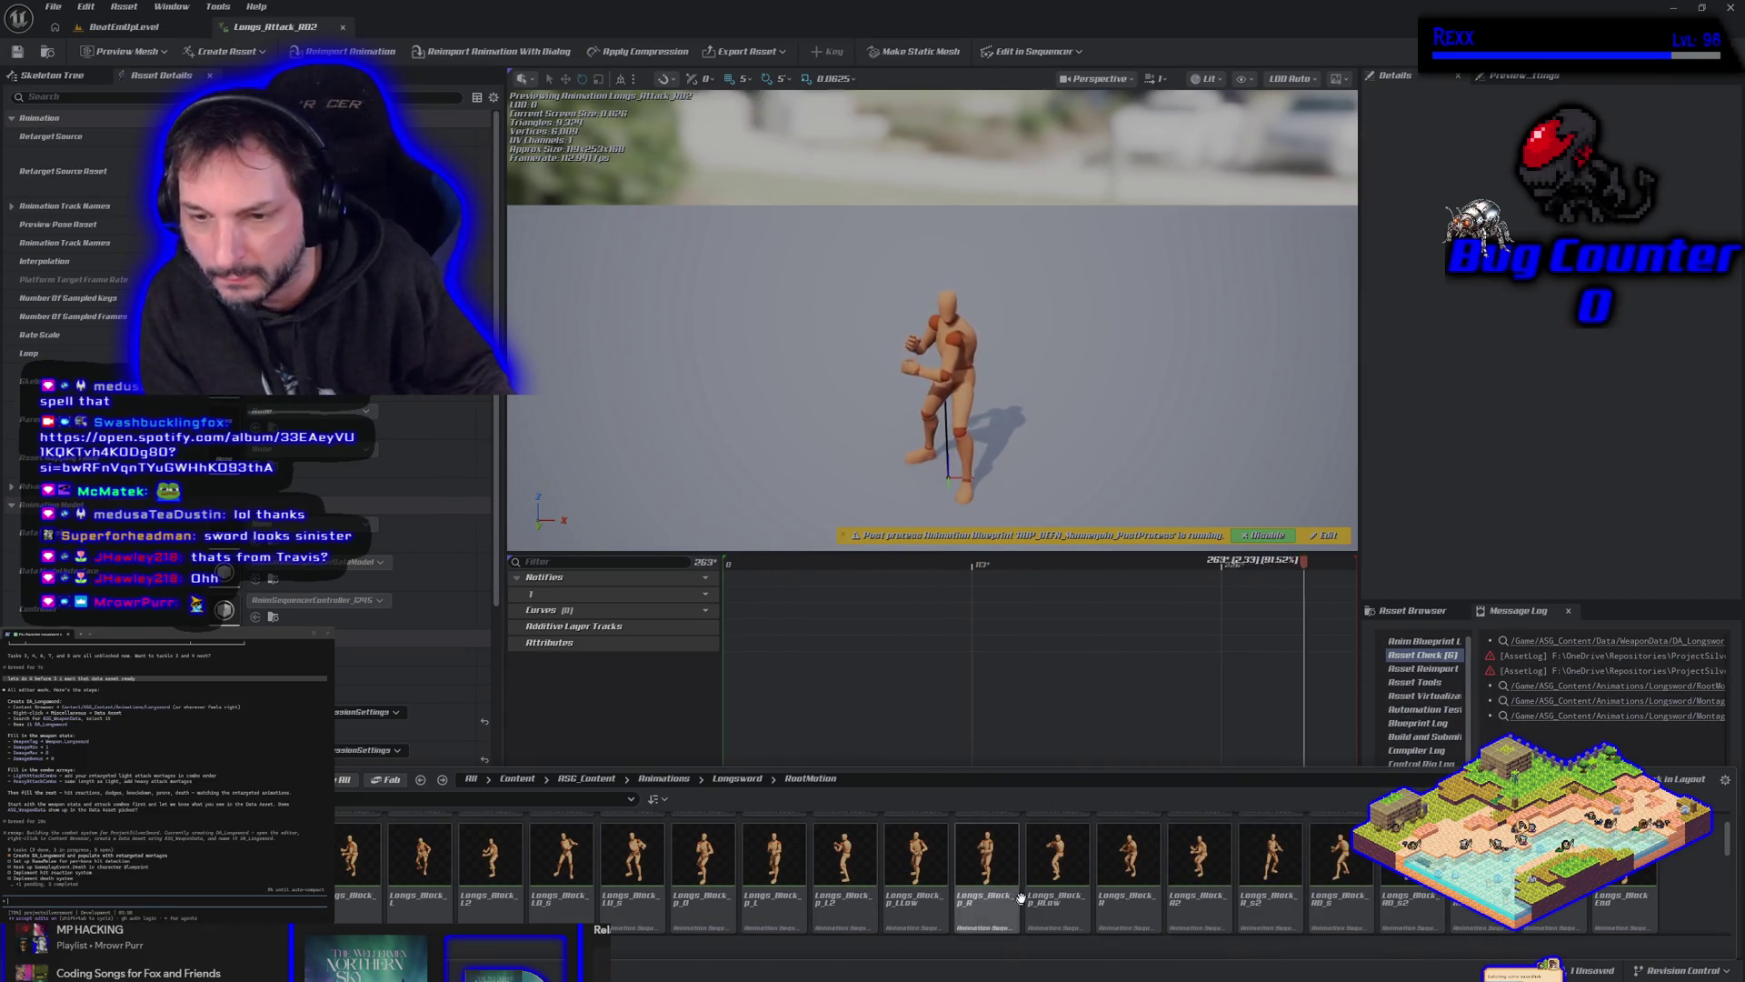
{"action": "scroll", "coordinate": [1020, 898], "scroll_direction": "up", "scroll_amount": 2}
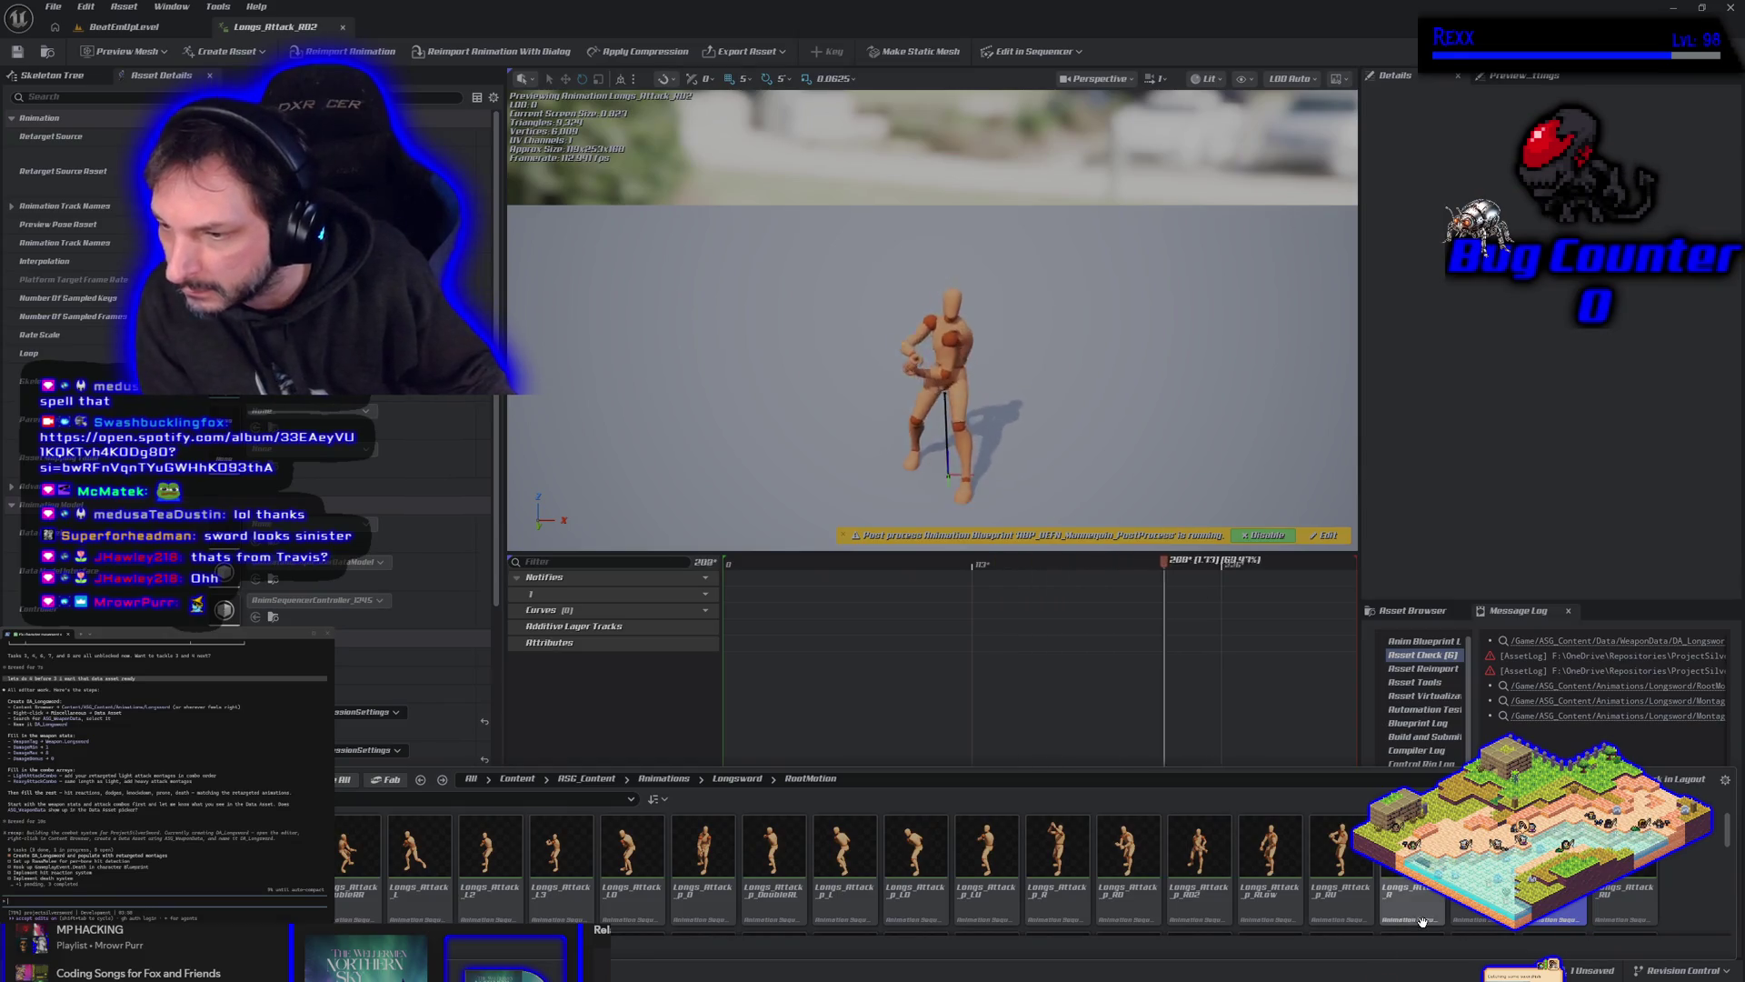
{"action": "double_click", "coordinate": [1259, 862]}
{"action": "mouse_move", "coordinate": [1259, 862]}
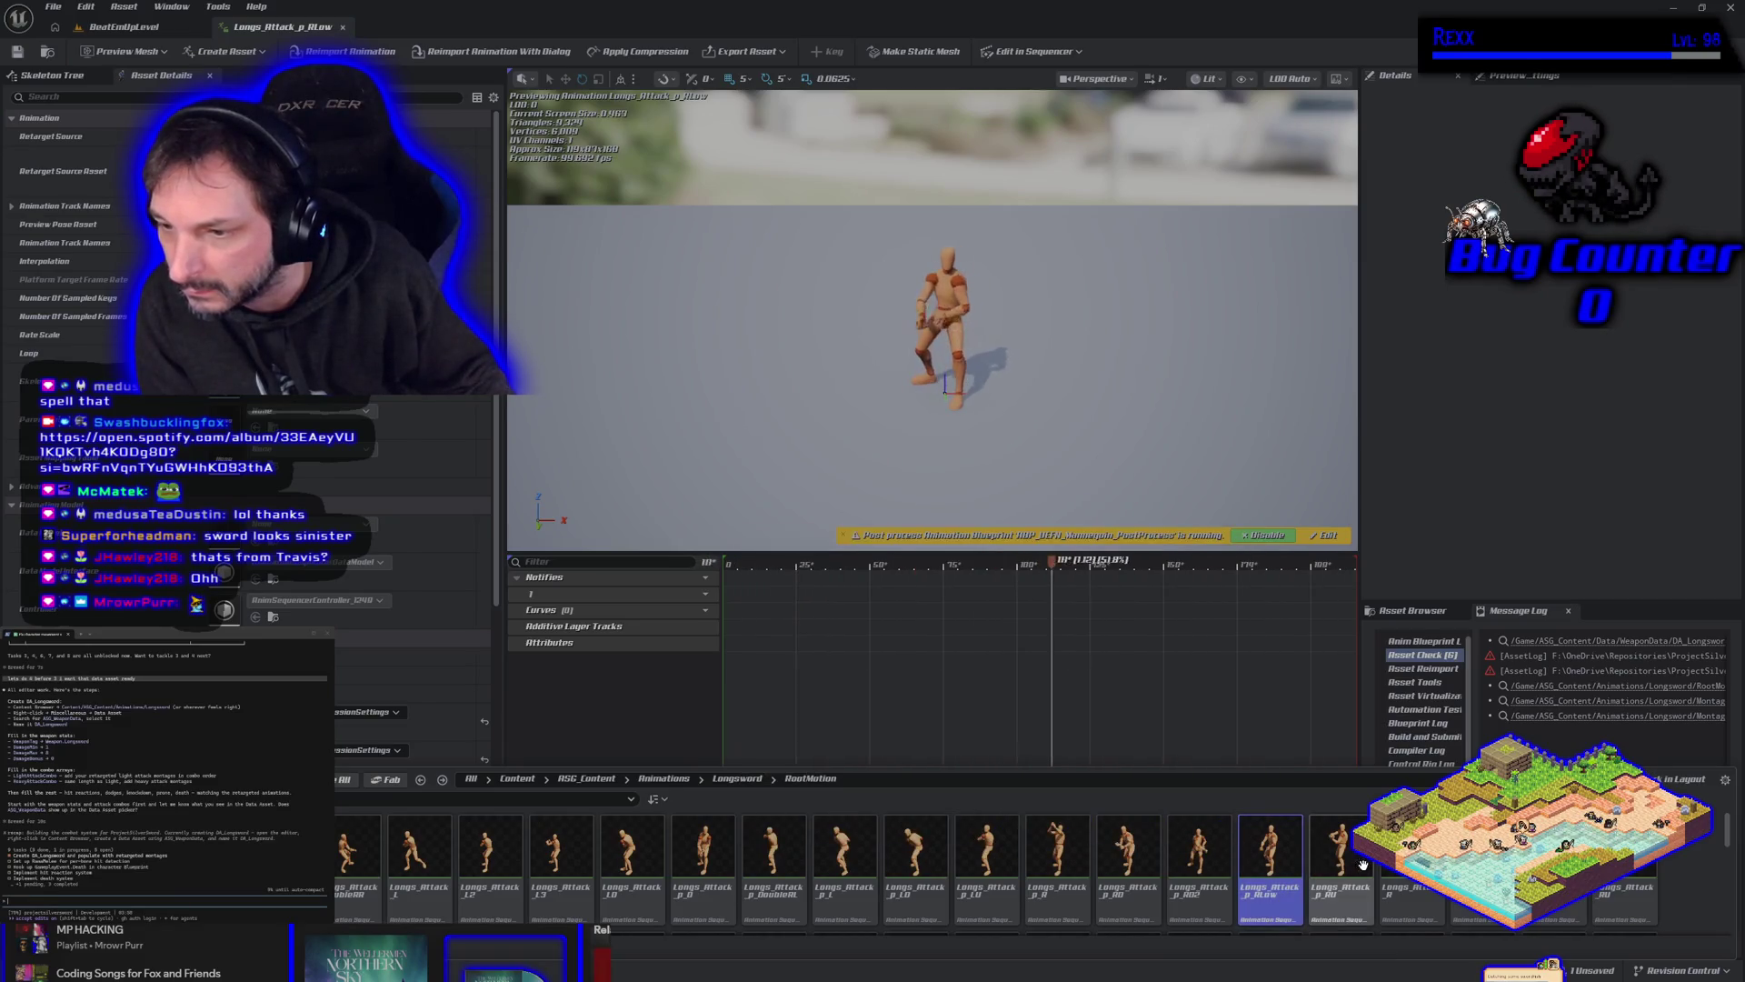
{"action": "left_click", "coordinate": [1412, 855]}
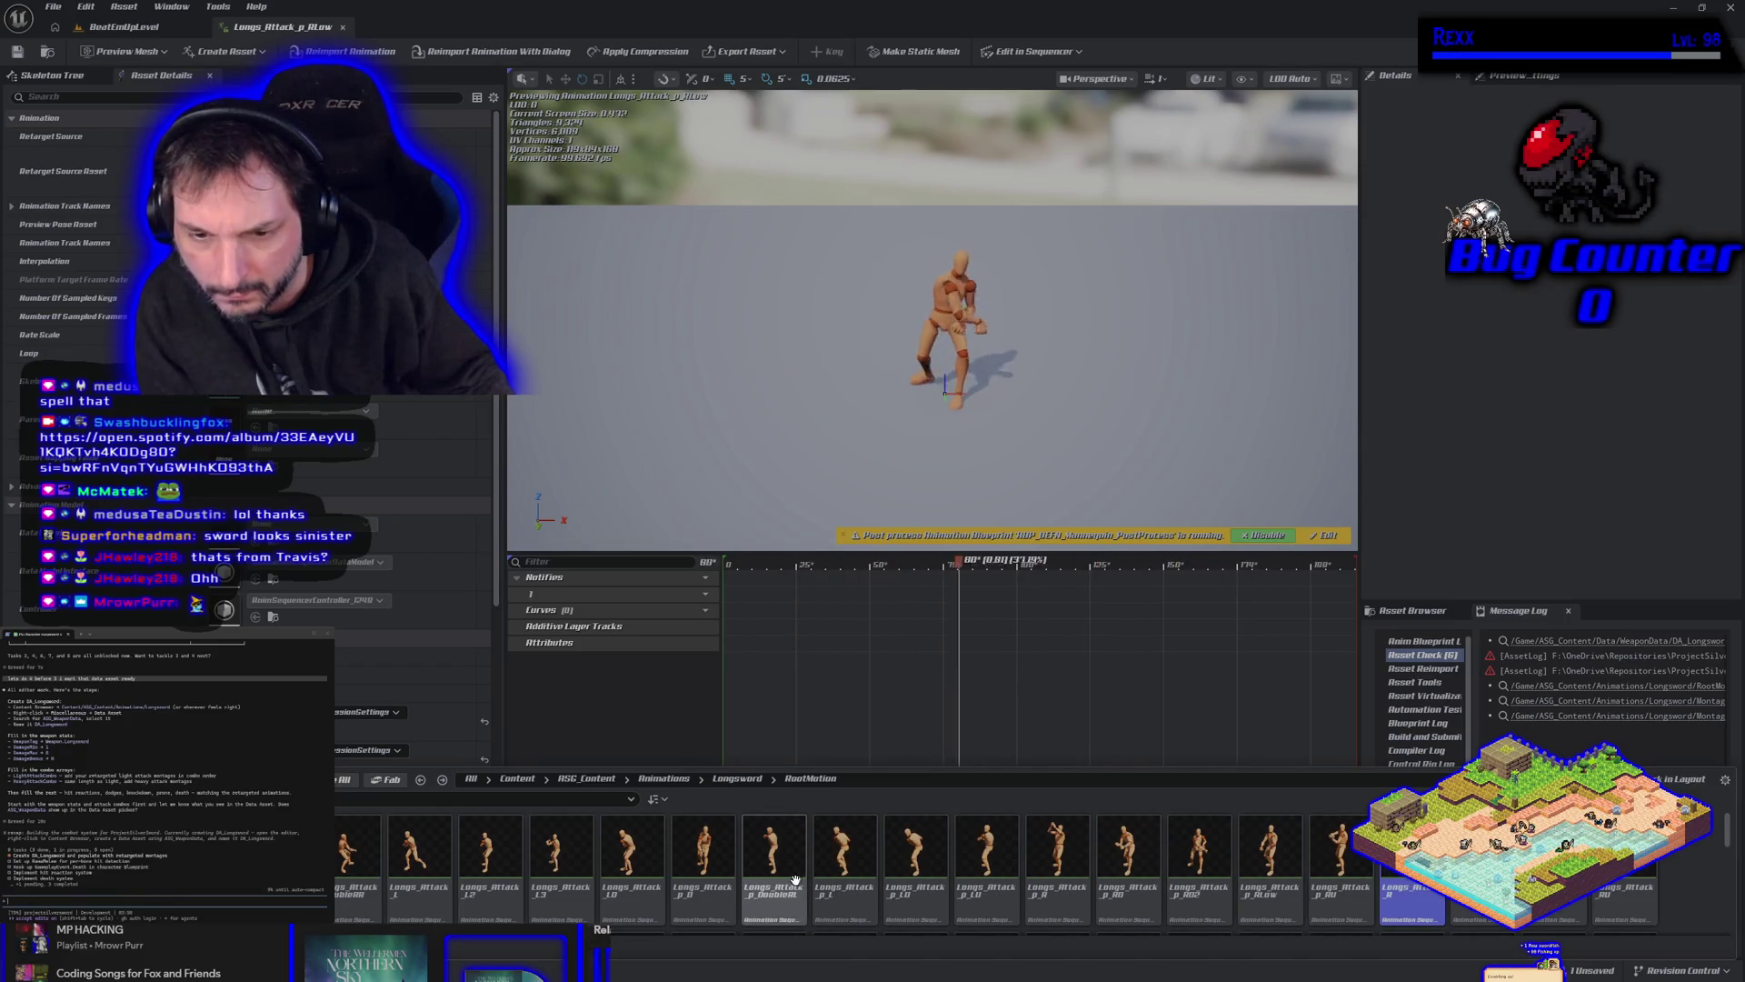
Preview Longs_Attack_DoubleRR, D, D2, L and finally Longs_Attack_R.
{"action": "mouse_move", "coordinate": [777, 862]}
{"action": "mouse_move", "coordinate": [650, 870]}
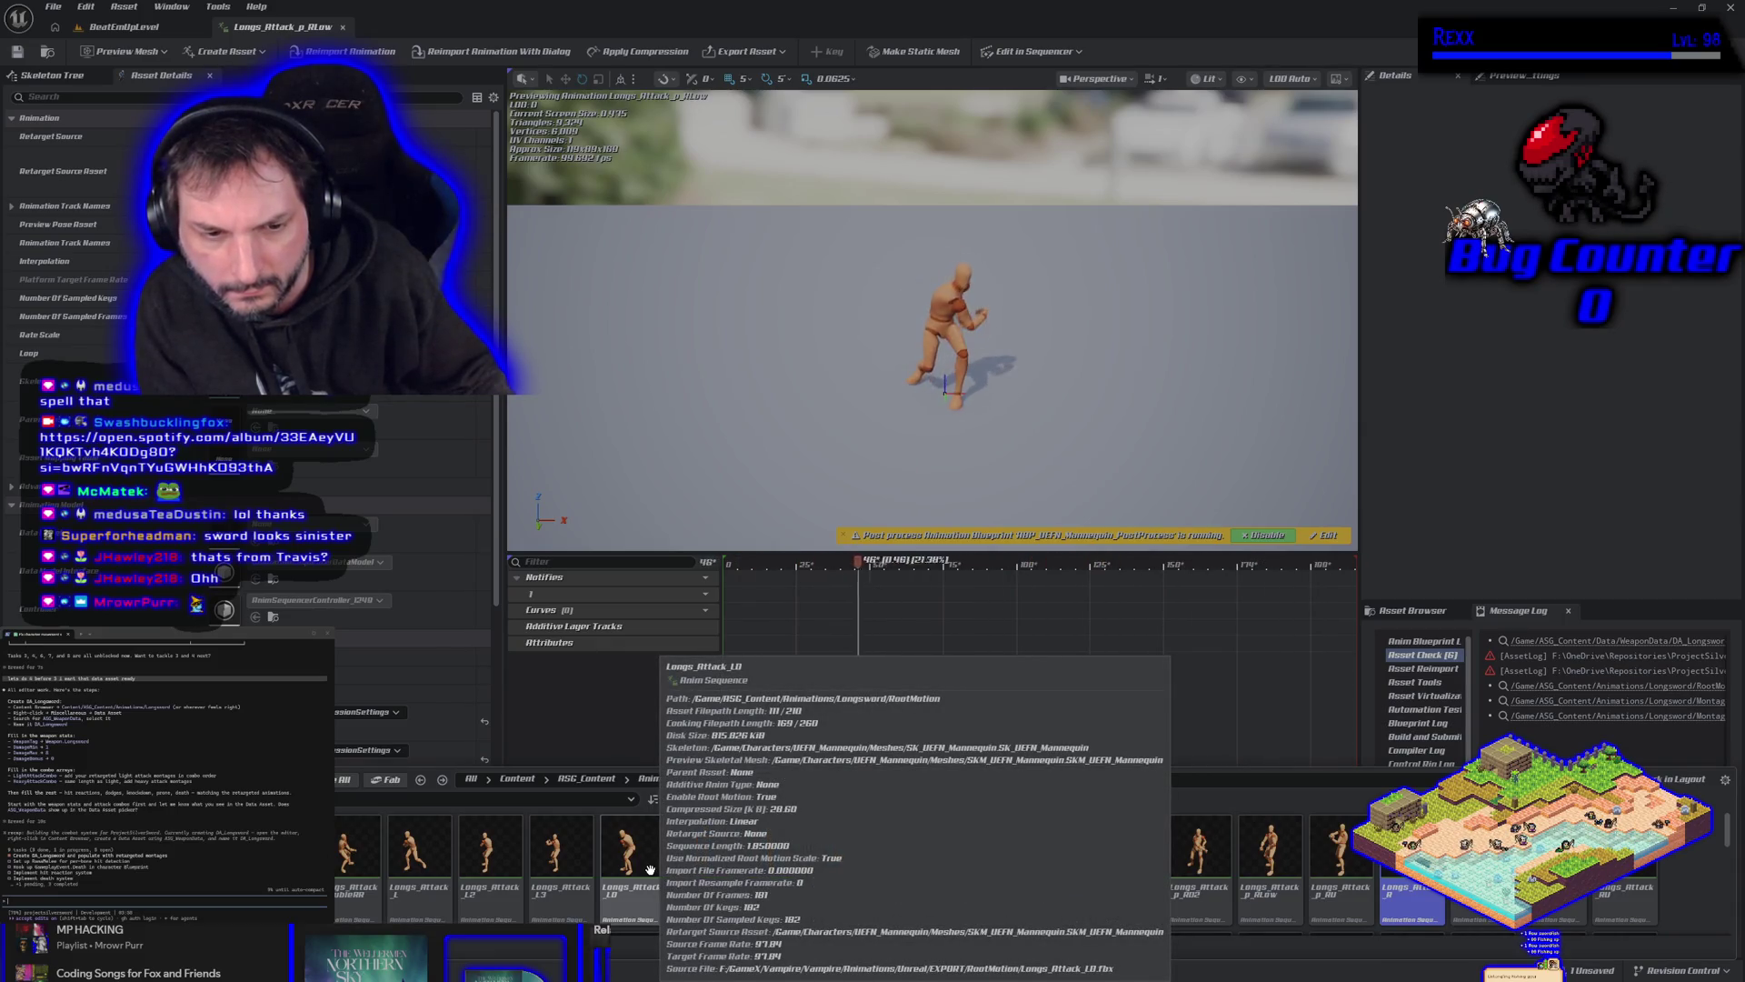
{"action": "left_click", "coordinate": [338, 868]}
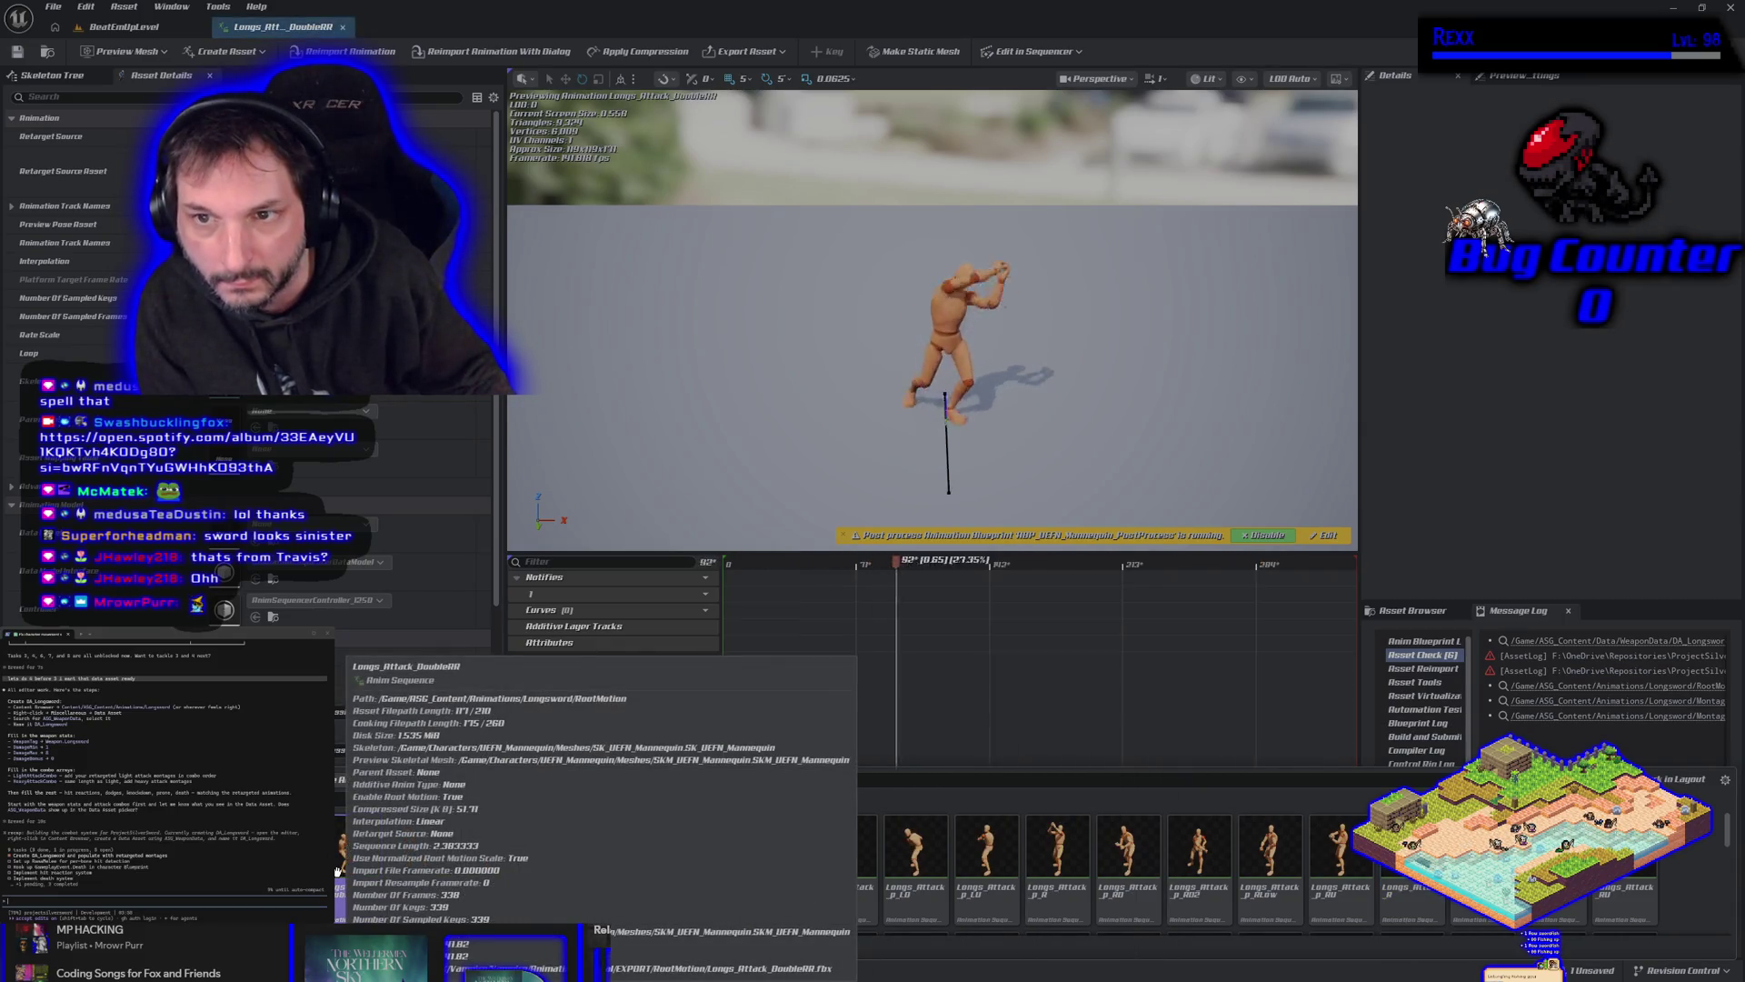
{"action": "mouse_move", "coordinate": [328, 868]}
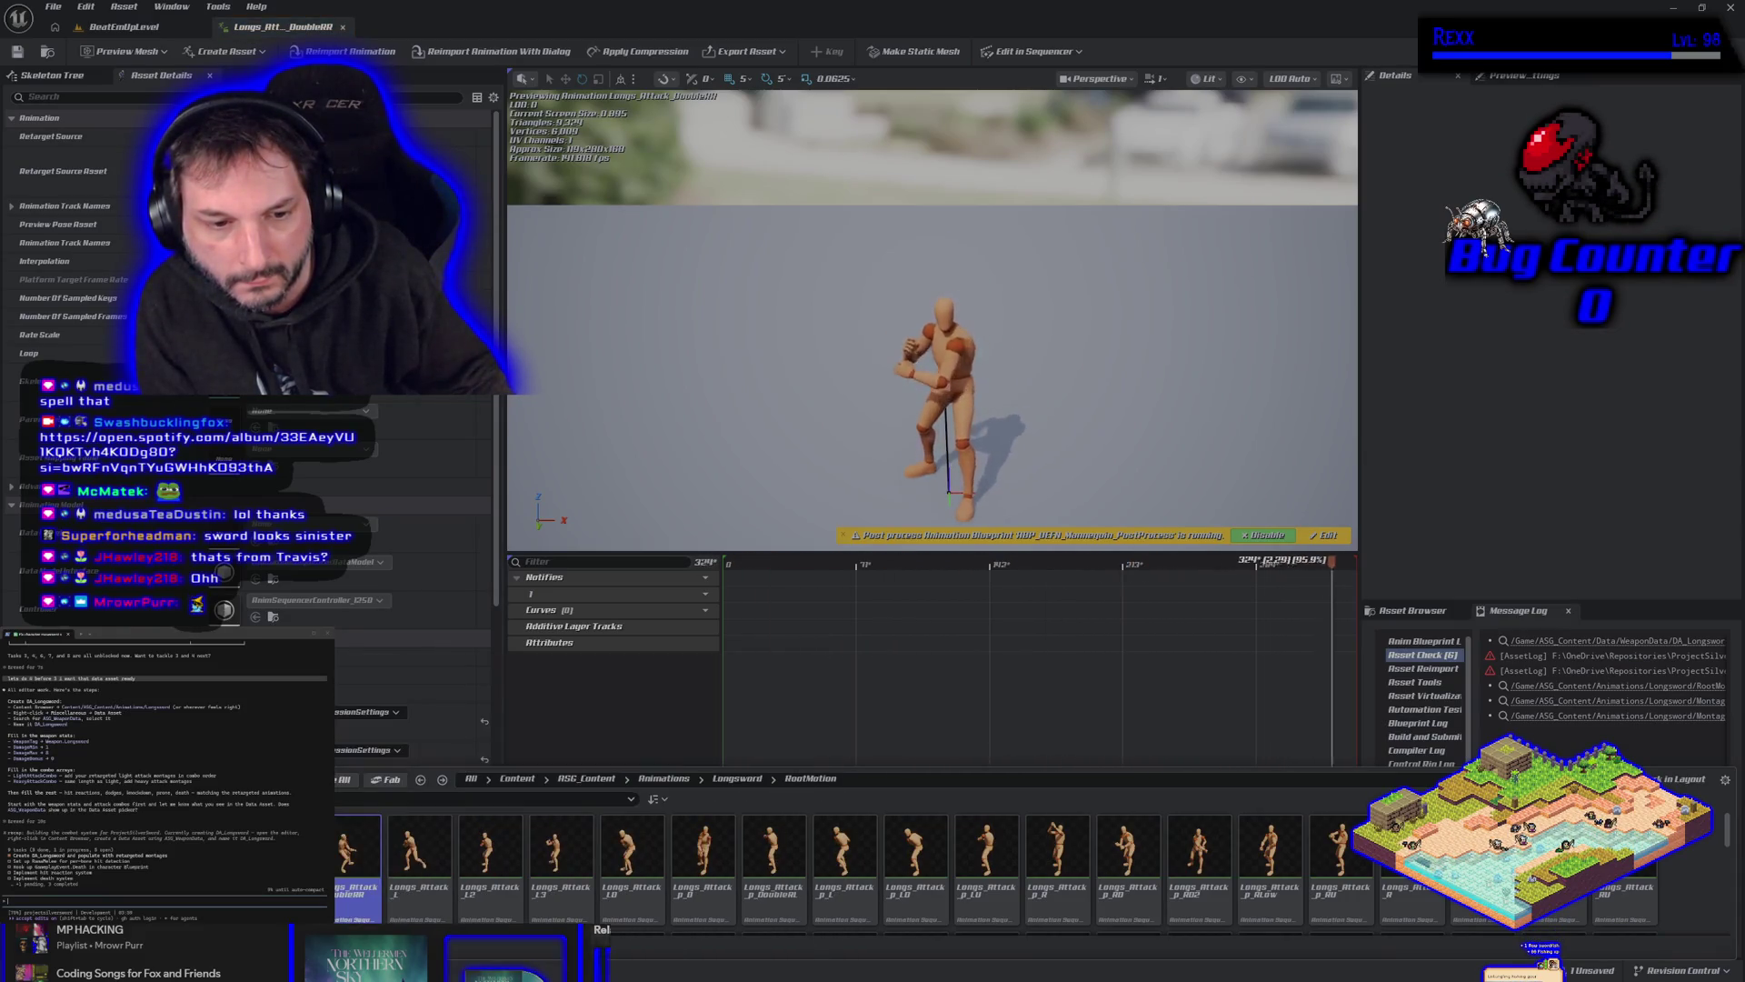
{"action": "double_click", "coordinate": [300, 868]}
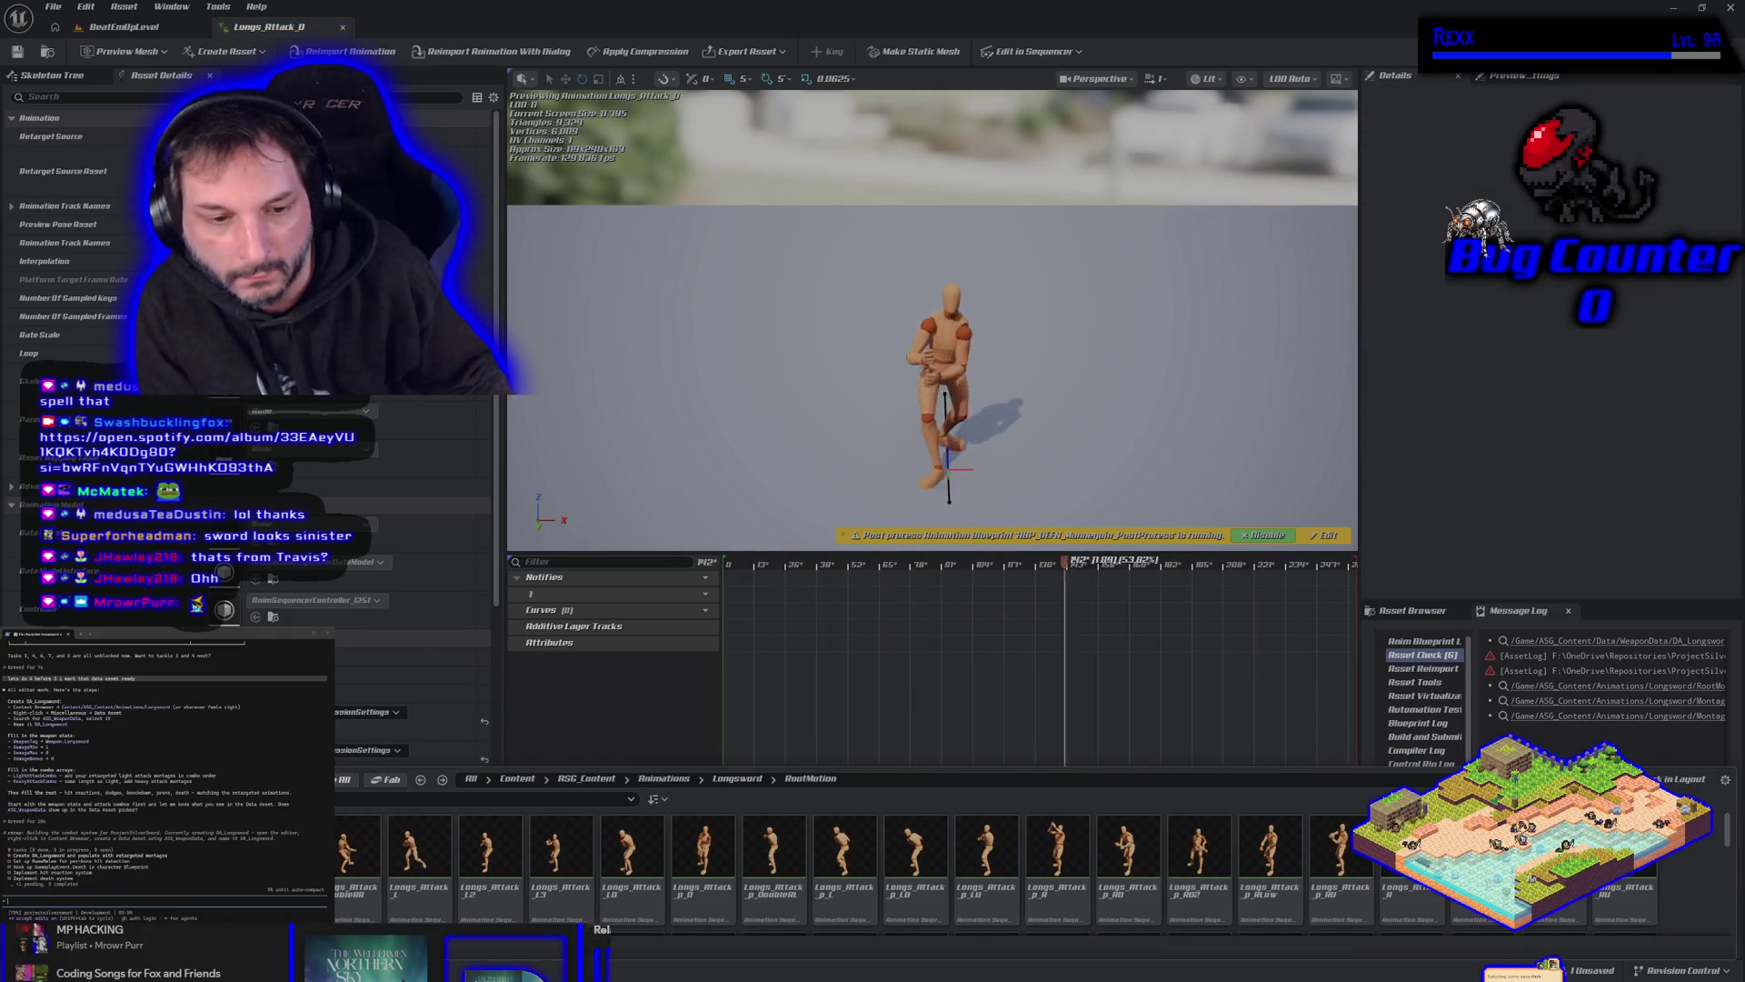
{"action": "double_click", "coordinate": [276, 868]}
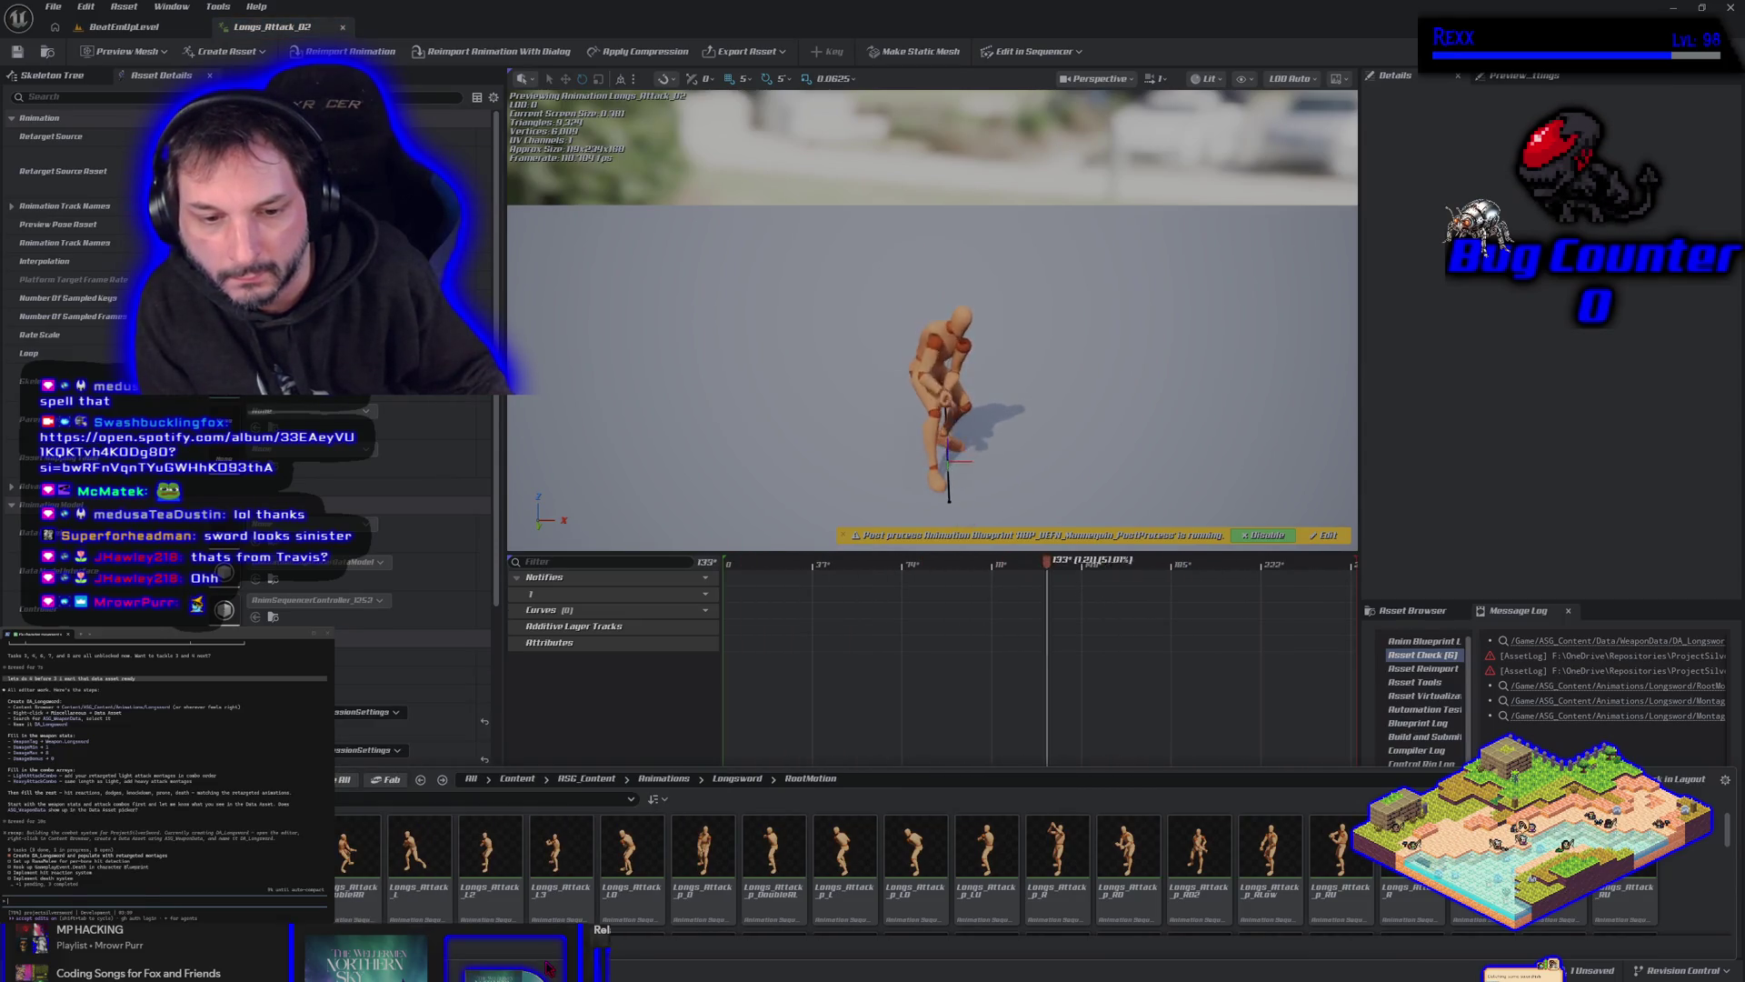
{"action": "double_click", "coordinate": [440, 872]}
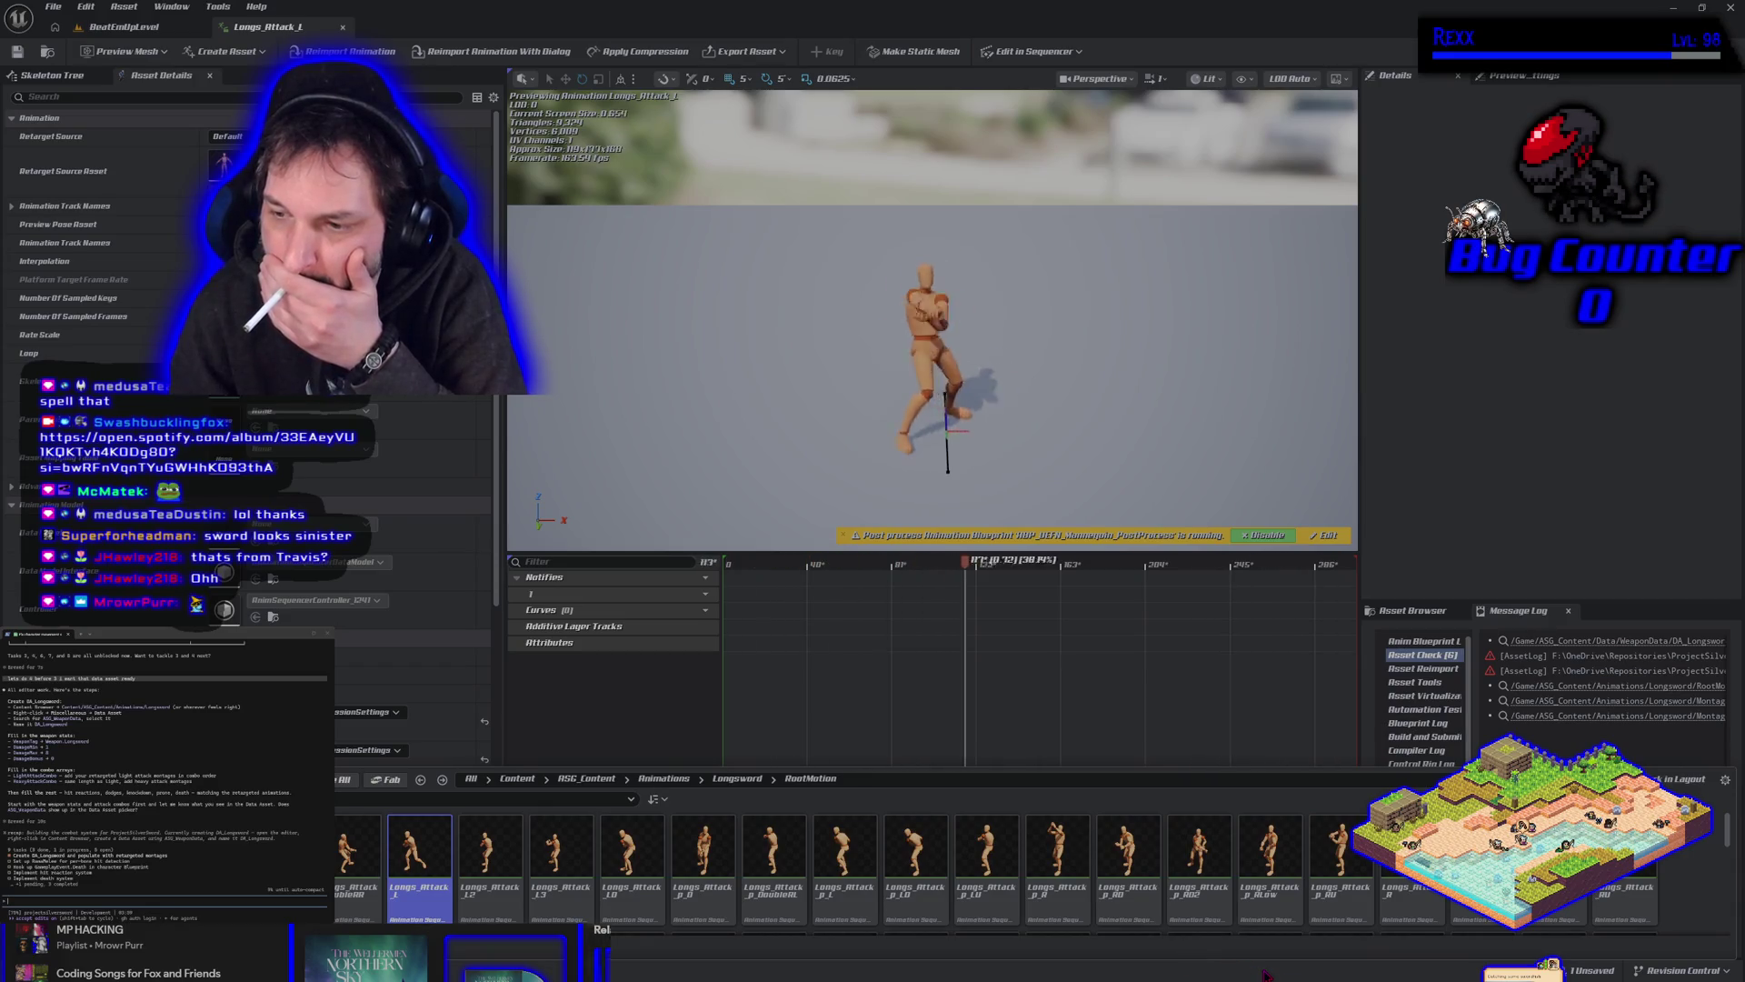
{"action": "double_click", "coordinate": [1411, 860]}
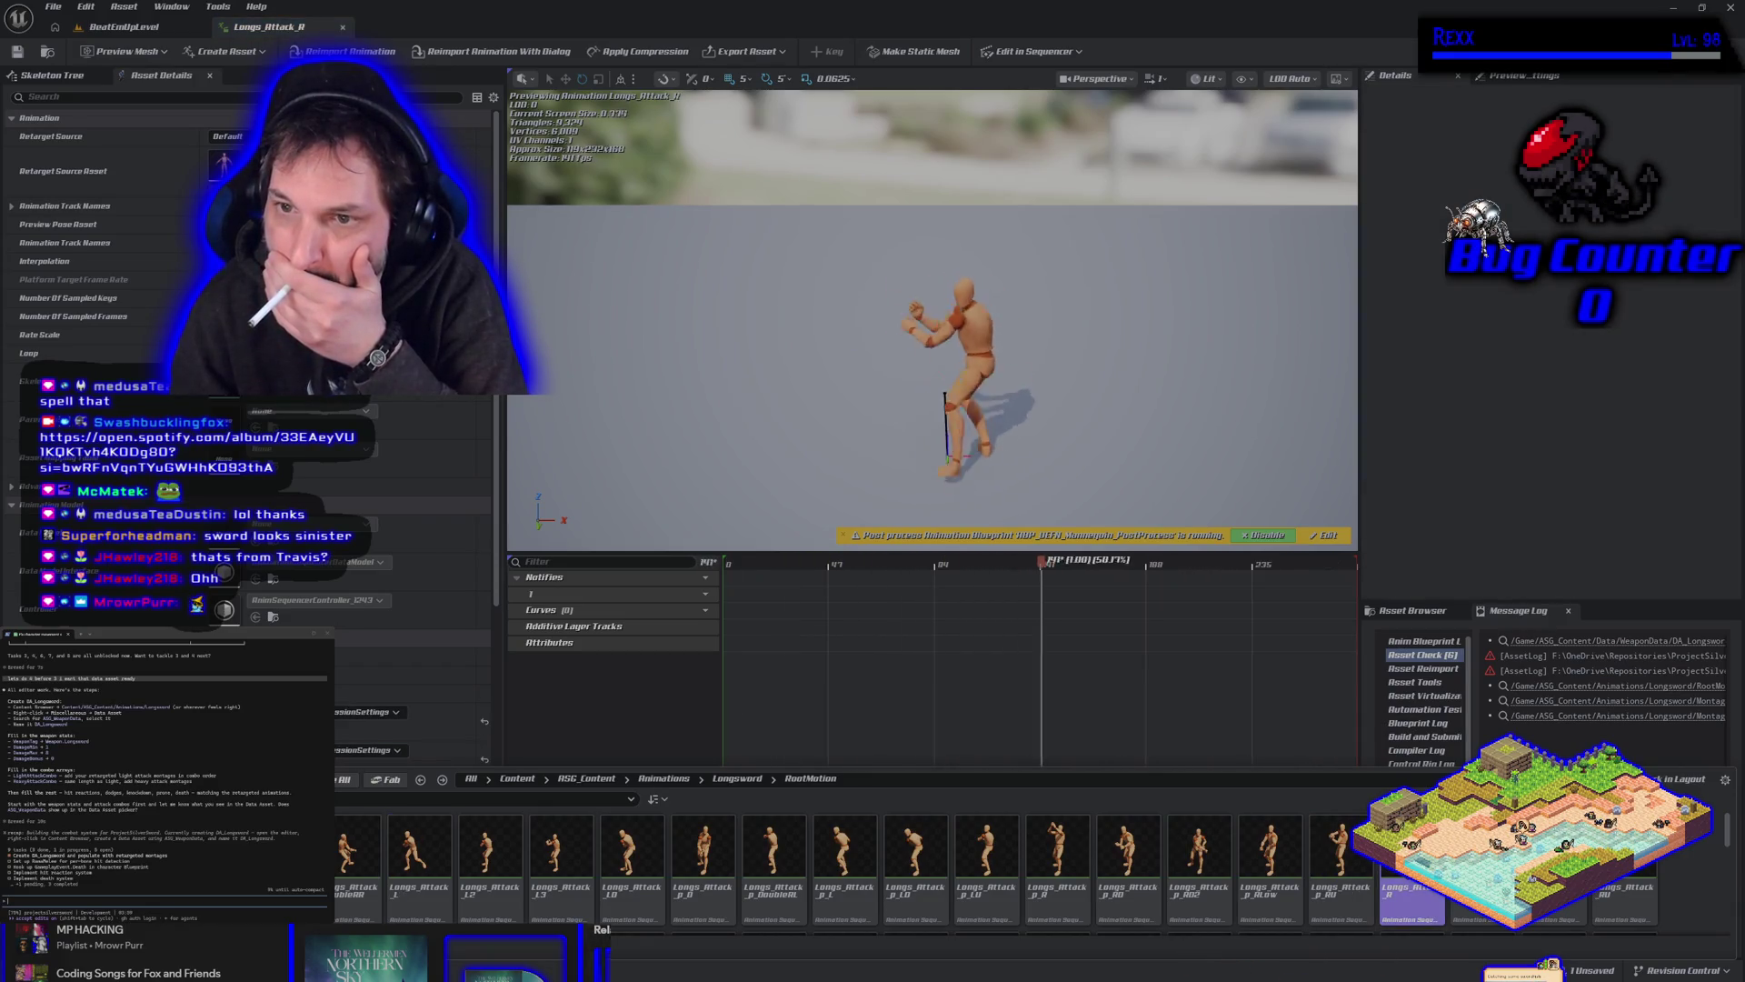
{"action": "right_click", "coordinate": [1407, 882]}
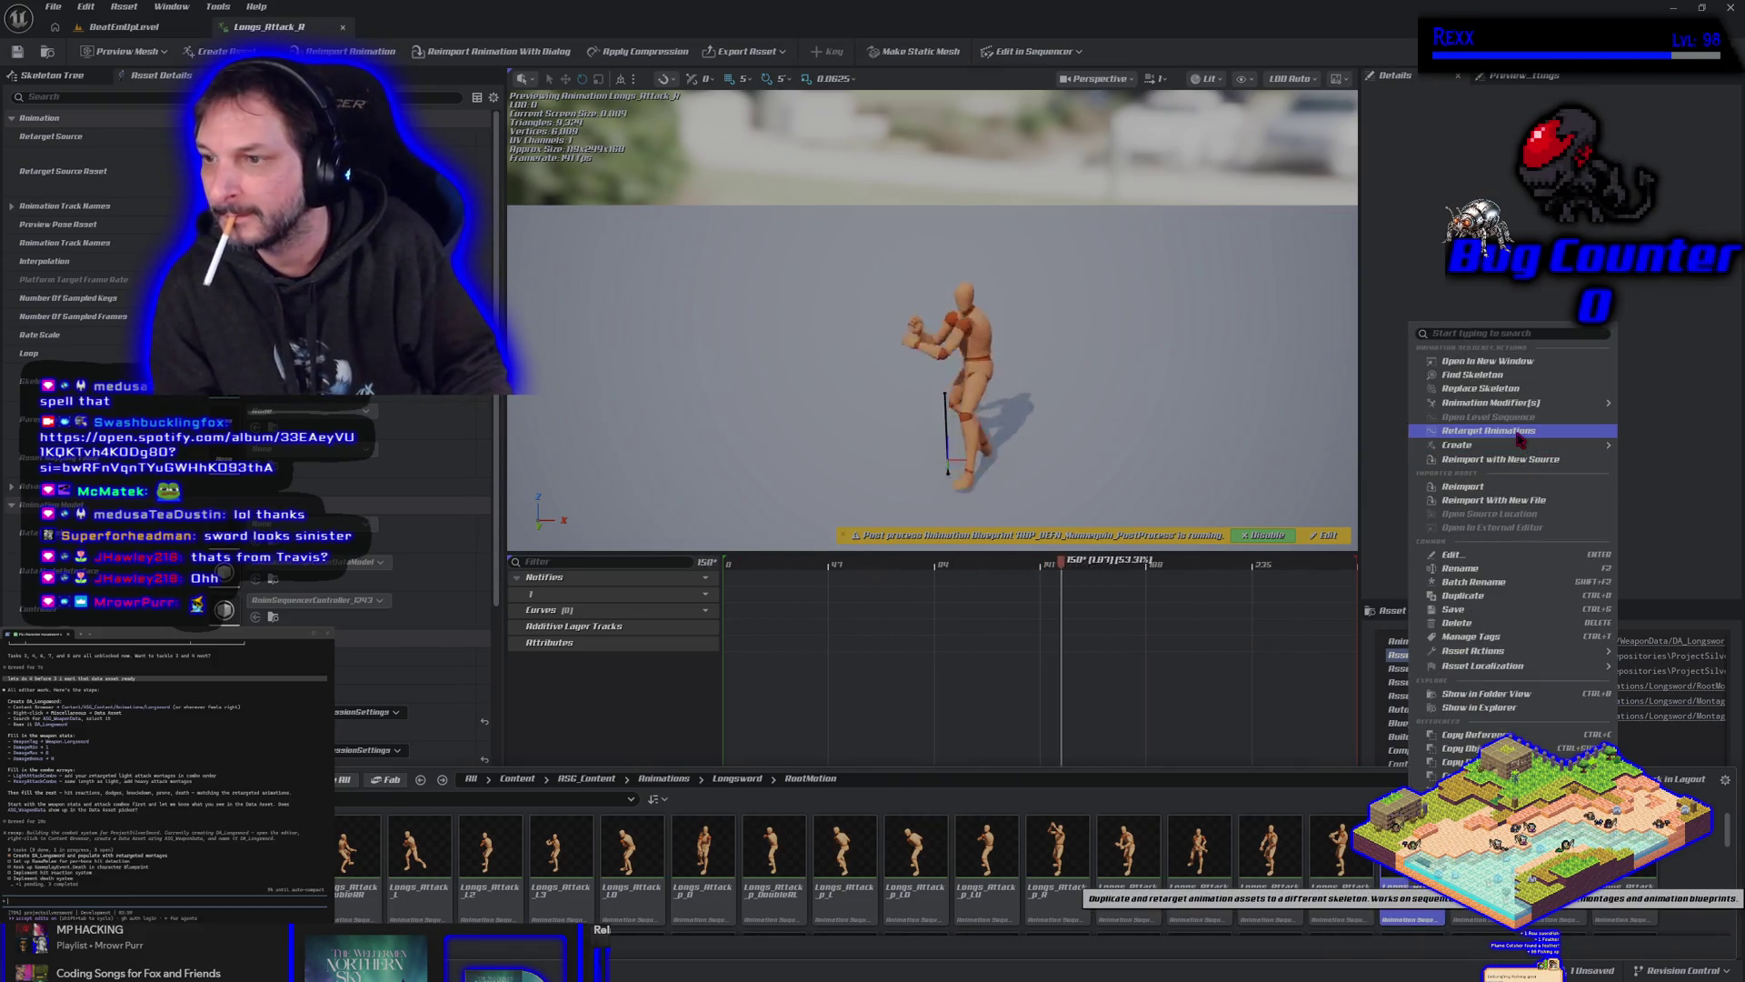
Look over Longs_Attack_R's Create submenu, then preview Longs_Attack_DoubleRR and Longs_Attack_02.
{"action": "mouse_move", "coordinate": [1512, 408]}
{"action": "mouse_move", "coordinate": [1500, 446]}
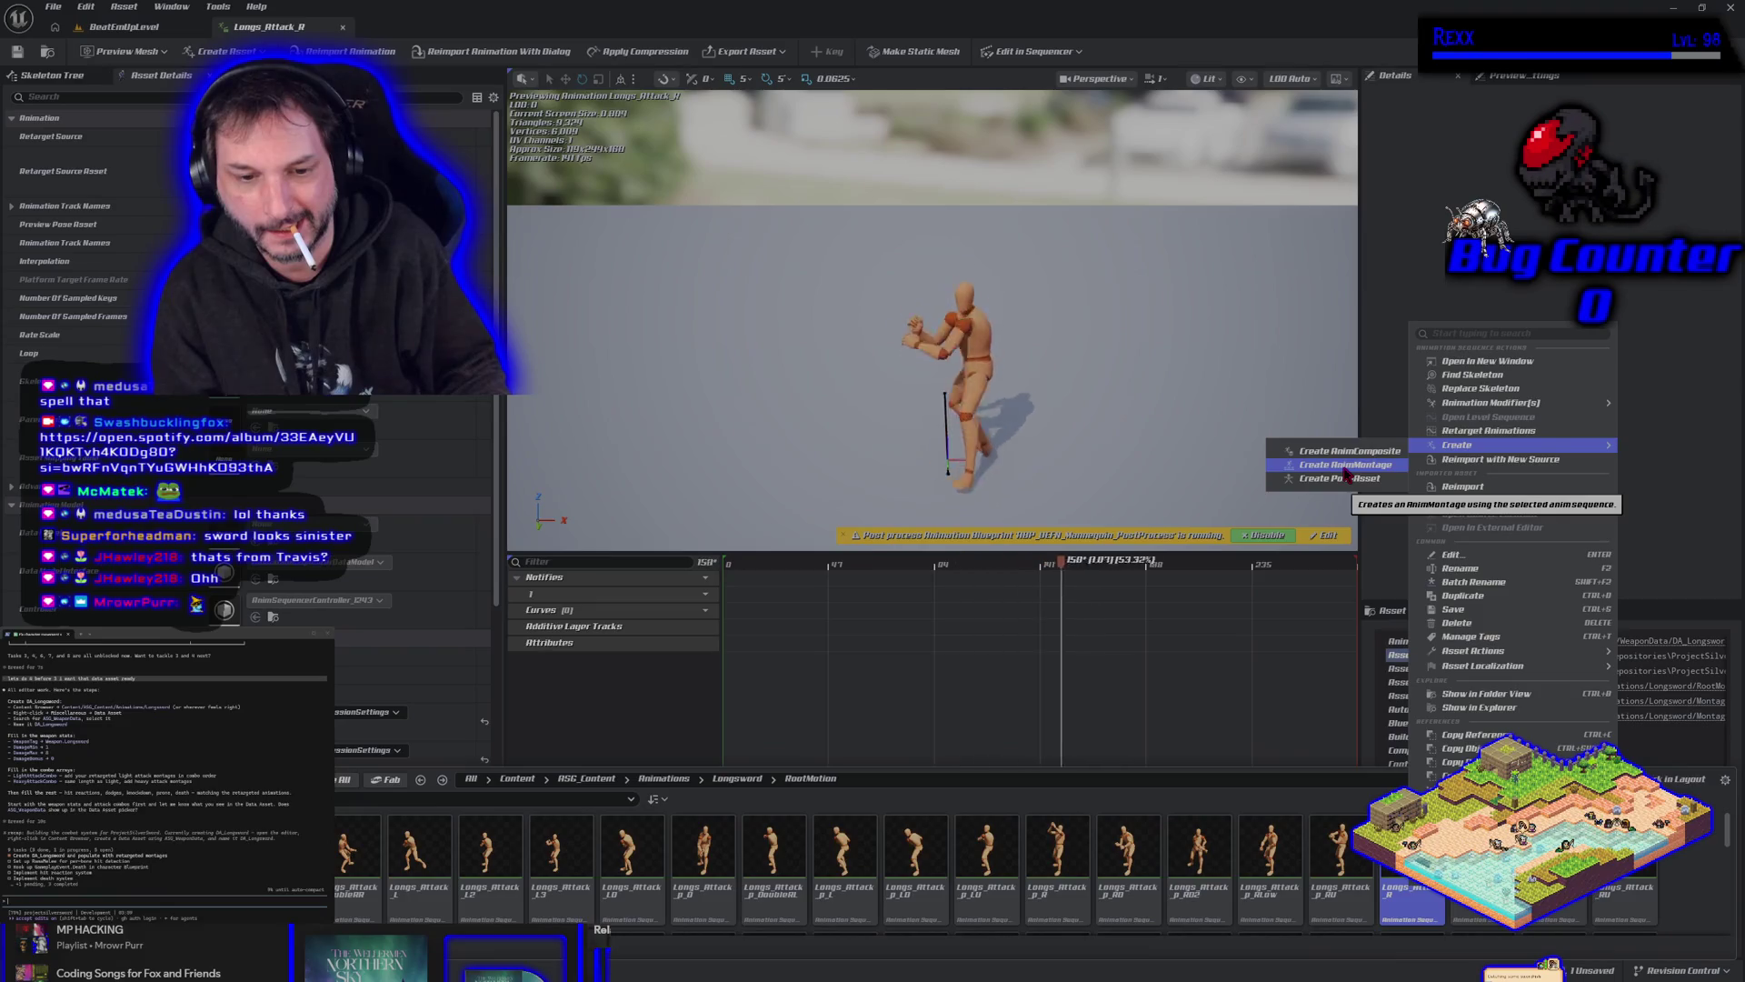
{"action": "double_click", "coordinate": [350, 850]}
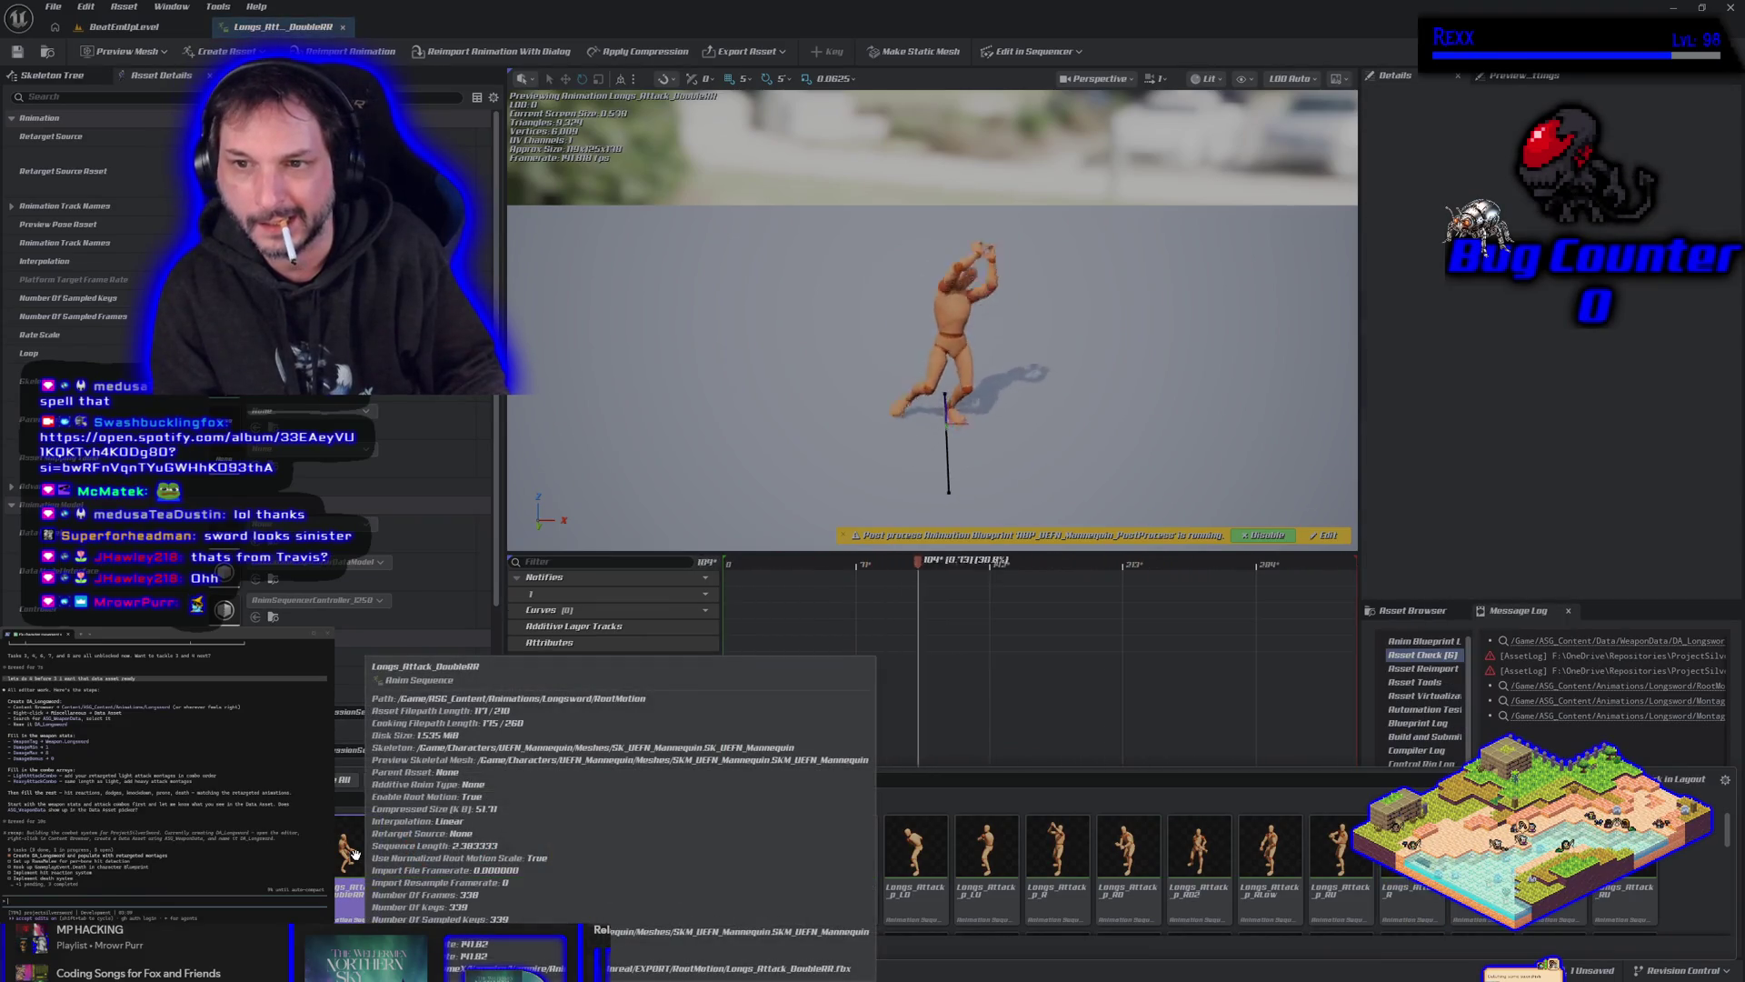
{"action": "double_click", "coordinate": [300, 850]}
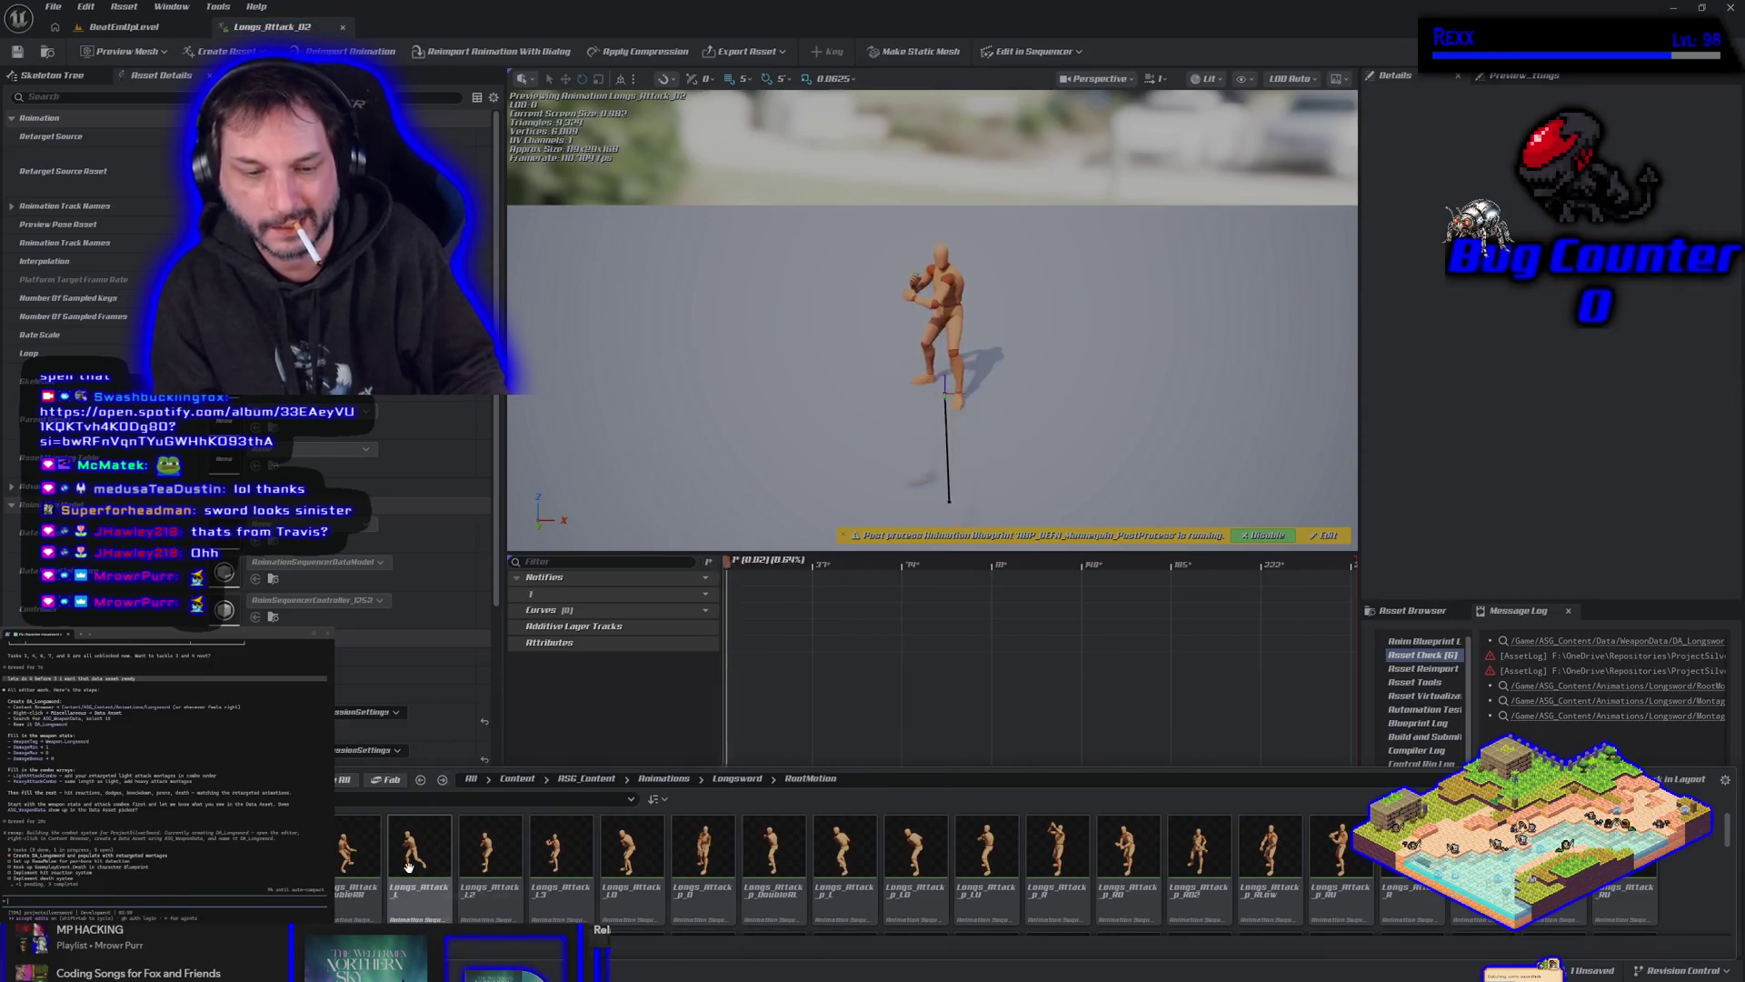
{"action": "mouse_move", "coordinate": [598, 902]}
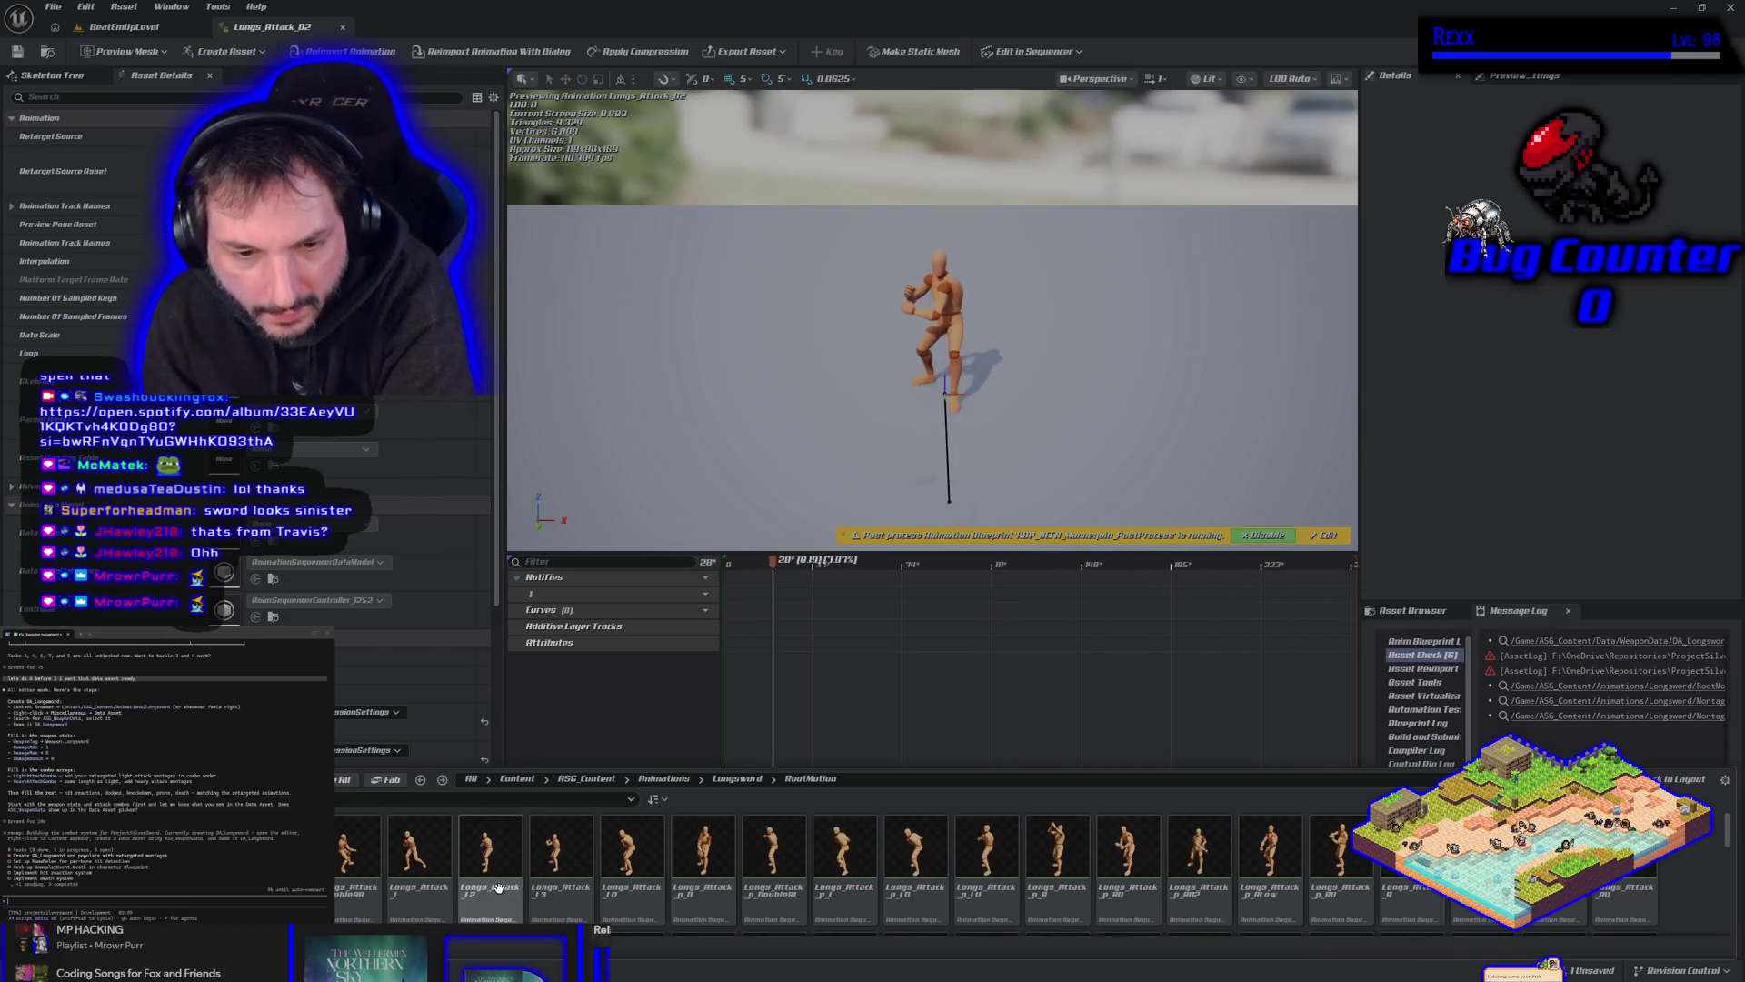
Preview Longs_Attack_Thrust2 and pick an option from a longsword animation's asset actions menu.
{"action": "scroll", "coordinate": [498, 873], "scroll_direction": "down", "scroll_amount": 2}
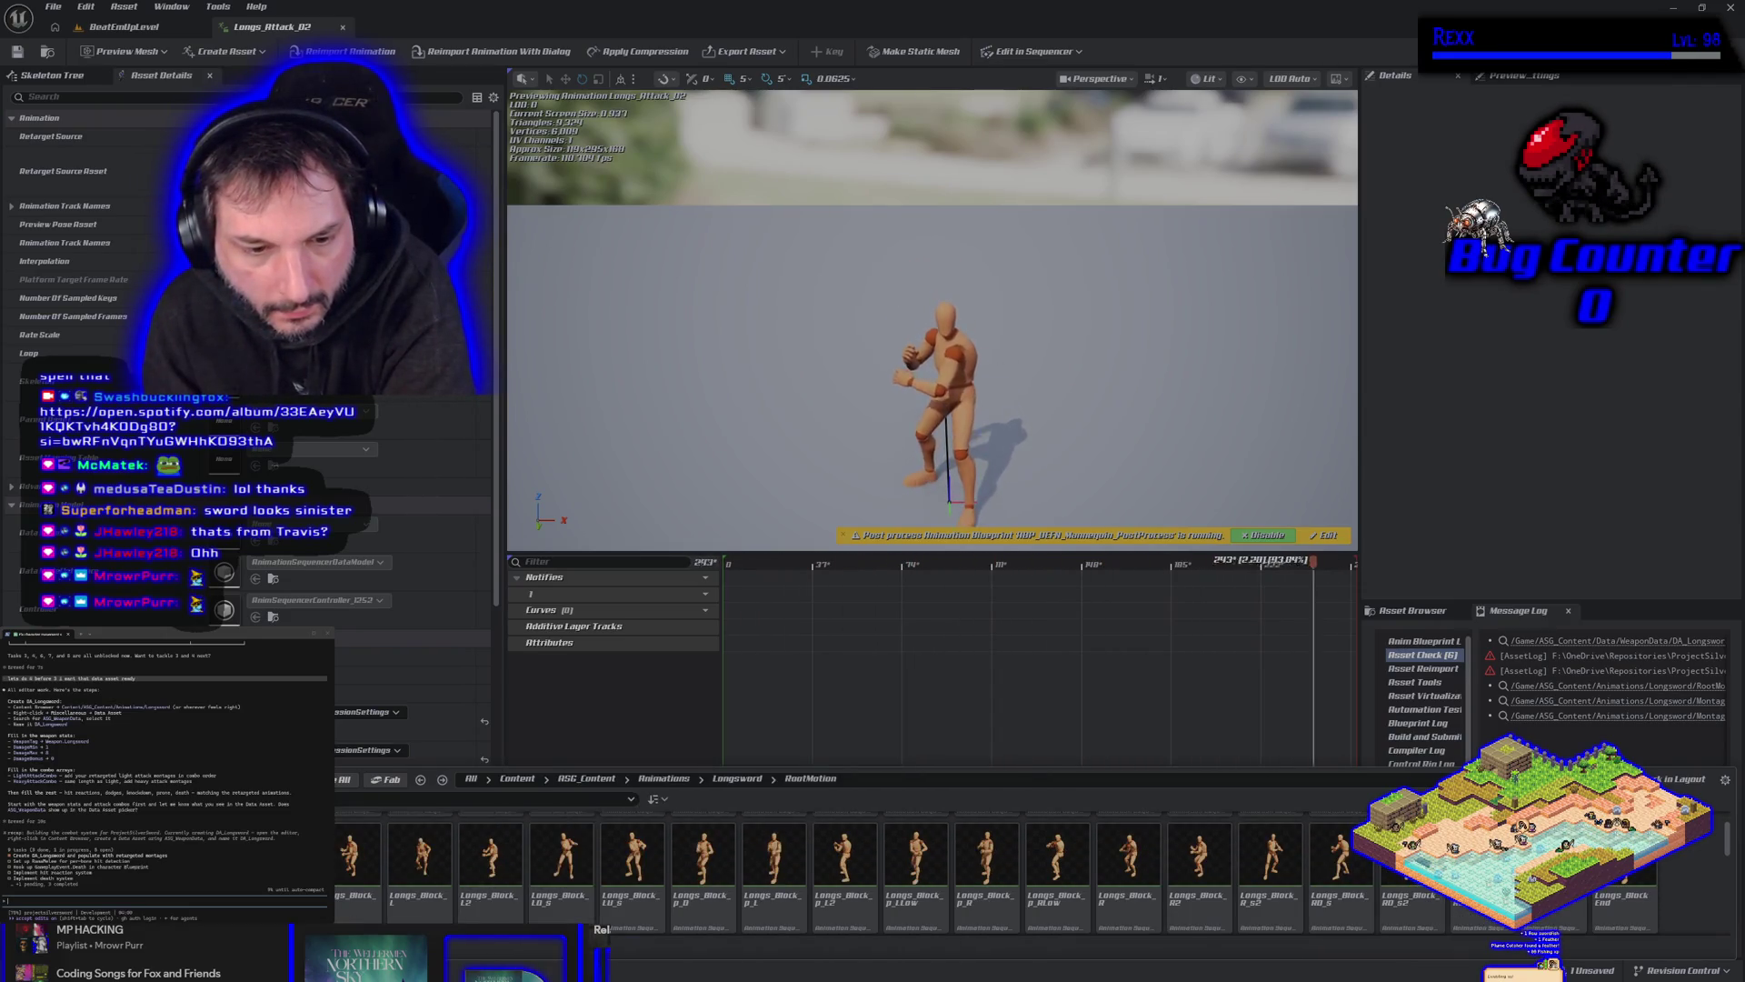
{"action": "double_click", "coordinate": [279, 859]}
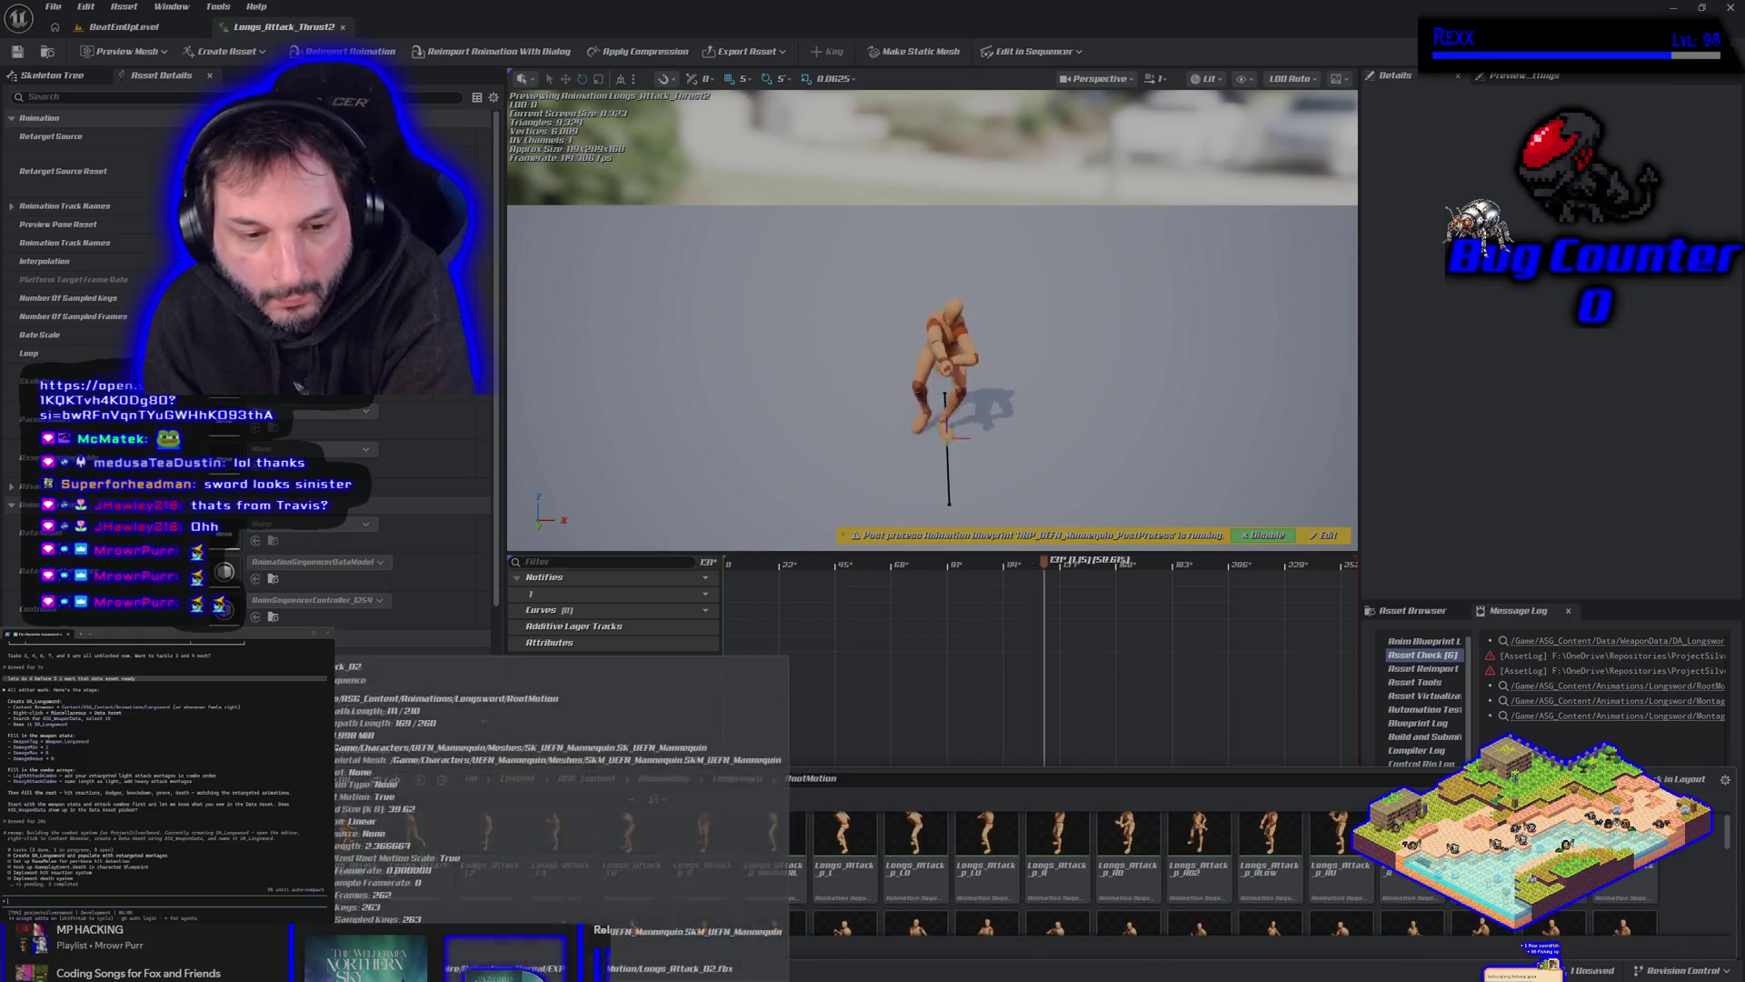
{"action": "scroll", "coordinate": [1000, 864], "scroll_direction": "up", "scroll_amount": 2}
{"action": "right_click", "coordinate": [314, 414]}
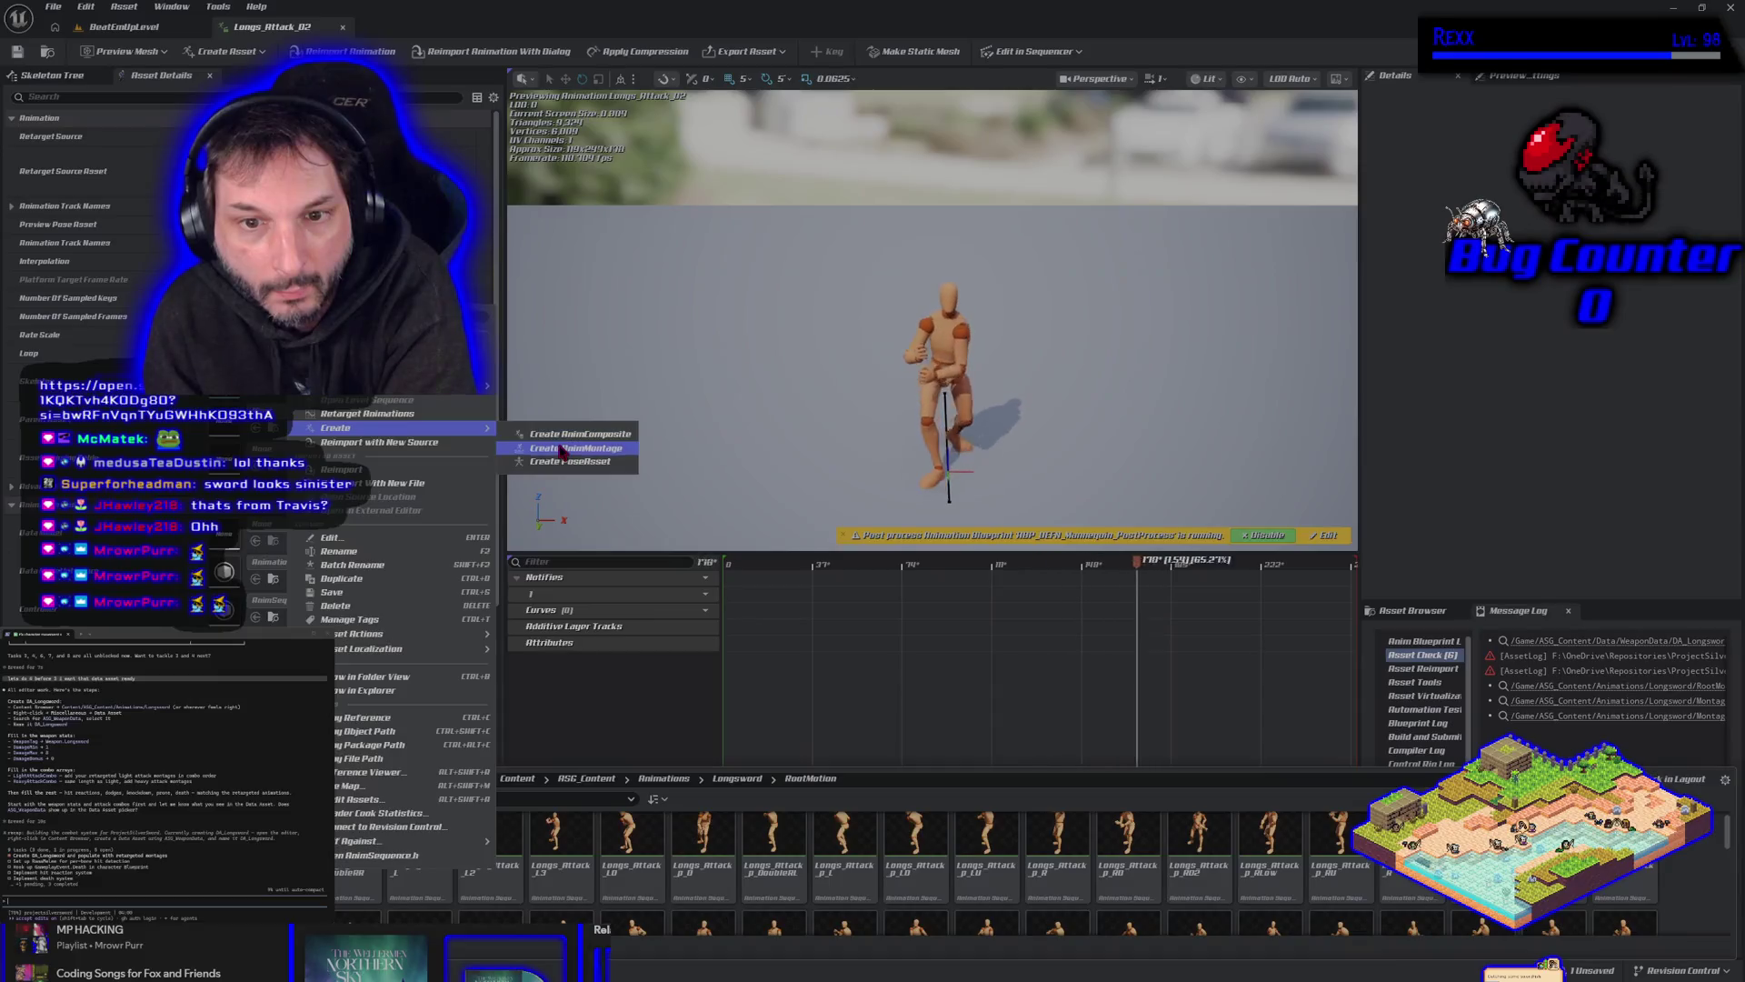
{"action": "left_click", "coordinate": [565, 450]}
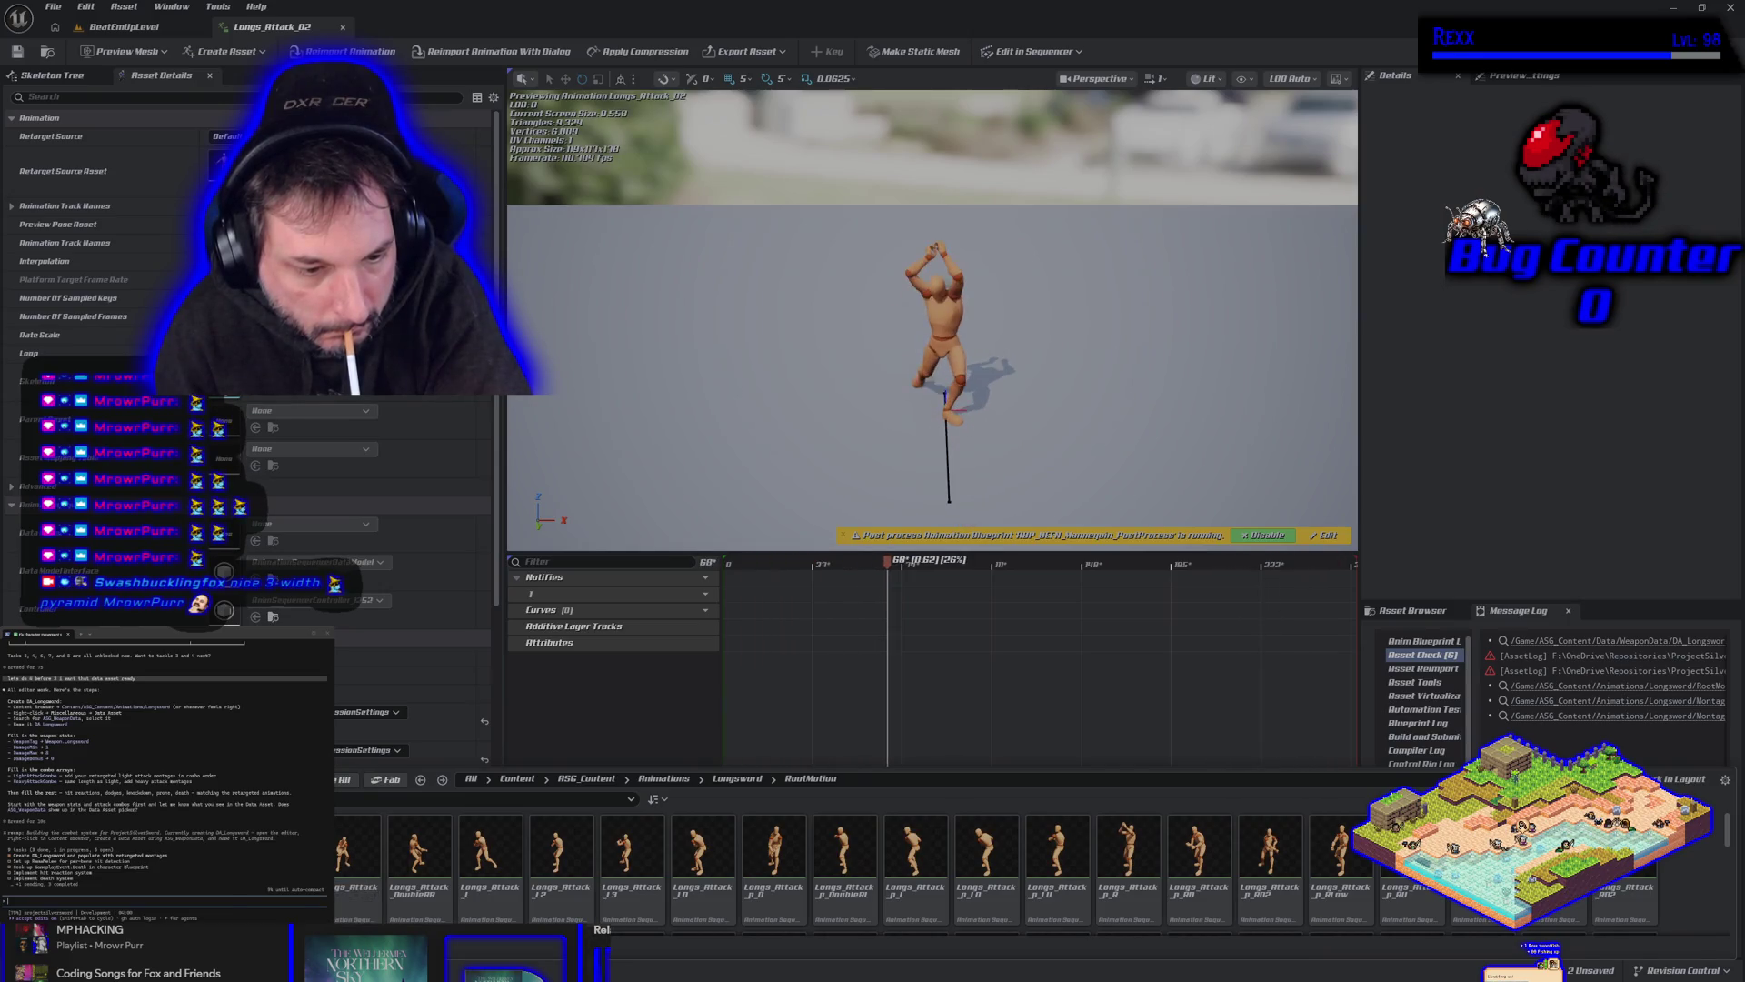
Save all unsaved assets and return to the Longsword RootMotion folder.
{"action": "key", "text": "ctrl+s"}
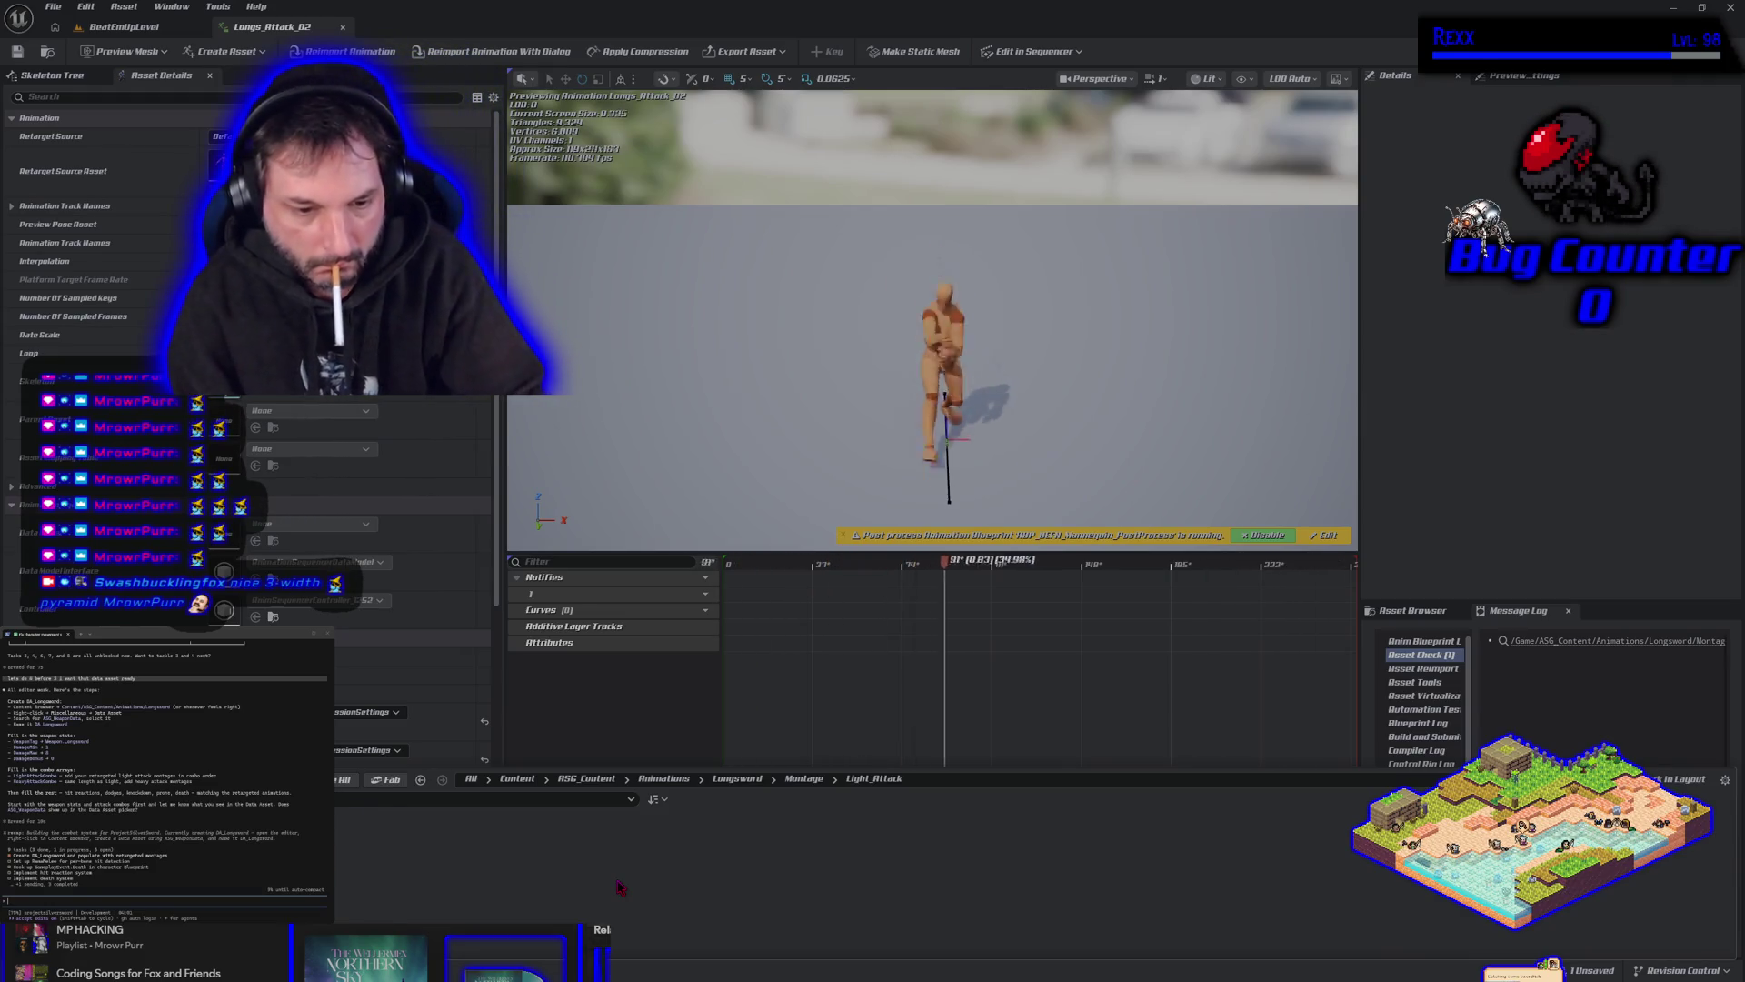
{"action": "key", "text": "ctrl+shift+s"}
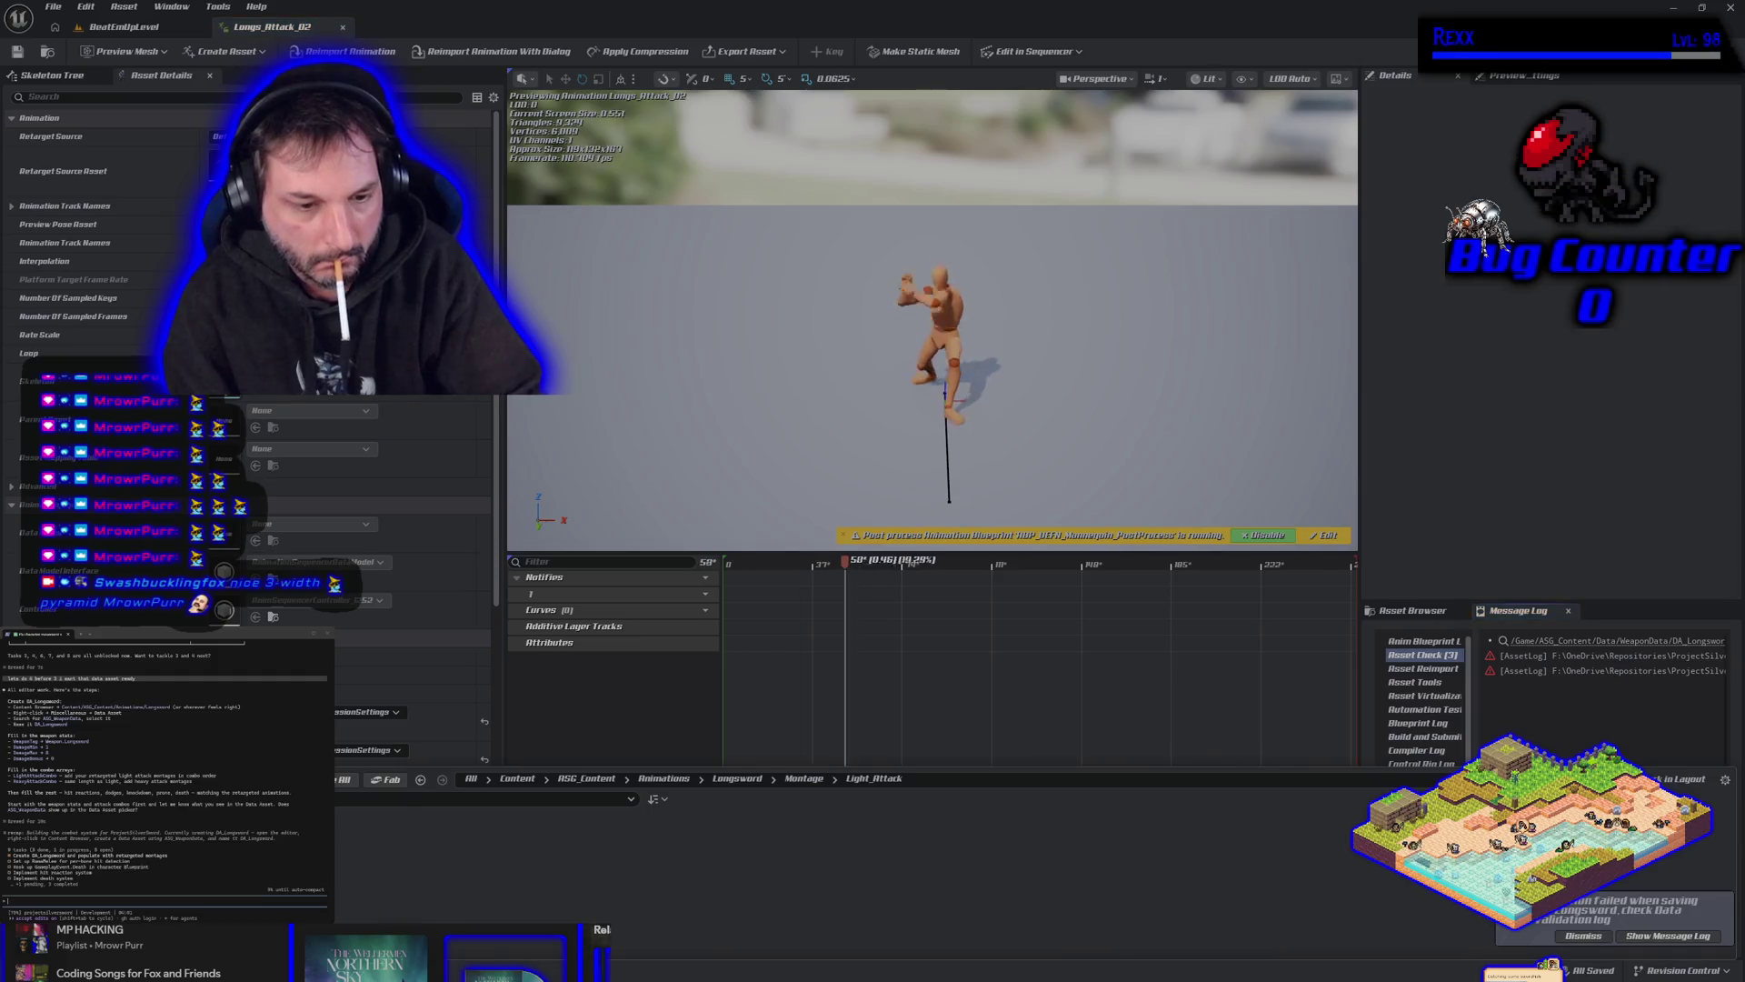
{"action": "key", "text": "alt+Left"}
{"action": "scroll", "coordinate": [355, 913], "scroll_direction": "down", "scroll_amount": 3}
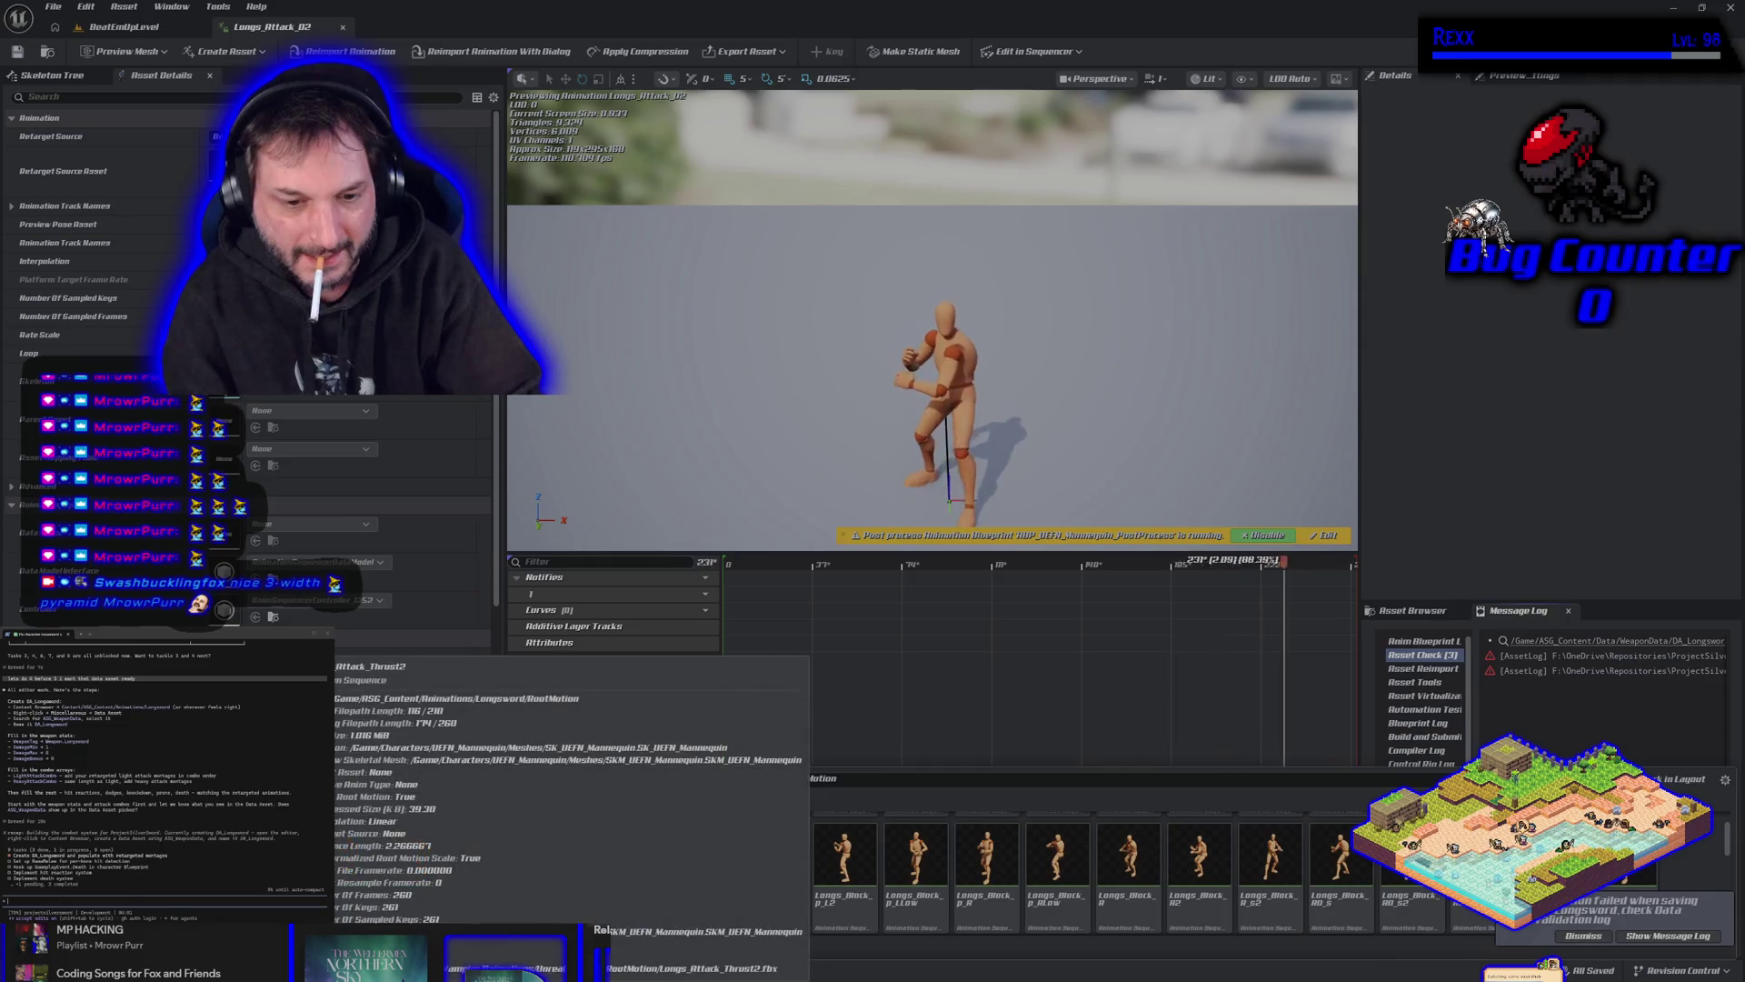
Create and save montage AM_Longsword_Attack_Heavy_1 from Longs_Attack_02, then open it.
{"action": "right_click", "coordinate": [350, 859]}
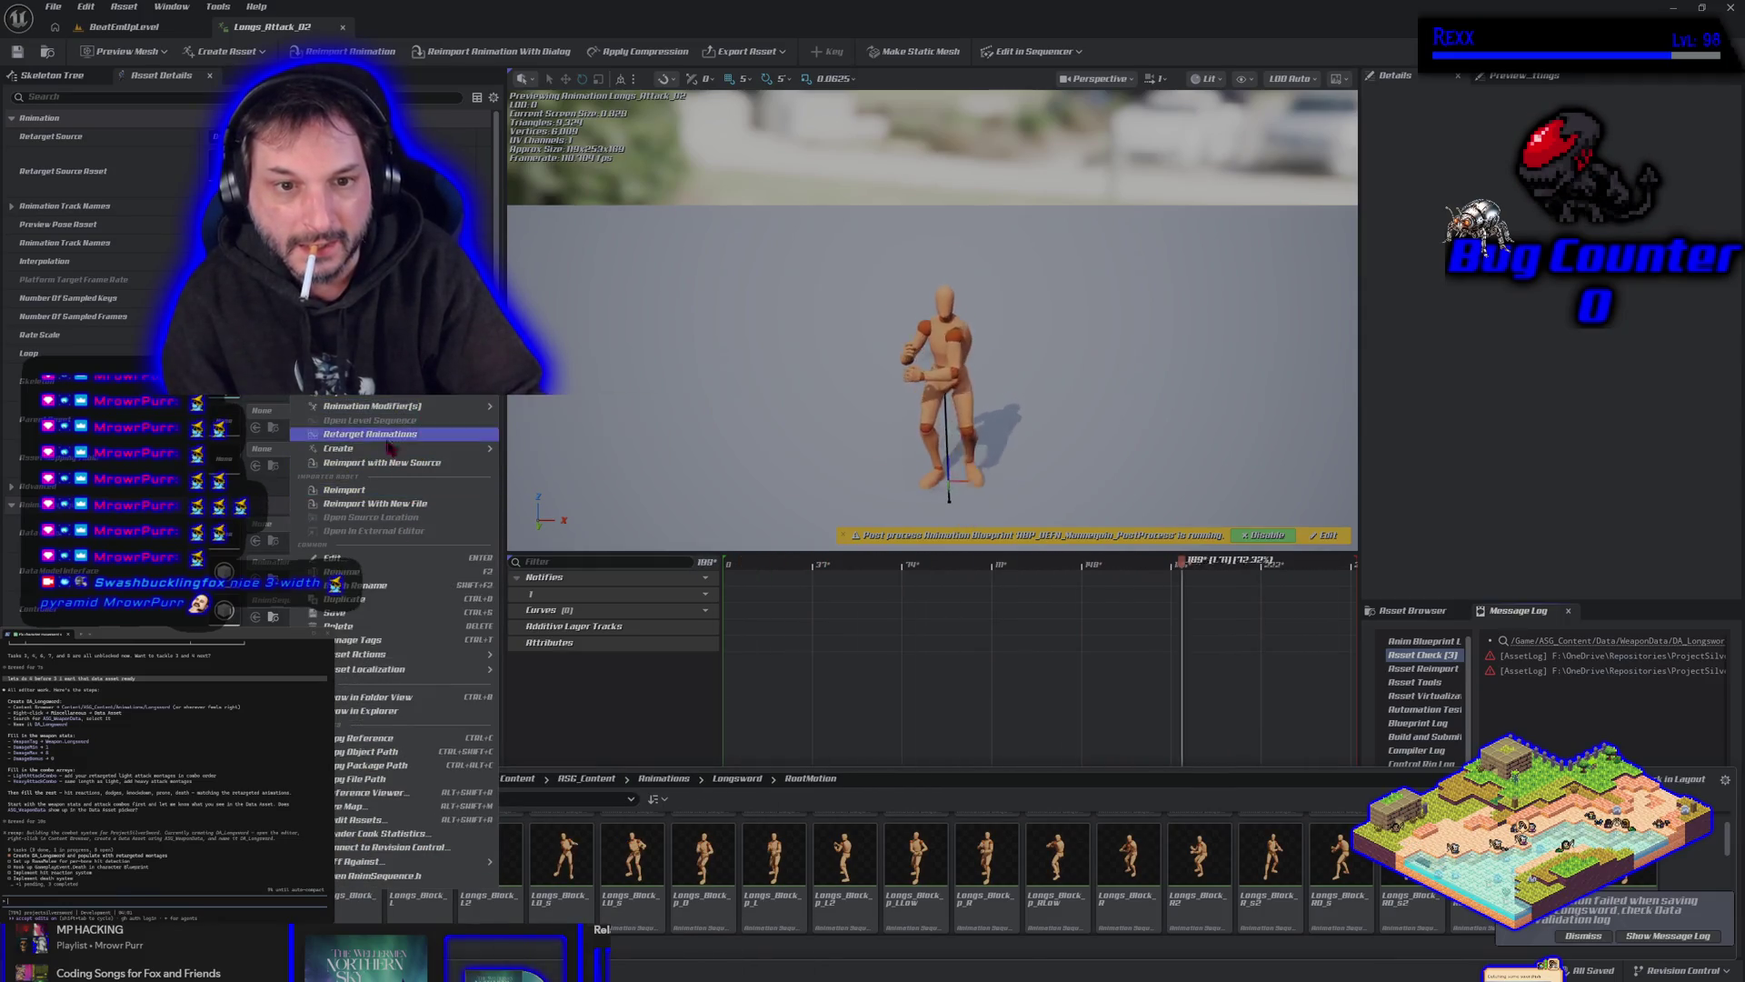
{"action": "mouse_move", "coordinate": [400, 449]}
{"action": "left_click", "coordinate": [608, 469]}
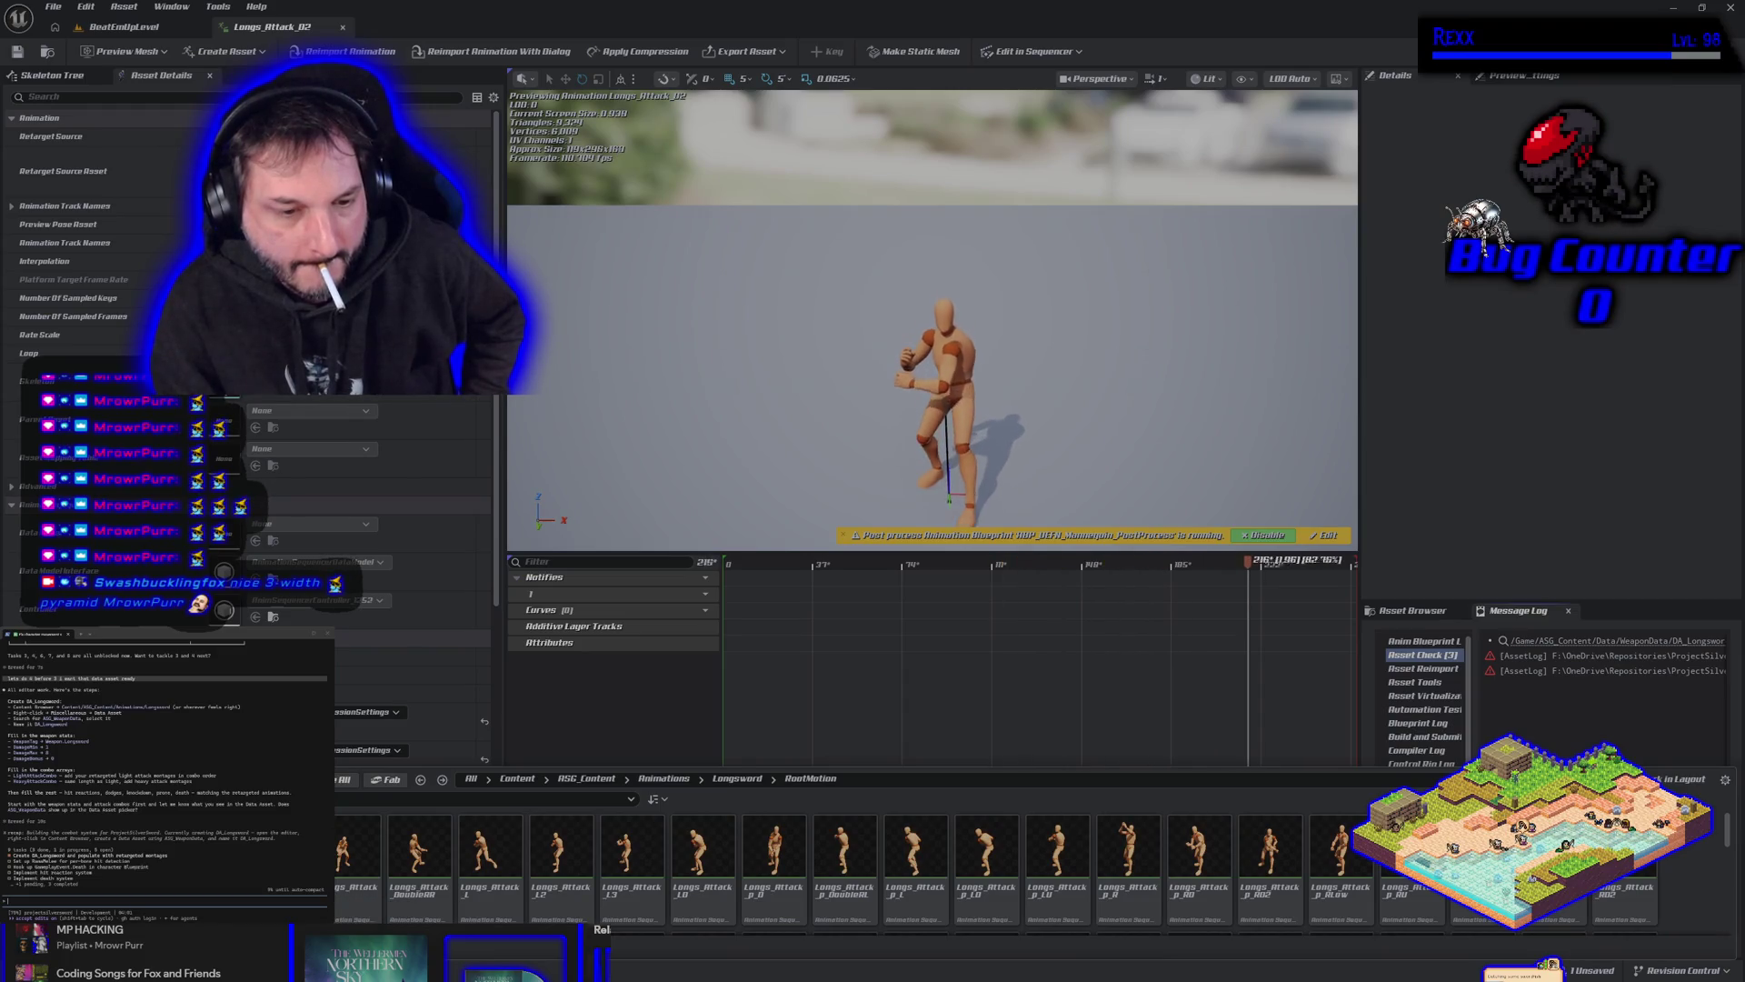
{"action": "key", "text": "ctrl+s"}
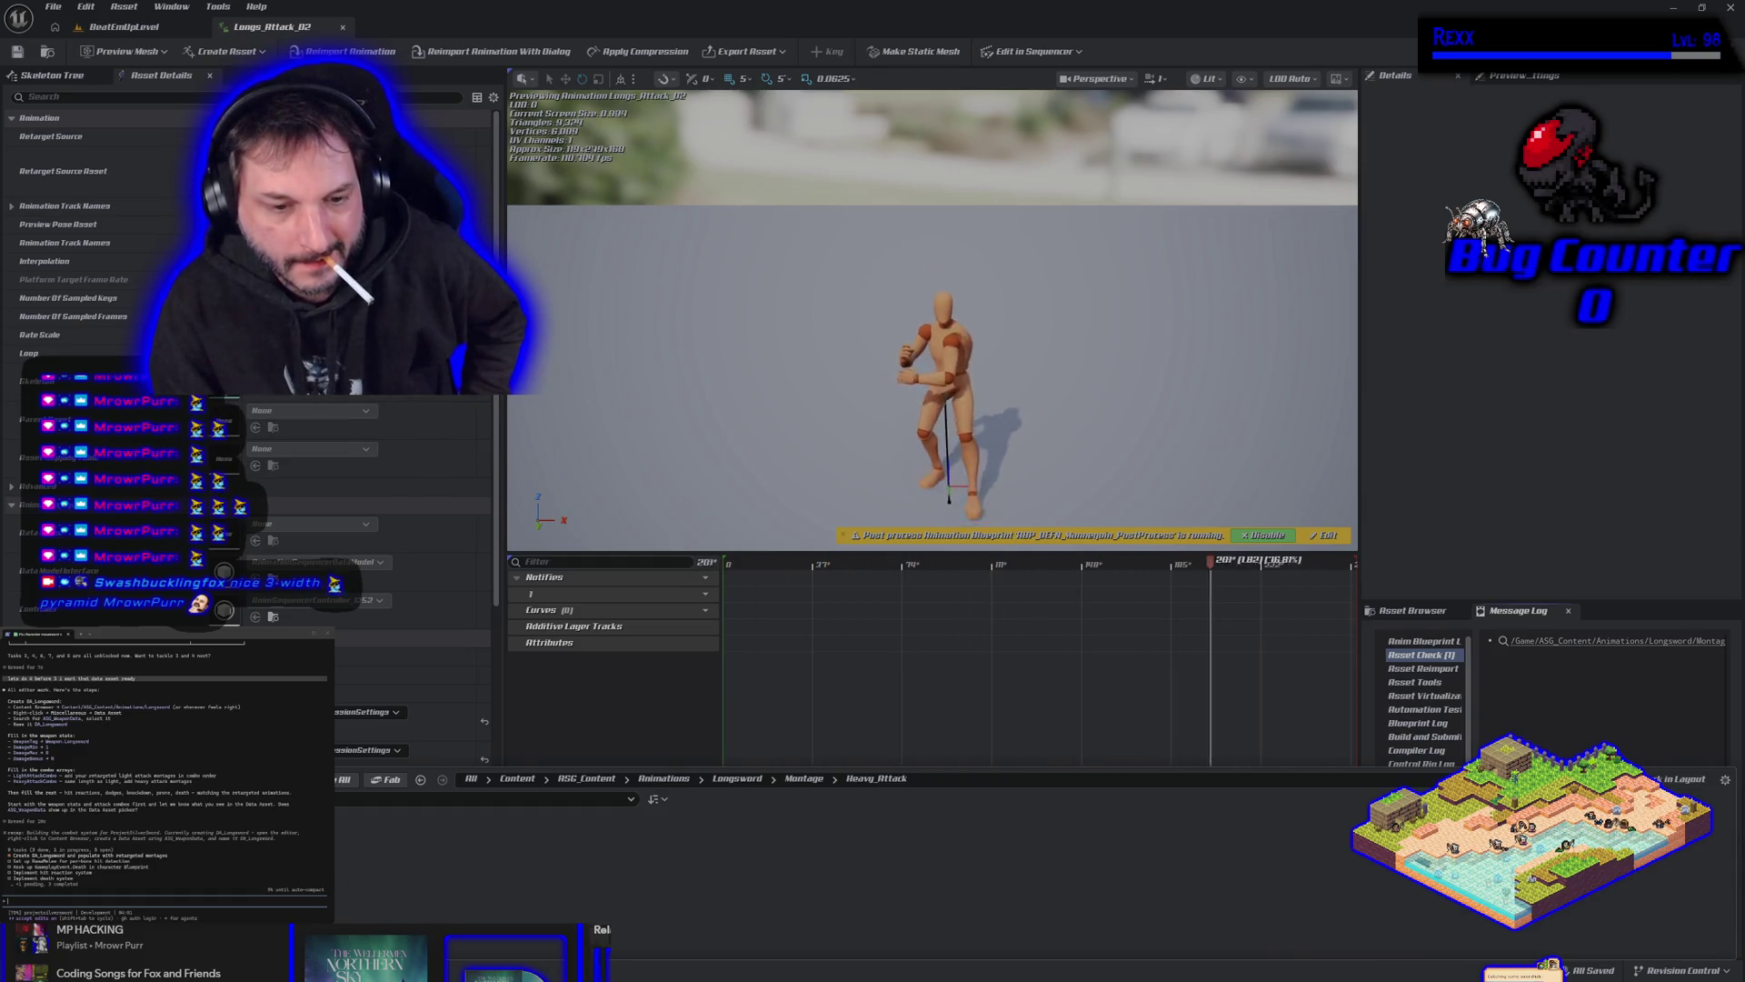
{"action": "double_click", "coordinate": [500, 900]}
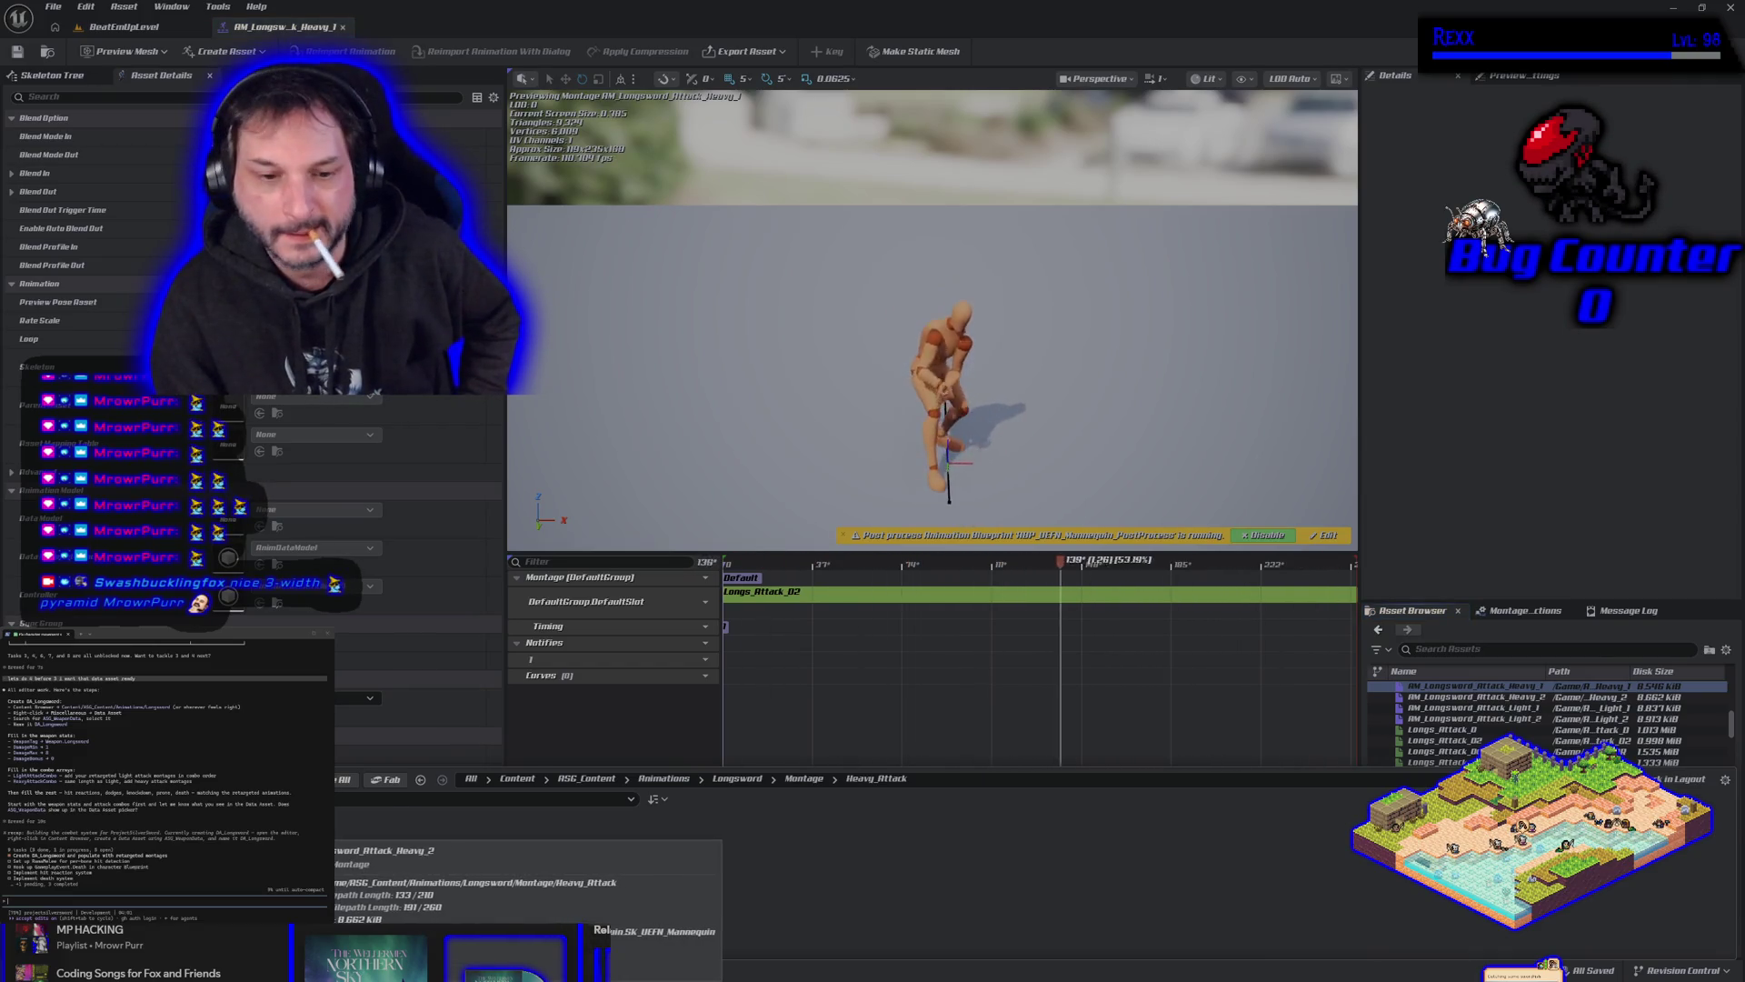
Preview AM_Longsword_Attack_Heavy_2, then Light_1 and Light_2 from the Light_Attack folder.
{"action": "left_click", "coordinate": [1473, 696]}
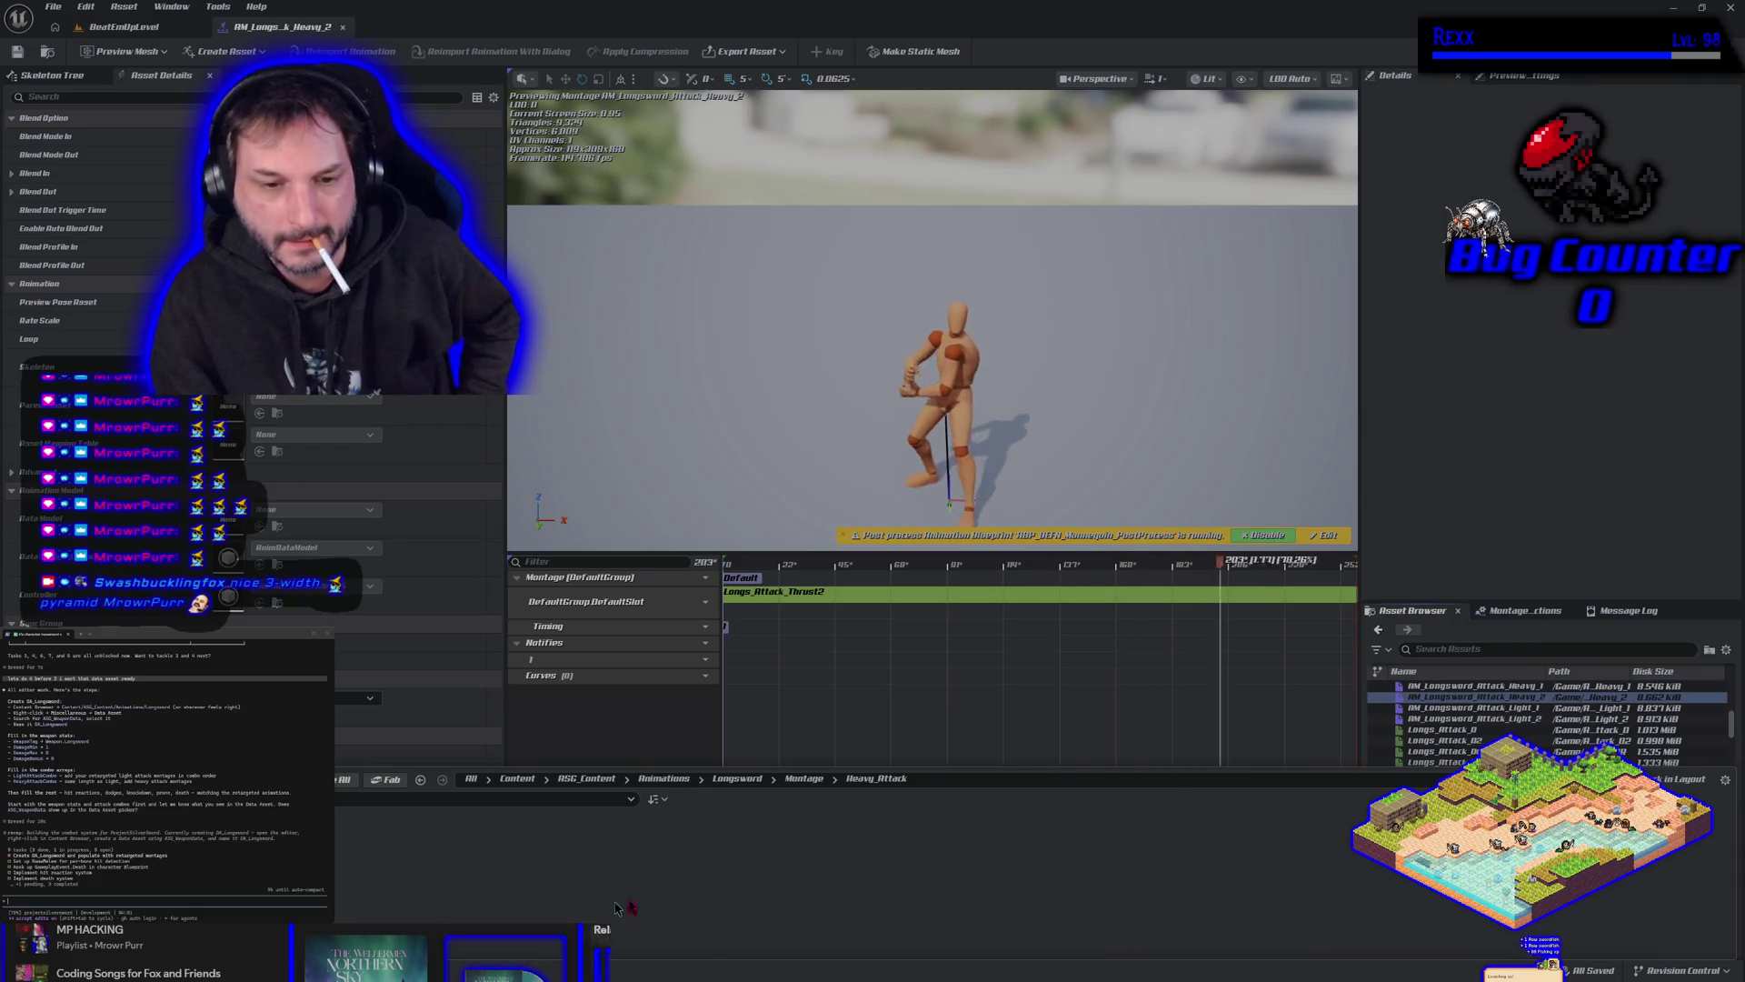
{"action": "left_click", "coordinate": [804, 778]}
{"action": "double_click", "coordinate": [502, 851]}
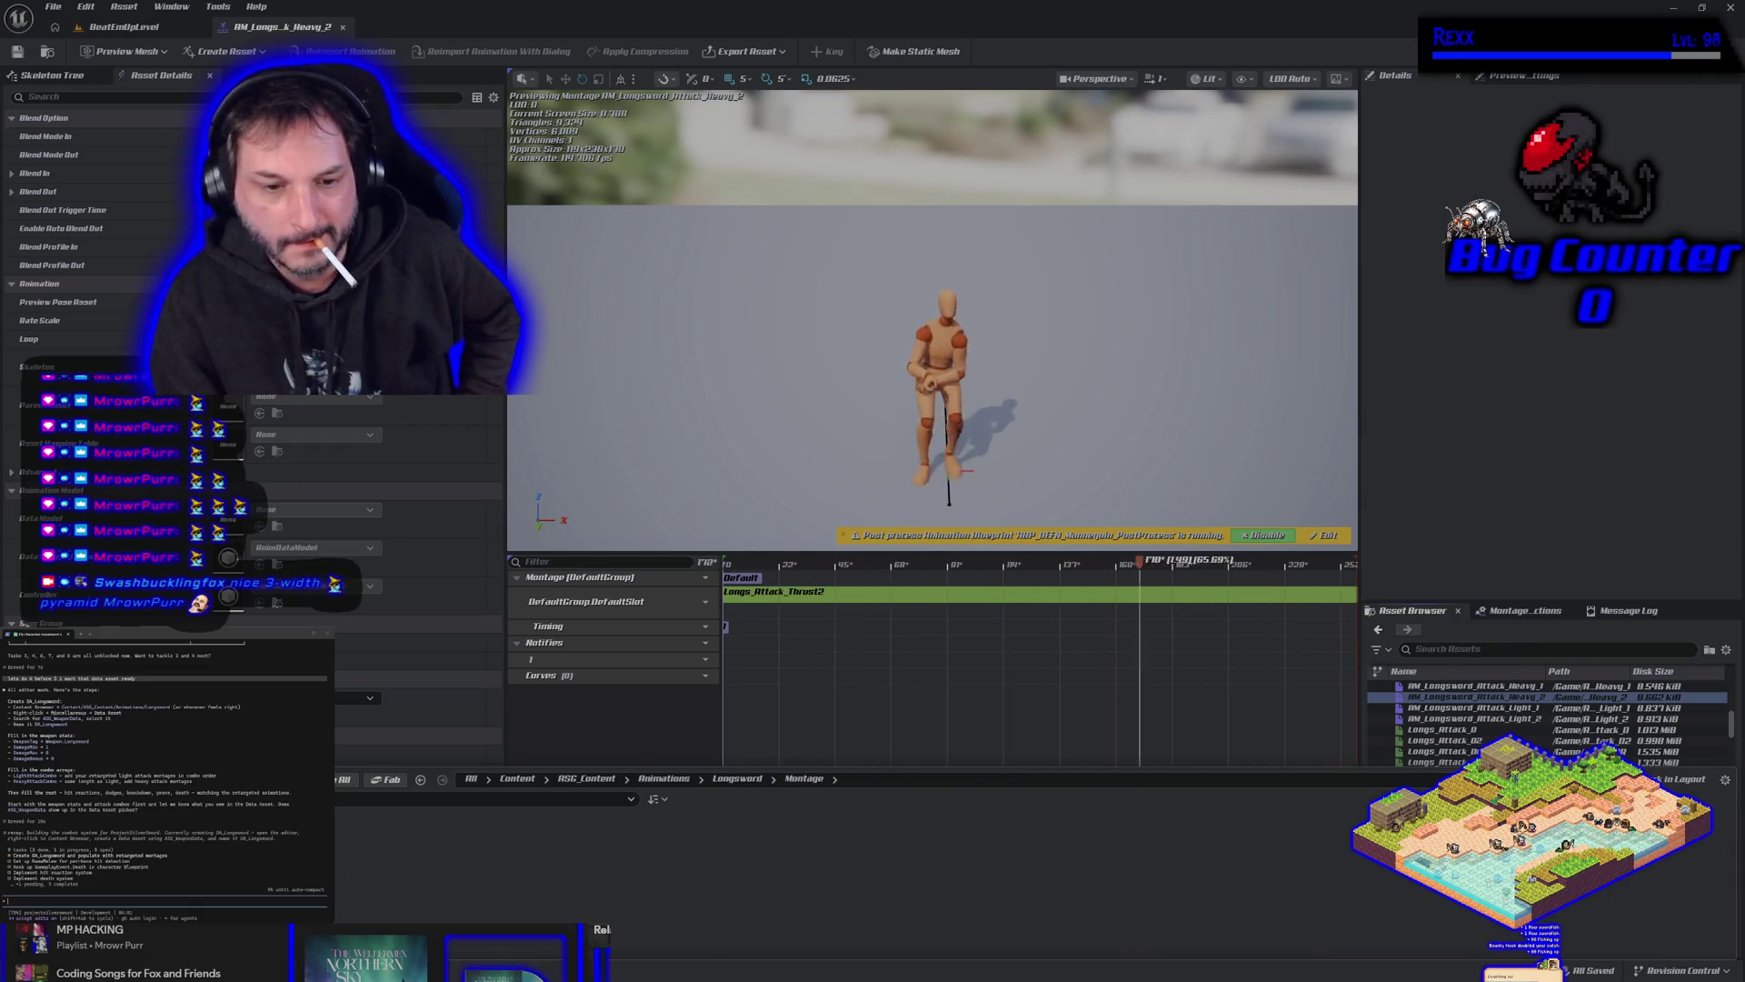
{"action": "left_click", "coordinate": [1472, 708]}
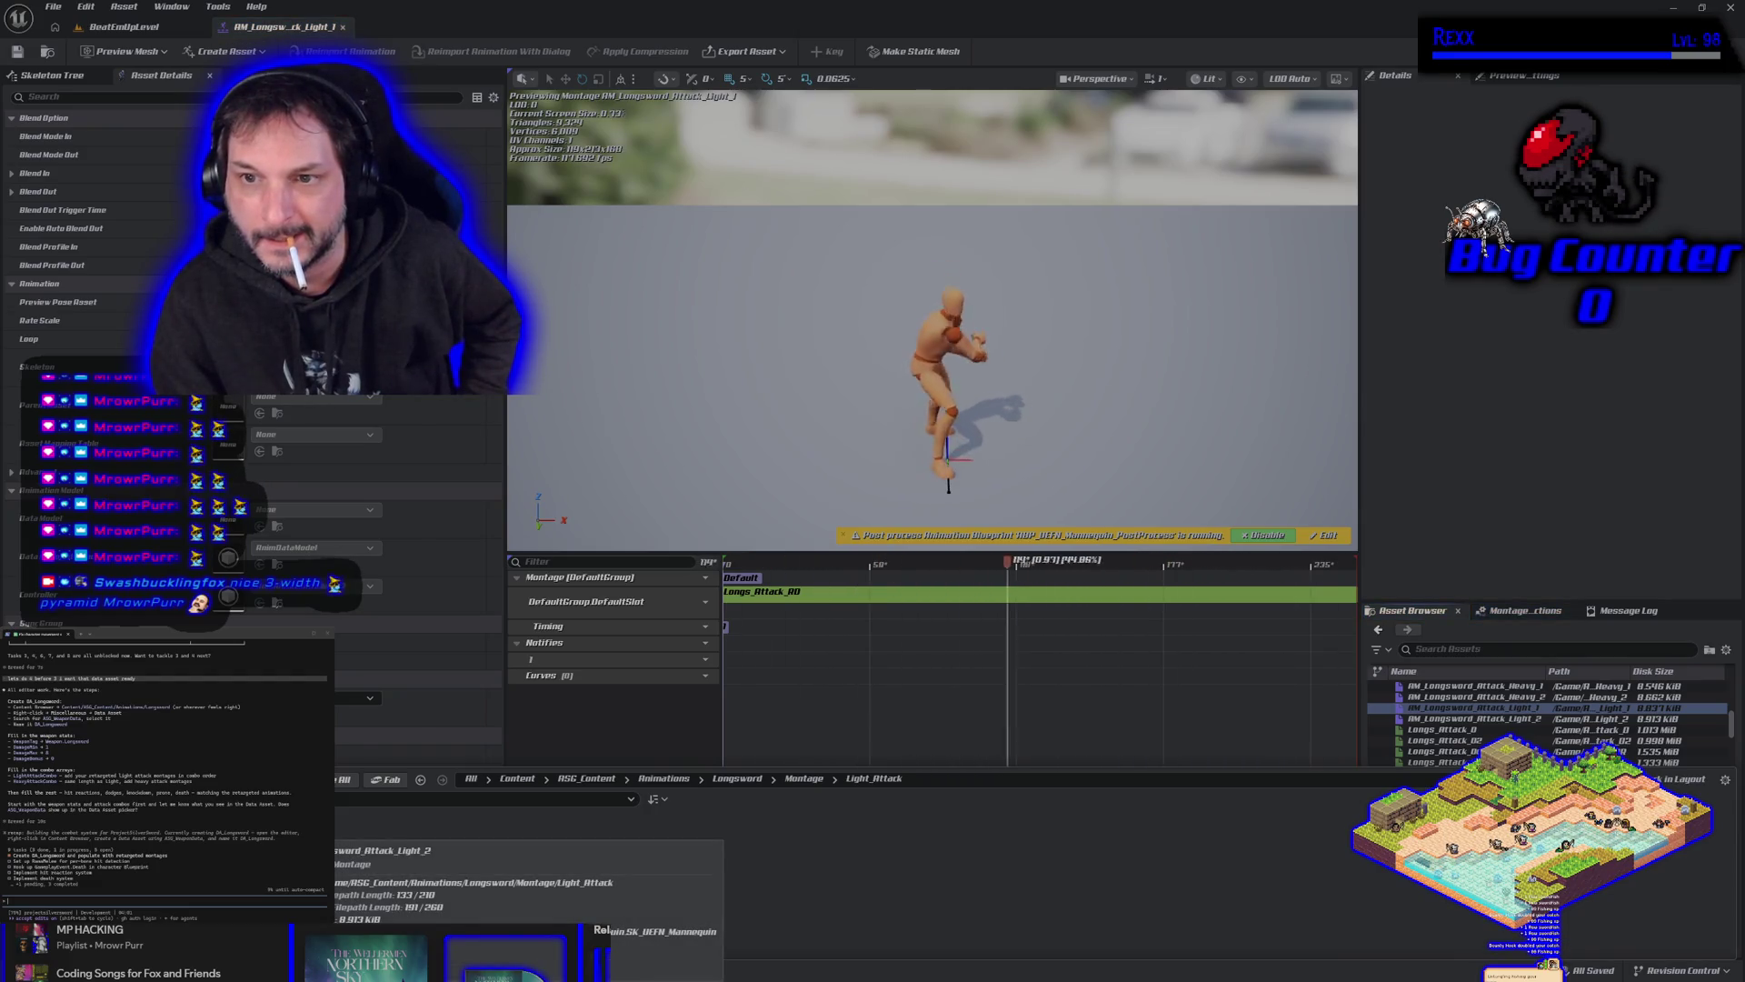
{"action": "left_click", "coordinate": [1472, 718]}
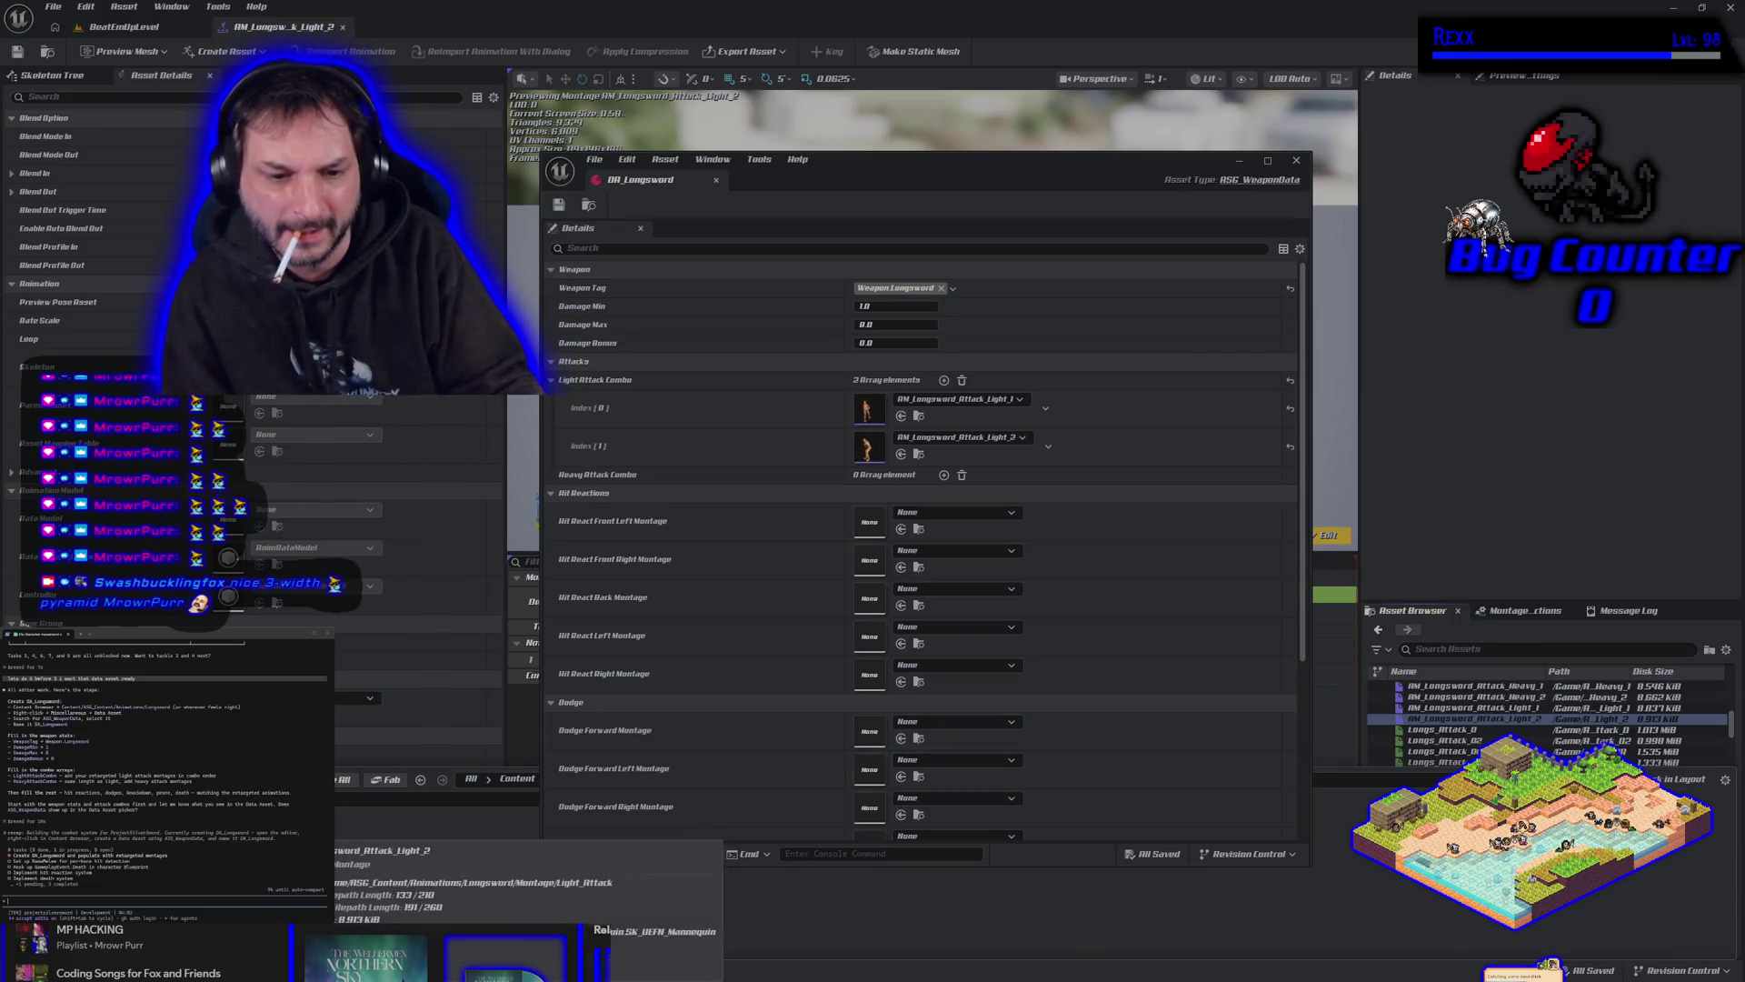
Set Heavy Attack Combo index 0 to AM_Longsword_Attack_Heavy_1 and index 1 to Heavy_2, then save DA_Longsword.
{"action": "mouse_move", "coordinate": [509, 829]}
{"action": "left_mouse_down"}
{"action": "mouse_move", "coordinate": [864, 526]}
{"action": "mouse_move", "coordinate": [882, 480]}
{"action": "left_mouse_up"}
{"action": "left_click", "coordinate": [551, 475]}
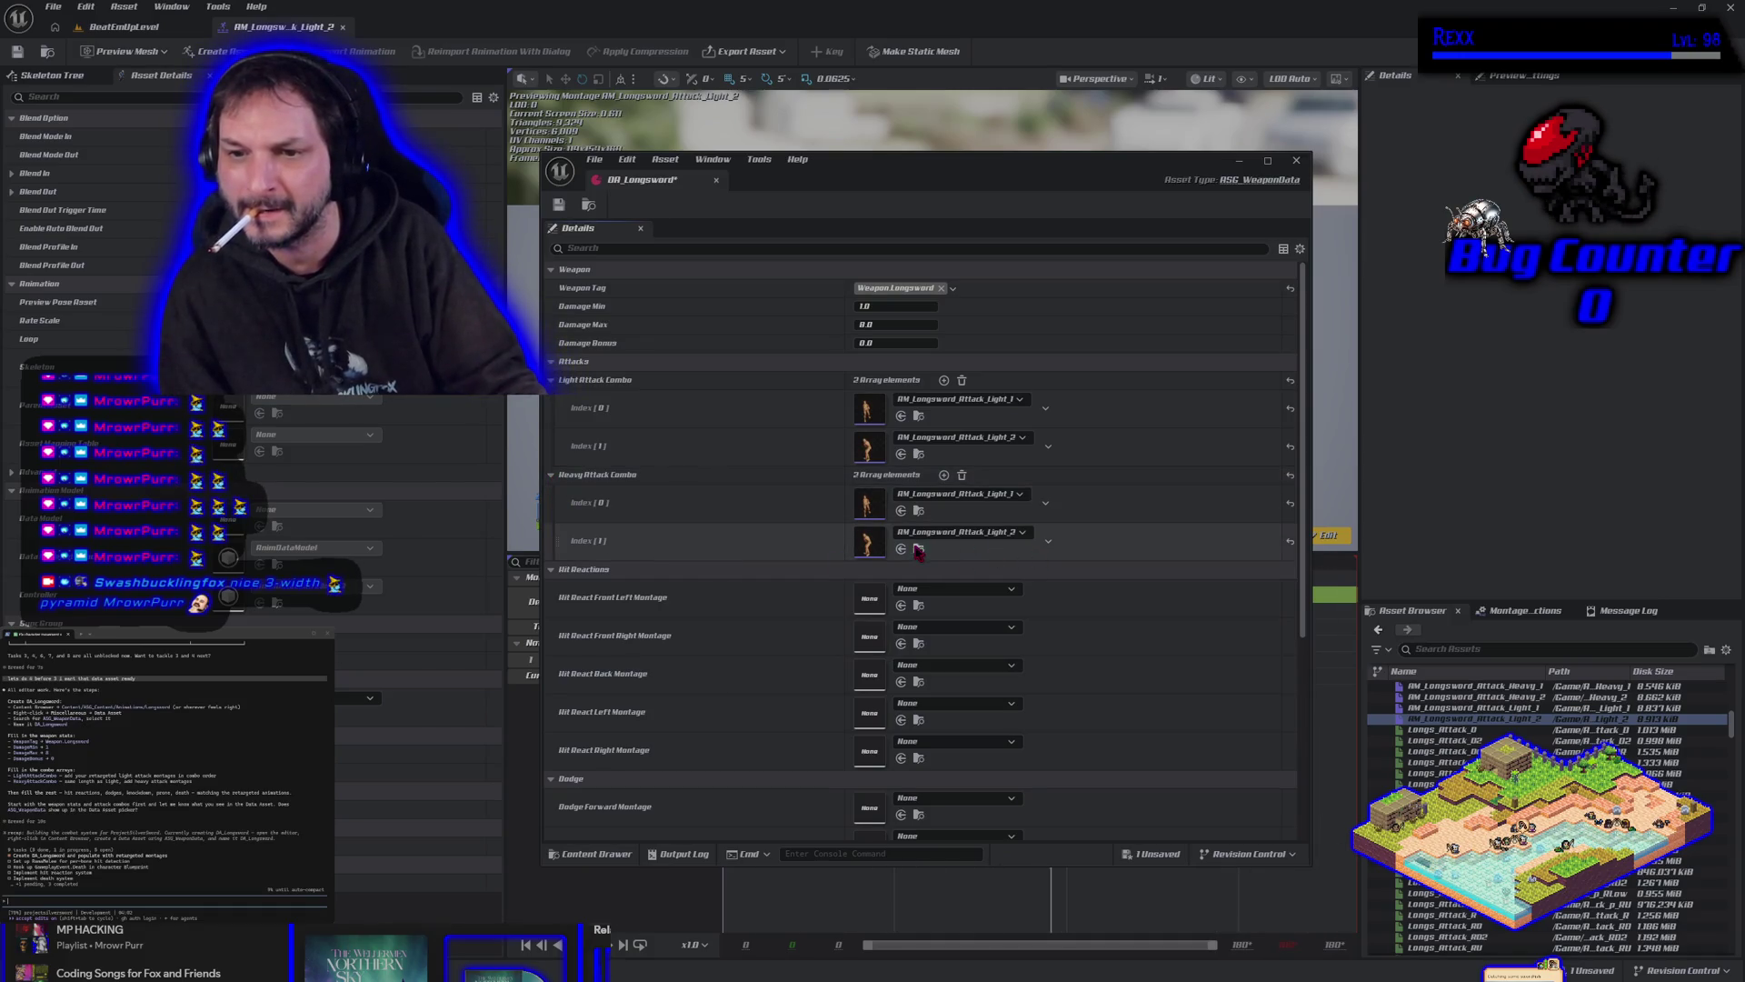
{"action": "key", "text": "ctrl+space"}
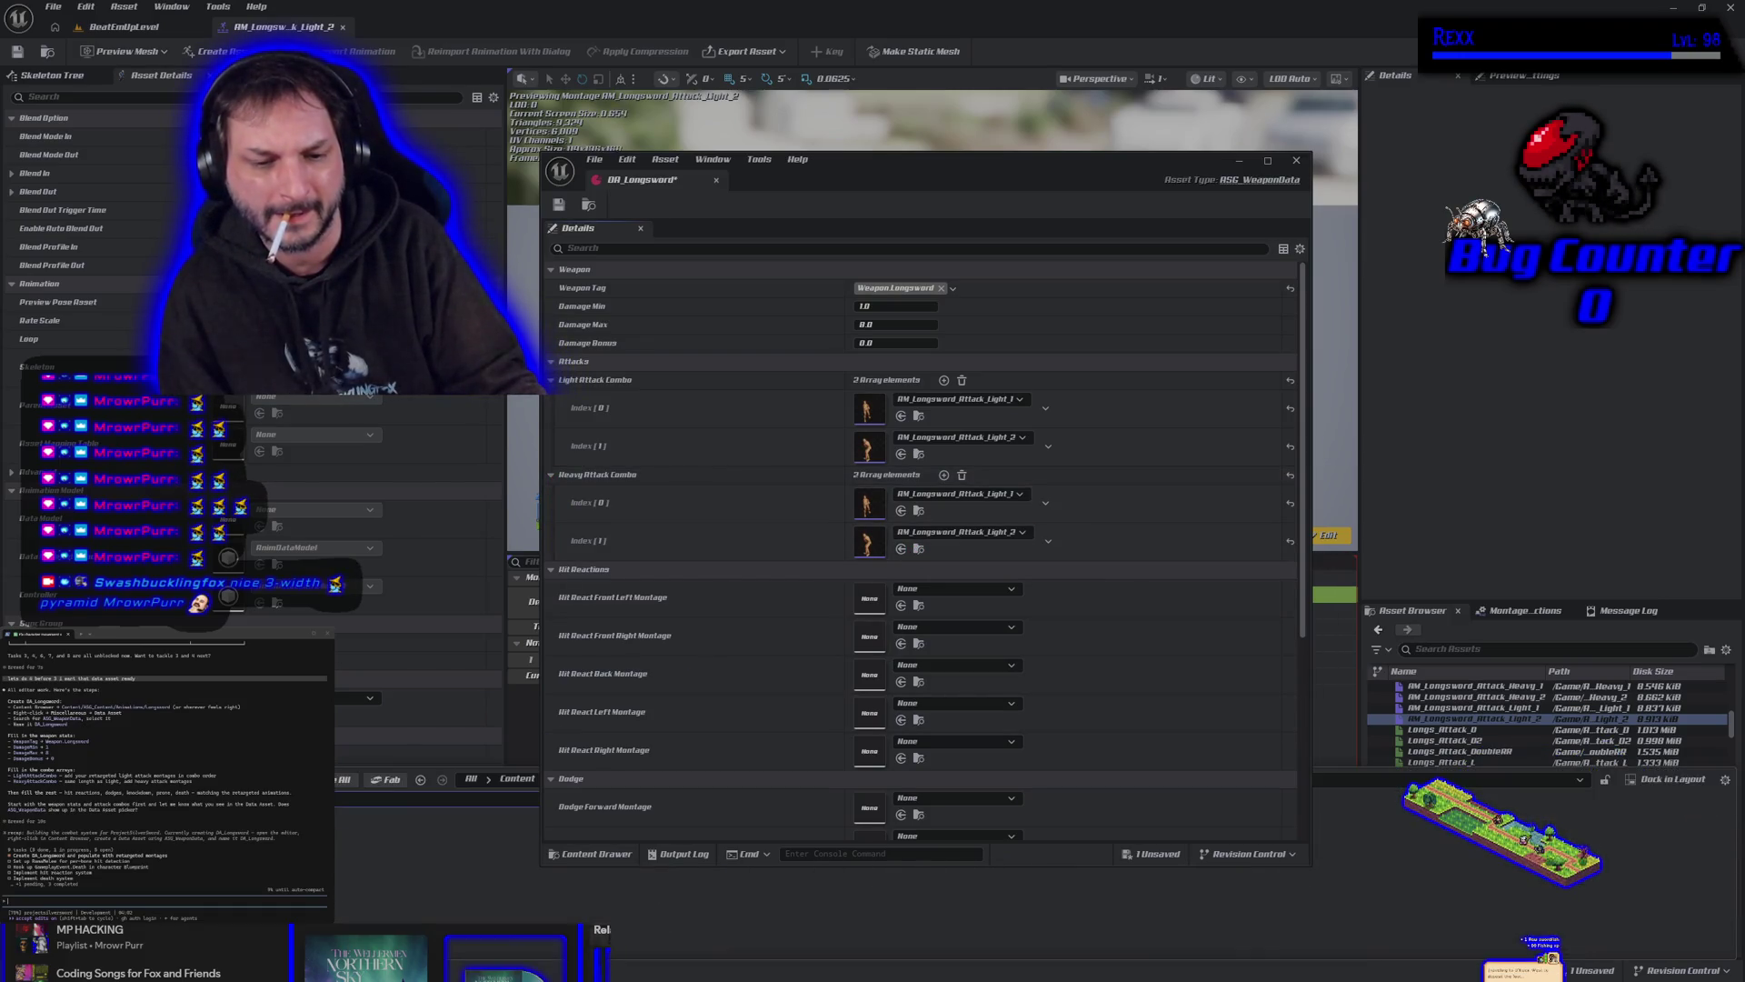
{"action": "mouse_move", "coordinate": [1472, 686]}
{"action": "left_mouse_down"}
{"action": "mouse_move", "coordinate": [683, 625]}
{"action": "mouse_move", "coordinate": [863, 502]}
{"action": "left_mouse_up"}
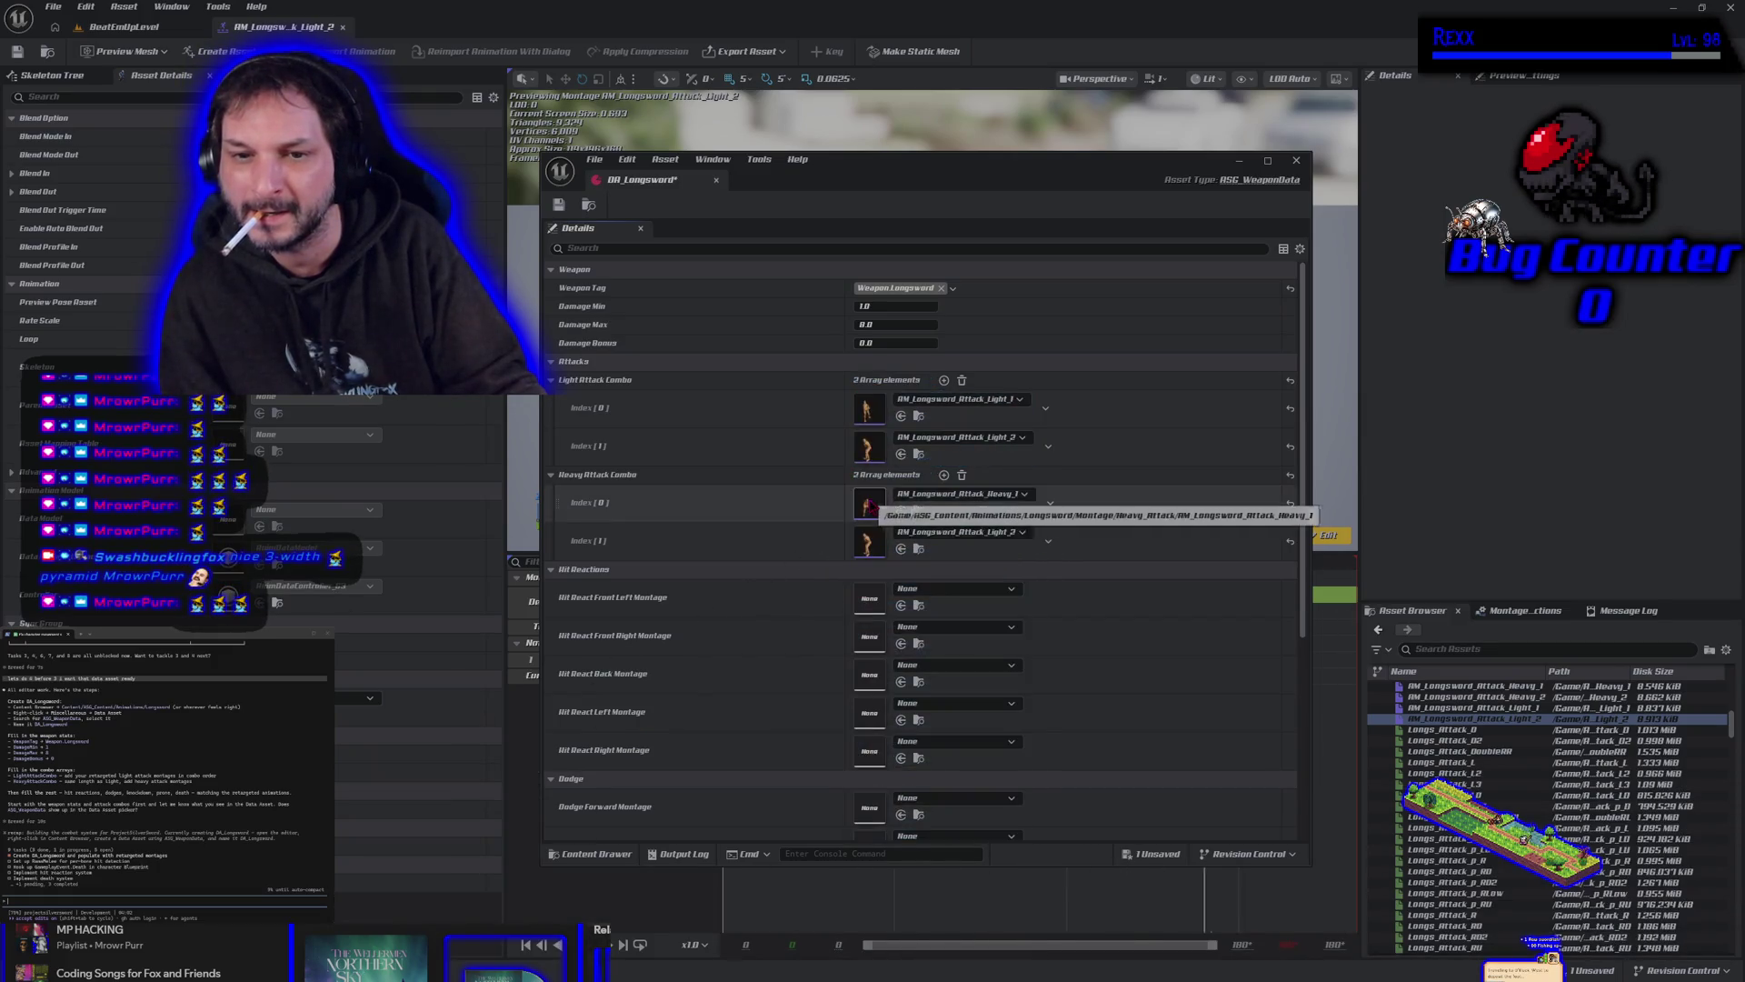
{"action": "key", "text": "ctrl+space"}
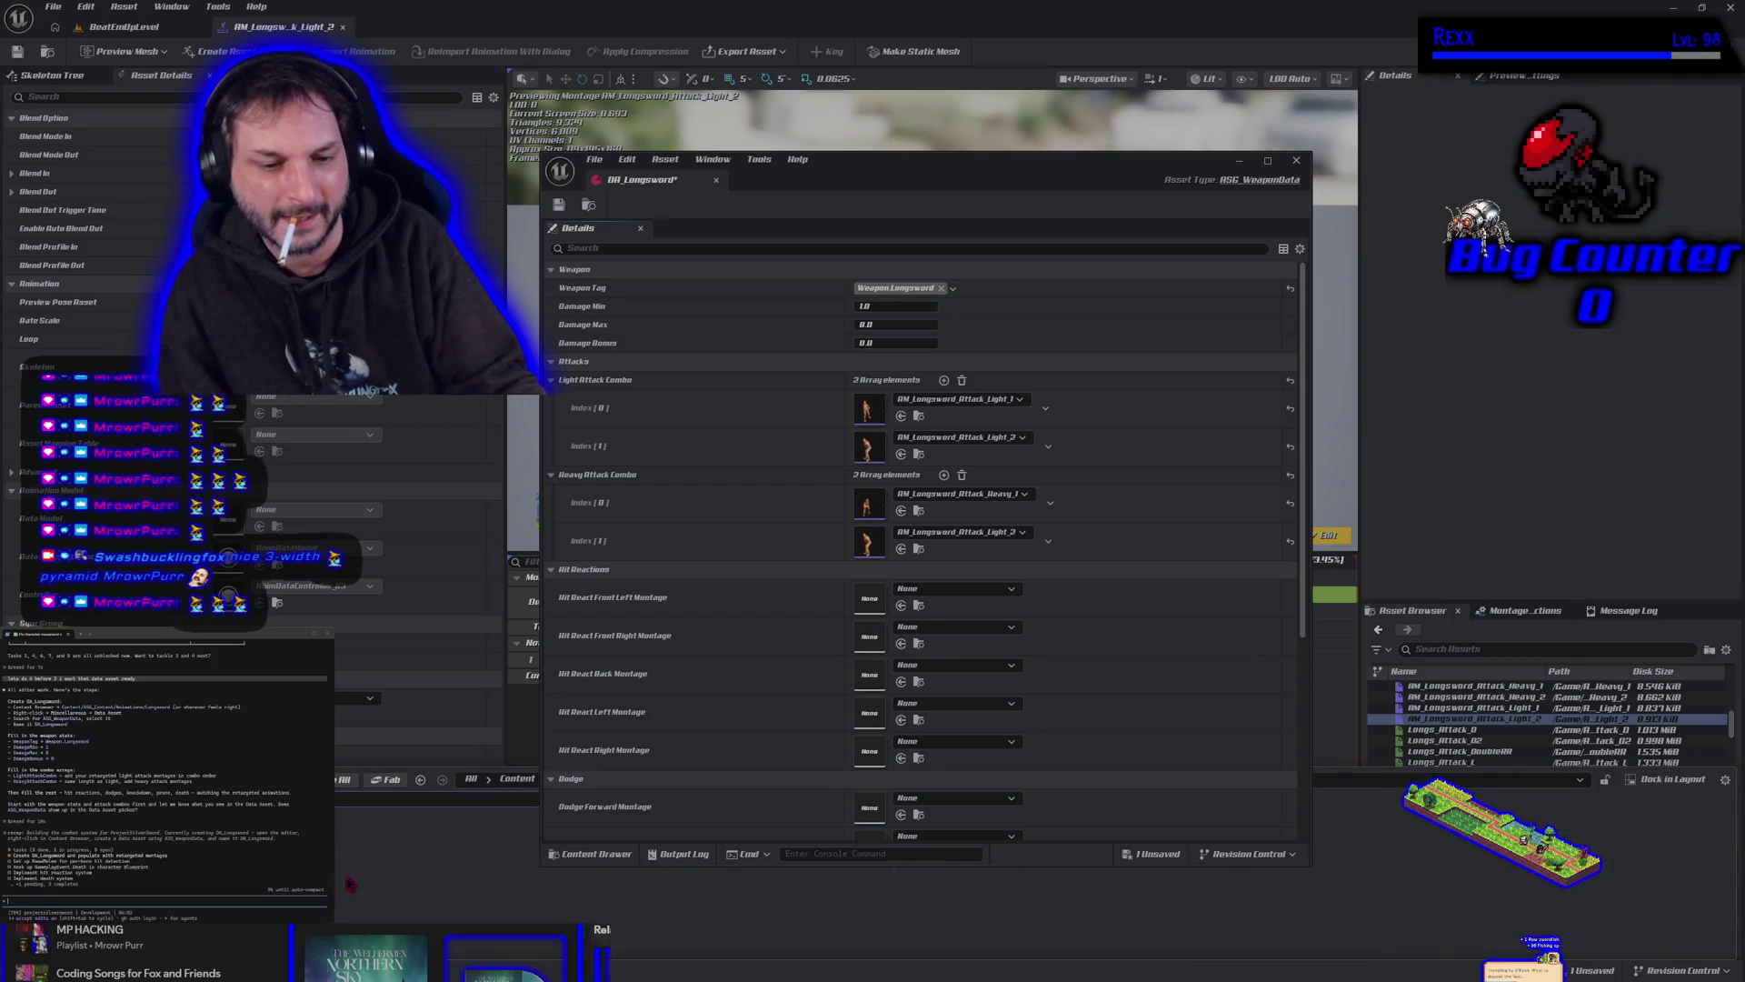
{"action": "mouse_move", "coordinate": [1473, 696]}
{"action": "left_mouse_down"}
{"action": "mouse_move", "coordinate": [809, 600]}
{"action": "mouse_move", "coordinate": [871, 550]}
{"action": "left_mouse_up"}
{"action": "left_click", "coordinate": [559, 209]}
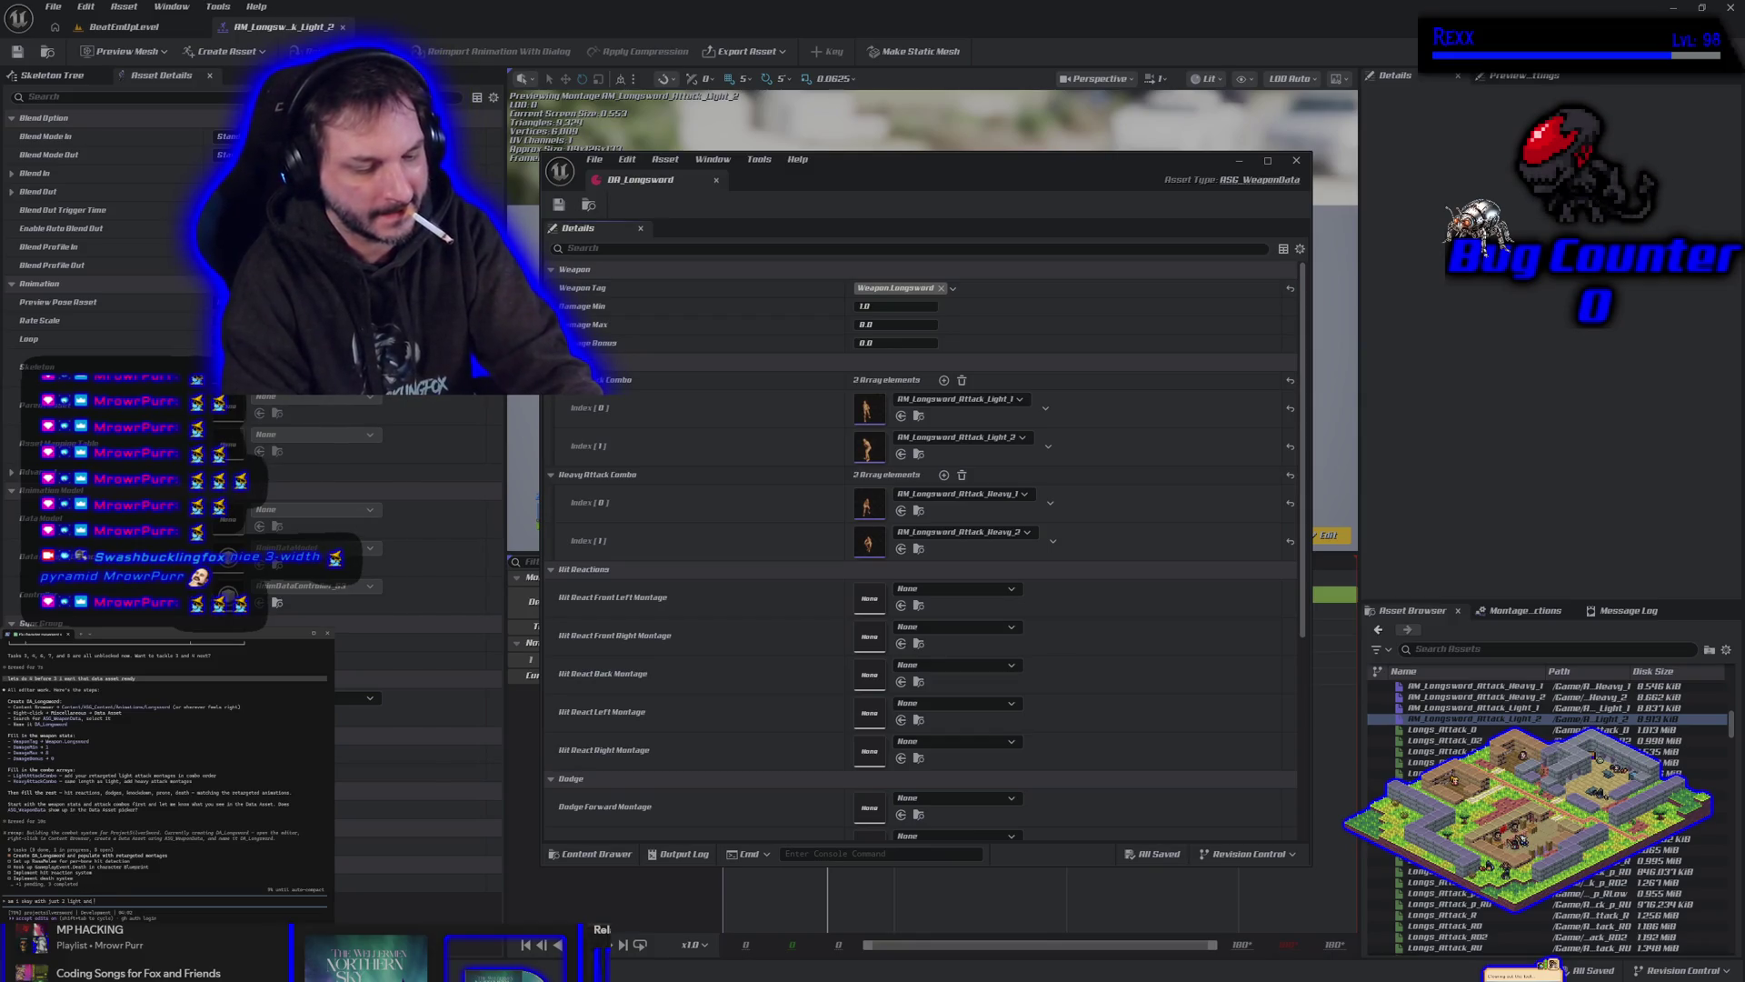
{"action": "type", "text": "2 heavy att"}
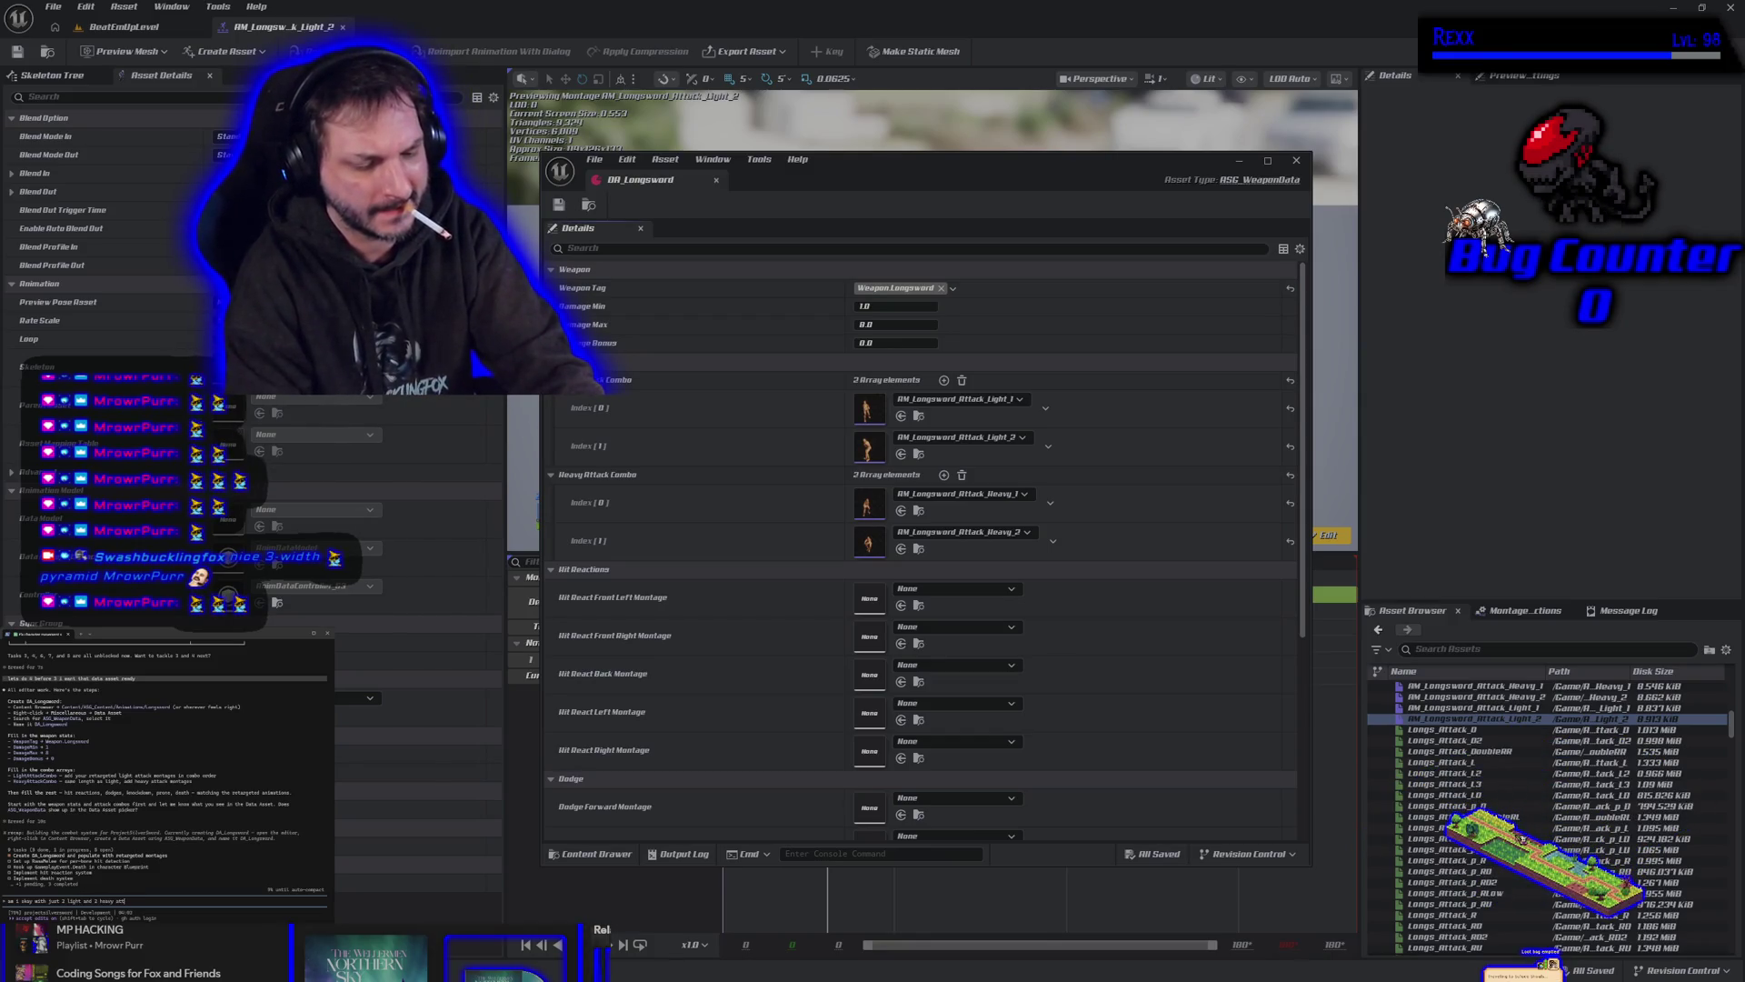
{"action": "type", "text": "acks and the tag and min and max damage set? can we do the reaction"}
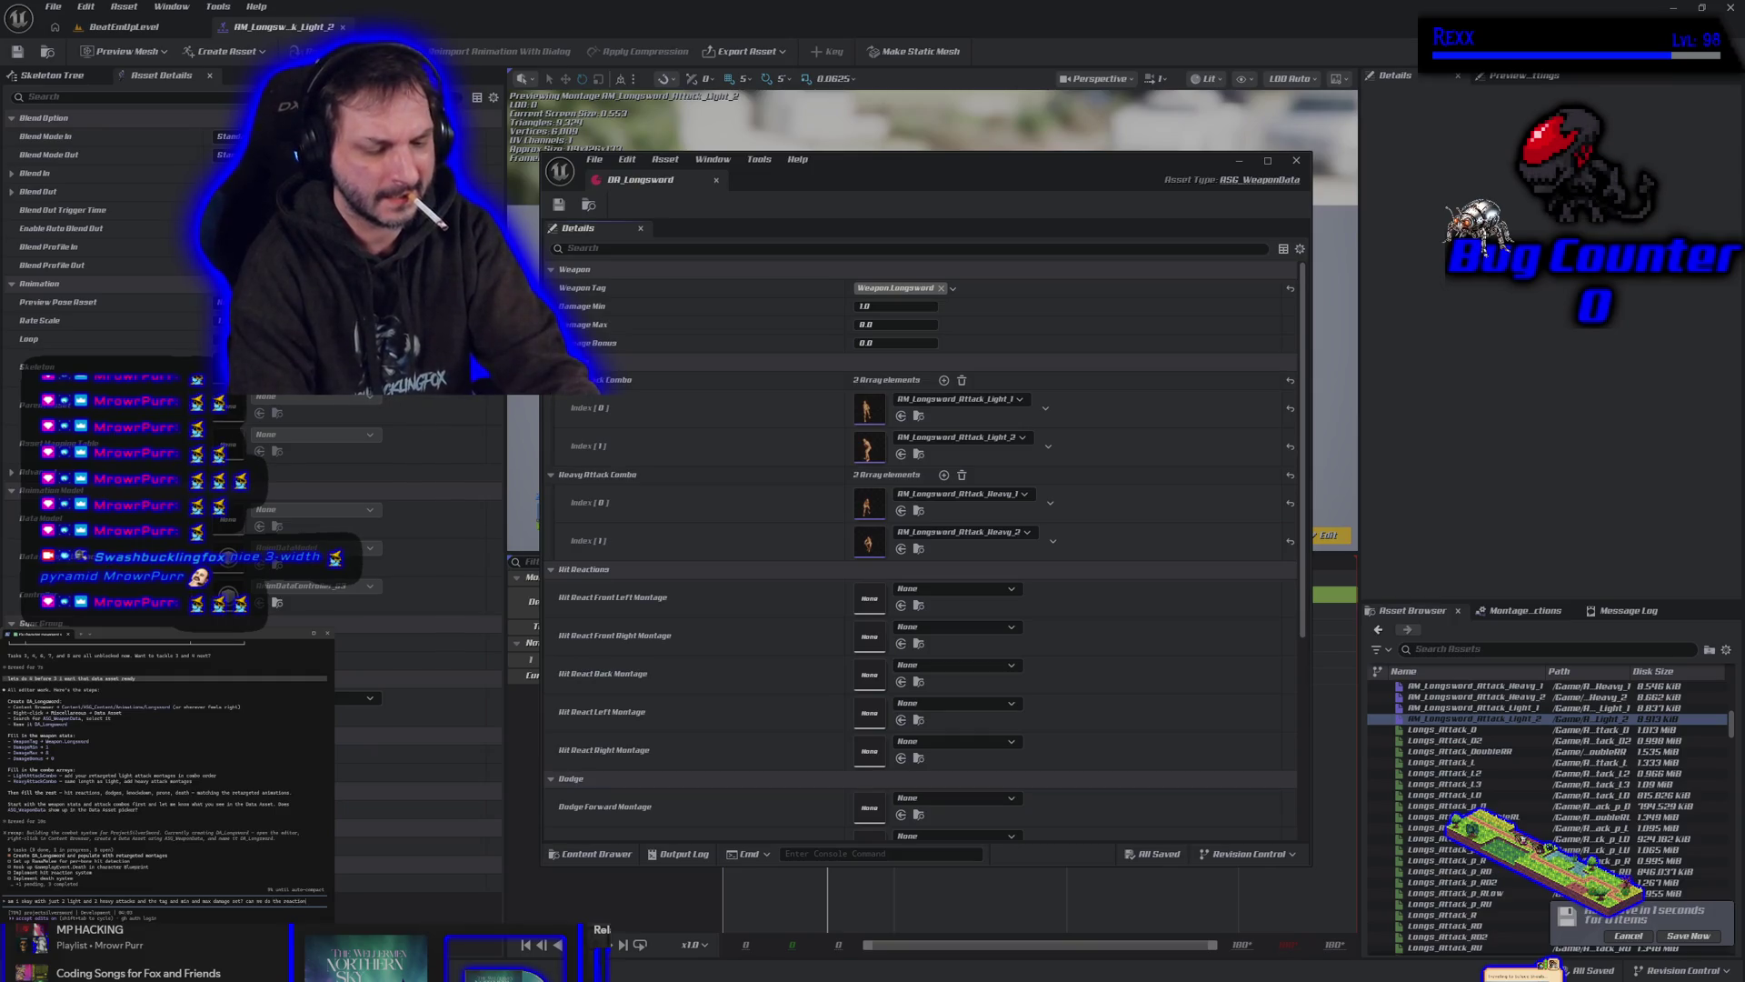
{"action": "type", "text": "s and sti"}
{"action": "type", "text": "uff later?"}
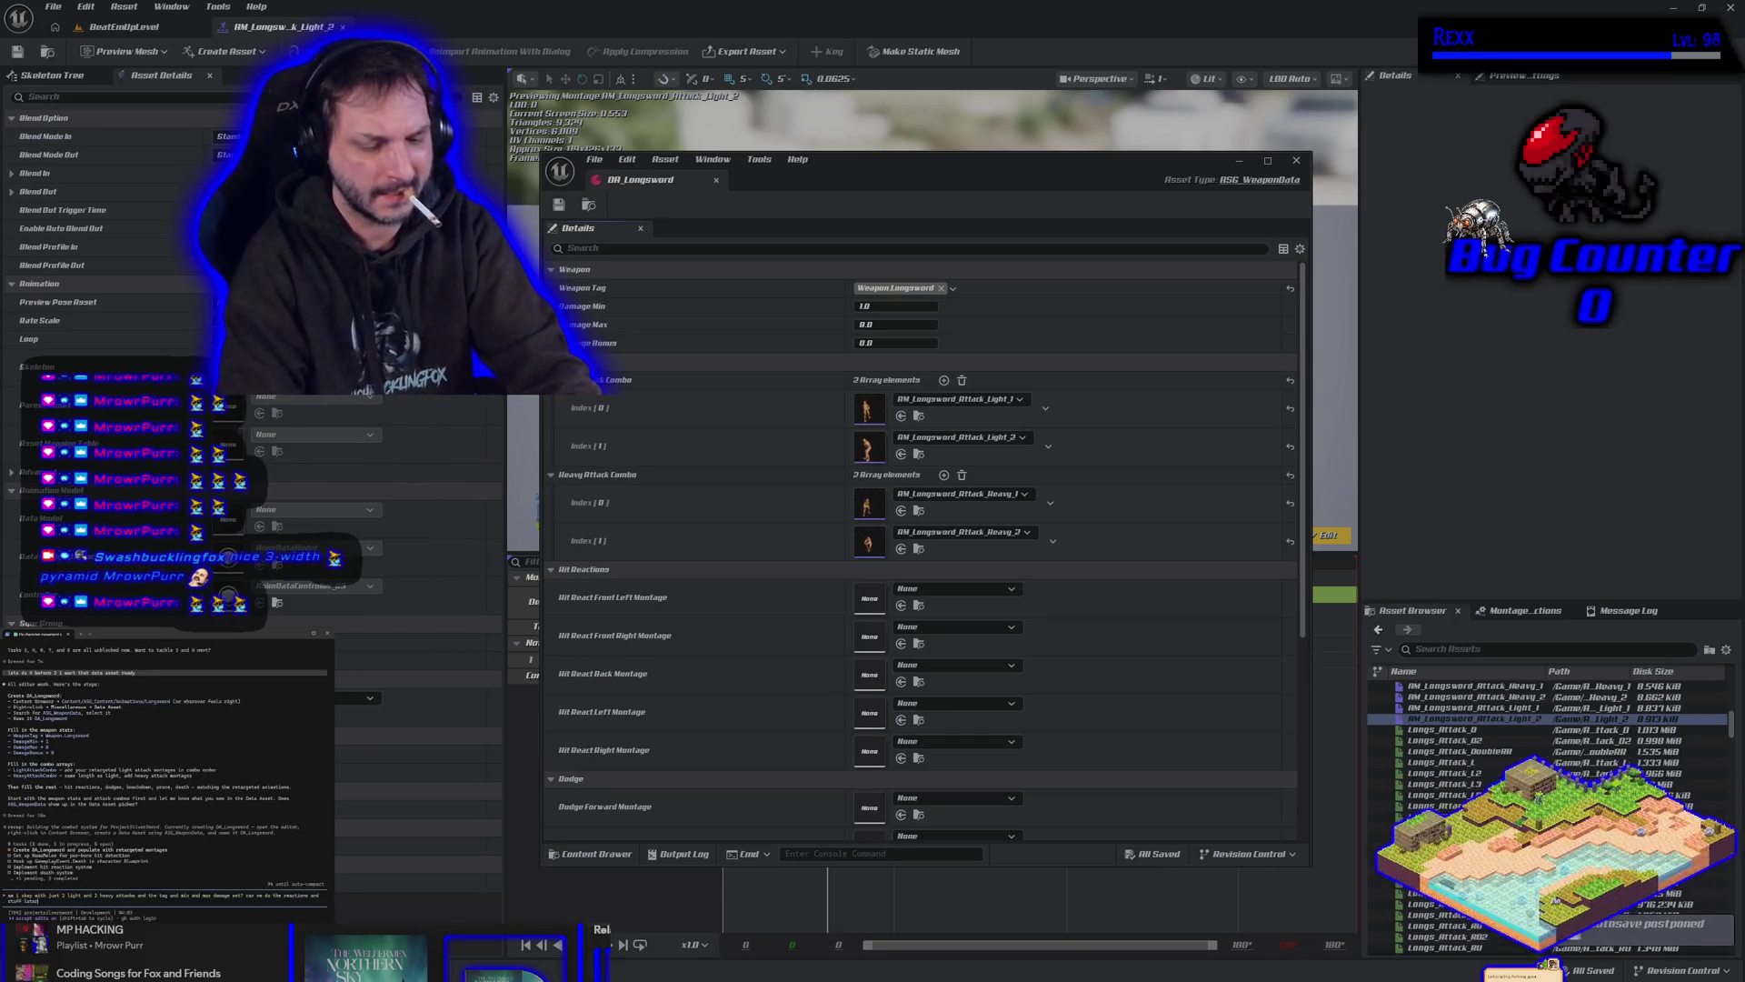
{"action": "key", "text": "Return"}
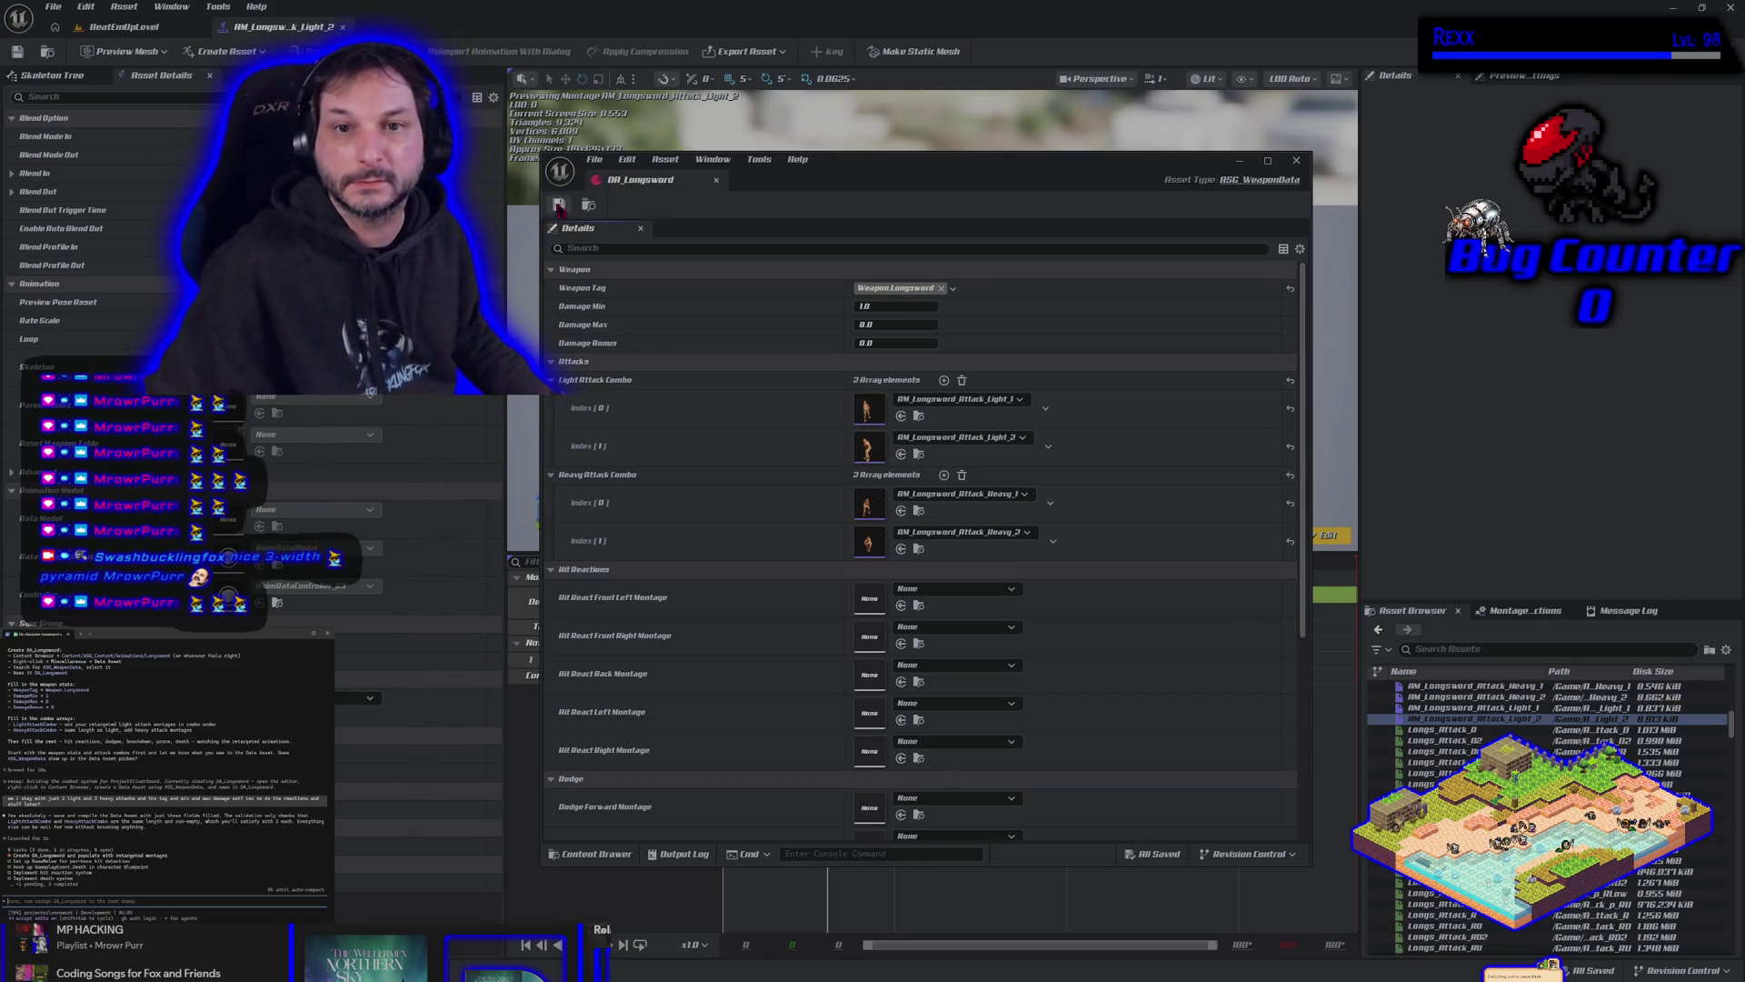
Dock DA_Longsword beside the montage editor and lower the timeline splitter to enlarge the preview viewport.
{"action": "mouse_move", "coordinate": [661, 185]}
{"action": "left_mouse_down"}
{"action": "mouse_move", "coordinate": [582, 31]}
{"action": "mouse_move", "coordinate": [300, 38]}
{"action": "left_mouse_up"}
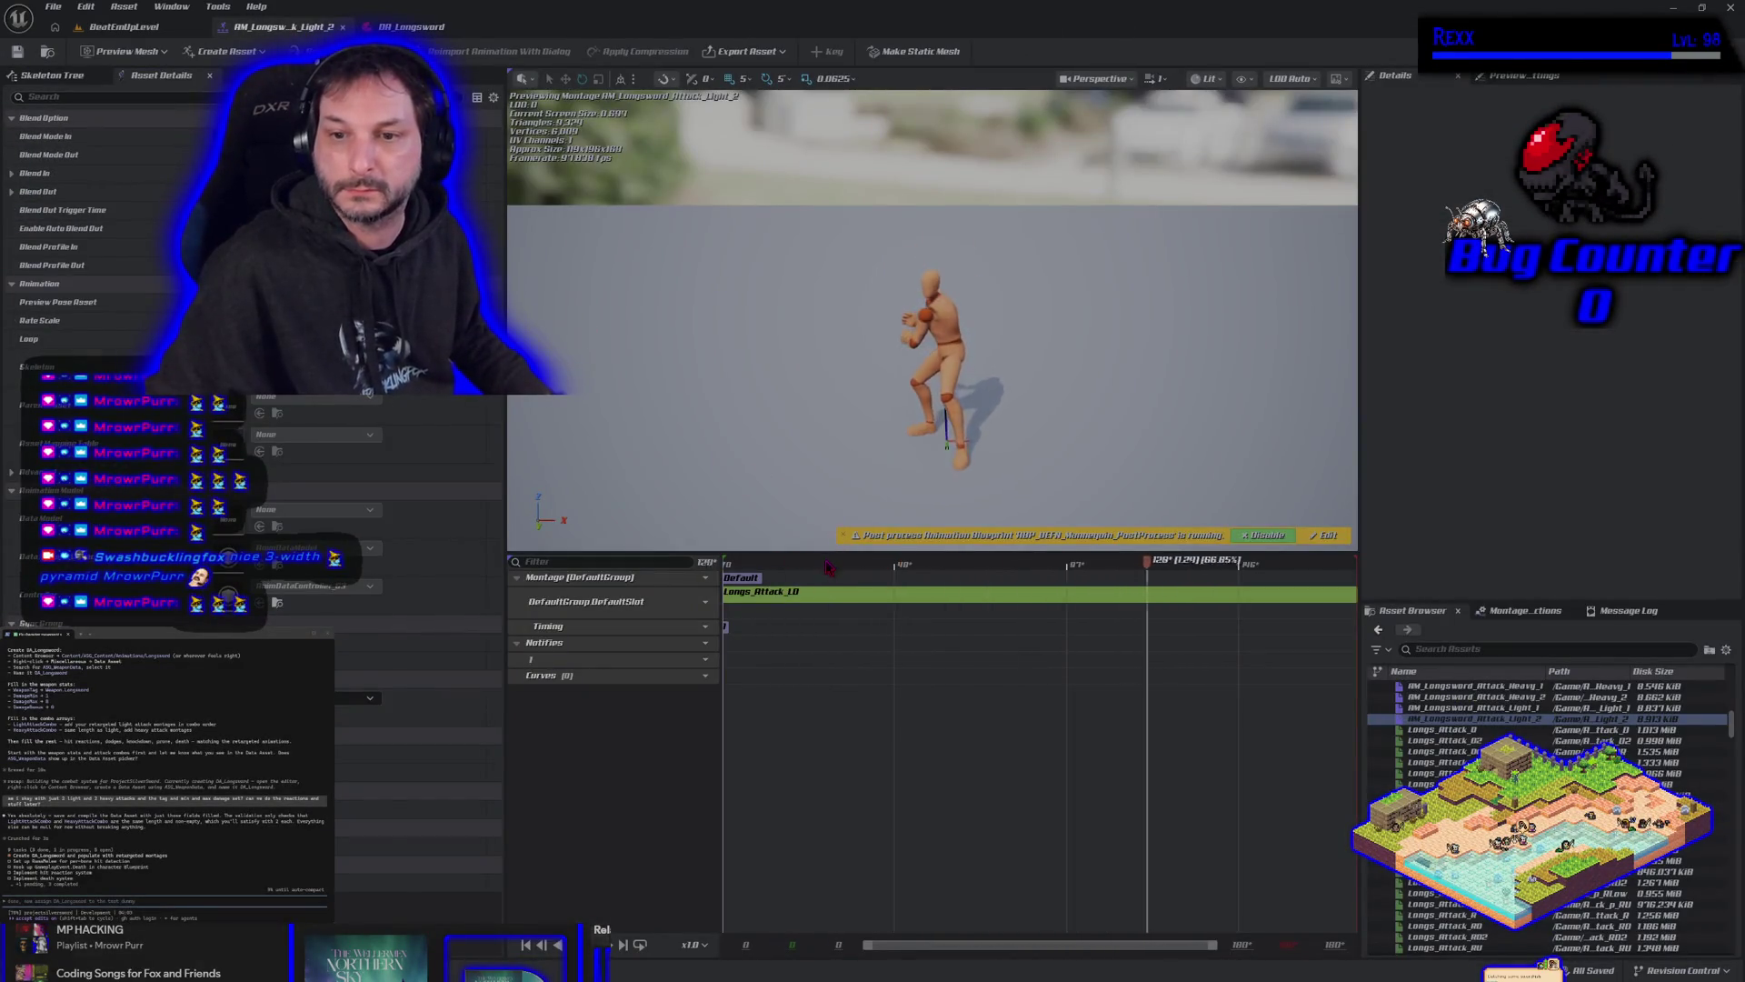
{"action": "left_click_drag", "start_coordinate": [846, 552], "coordinate": [847, 793]}
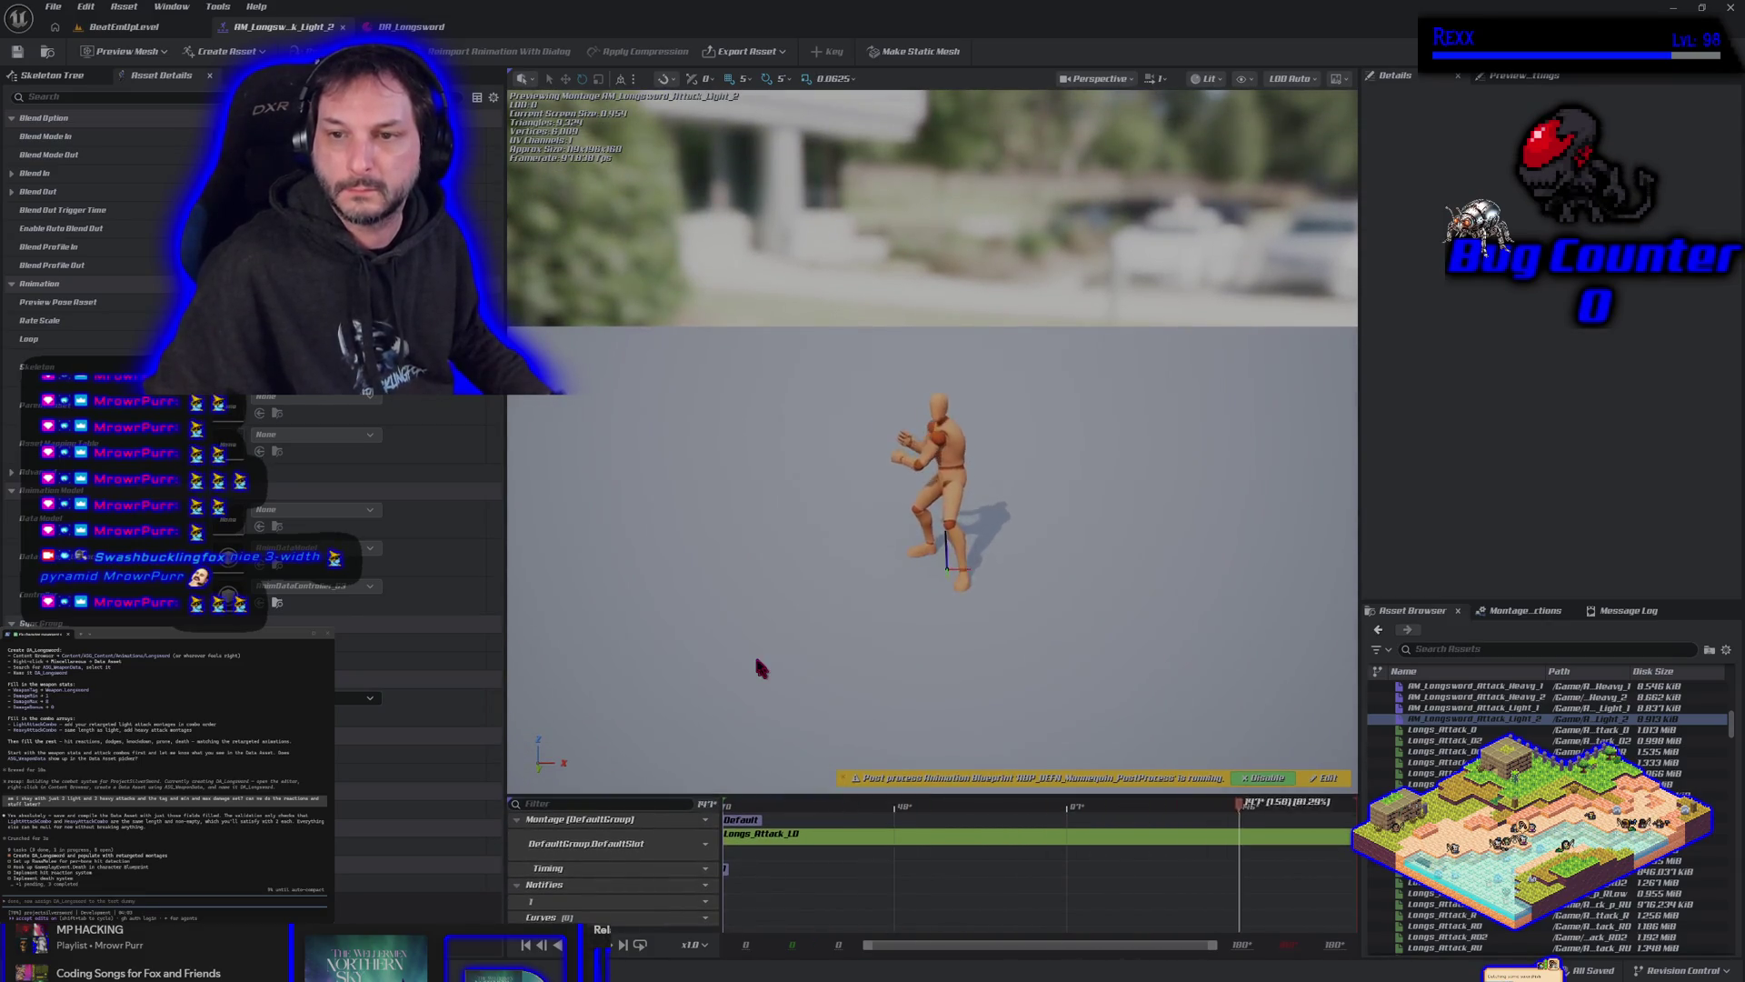
{"action": "scroll", "coordinate": [787, 589], "scroll_direction": "up", "scroll_amount": 2}
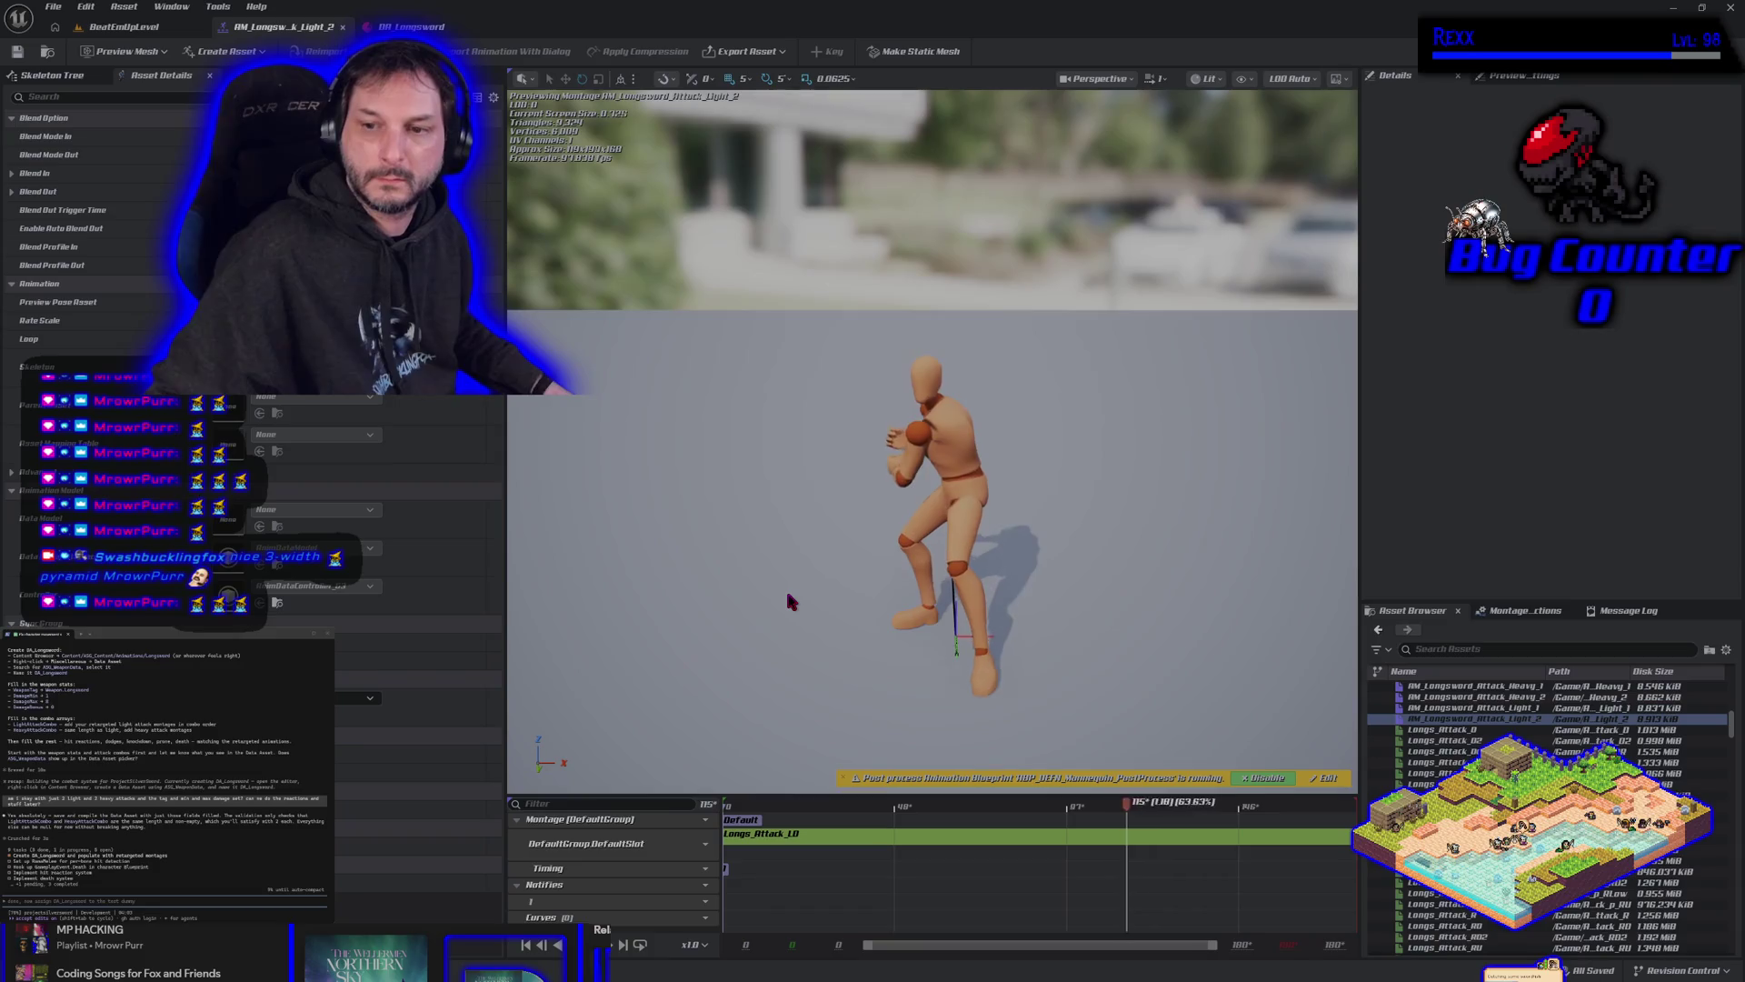
{"action": "scroll", "coordinate": [787, 597], "scroll_direction": "up", "scroll_amount": 1}
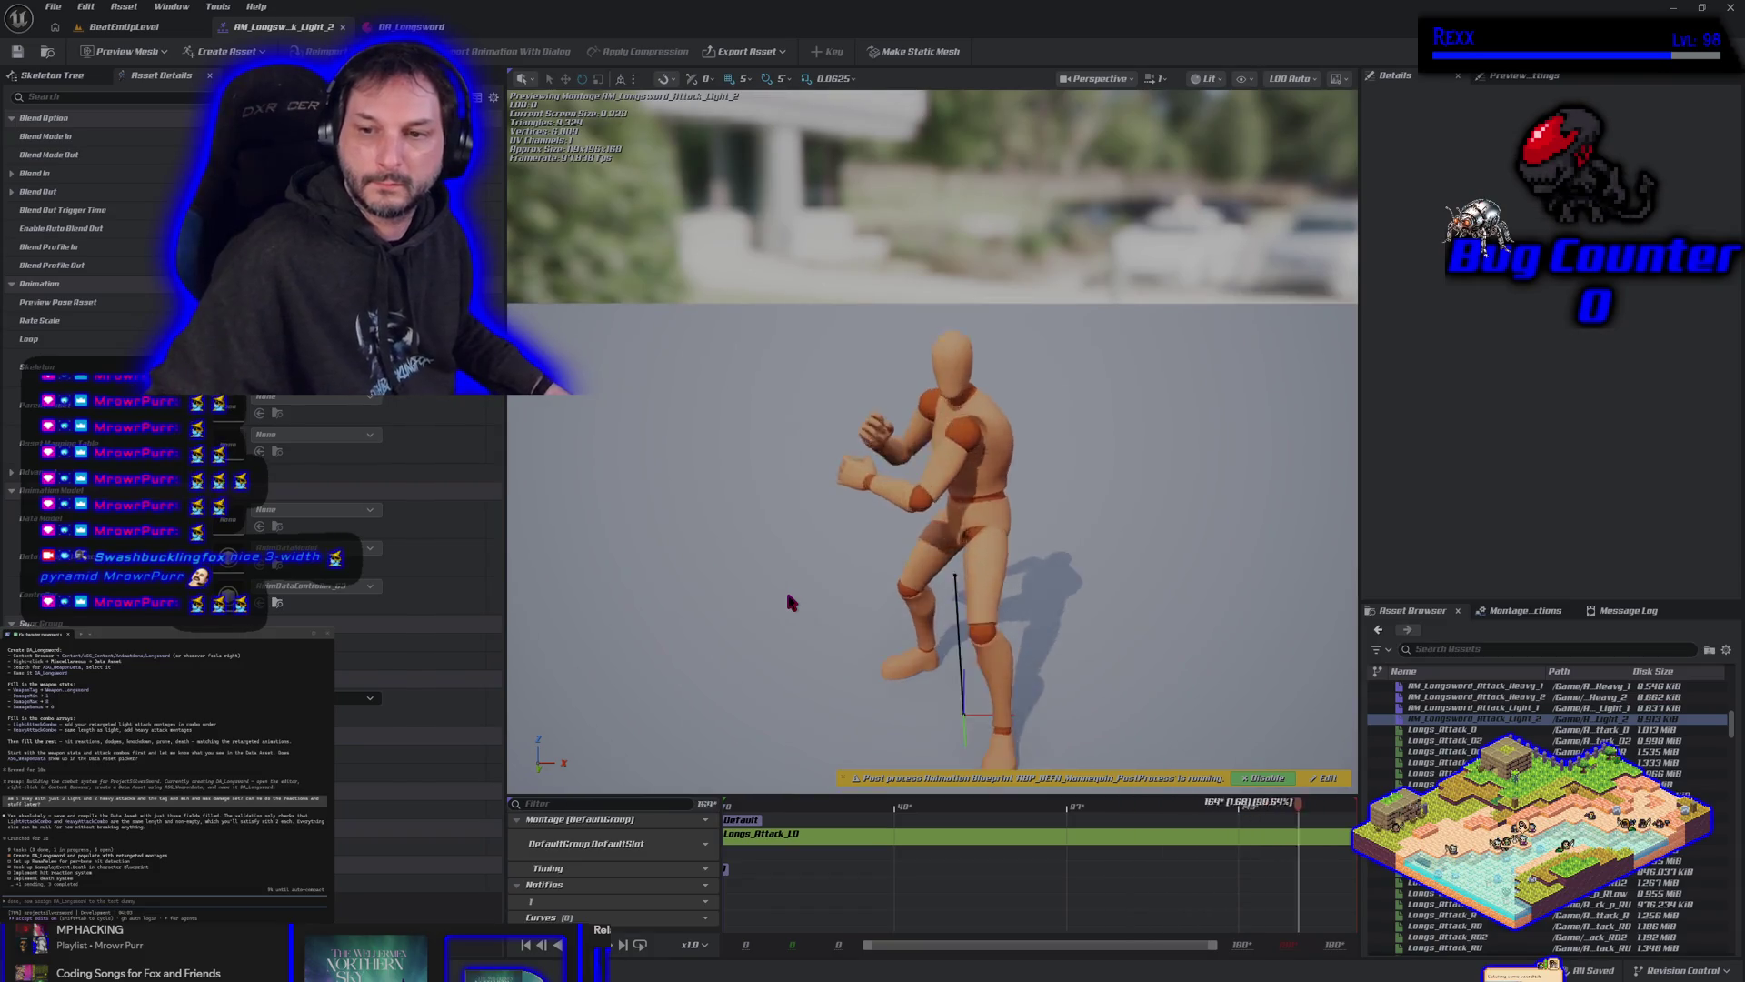
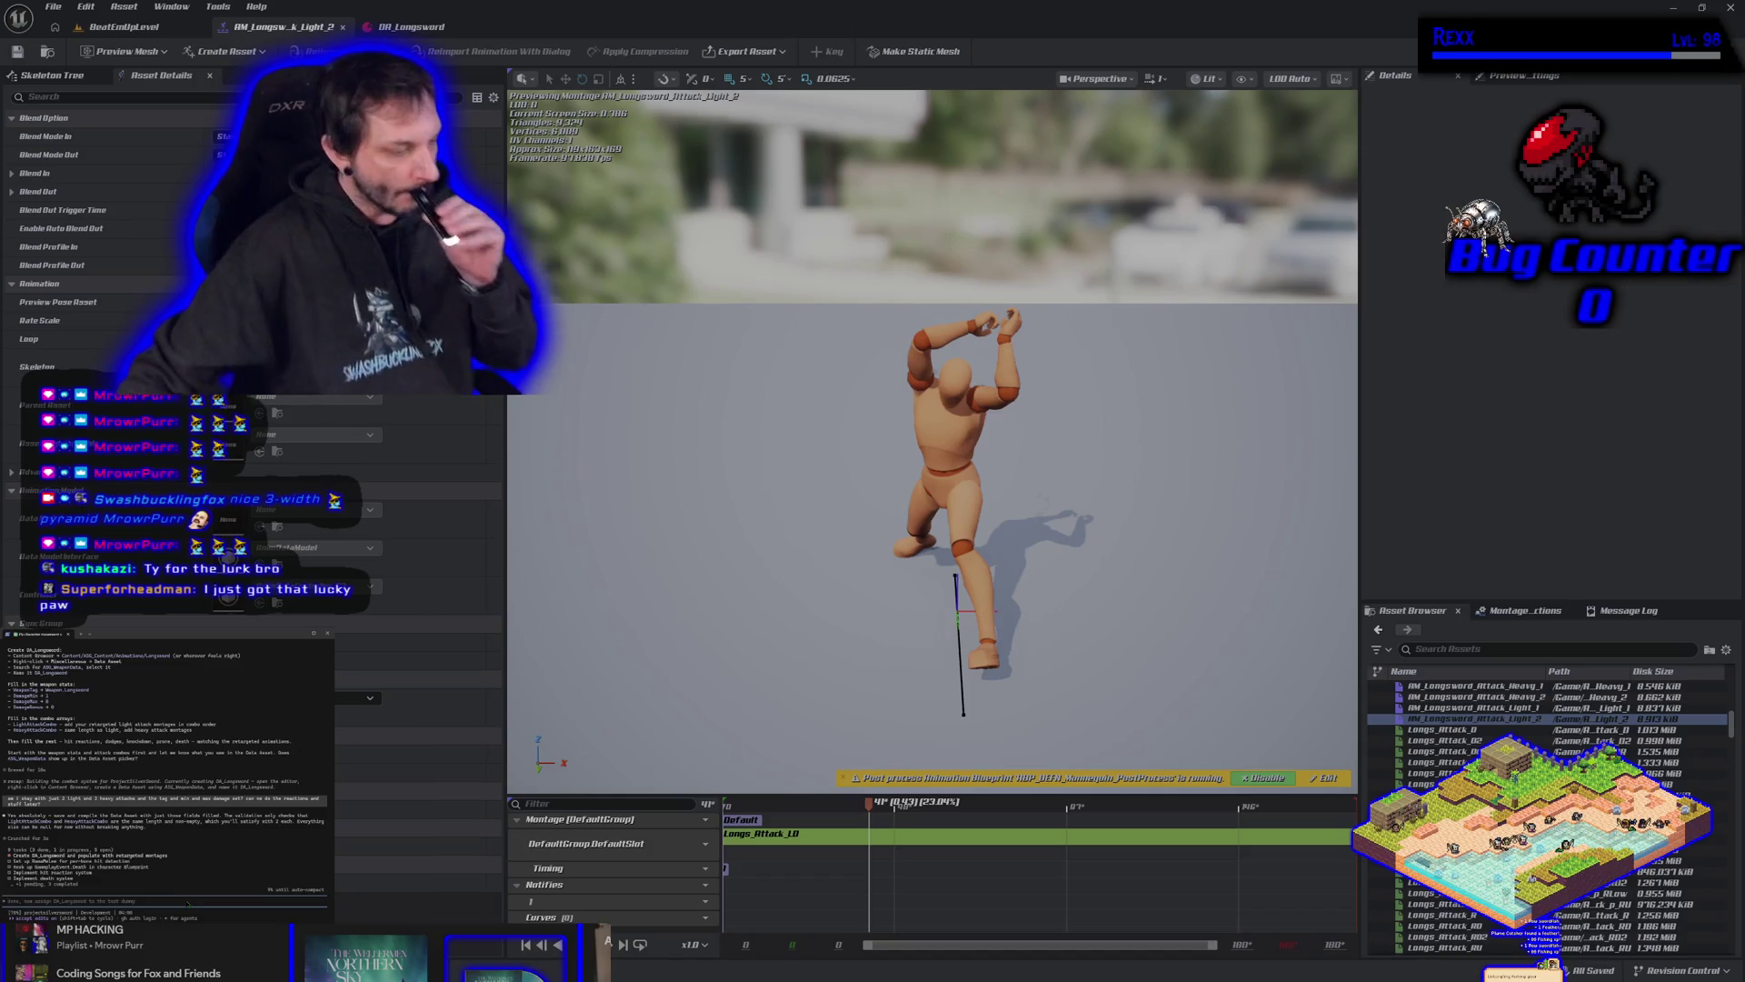
Ask the coding assistant a question about the test dummy.
{"action": "type", "text": "wait if d"}
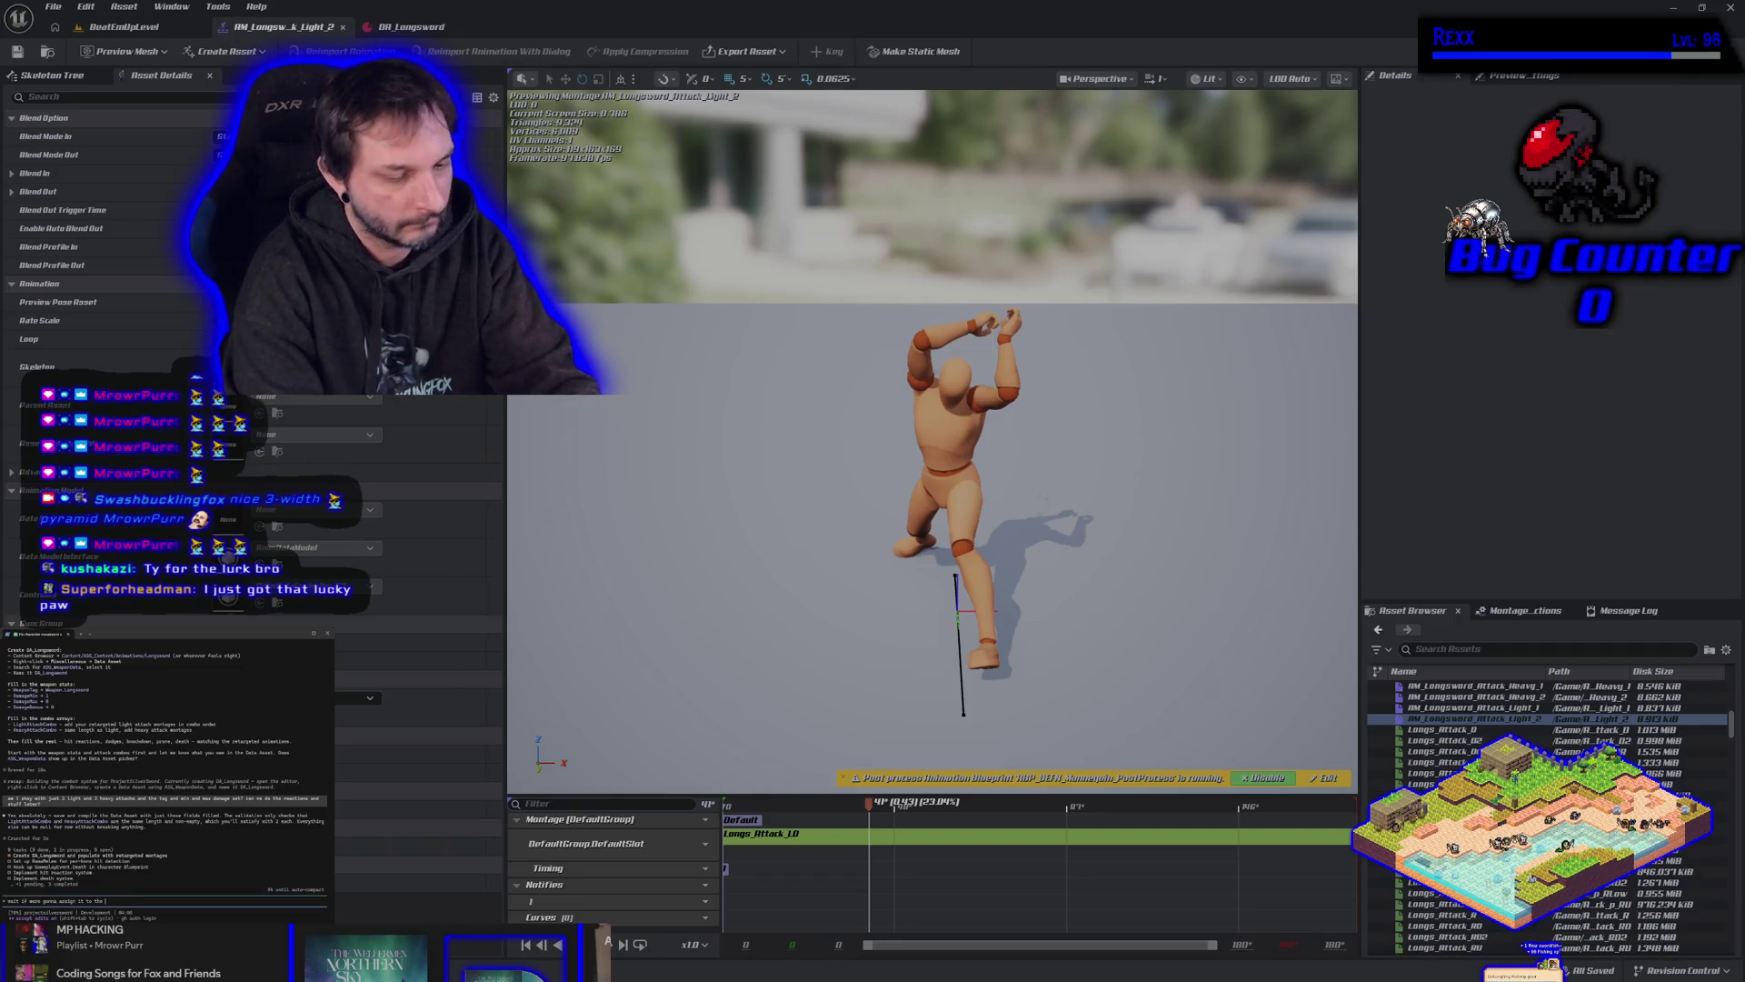
{"action": "type", "text": "ummy id"}
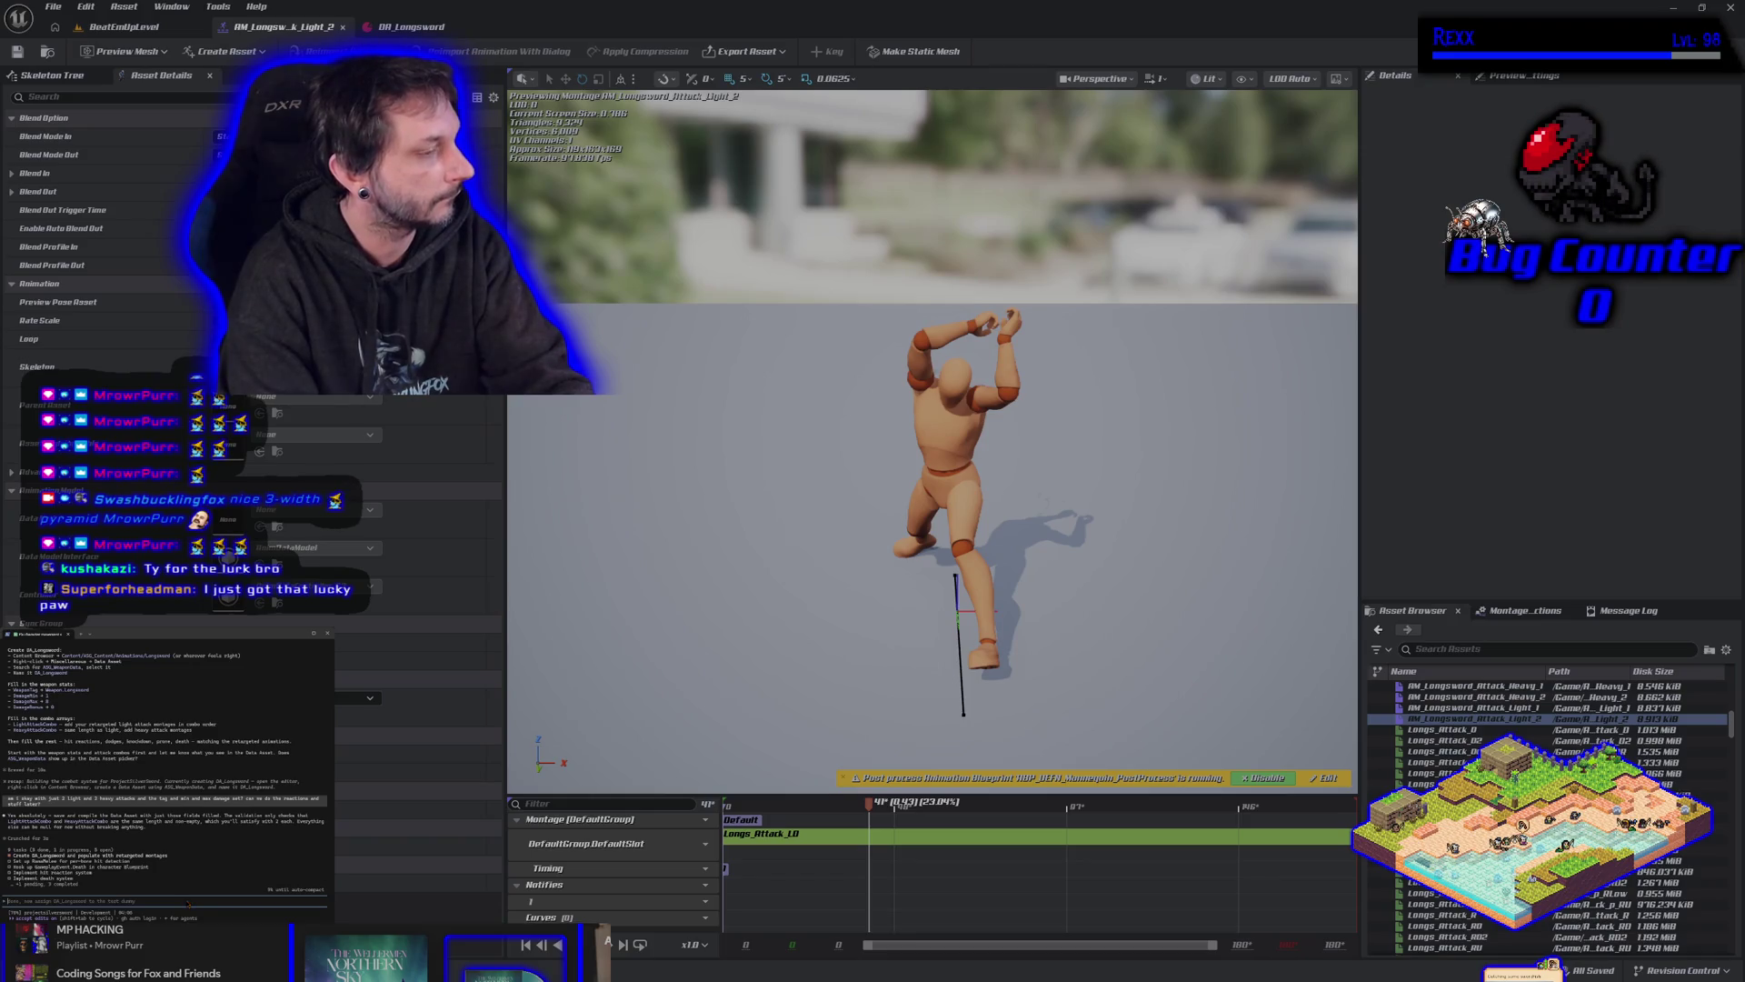
{"action": "type", "text": "wait should i do the hit reacts for the test dummy?"}
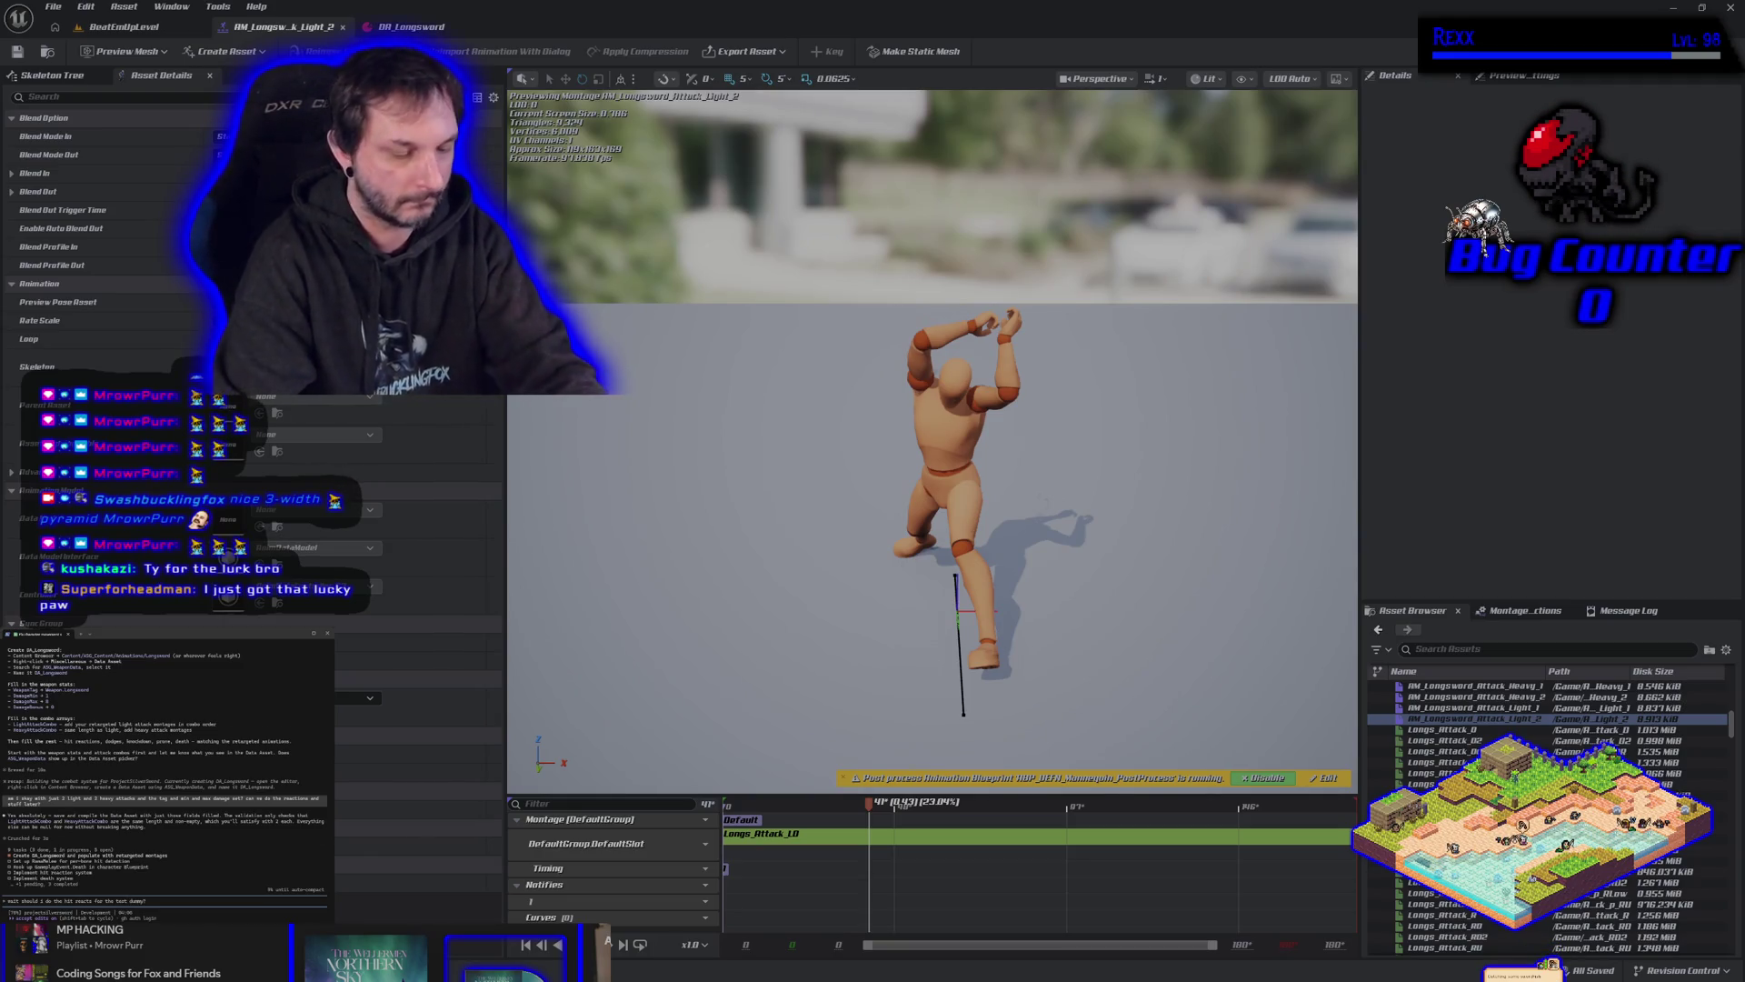
{"action": "key", "text": "Return"}
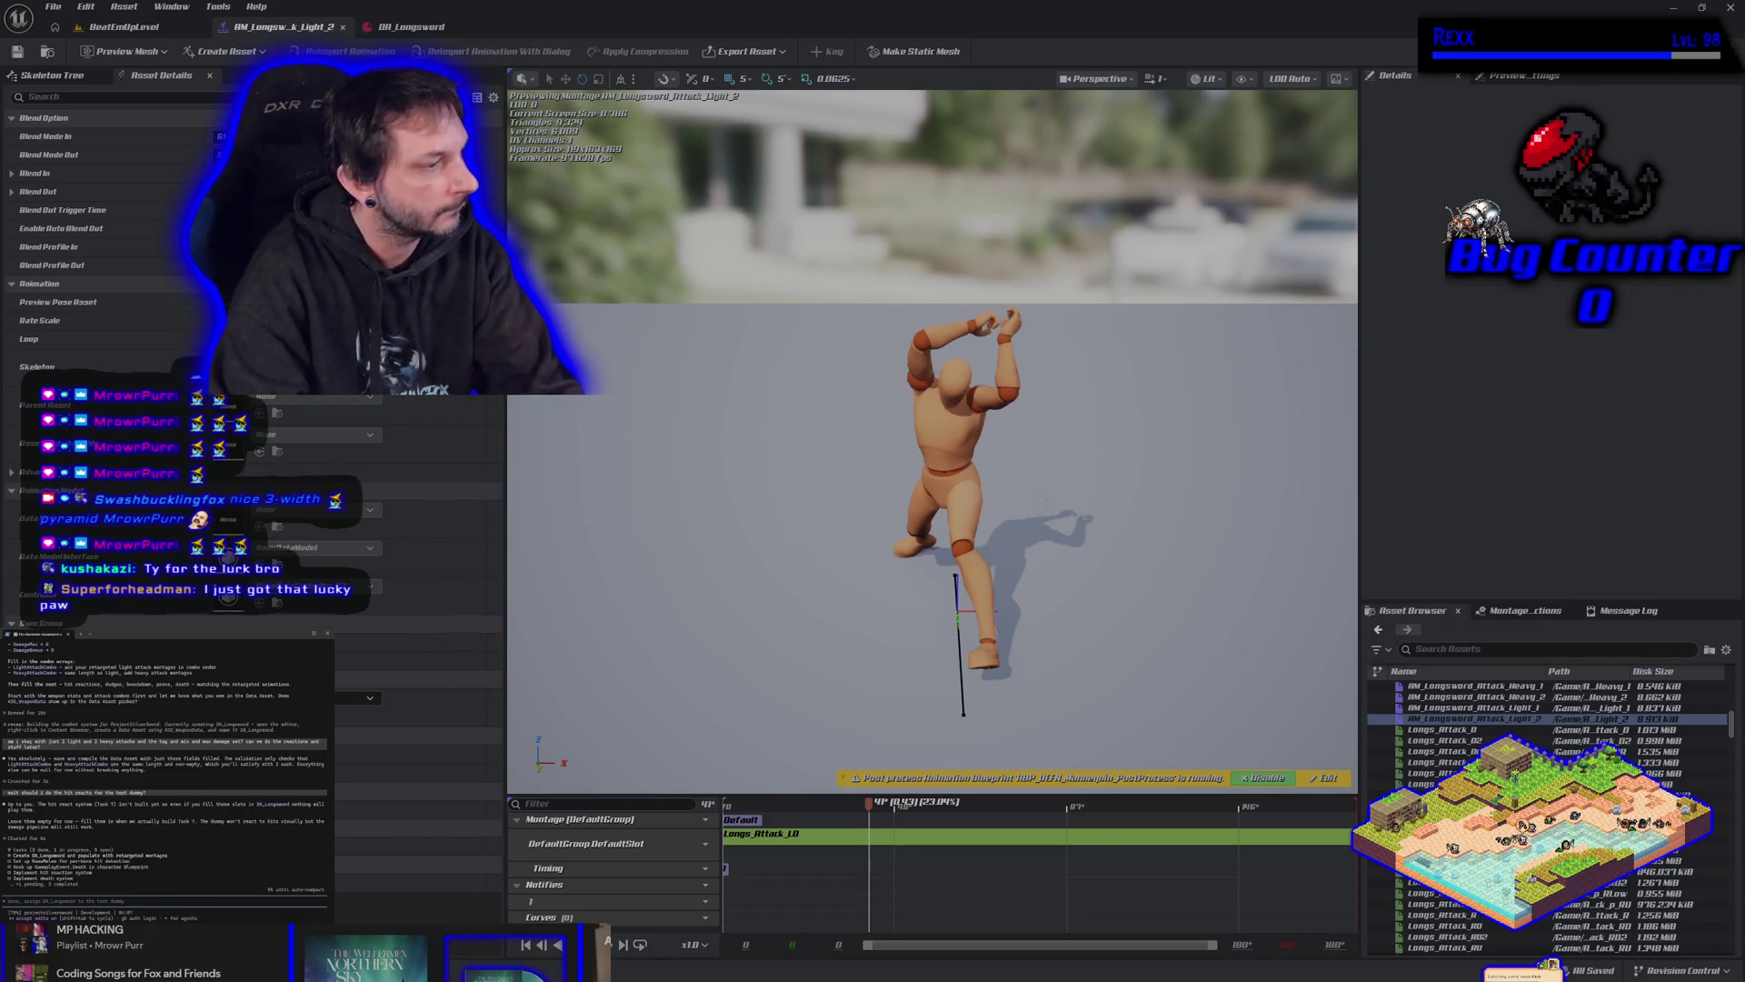
Send follow-up questions about the player character, then bring up the Content Drawer.
{"action": "type", "text": "ok whats next"}
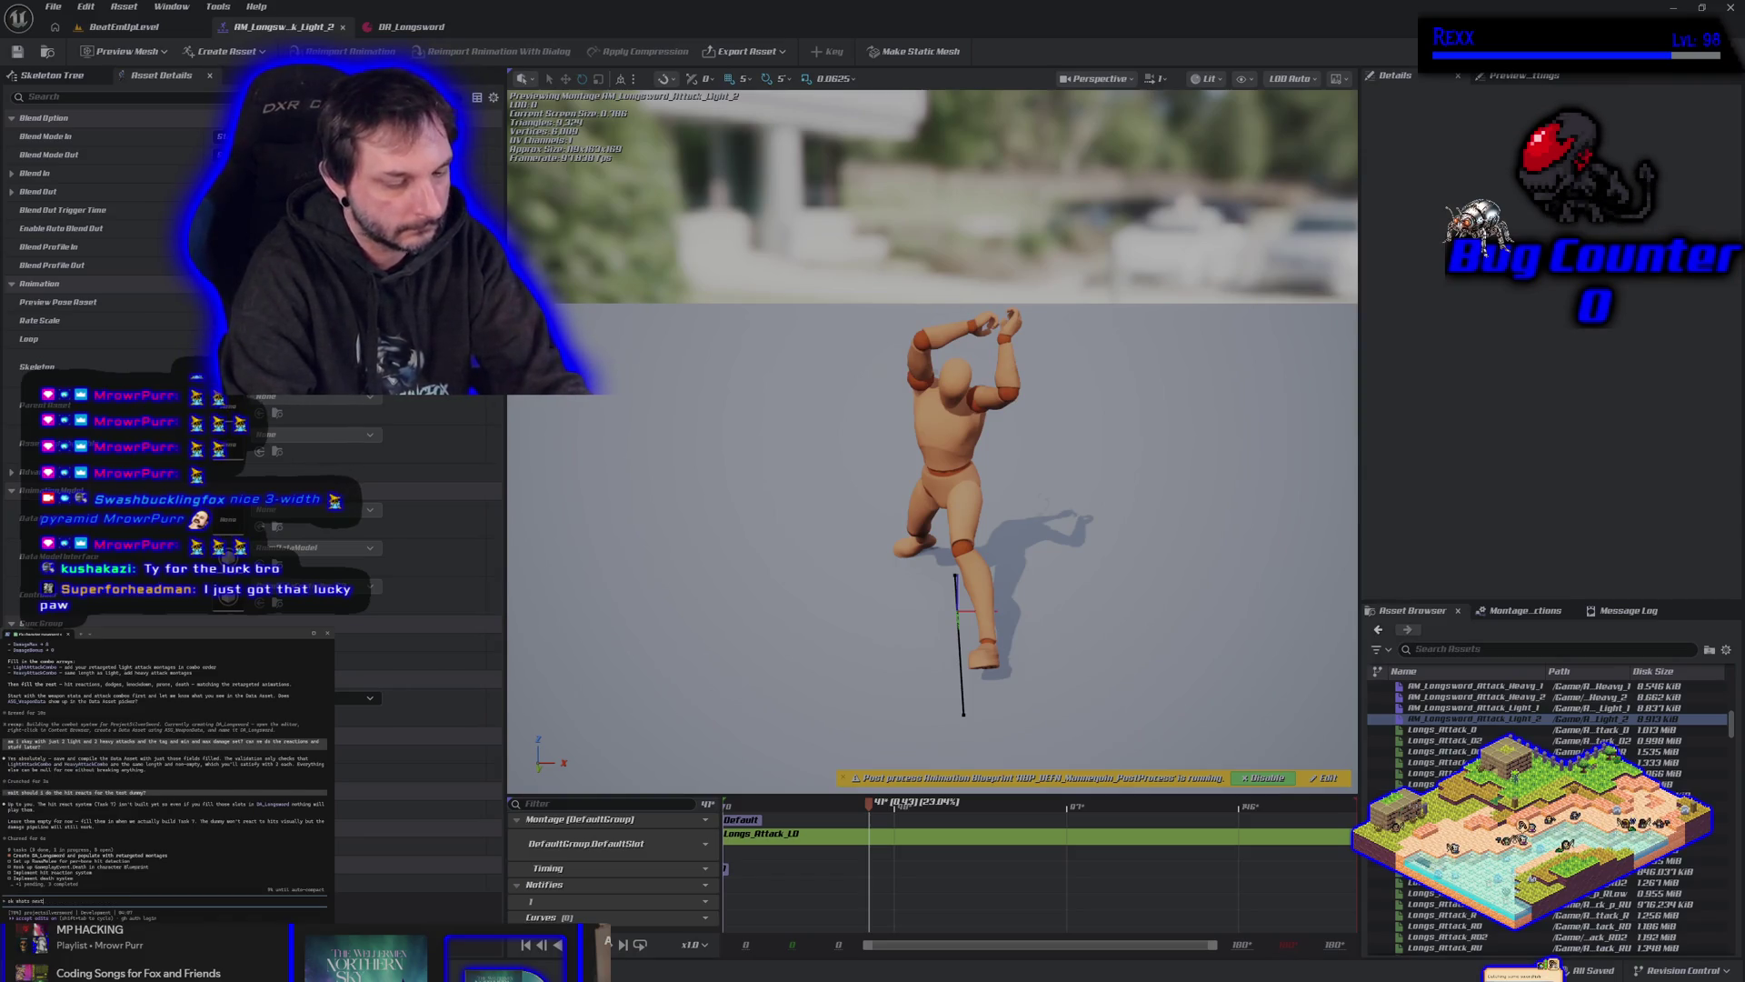
{"action": "key", "text": "Return"}
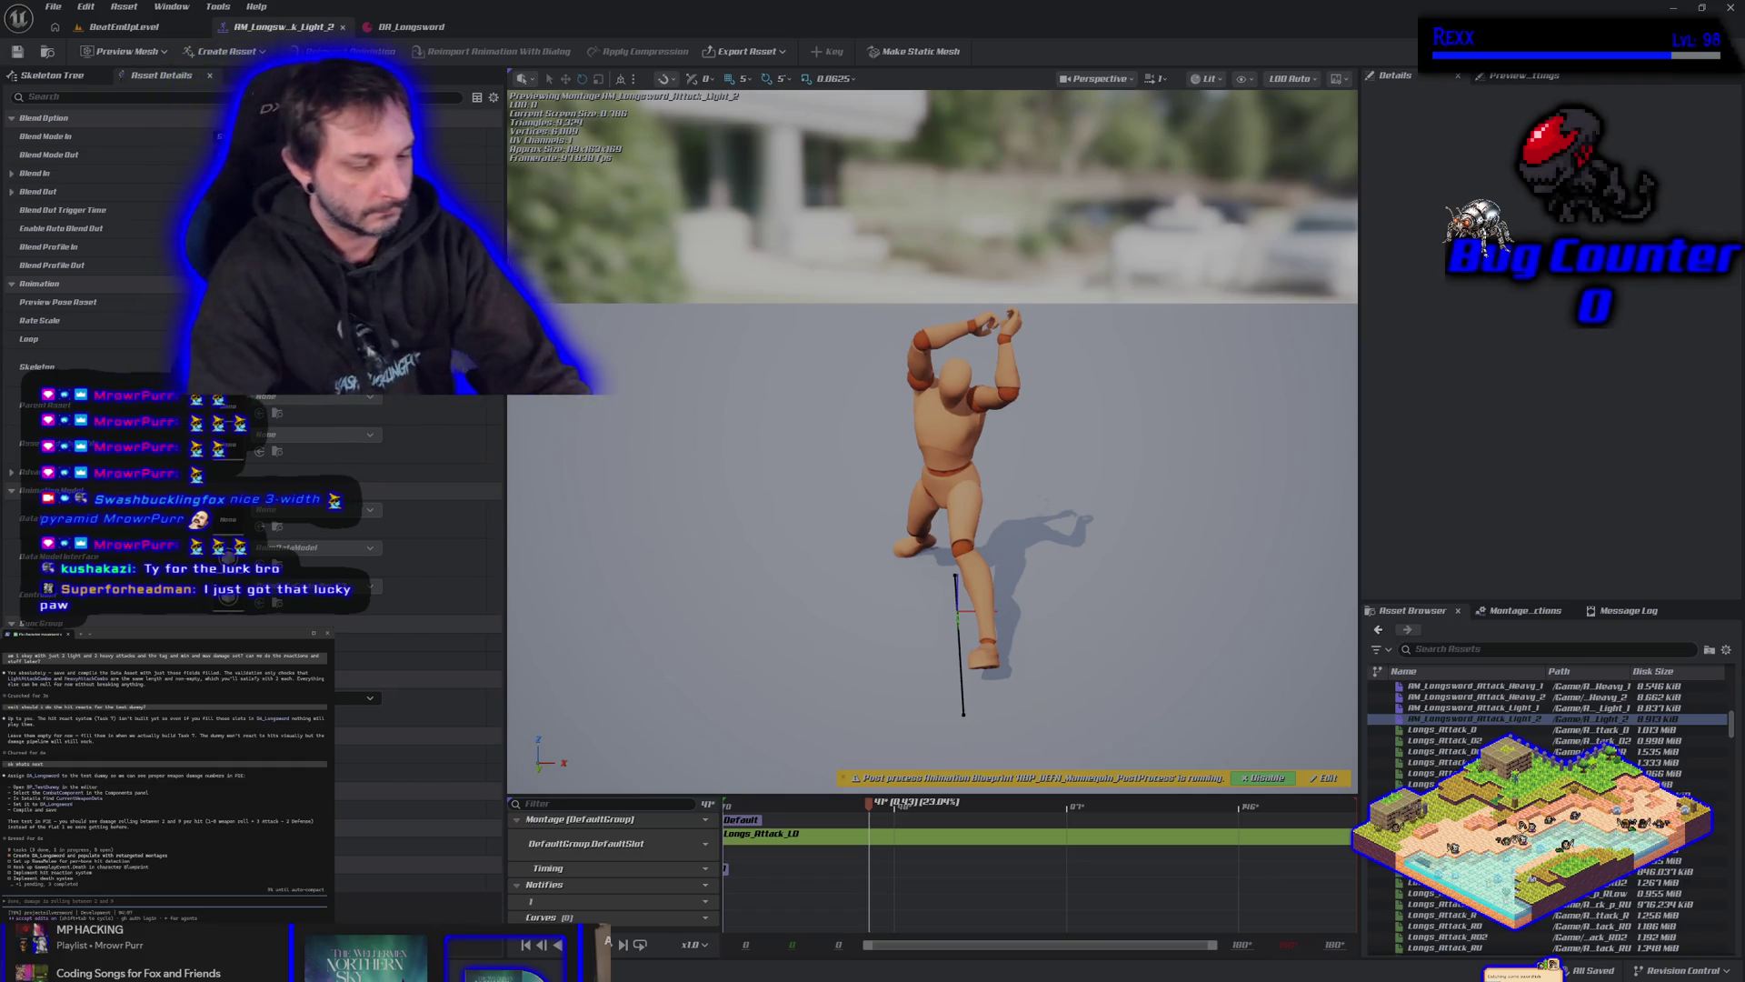
{"action": "type", "text": "wait what about"}
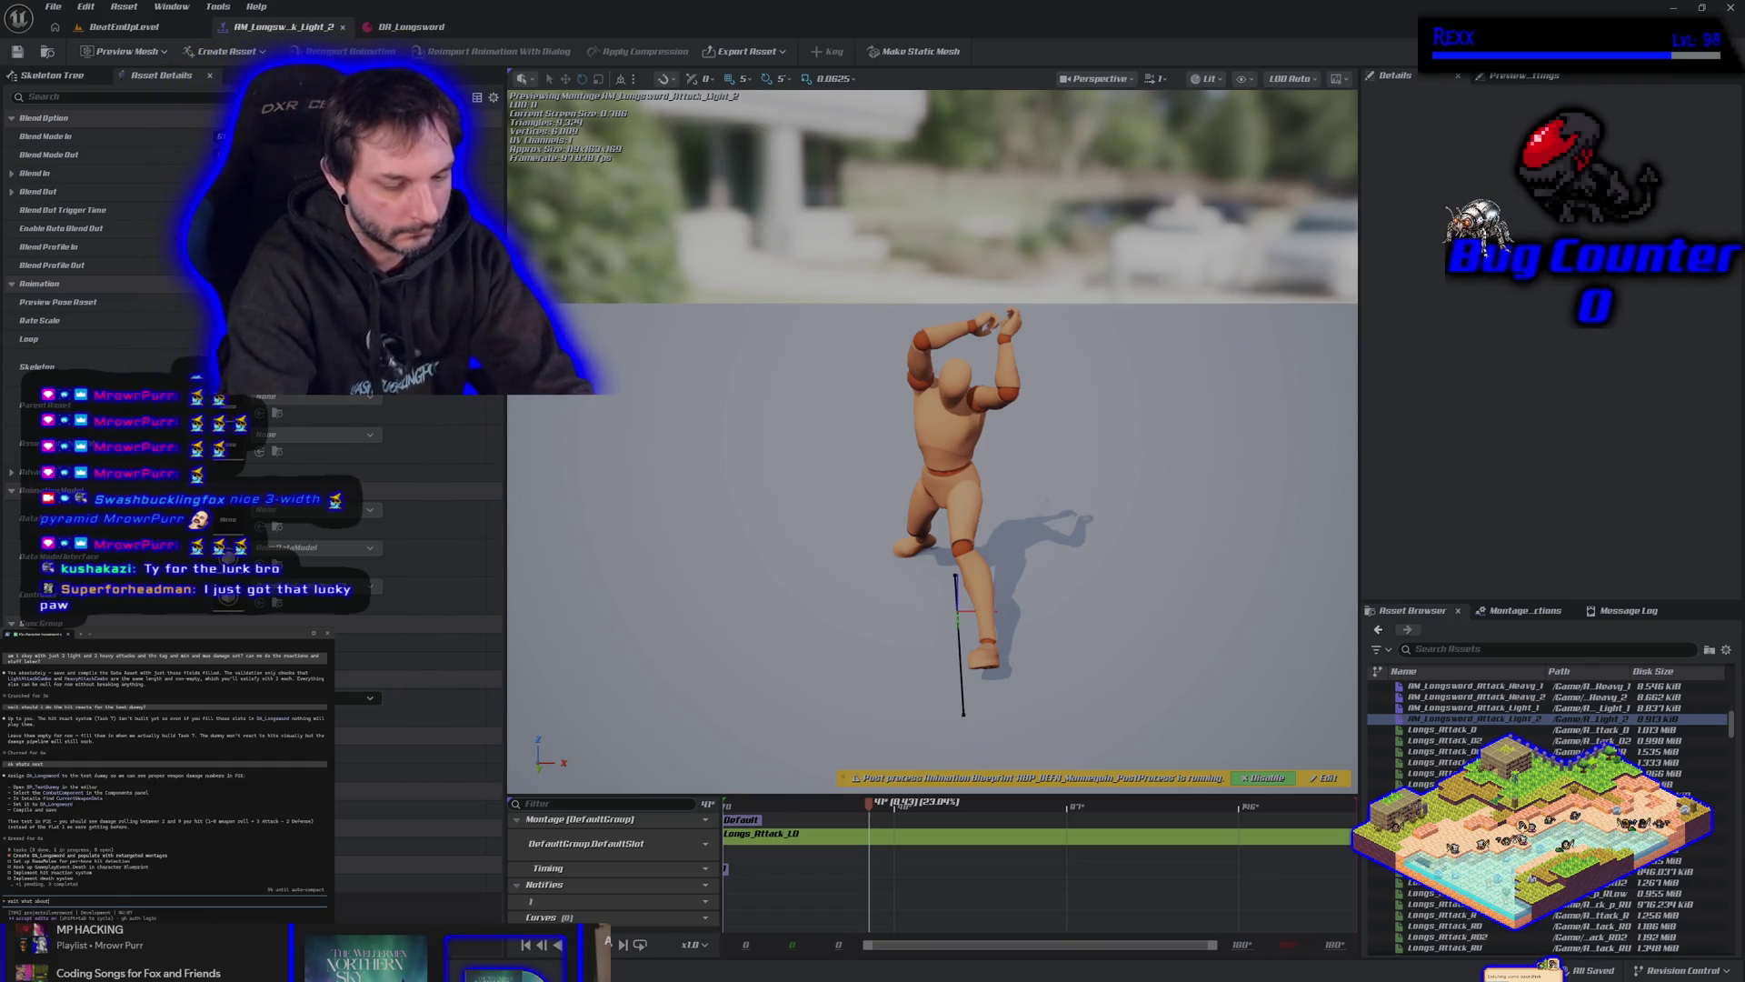
{"action": "type", "text": " the player"}
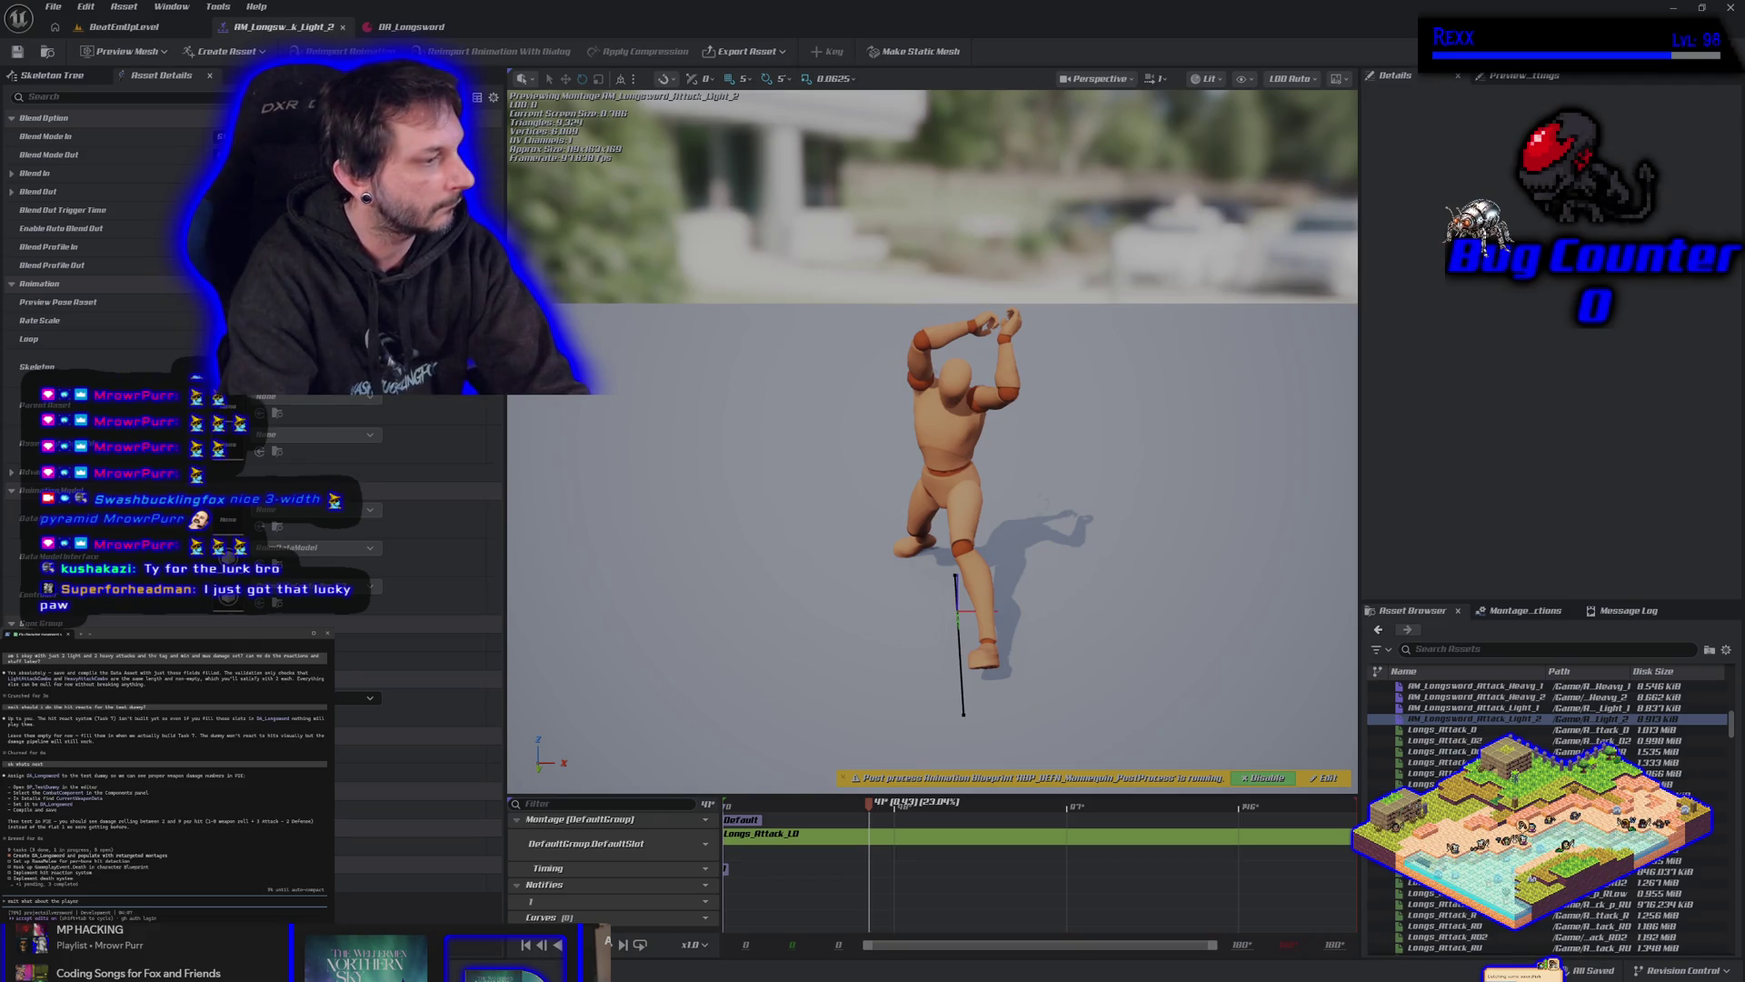
{"action": "key", "text": "Return"}
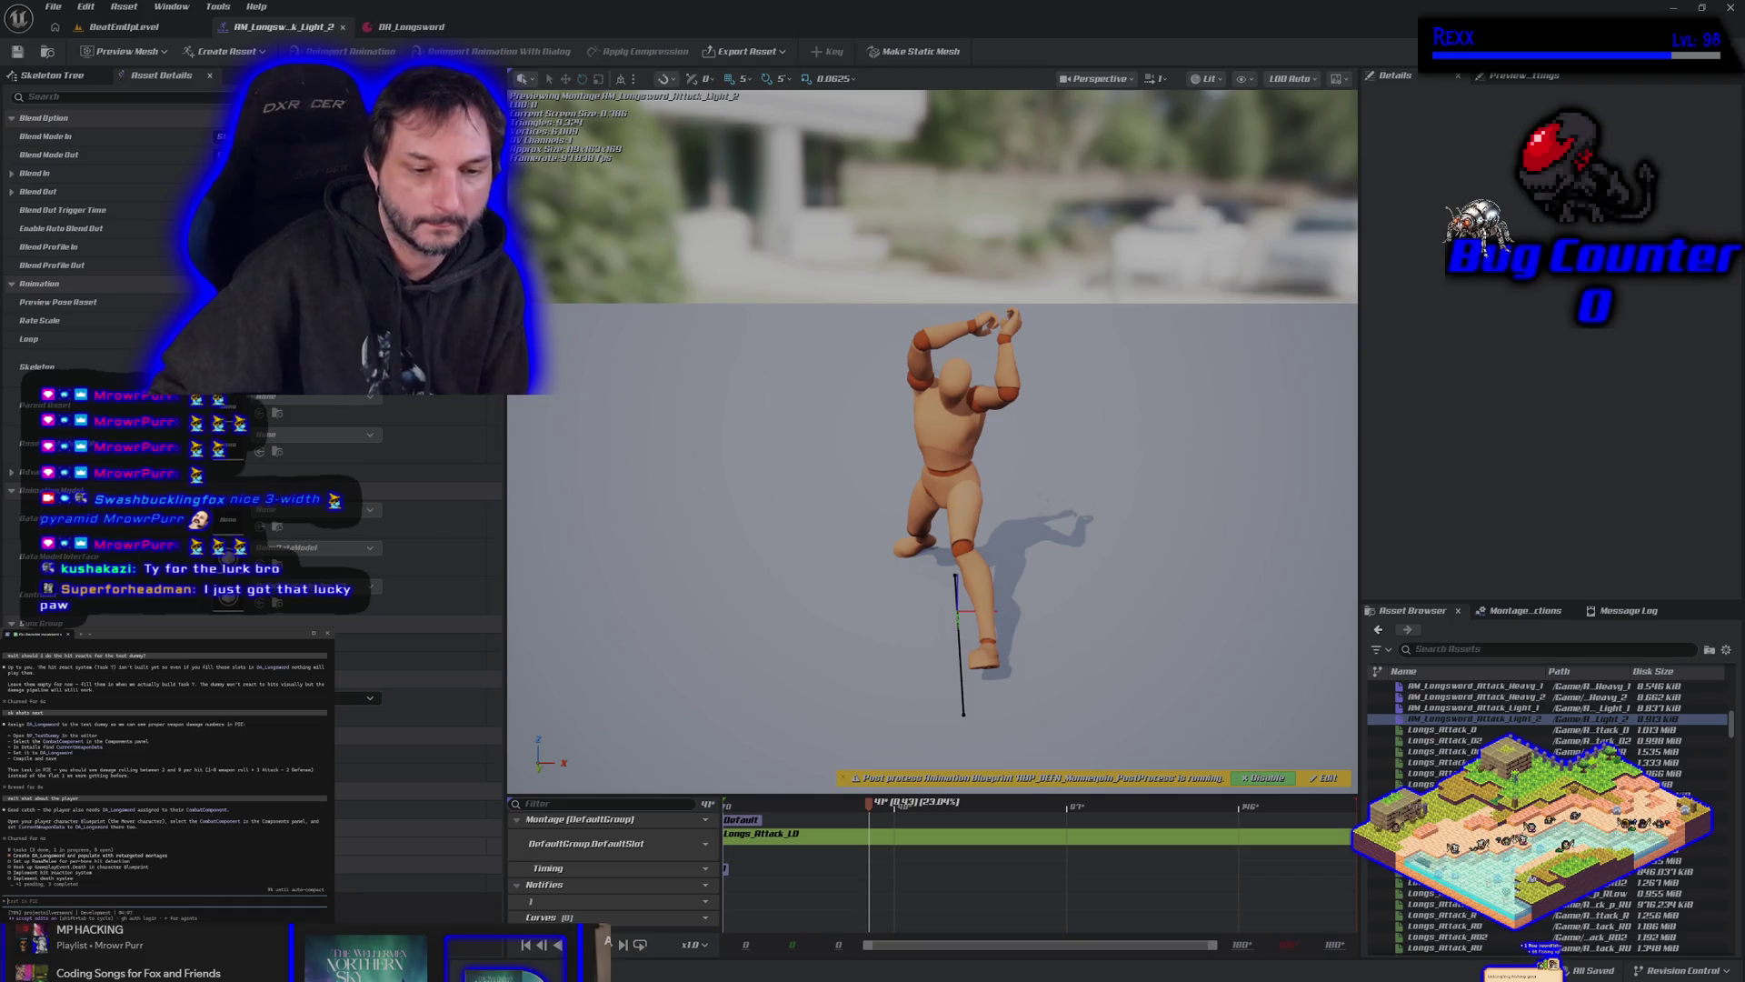
{"action": "key", "text": "ctrl+space"}
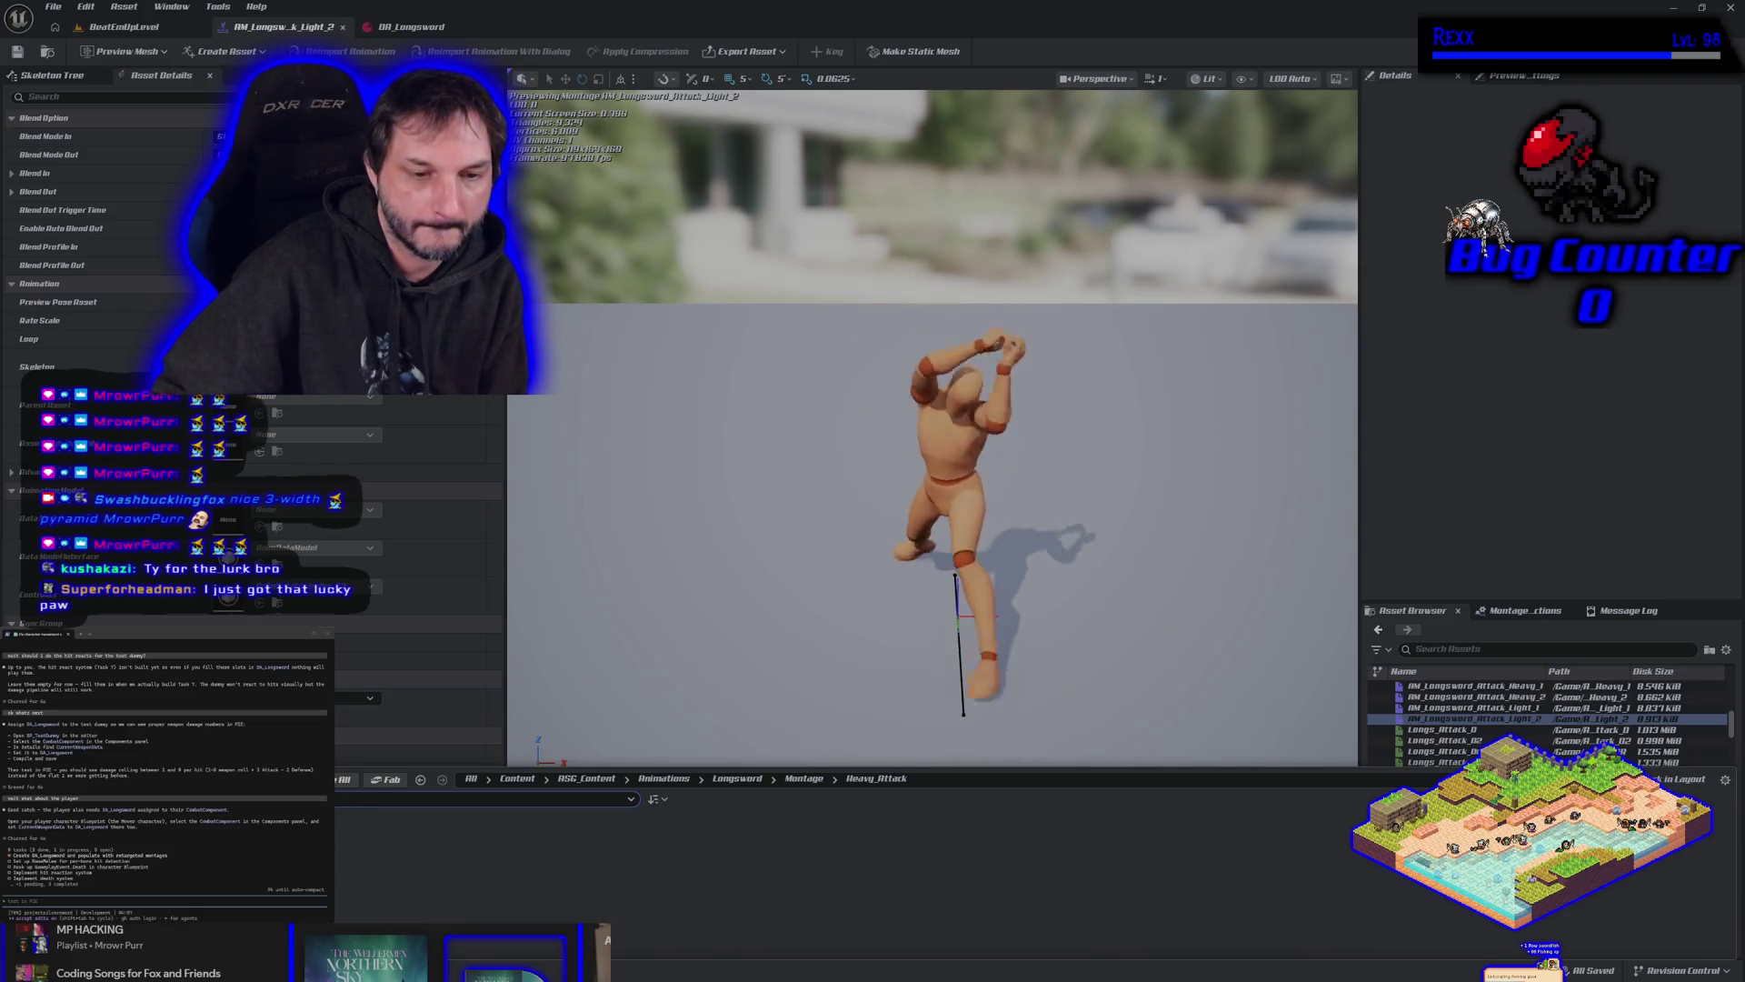
Open ASG_BeatEmUpCharacter from Blueprints > Characters, close the montage, and move its tab before DA_Longsword.
{"action": "left_click", "coordinate": [109, 836]}
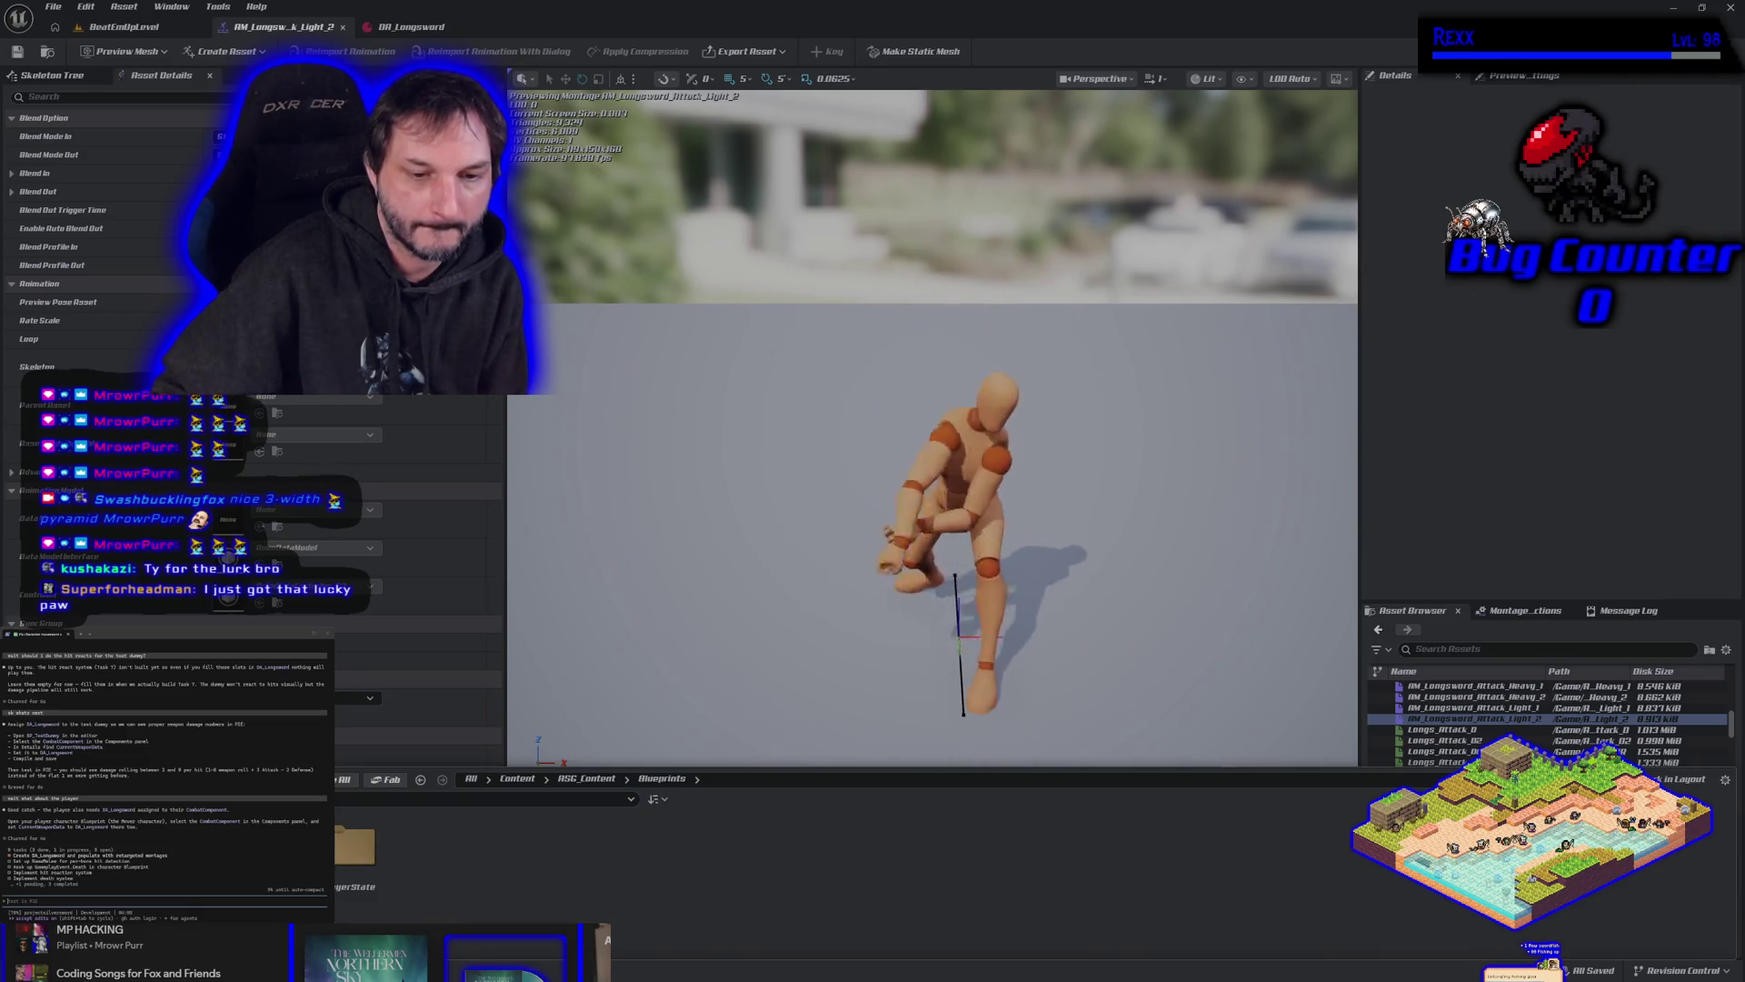
{"action": "double_click", "coordinate": [354, 846]}
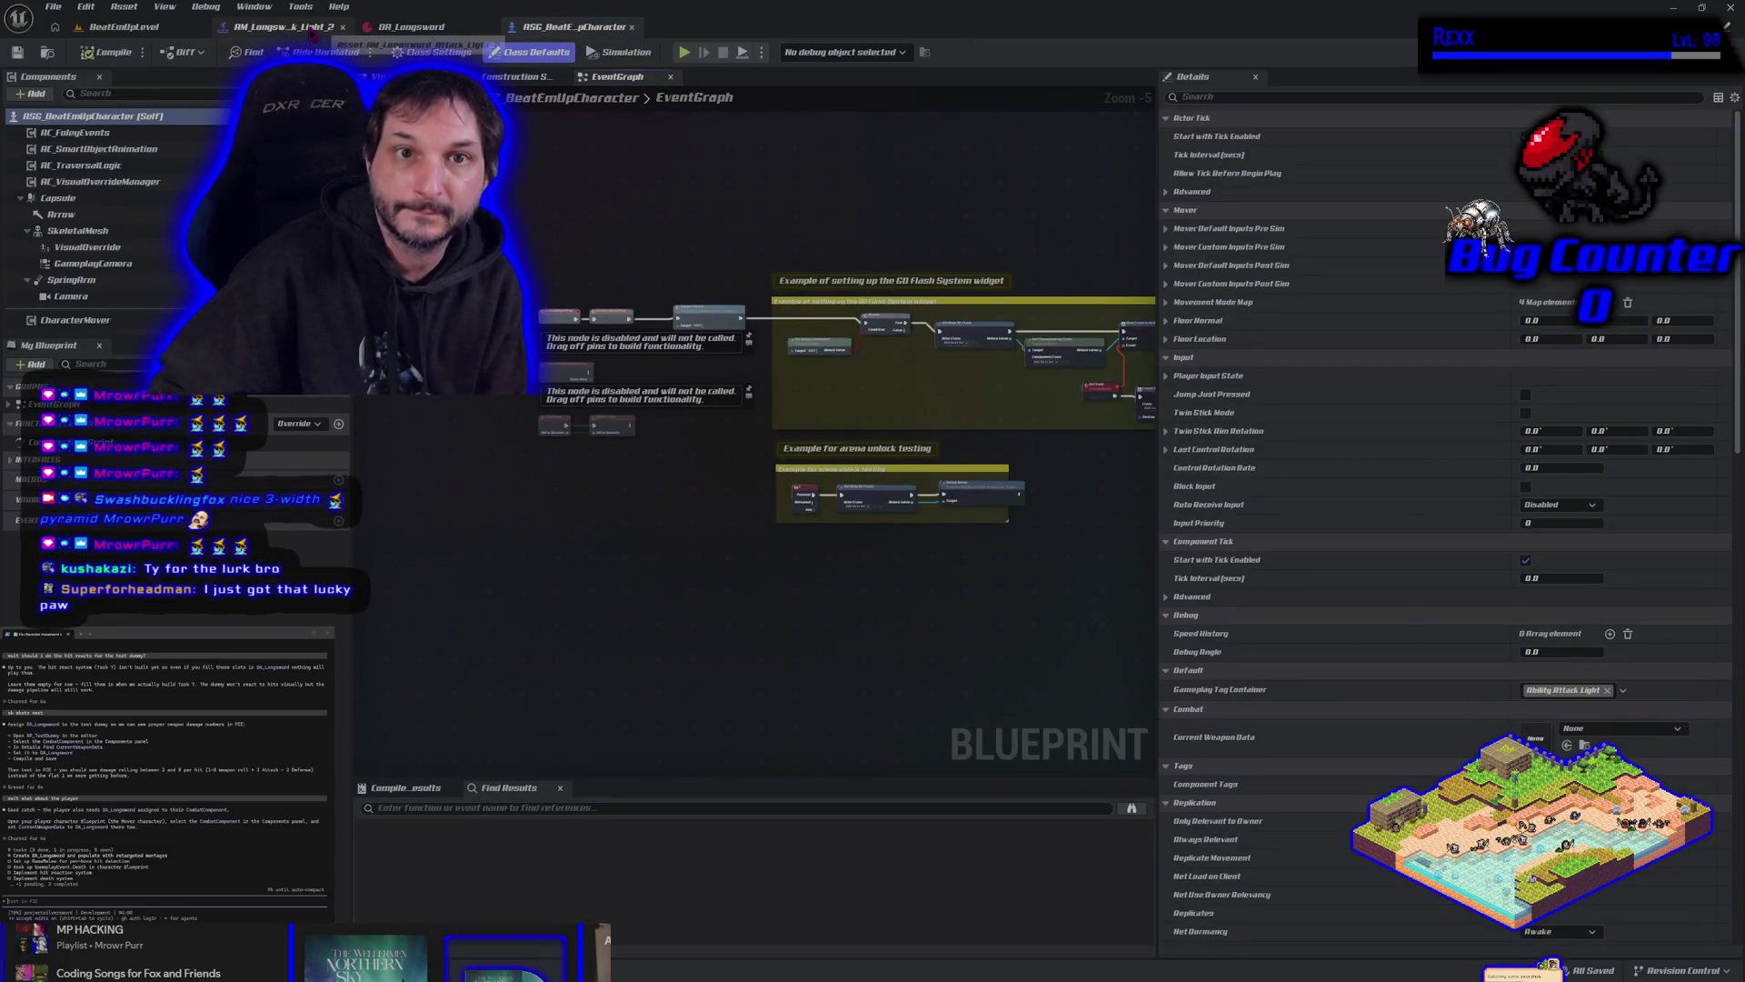
{"action": "left_click", "coordinate": [343, 27]}
{"action": "left_click_drag", "start_coordinate": [425, 35], "coordinate": [275, 43]}
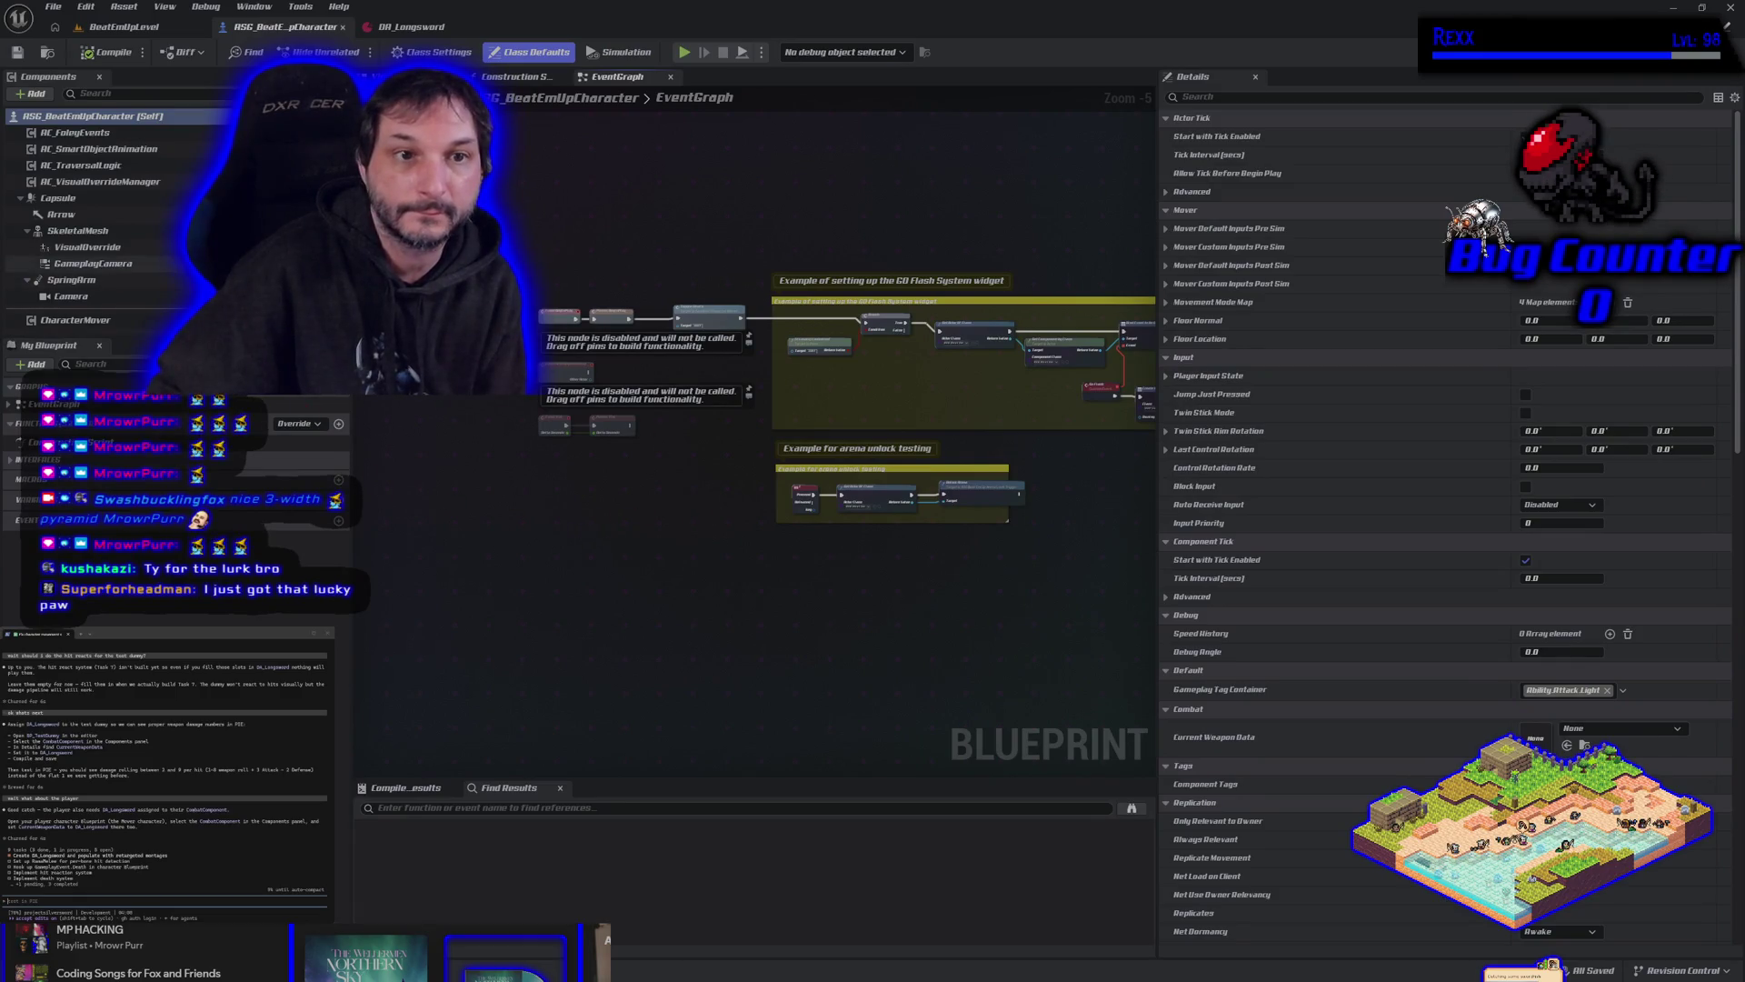
Set the combat component's Current Weapon Data to DA_Longsword and save the character blueprint.
{"action": "scroll", "coordinate": [100, 227], "scroll_direction": "down", "scroll_amount": 2}
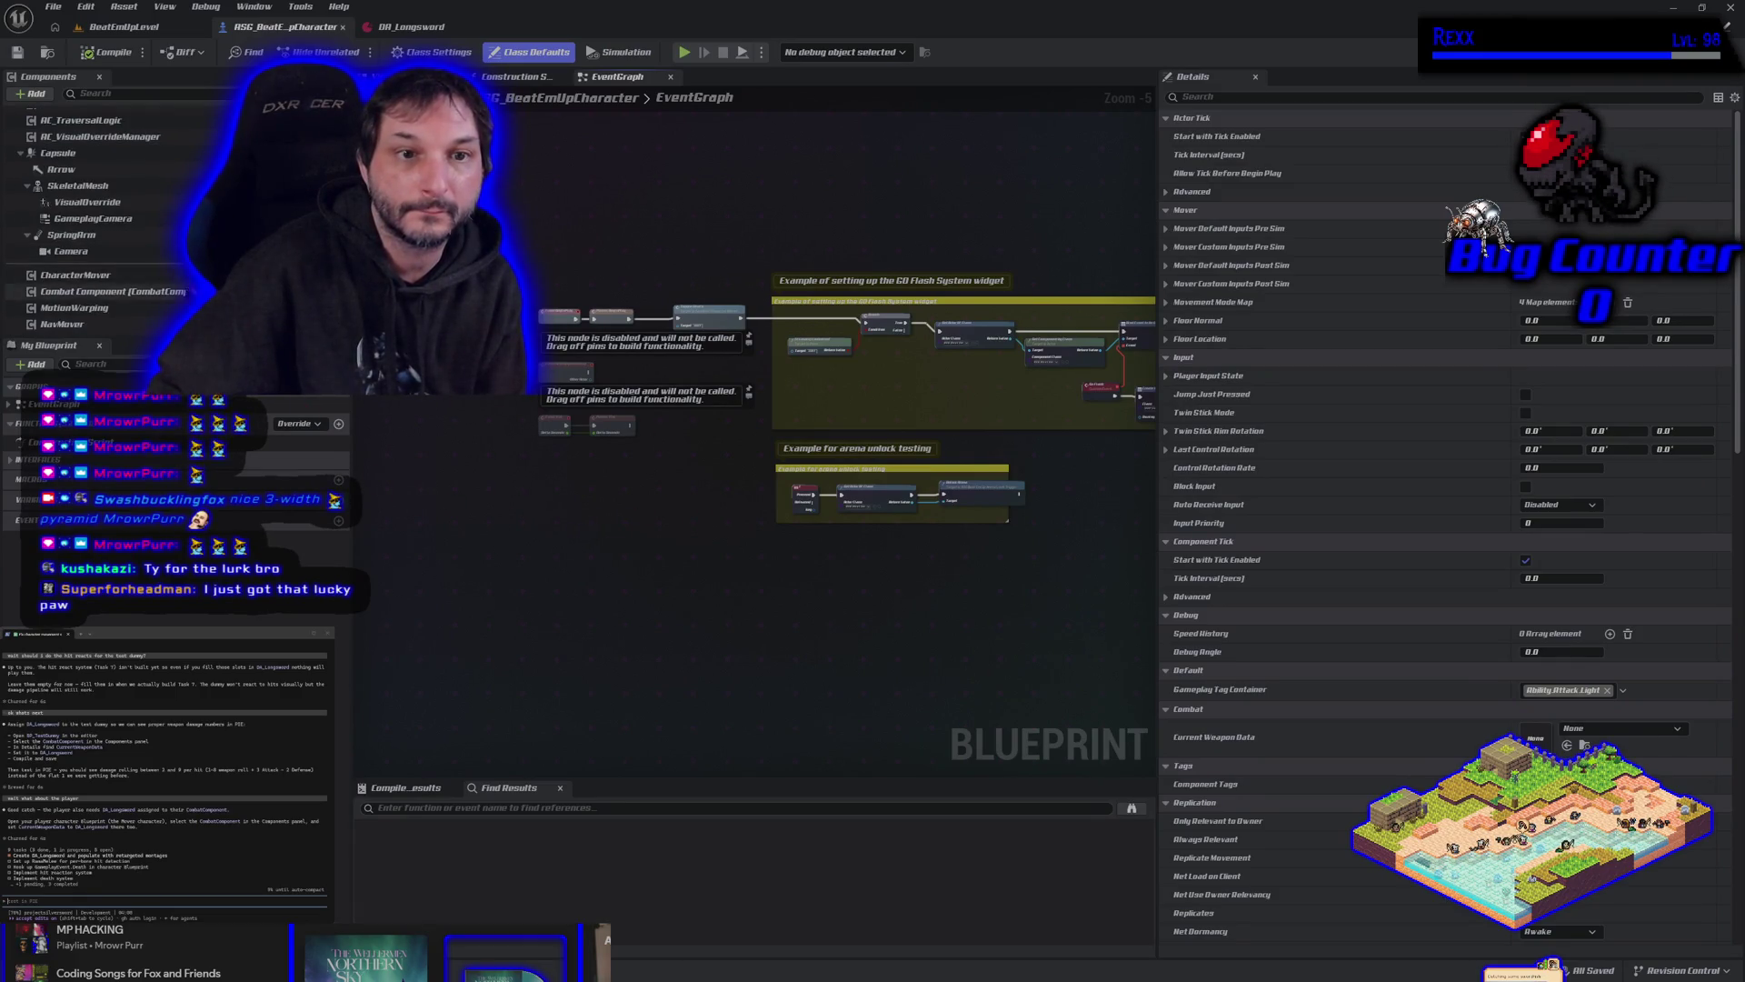
{"action": "left_click", "coordinate": [109, 291]}
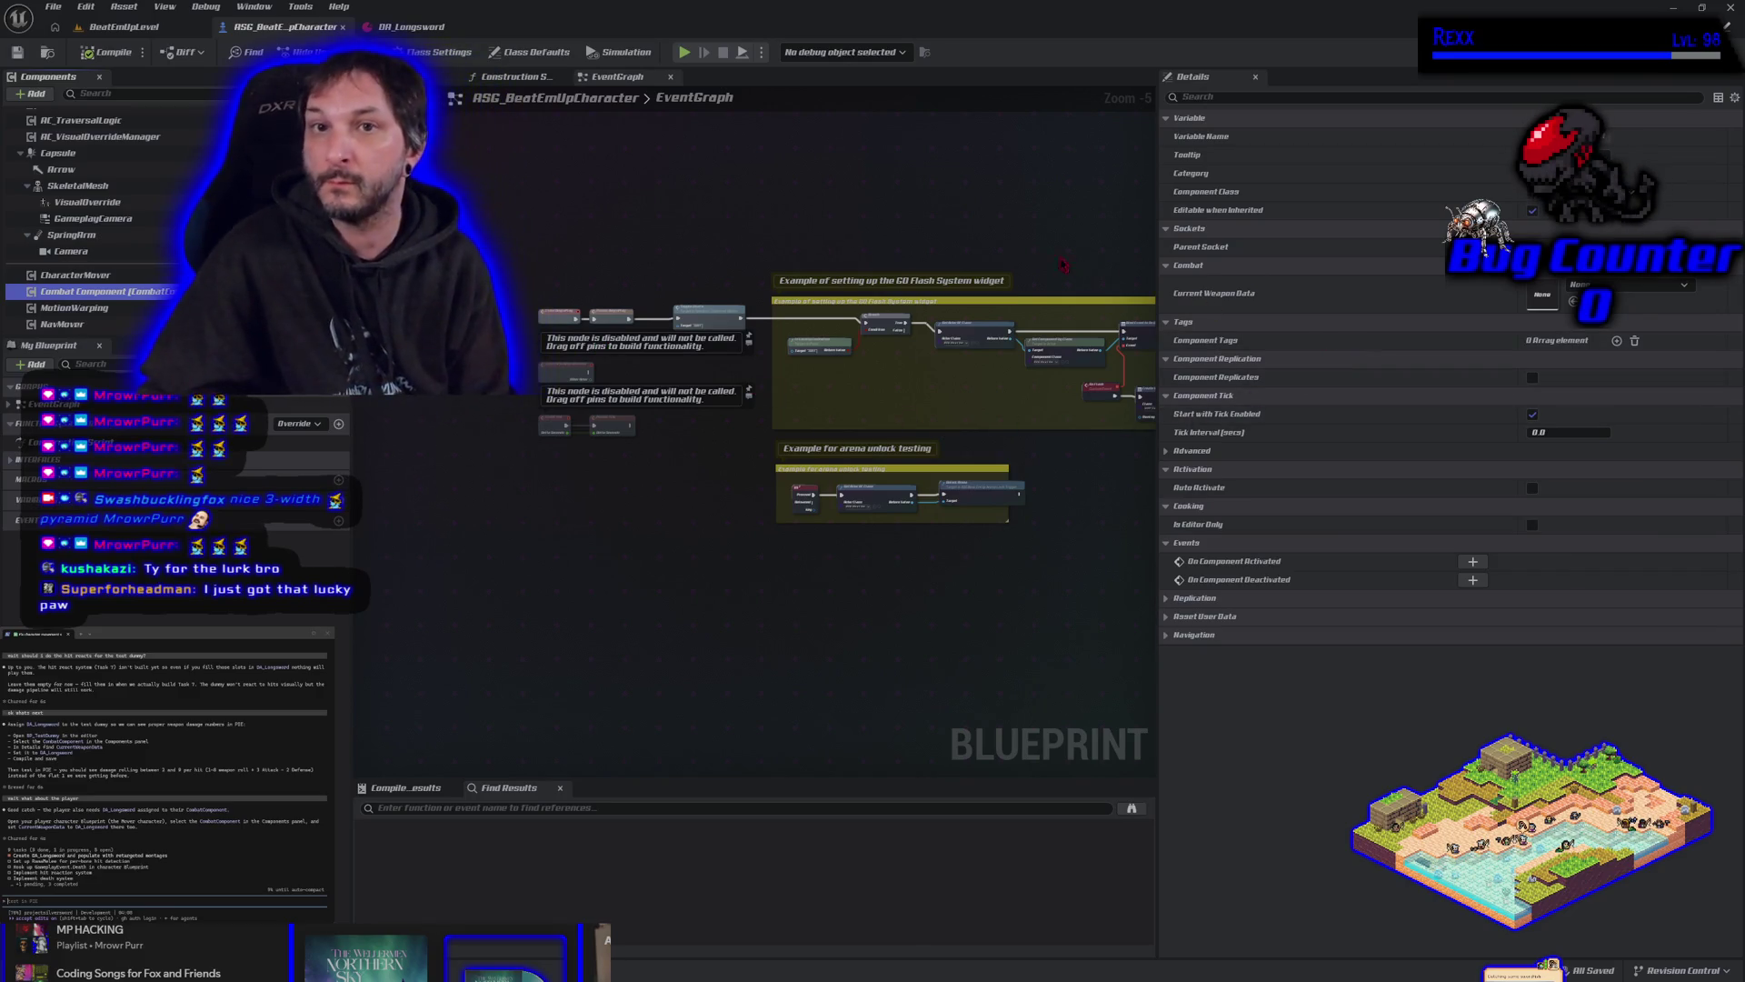
{"action": "left_click", "coordinate": [445, 27]}
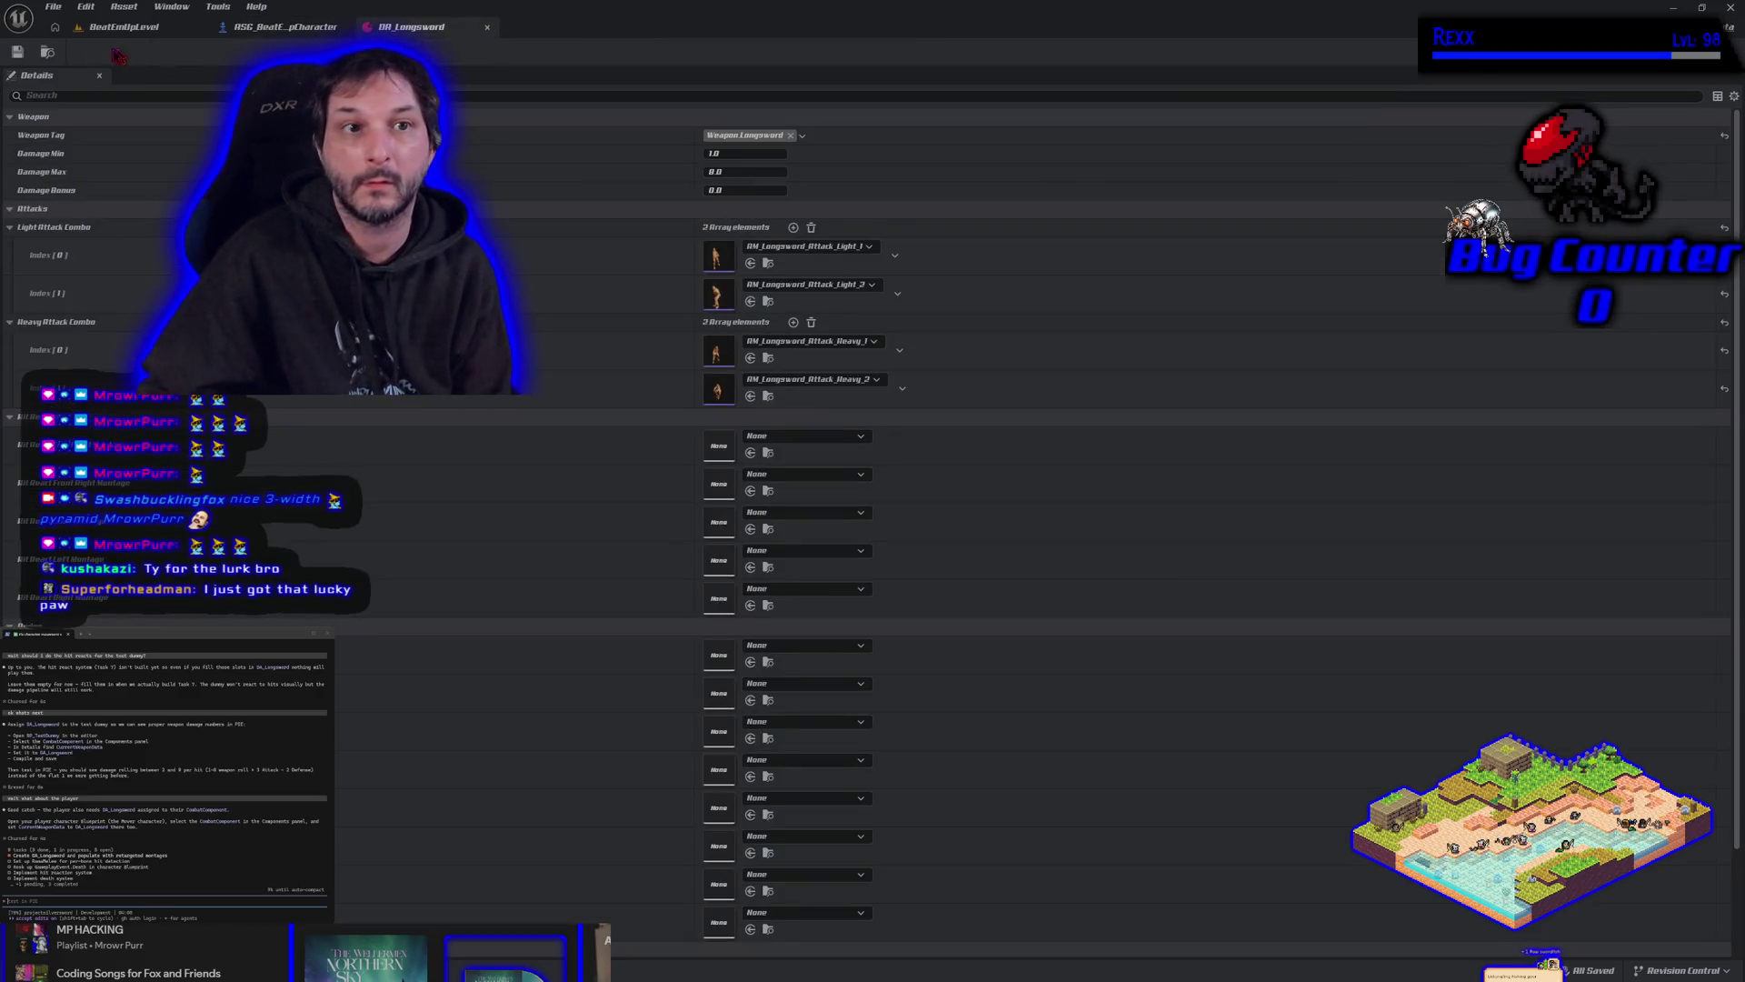
{"action": "left_click", "coordinate": [284, 27]}
{"action": "left_click", "coordinate": [1573, 301]}
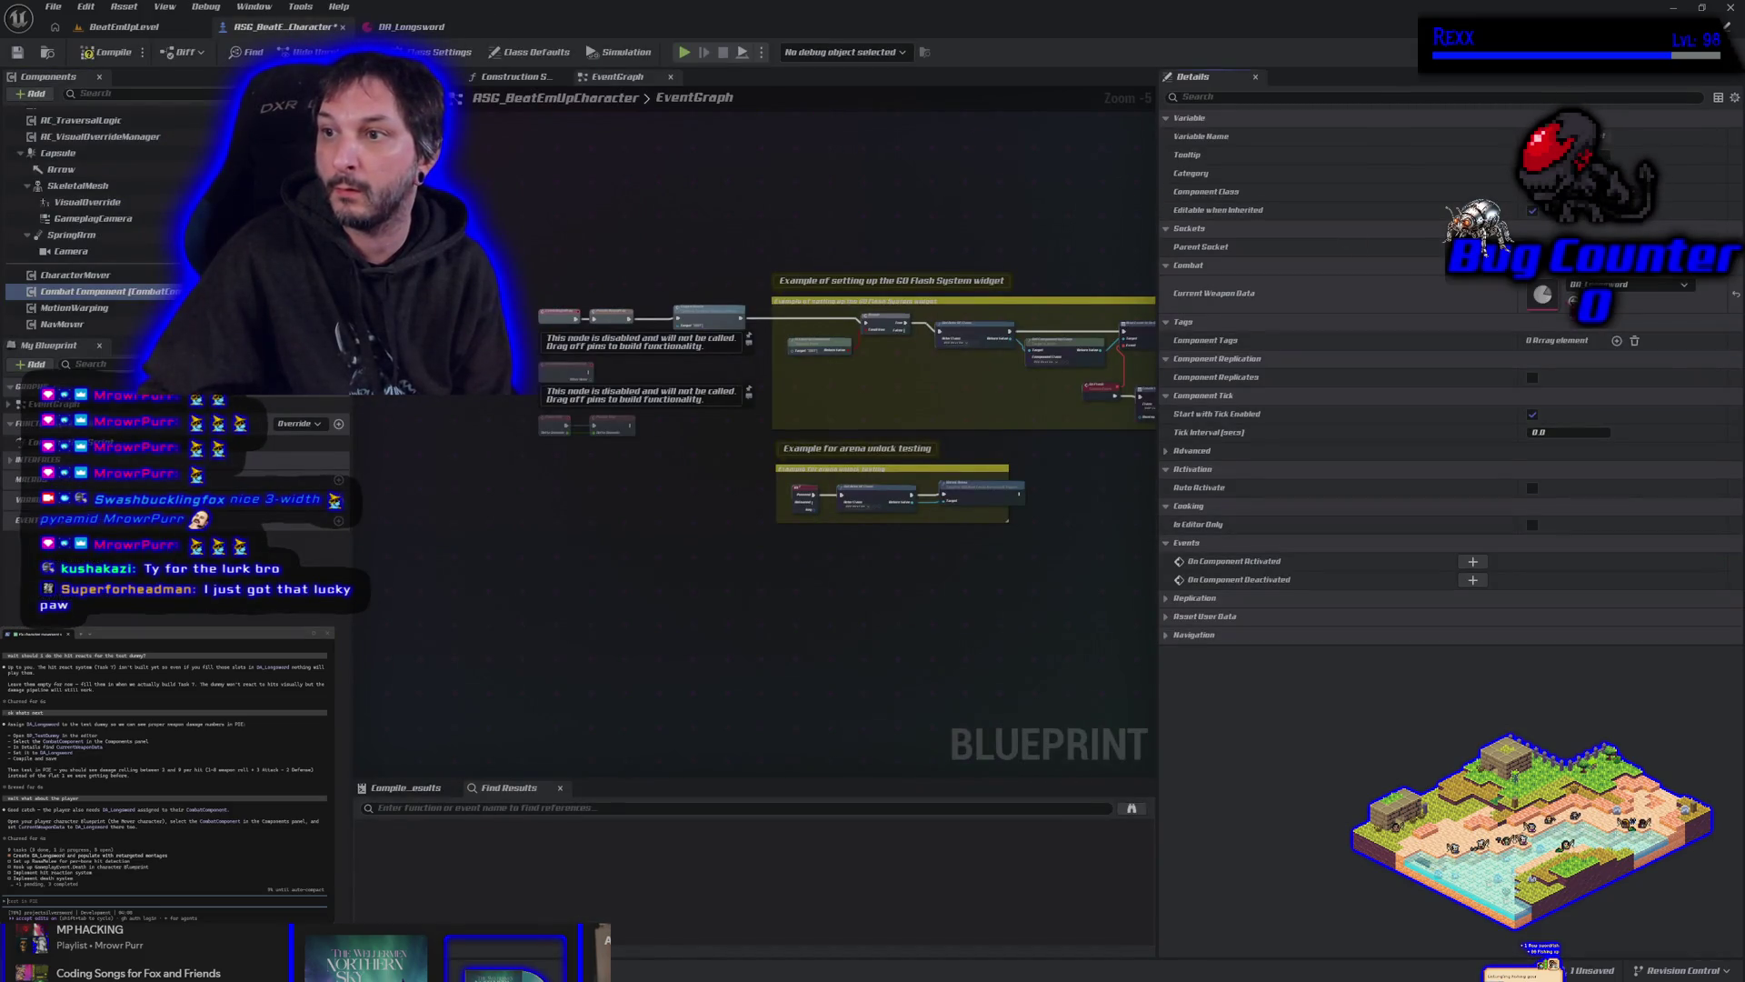
{"action": "left_click", "coordinate": [17, 52]}
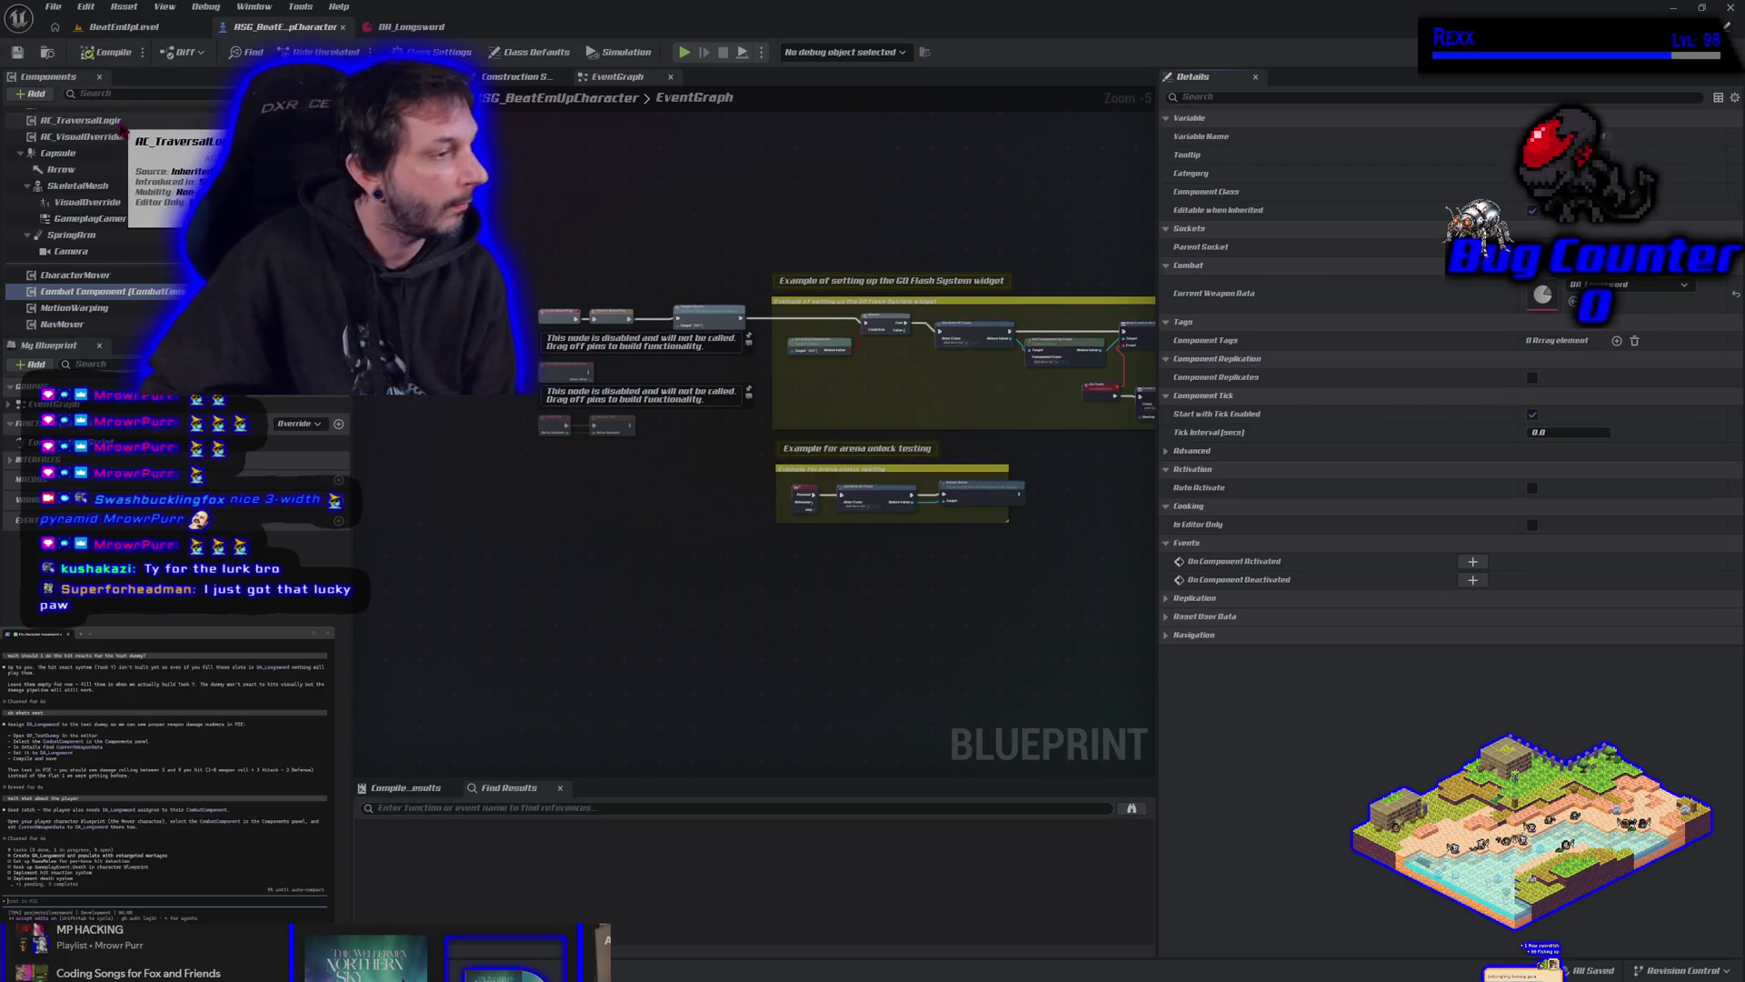
Look over the DA_Longsword asset, then go back to the BeatEmUpLevel map.
{"action": "left_click", "coordinate": [396, 27]}
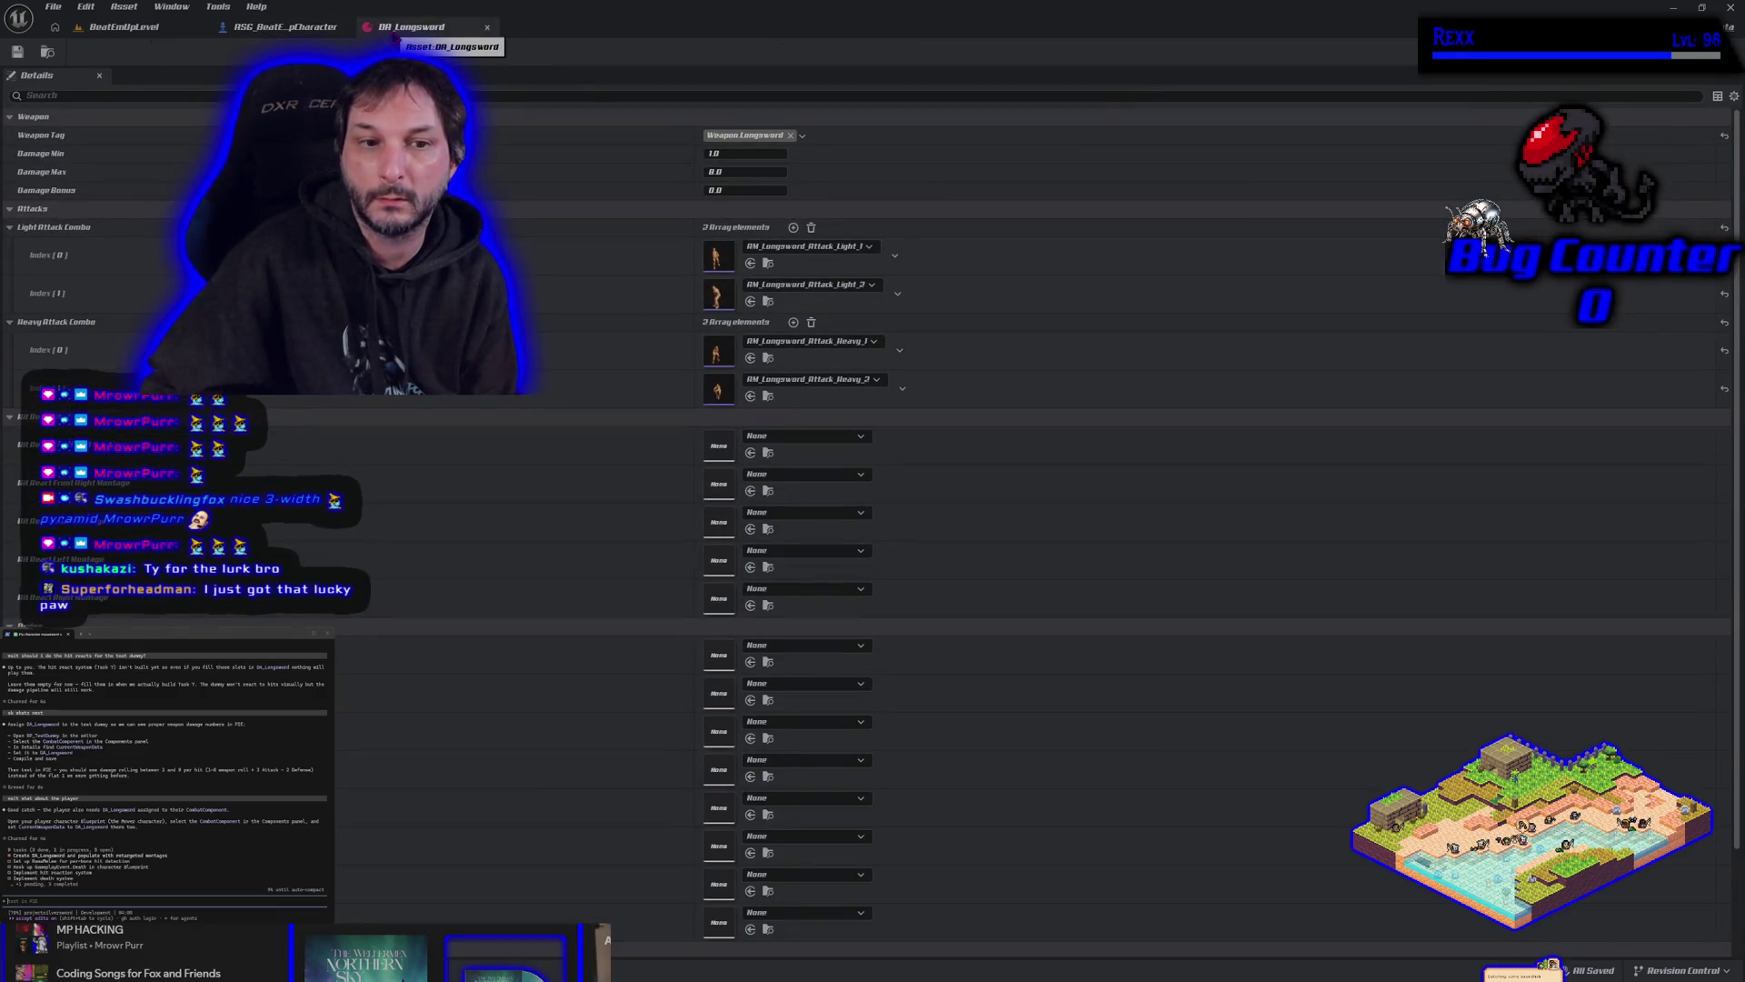
{"action": "scroll", "coordinate": [514, 497], "scroll_direction": "down", "scroll_amount": 3}
{"action": "scroll", "coordinate": [512, 496], "scroll_direction": "up", "scroll_amount": 5}
{"action": "left_click", "coordinate": [159, 27]}
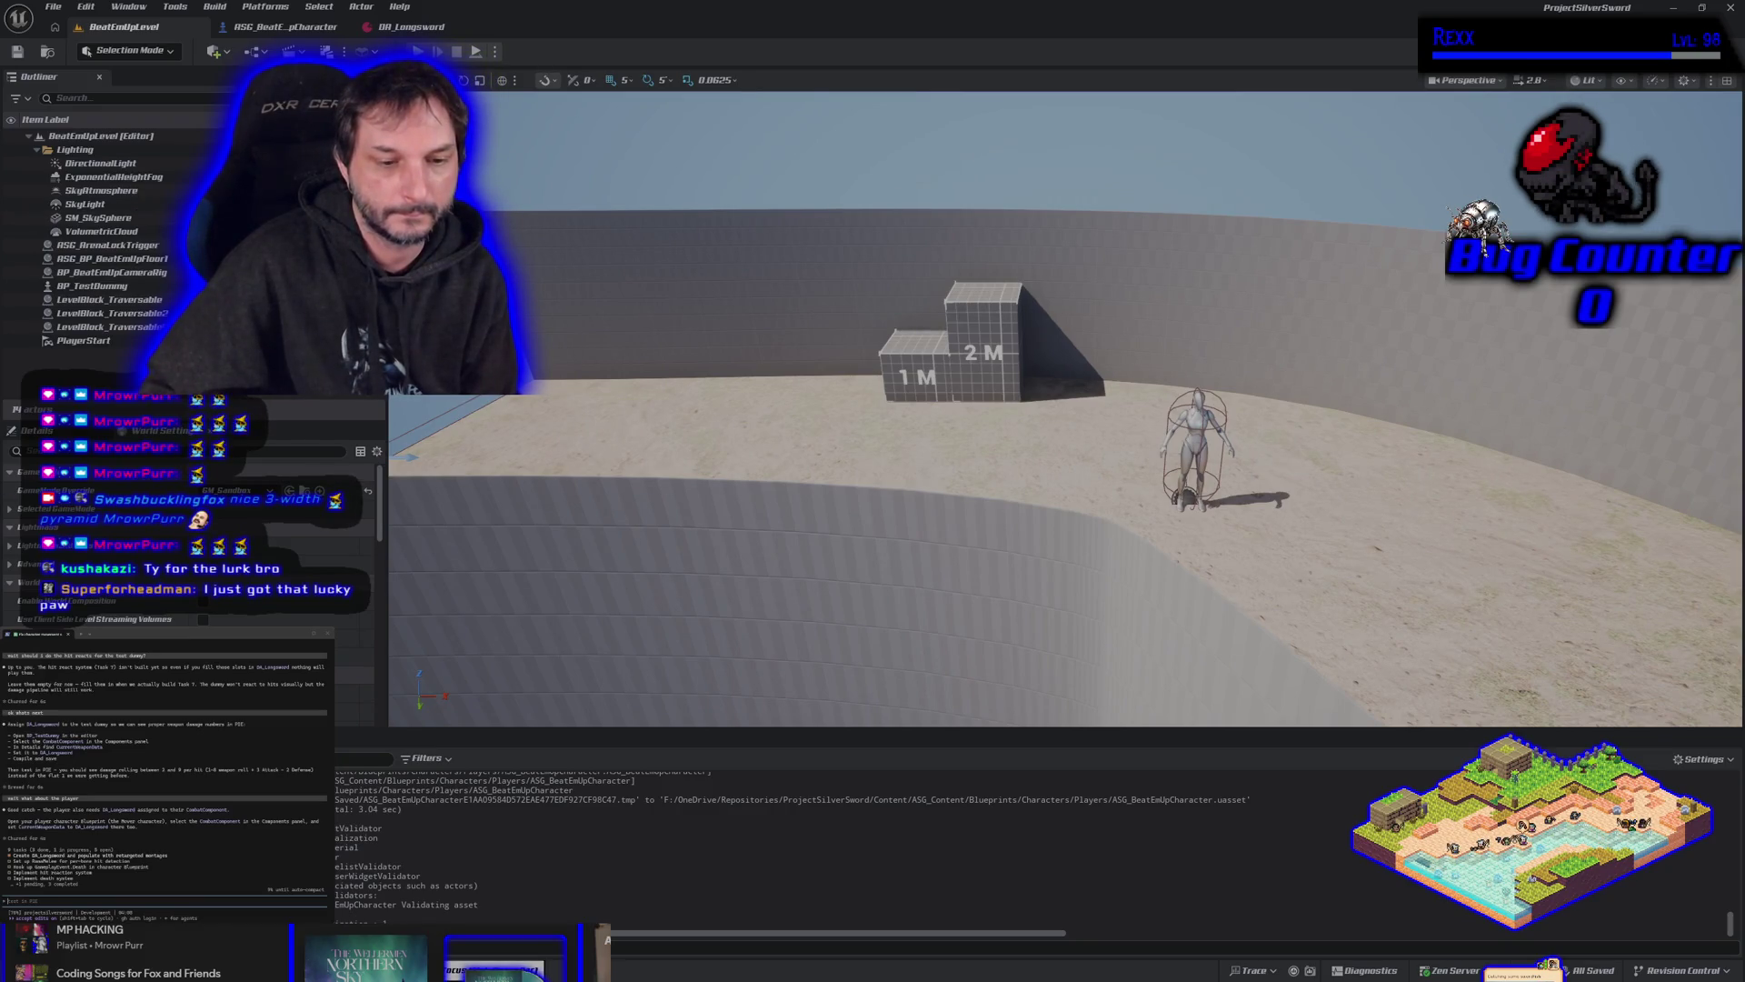
Open BP_TestDummy and set its combat component's Current Weapon Data to DA_Longsword.
{"action": "key", "text": "ctrl+space"}
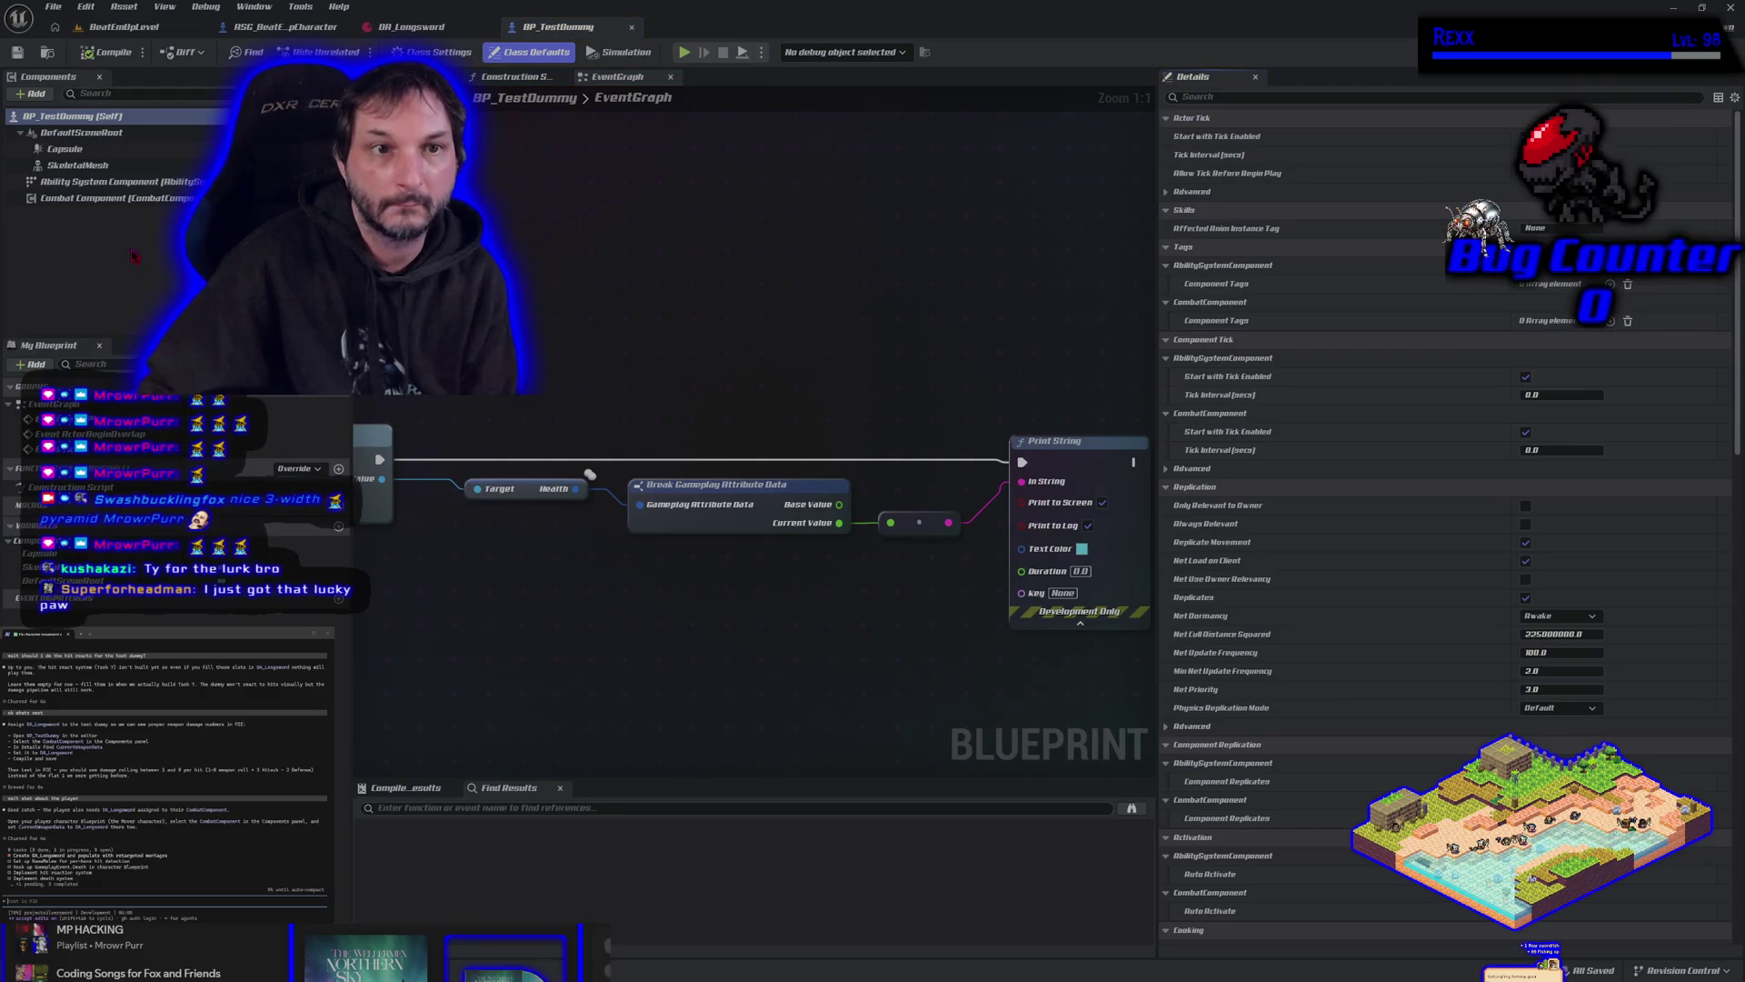
{"action": "left_click", "coordinate": [104, 199]}
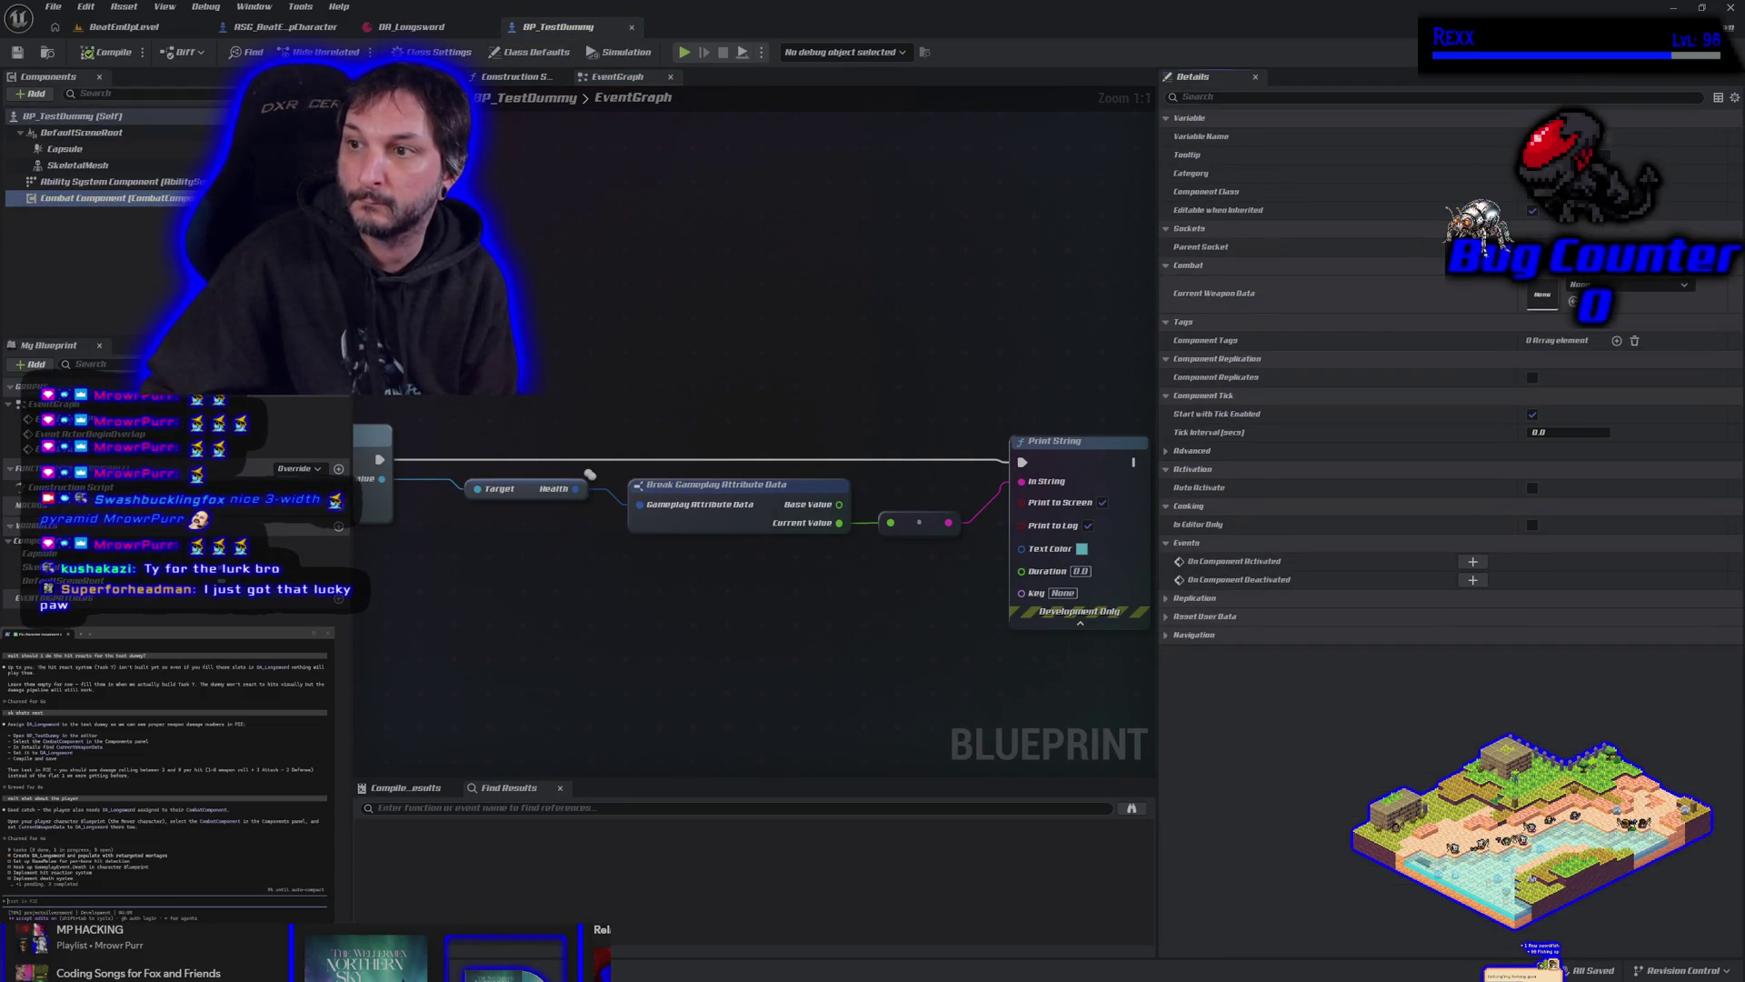
{"action": "key", "text": "ctrl+space"}
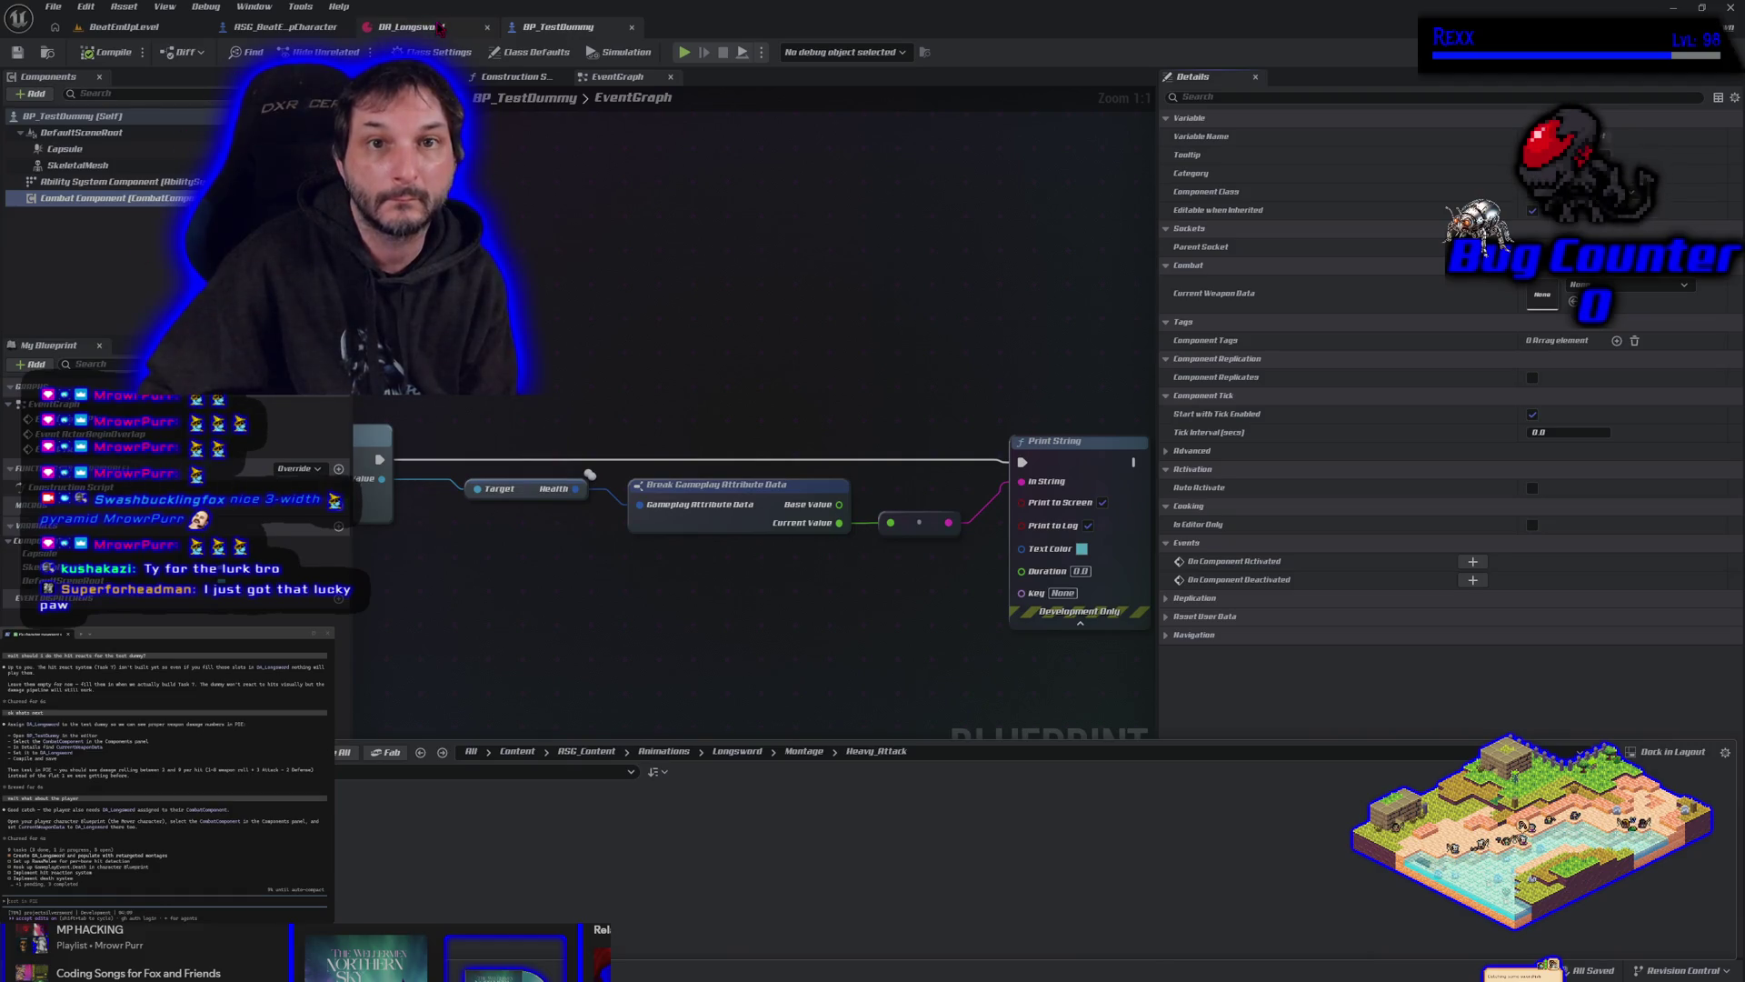
{"action": "left_click", "coordinate": [412, 26]}
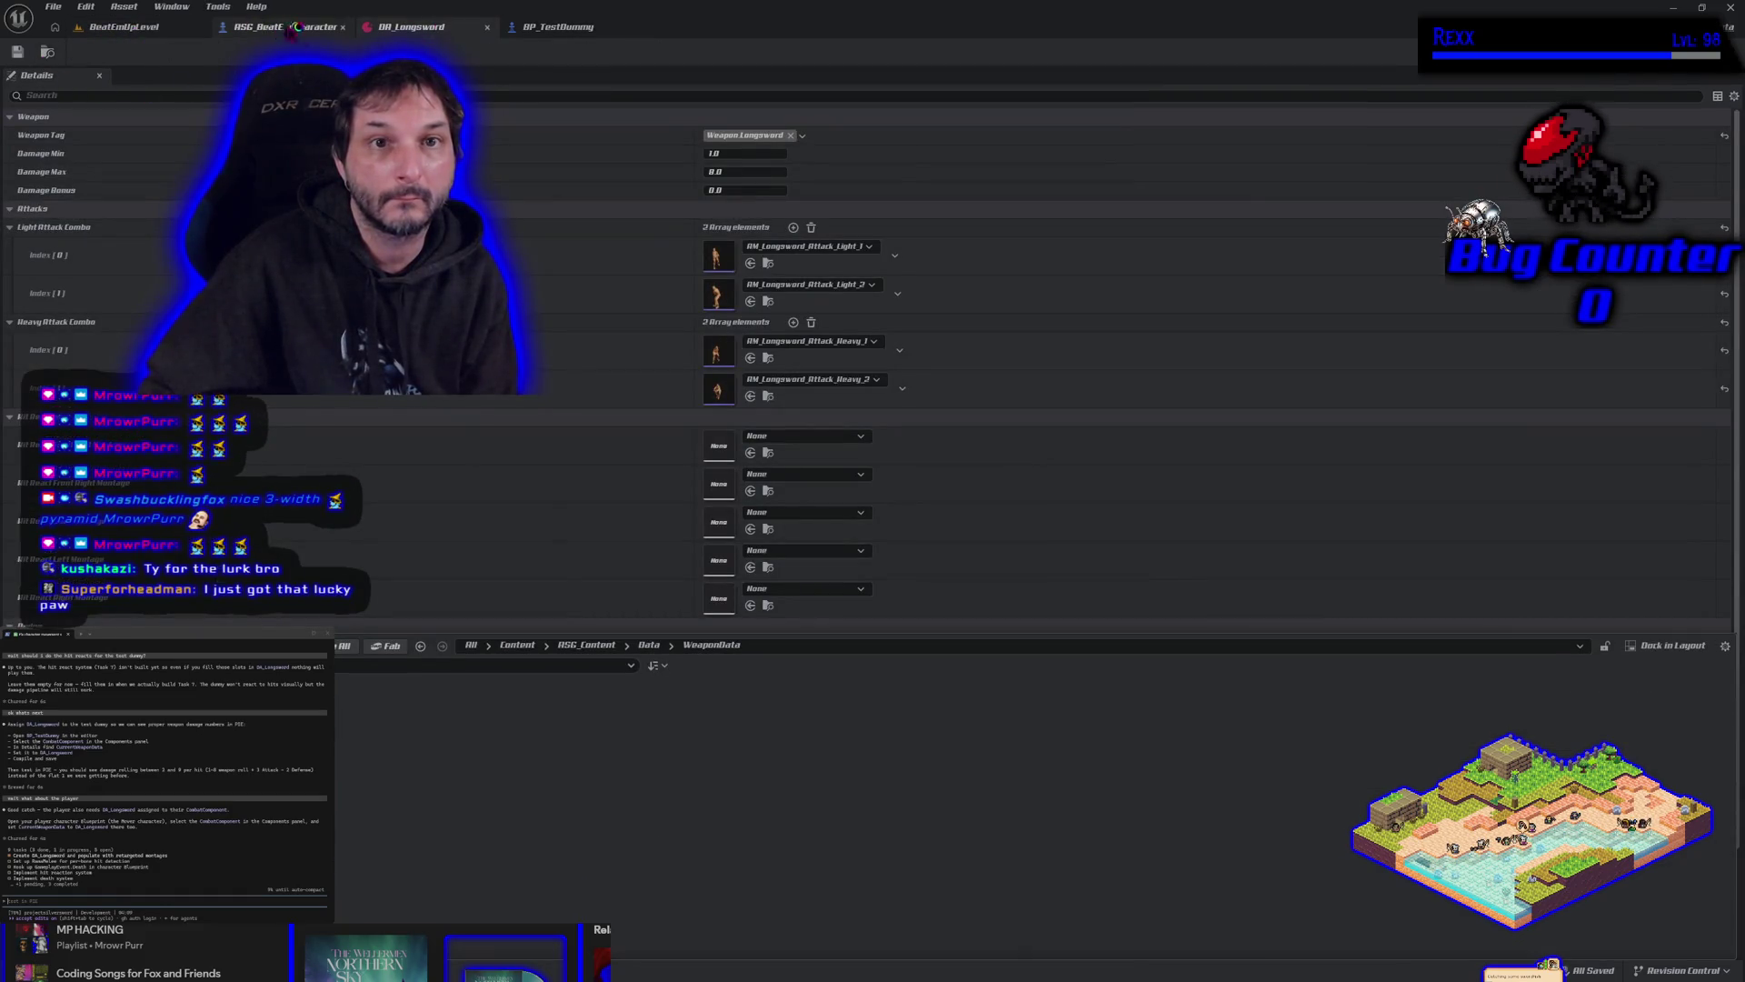
{"action": "left_click", "coordinate": [558, 27]}
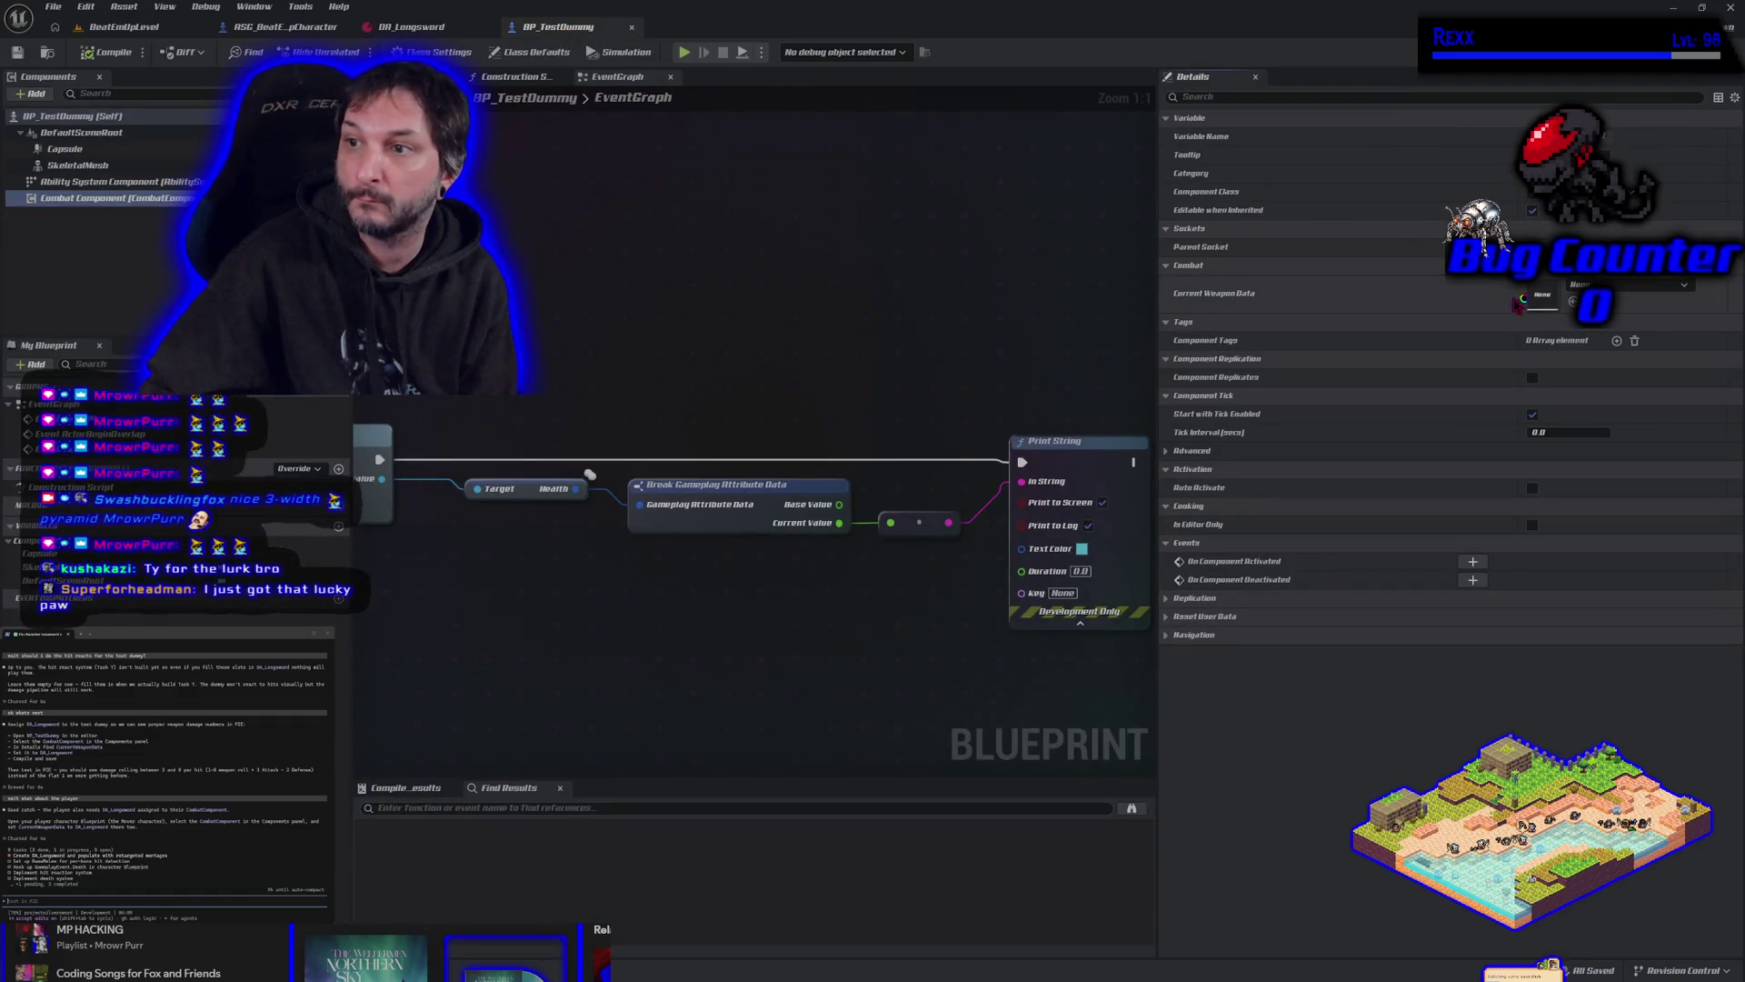
{"action": "left_click", "coordinate": [1574, 302]}
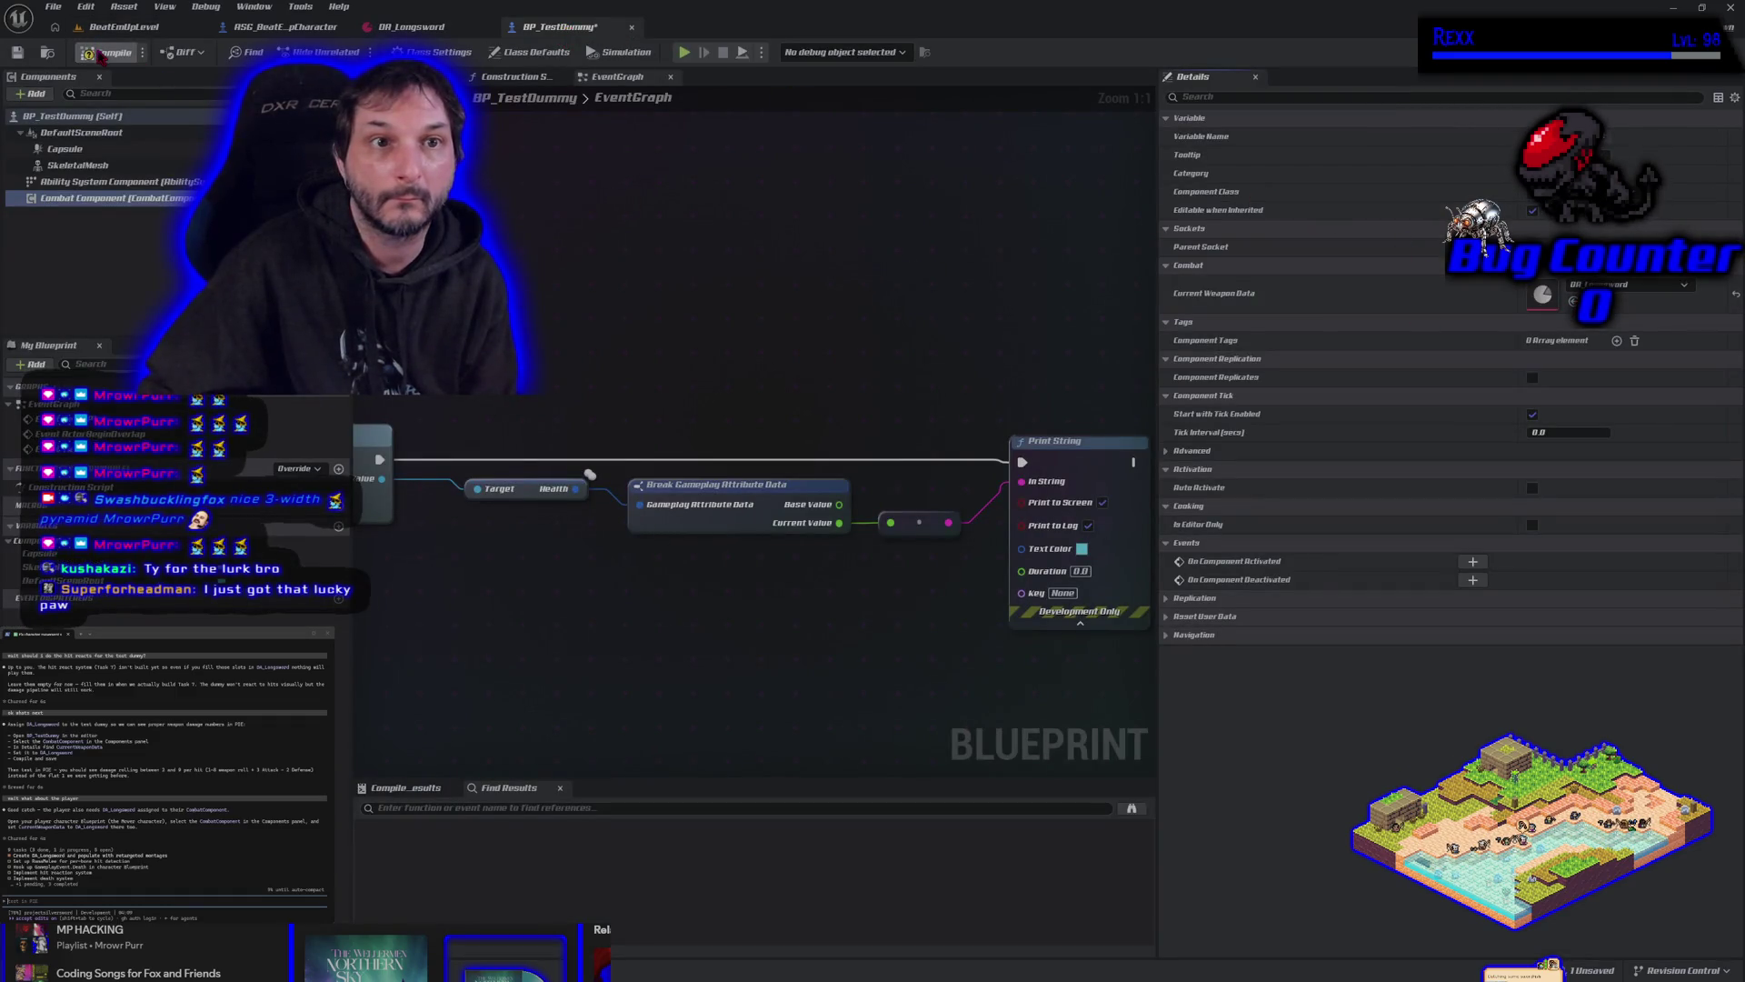
Save all modified assets with File > Save All and return to BeatEmUpLevel.
{"action": "left_click", "coordinate": [53, 7]}
{"action": "left_click", "coordinate": [130, 98]}
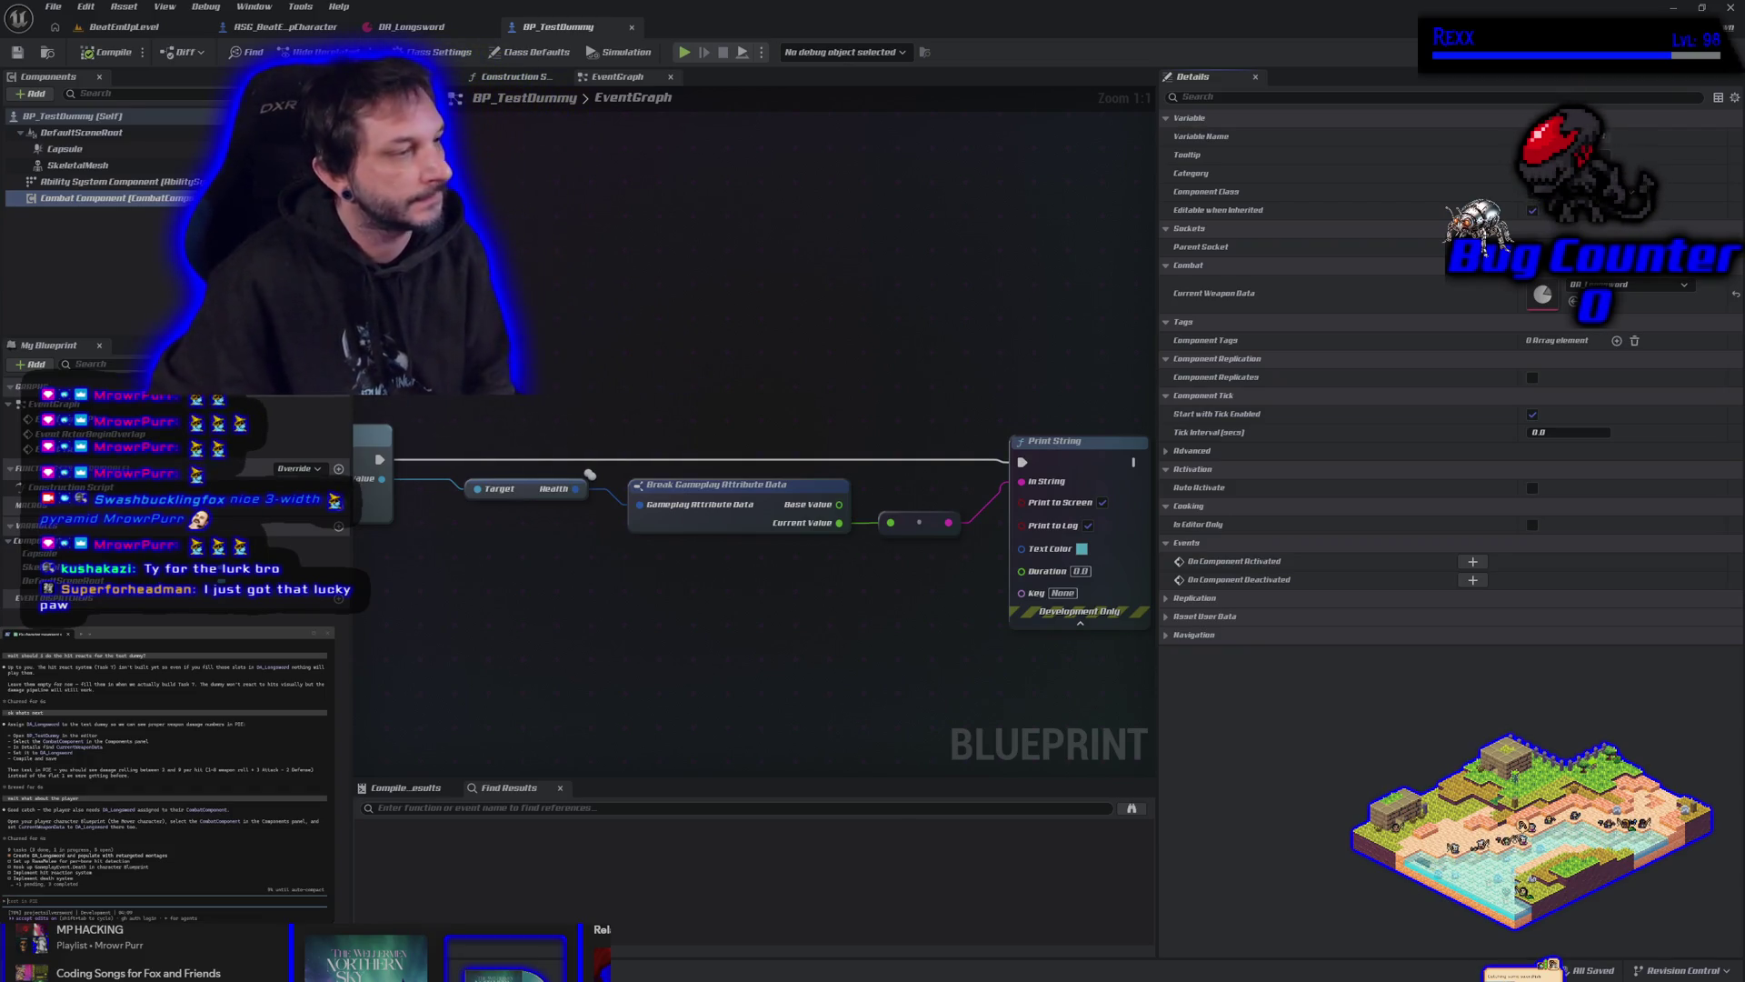
{"action": "left_click", "coordinate": [122, 27]}
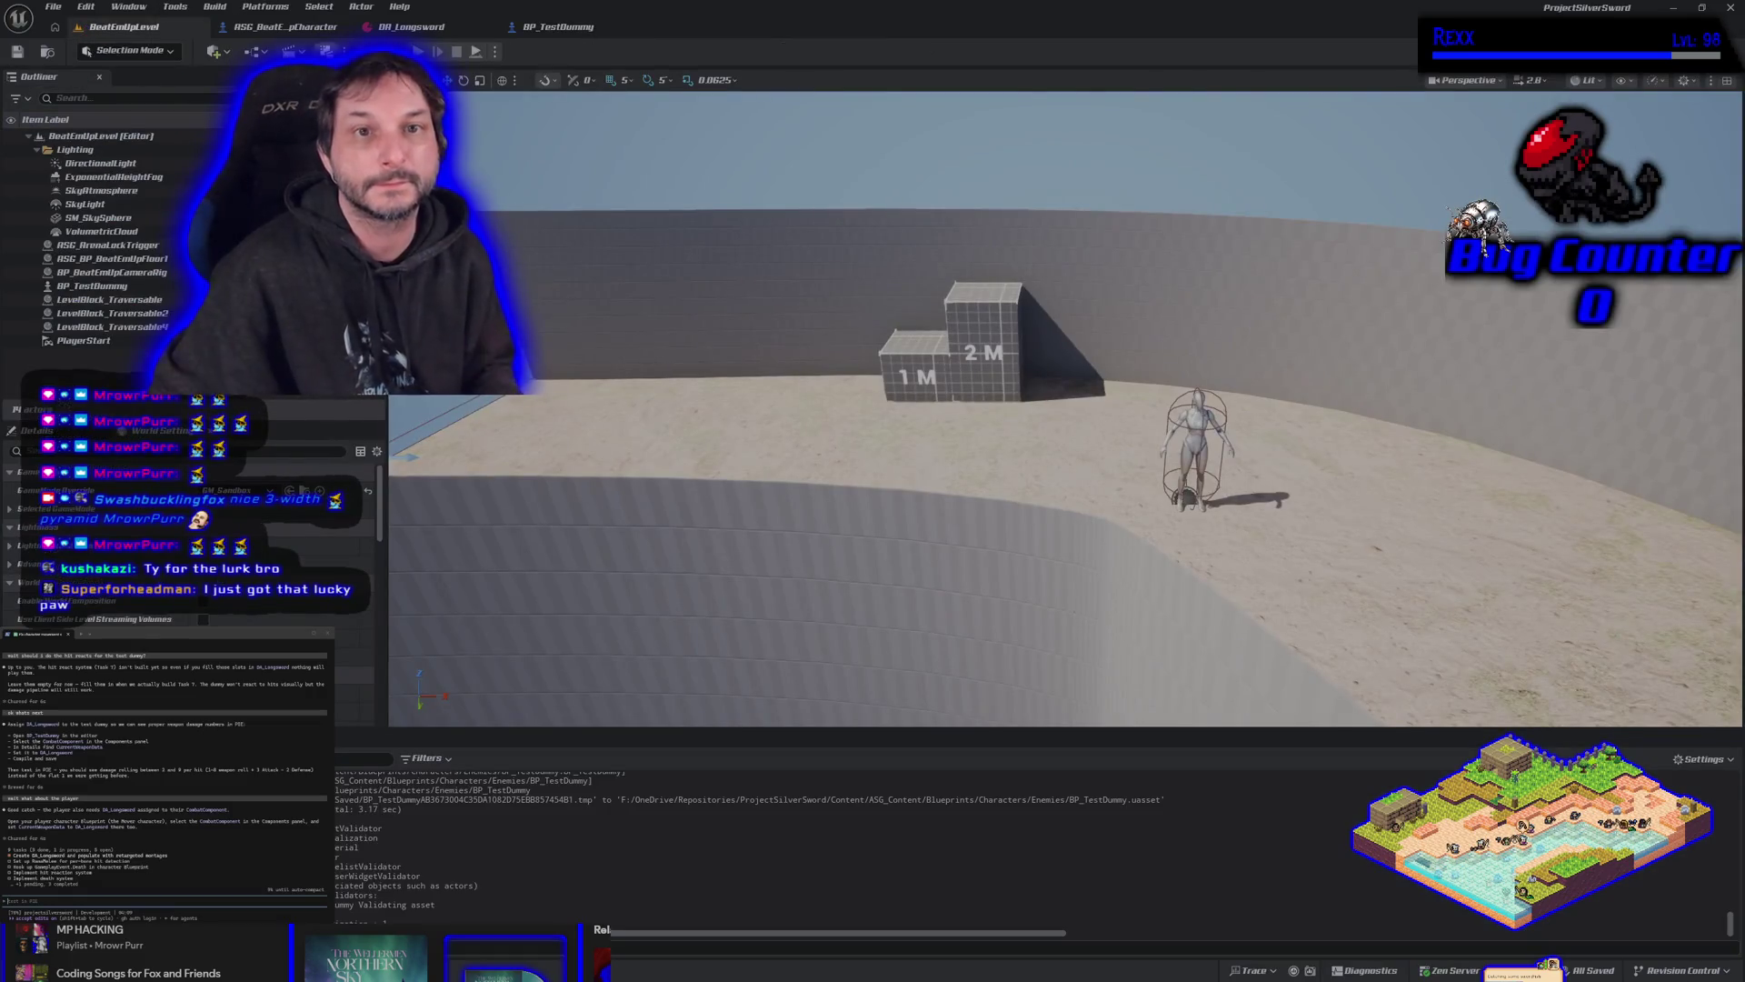
Play-test running to the dummy and attacking with J, end the session, and draft an assistant message.
{"action": "key", "text": "alt+p"}
{"action": "key", "text": "d"}
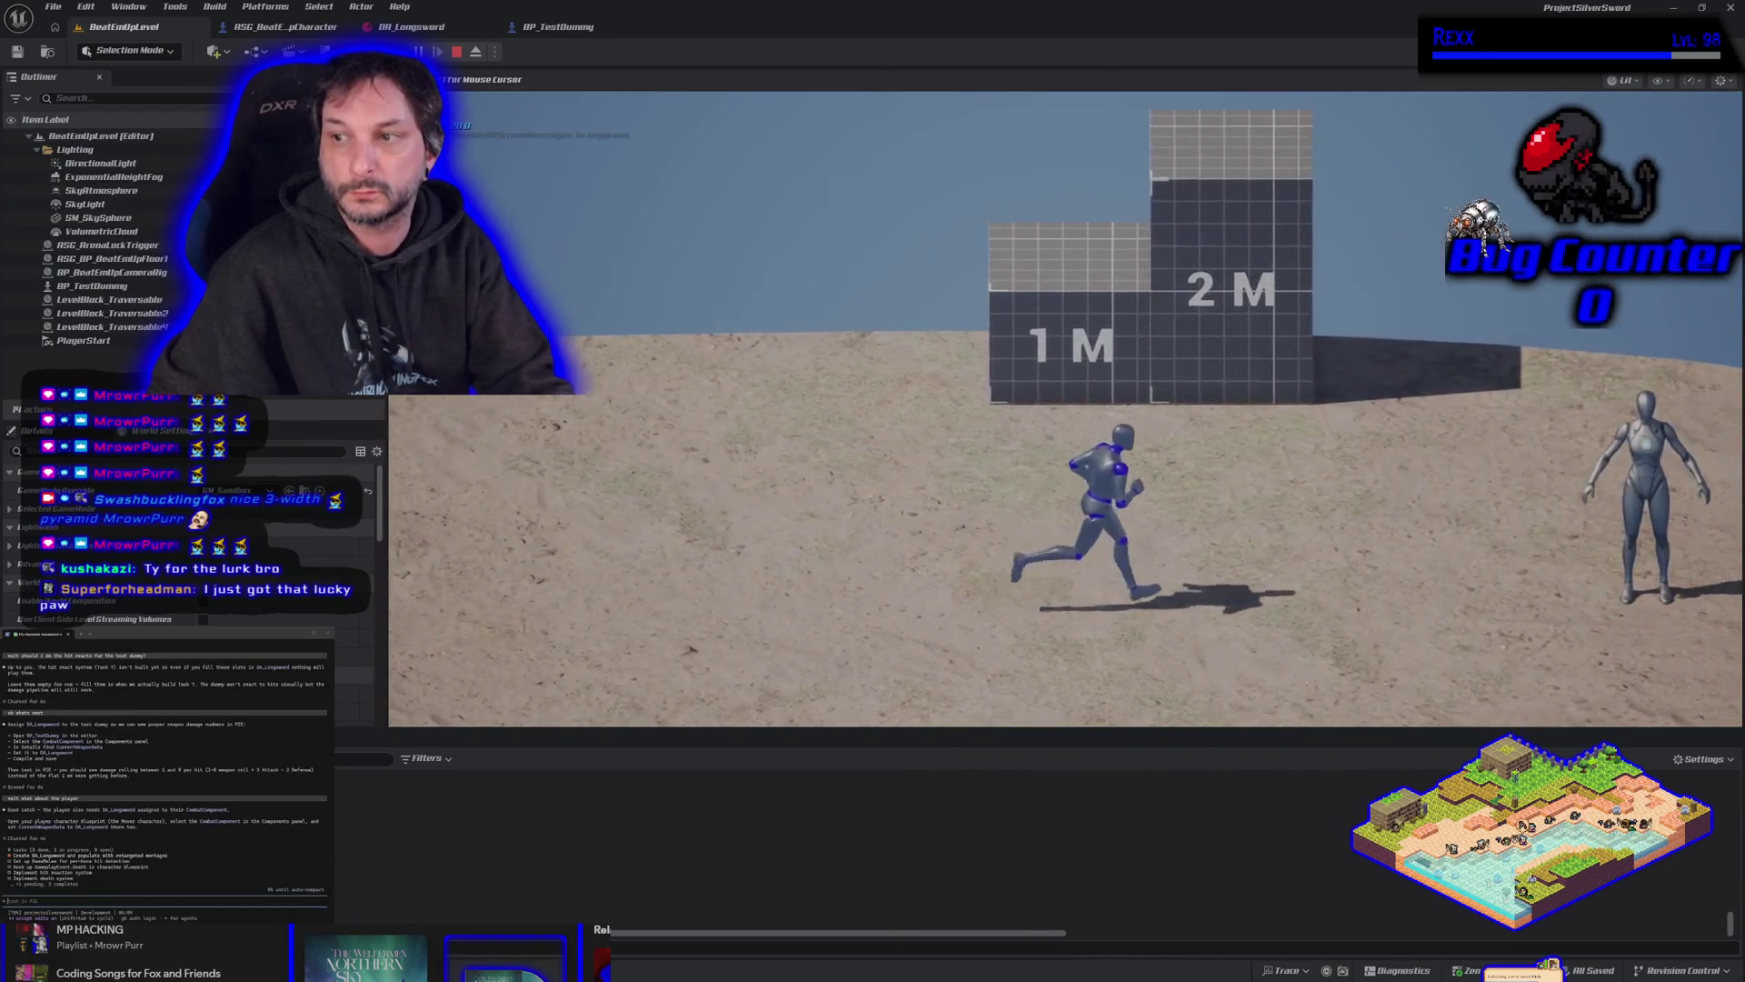
{"action": "key", "text": "j"}
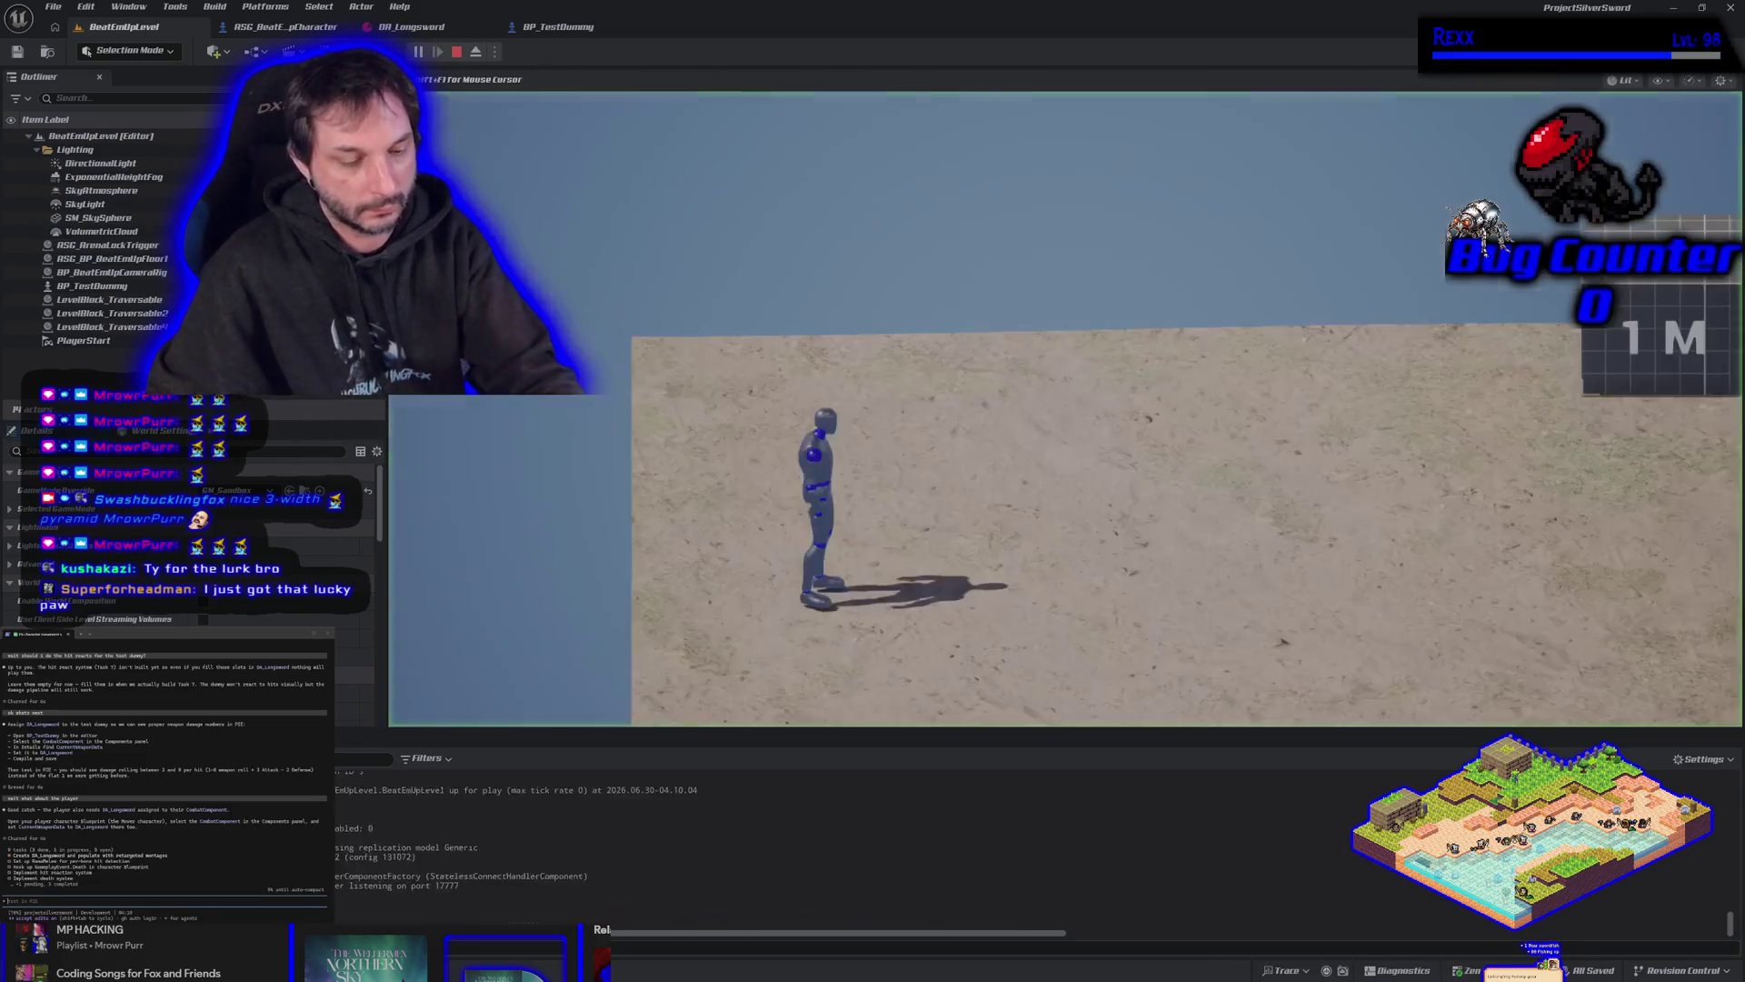
{"action": "key", "text": "d"}
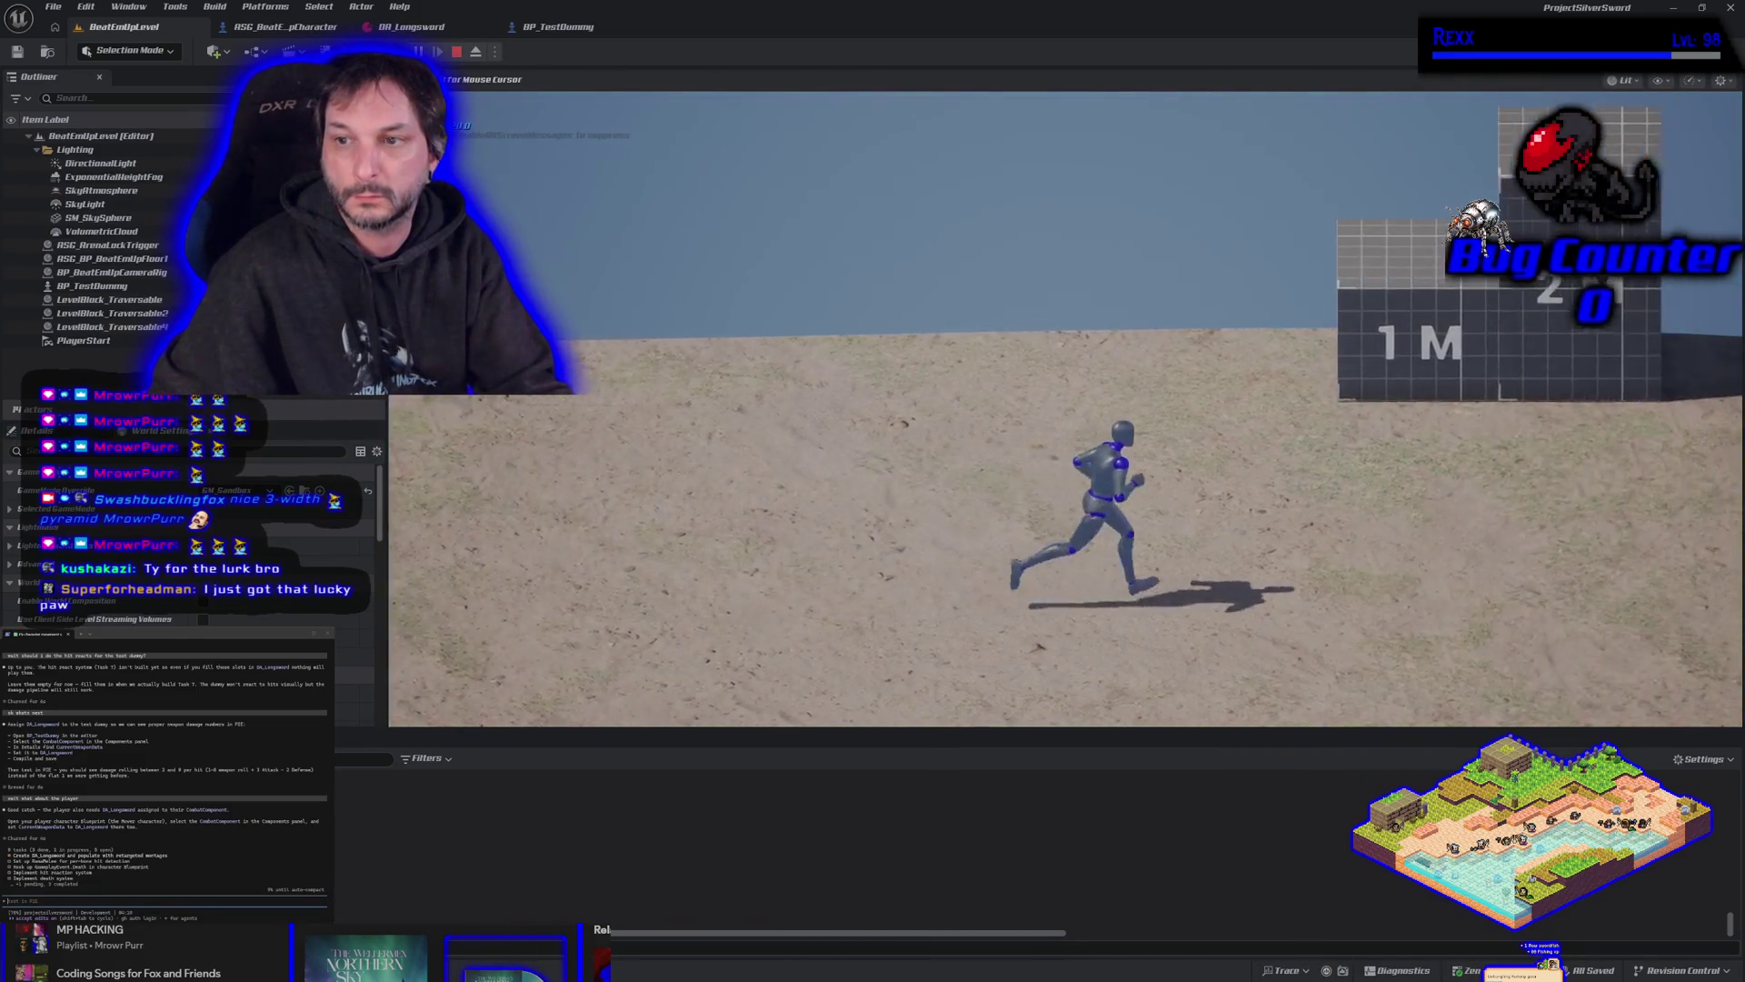
{"action": "key", "text": "j"}
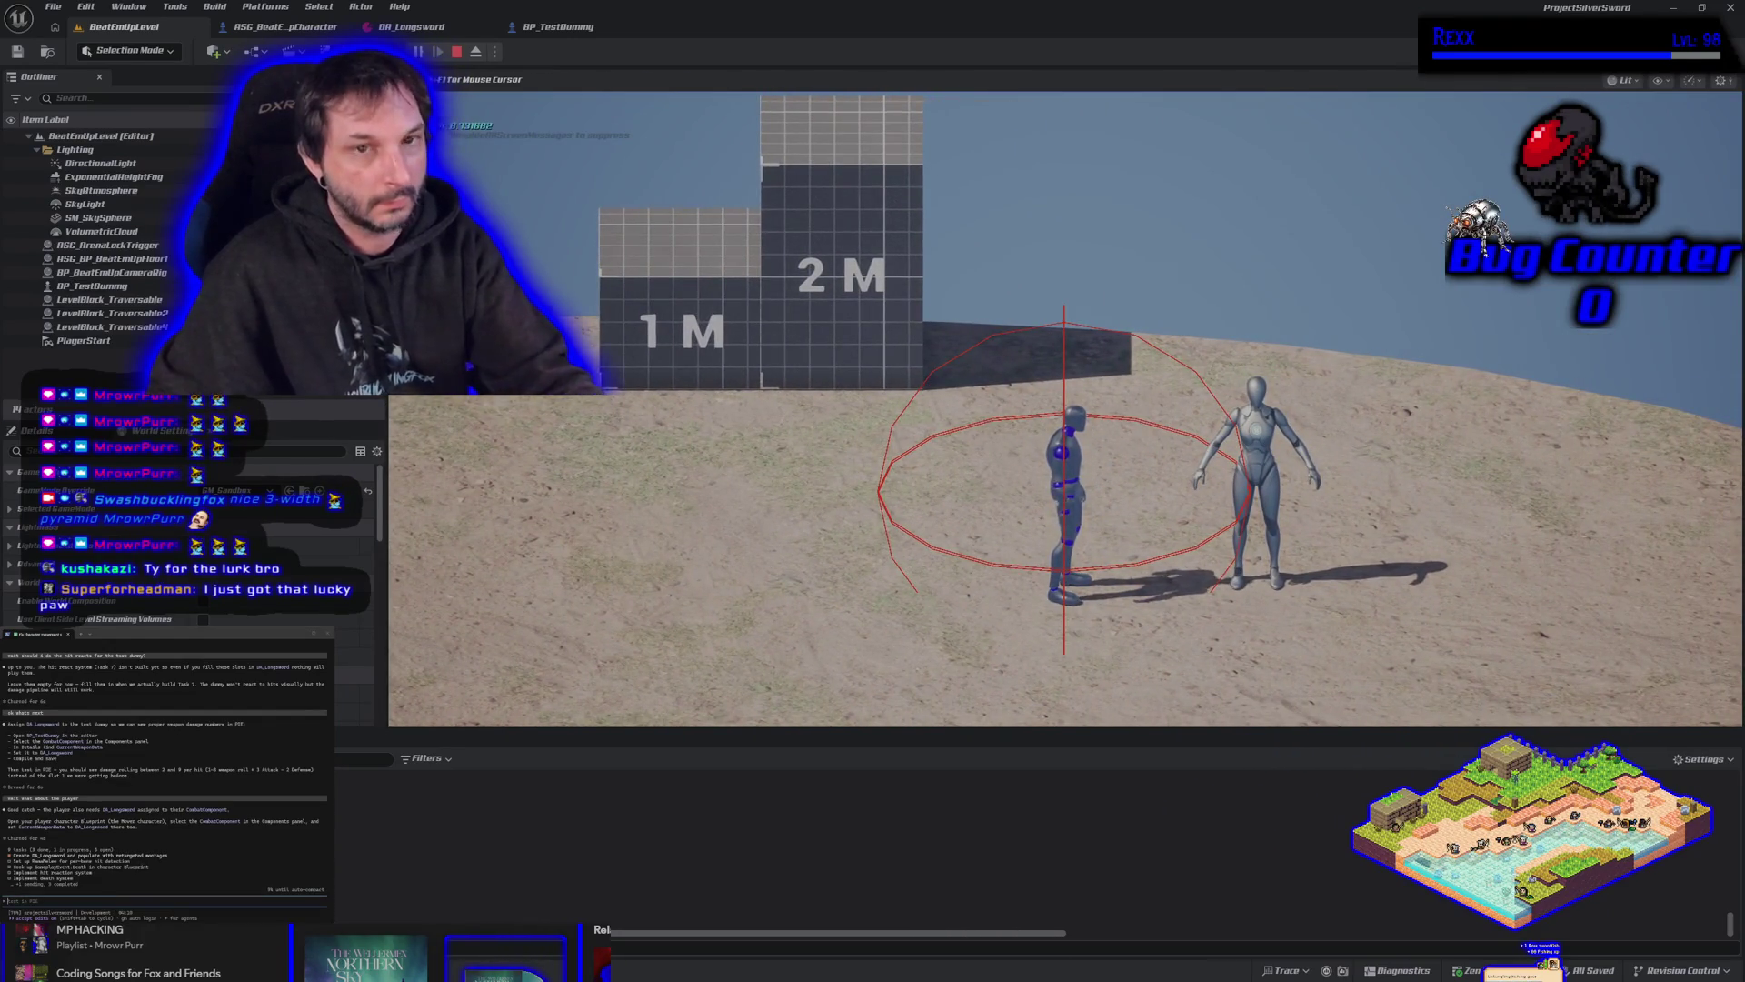
{"action": "key", "text": "Escape"}
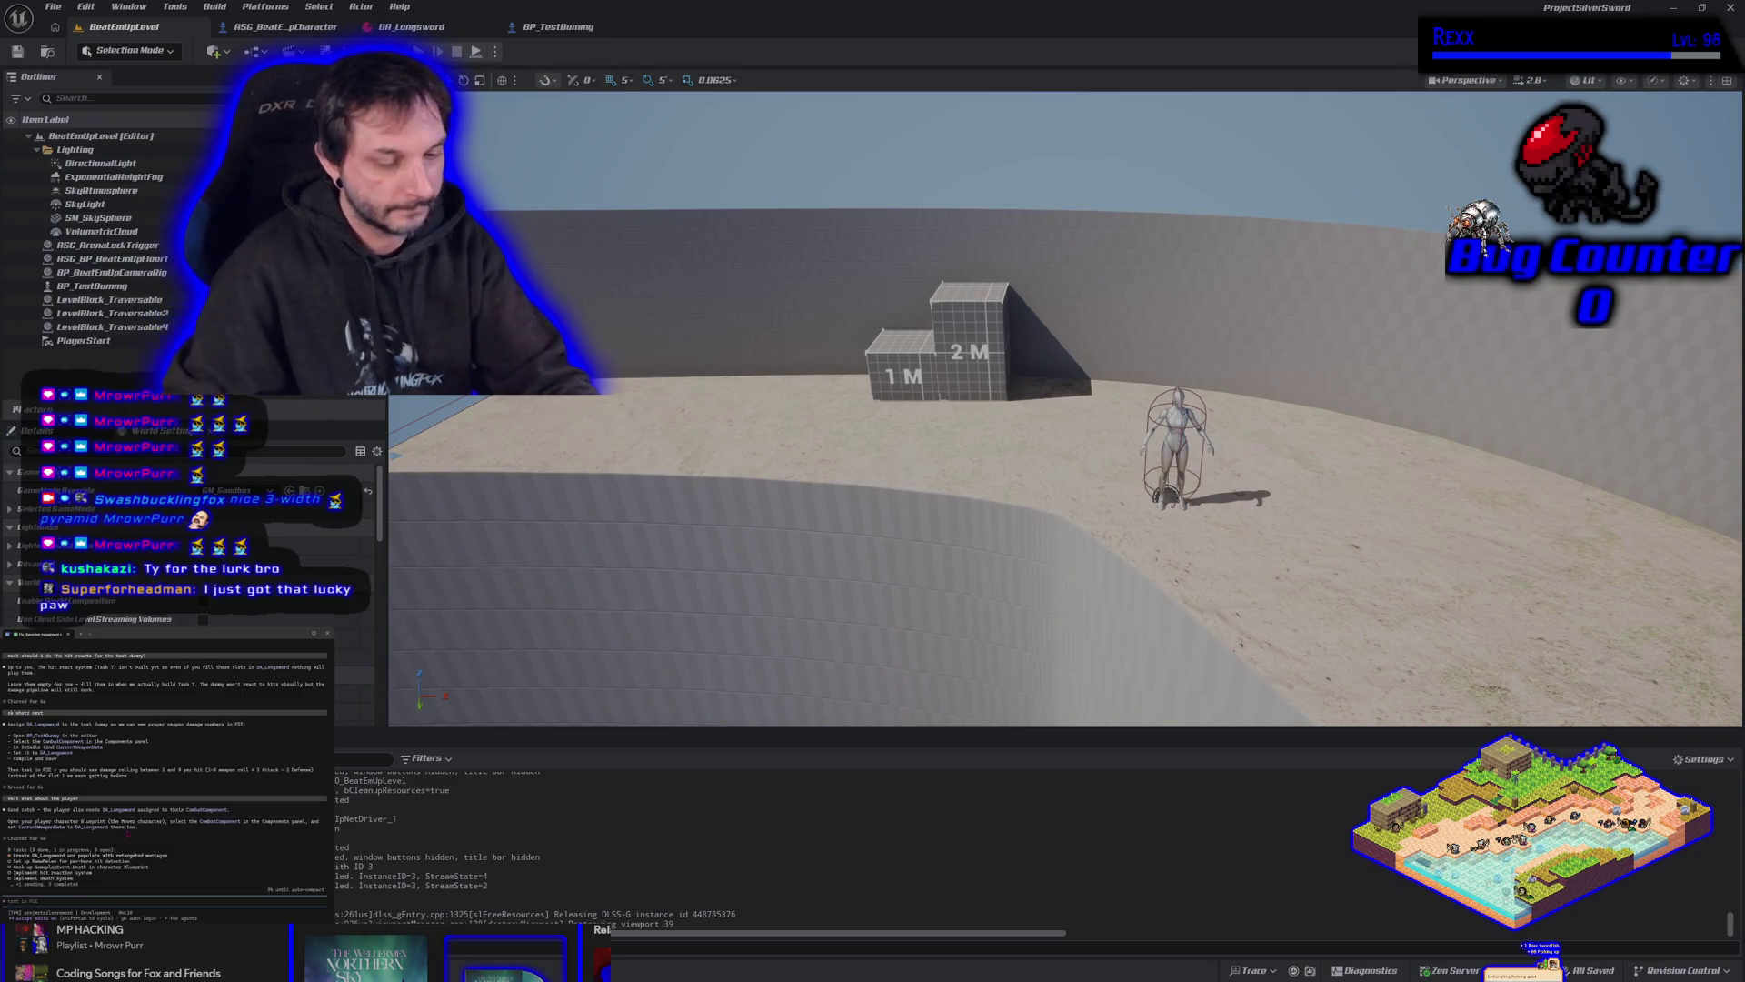
{"action": "type", "text": "the"}
{"action": "type", "text": " su"}
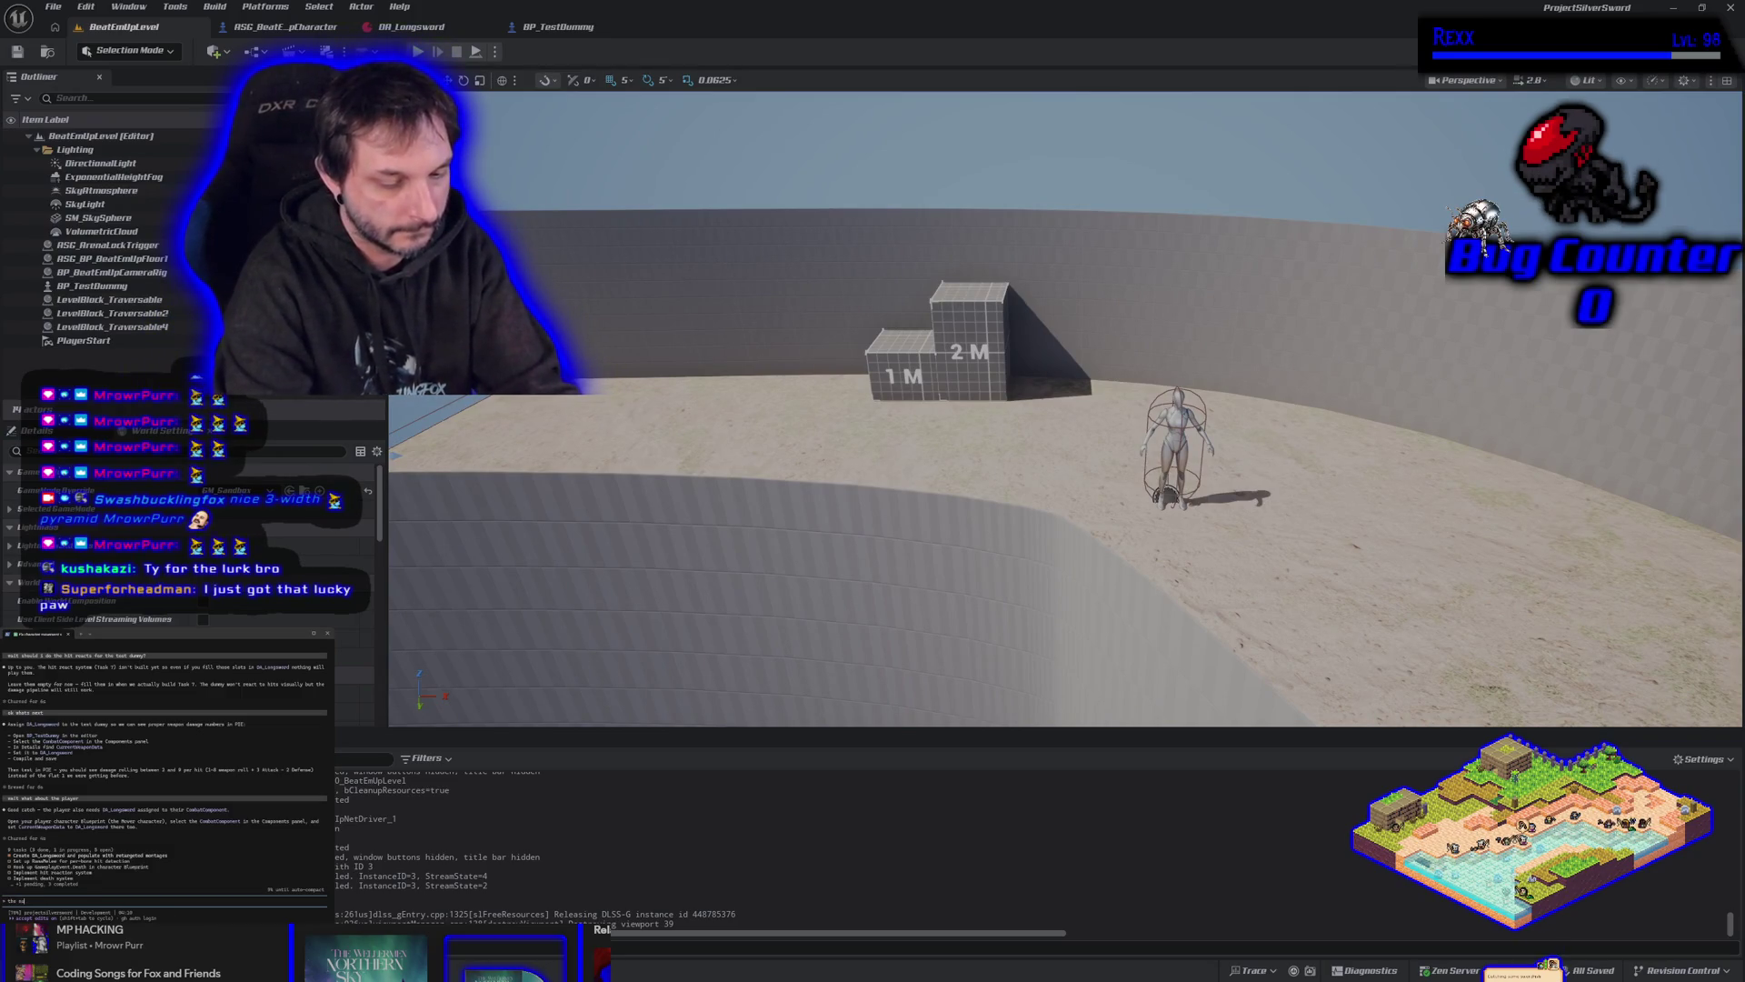
{"action": "type", "text": "my"}
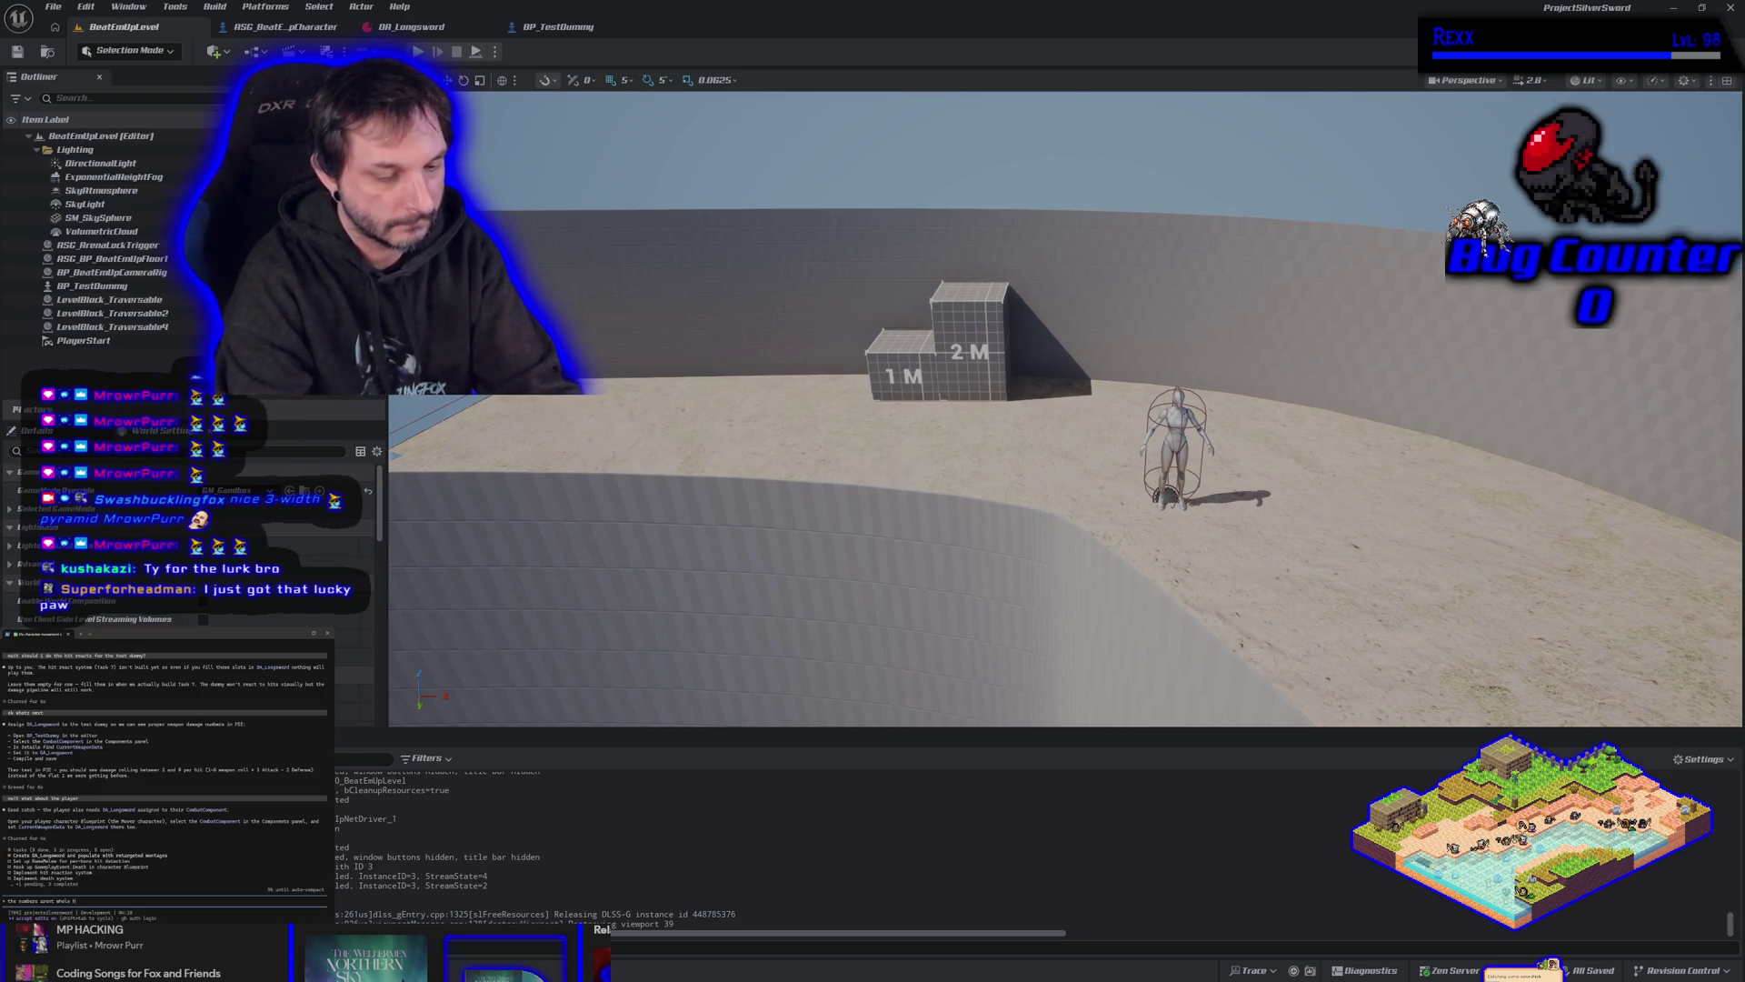
{"action": "type", "text": "re decimal"}
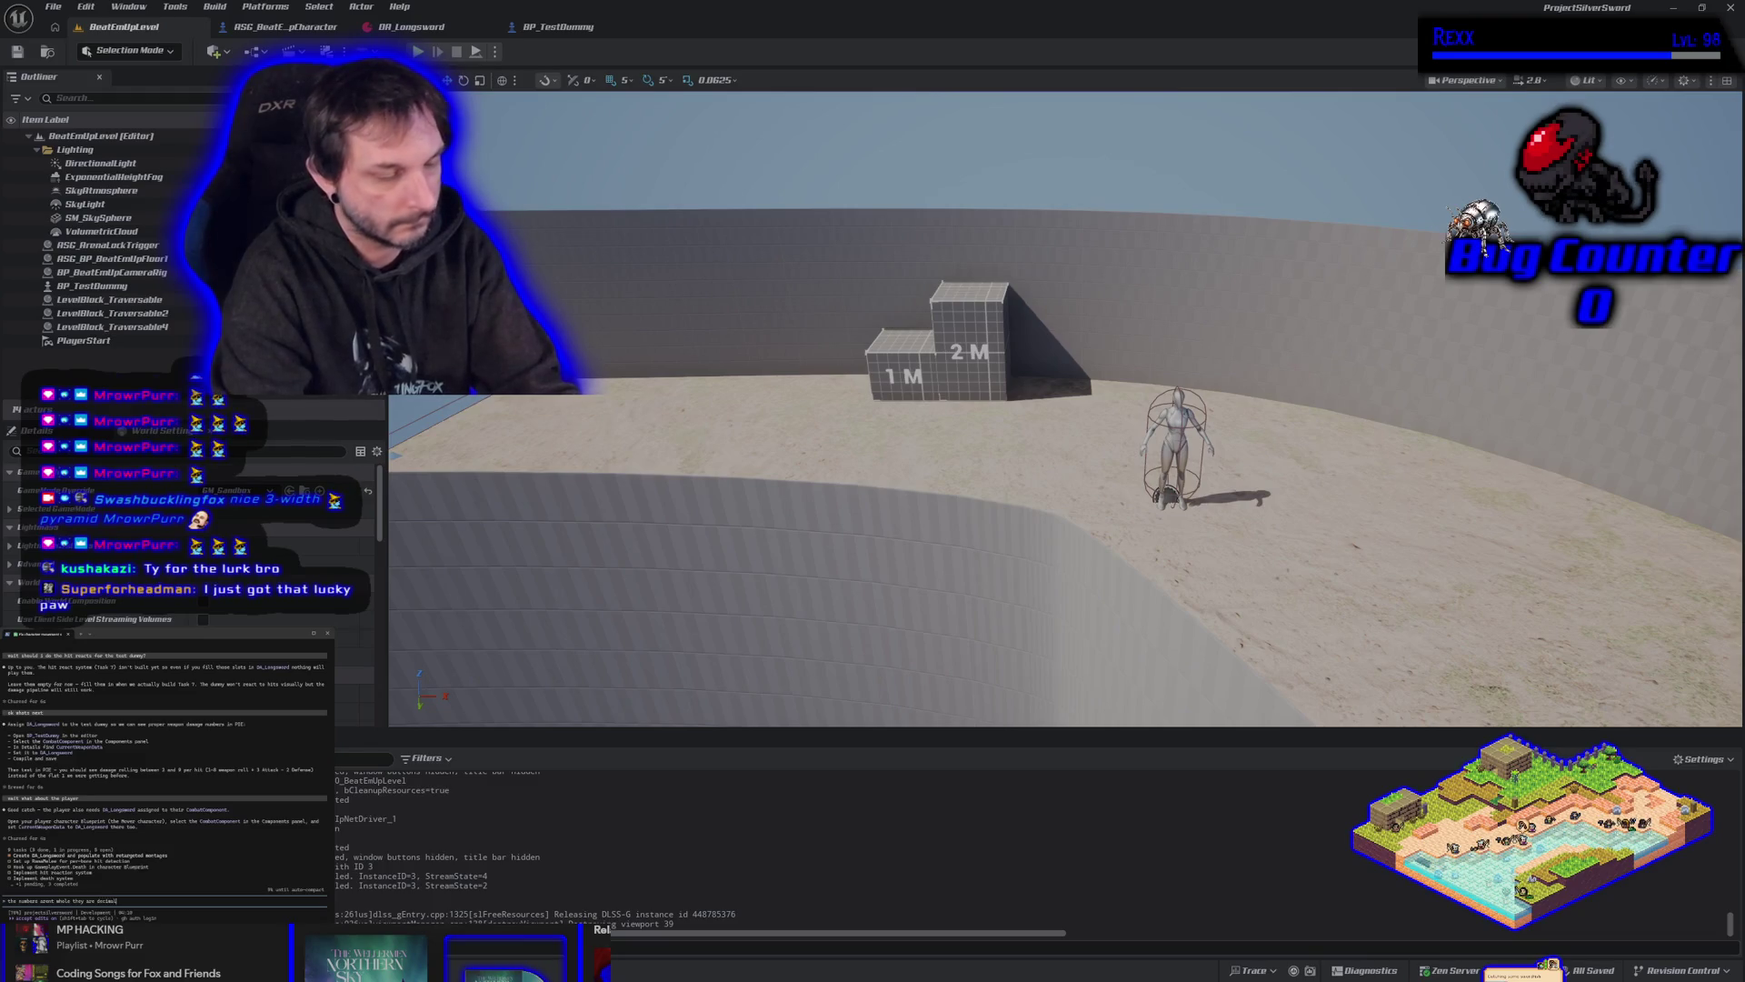
Send the message to the coding assistant and close the Unreal editor.
{"action": "key", "text": "Return"}
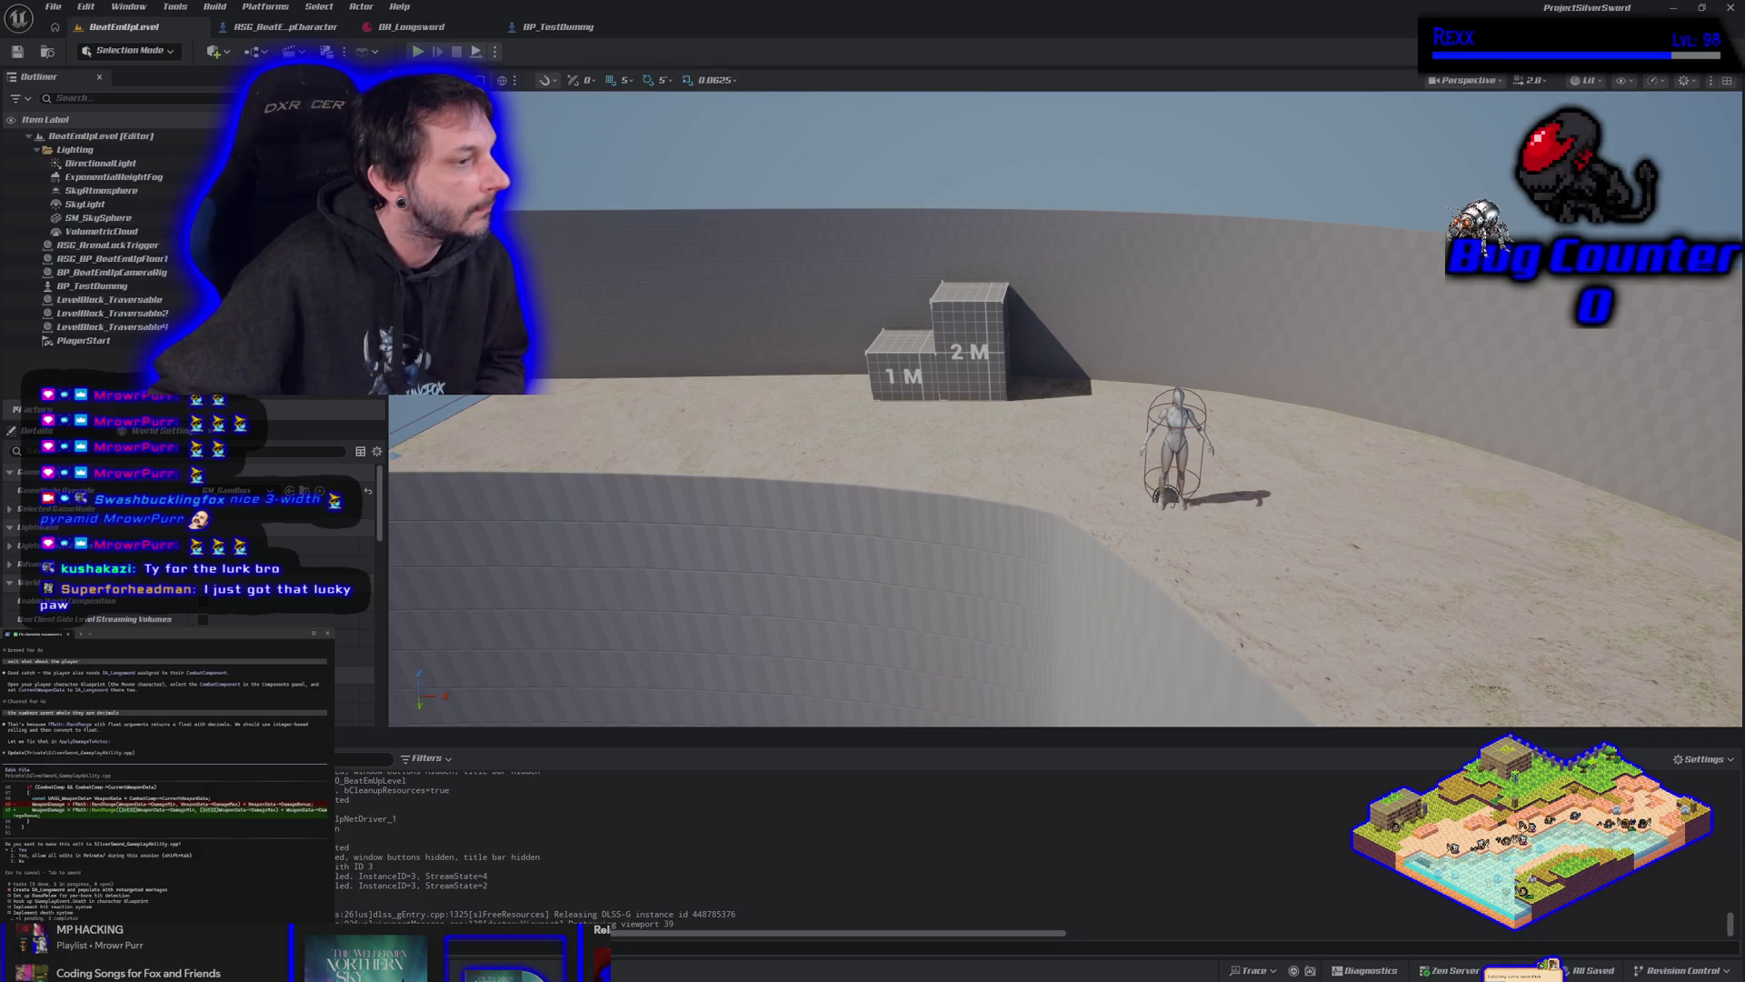
{"action": "left_click", "coordinate": [1729, 8]}
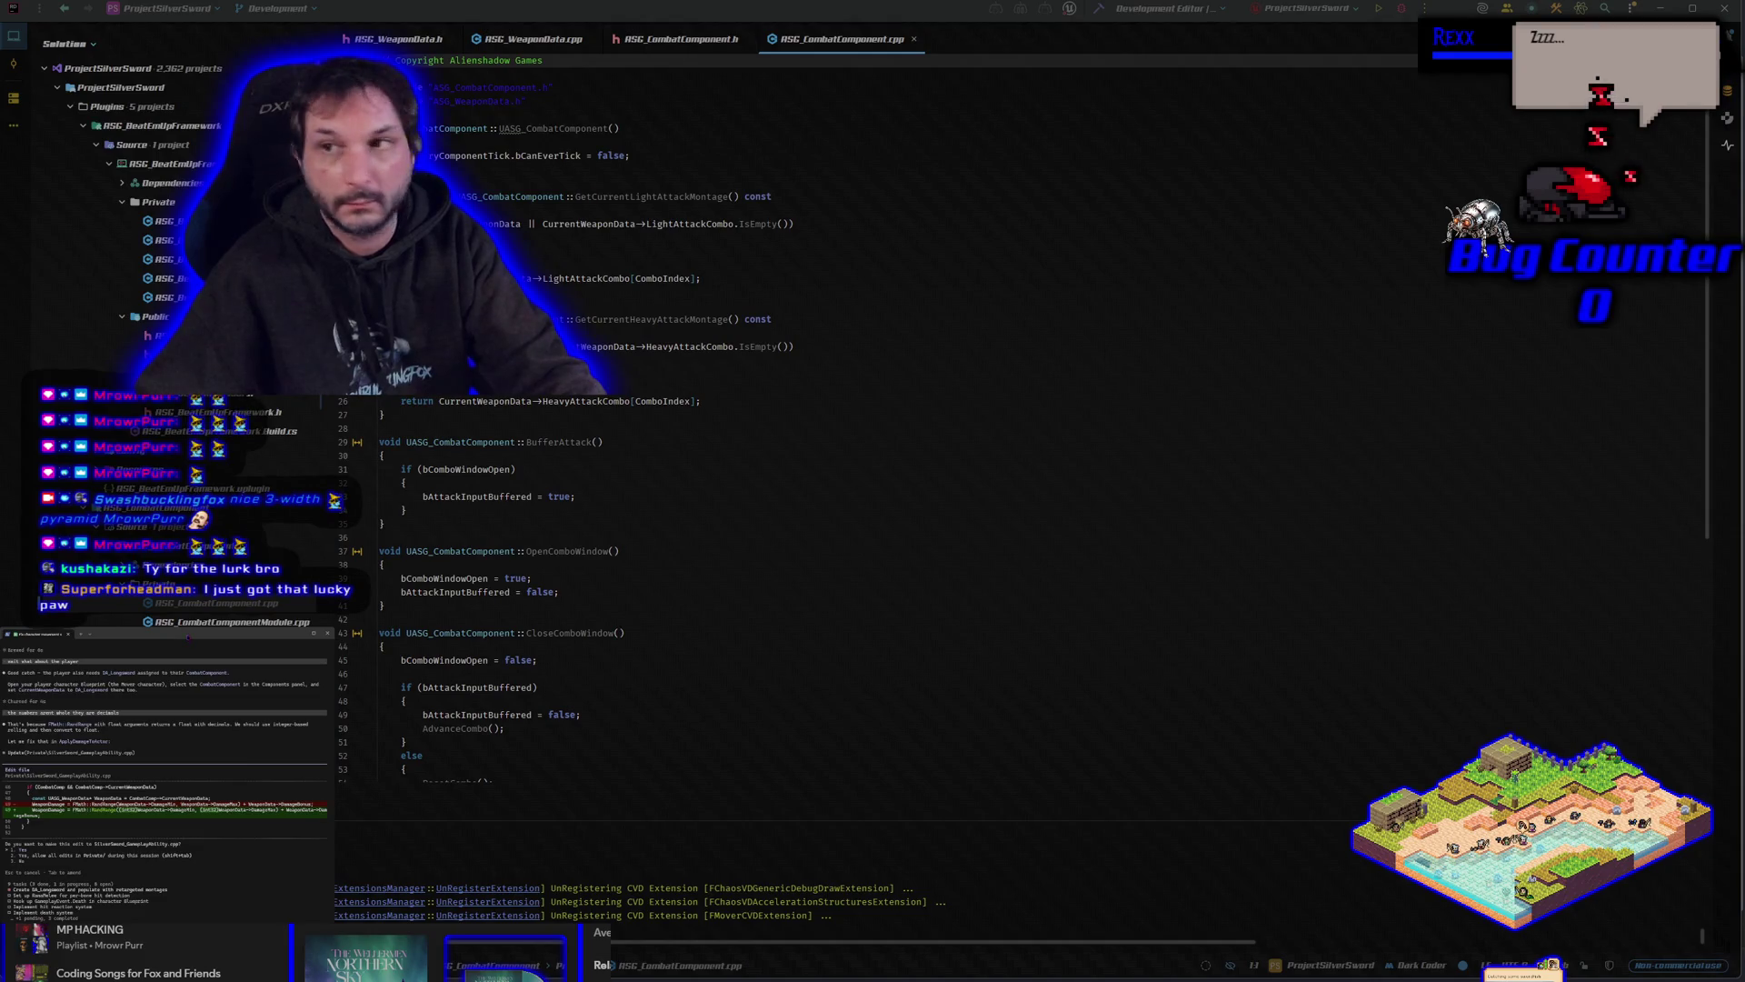
Approve the assistant's combat code edit, rebuild the project successfully, and relaunch the editor.
{"action": "key", "text": "Return"}
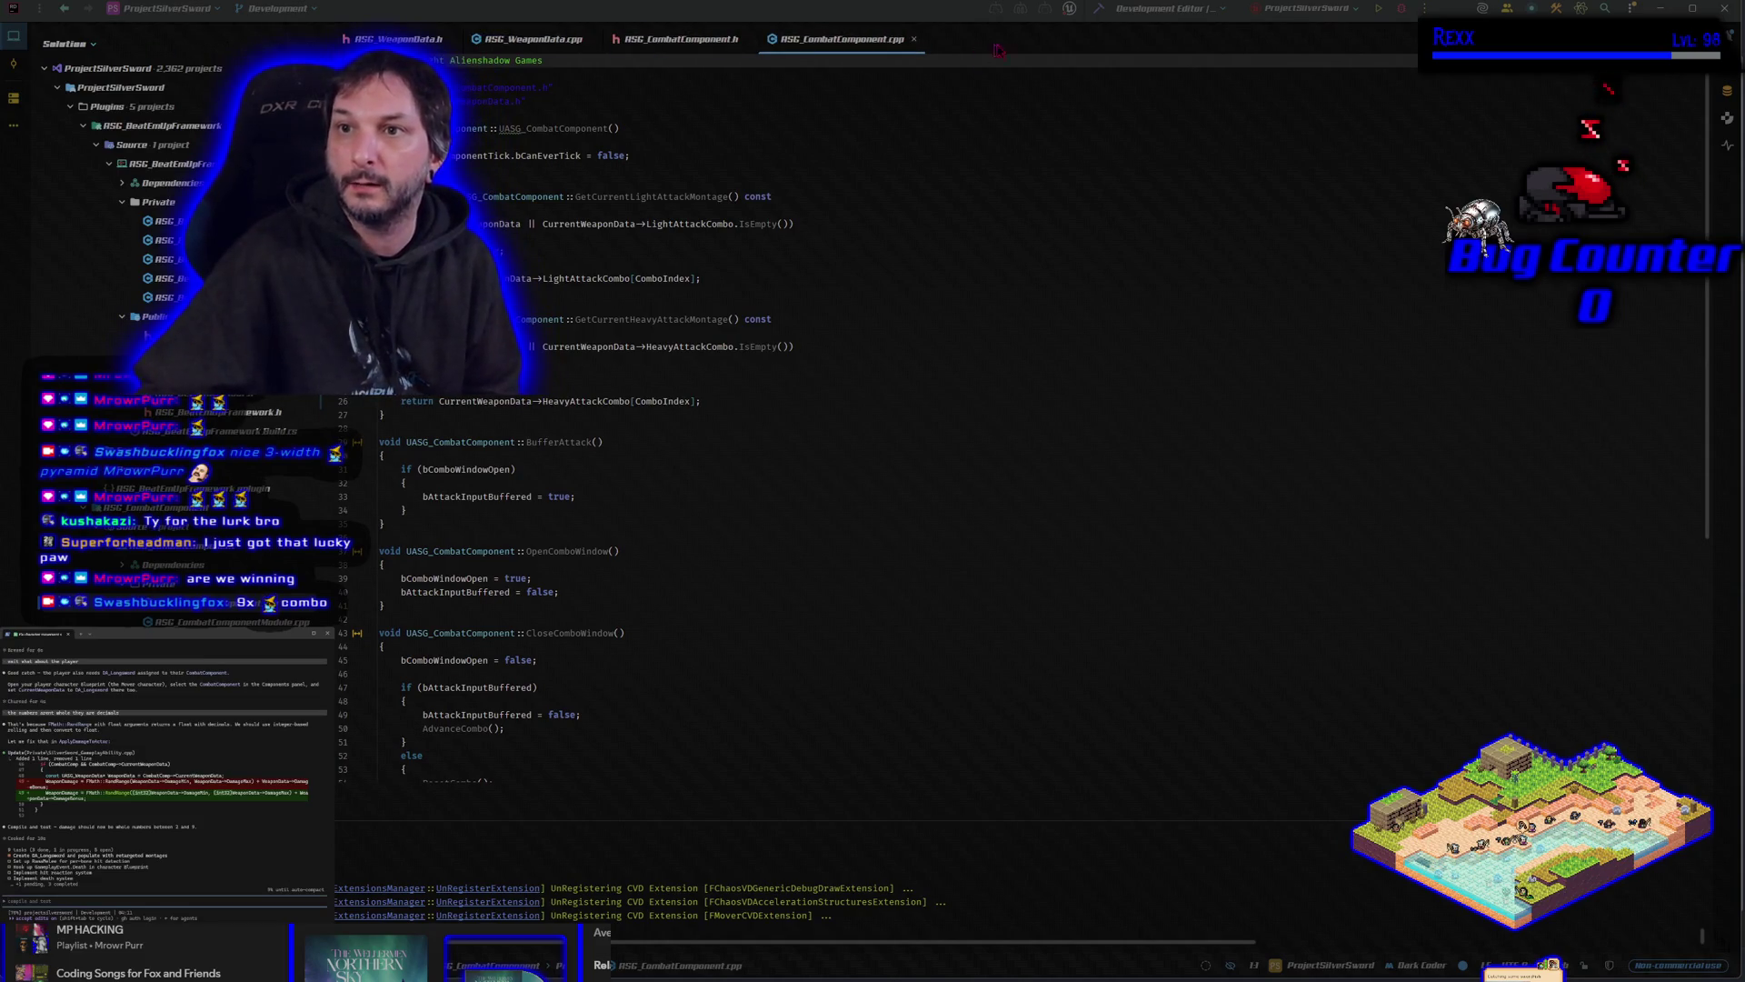
{"action": "key", "text": "ctrl+shift+b"}
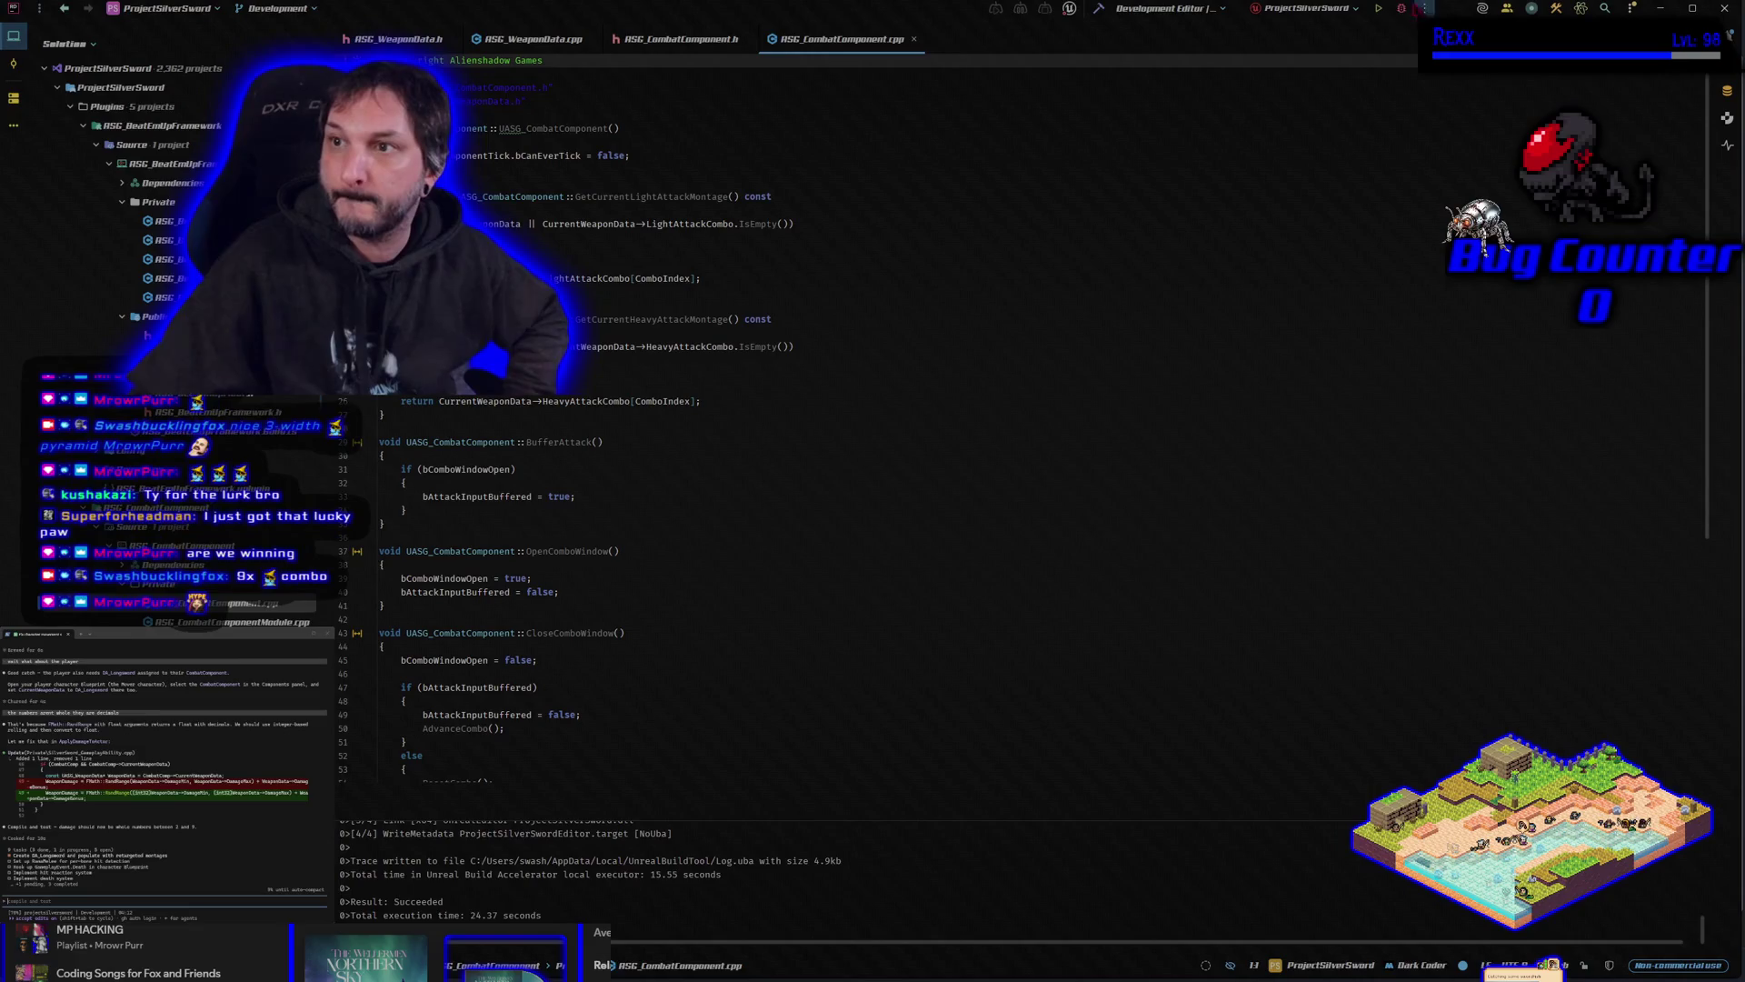
{"action": "left_click", "coordinate": [1389, 96]}
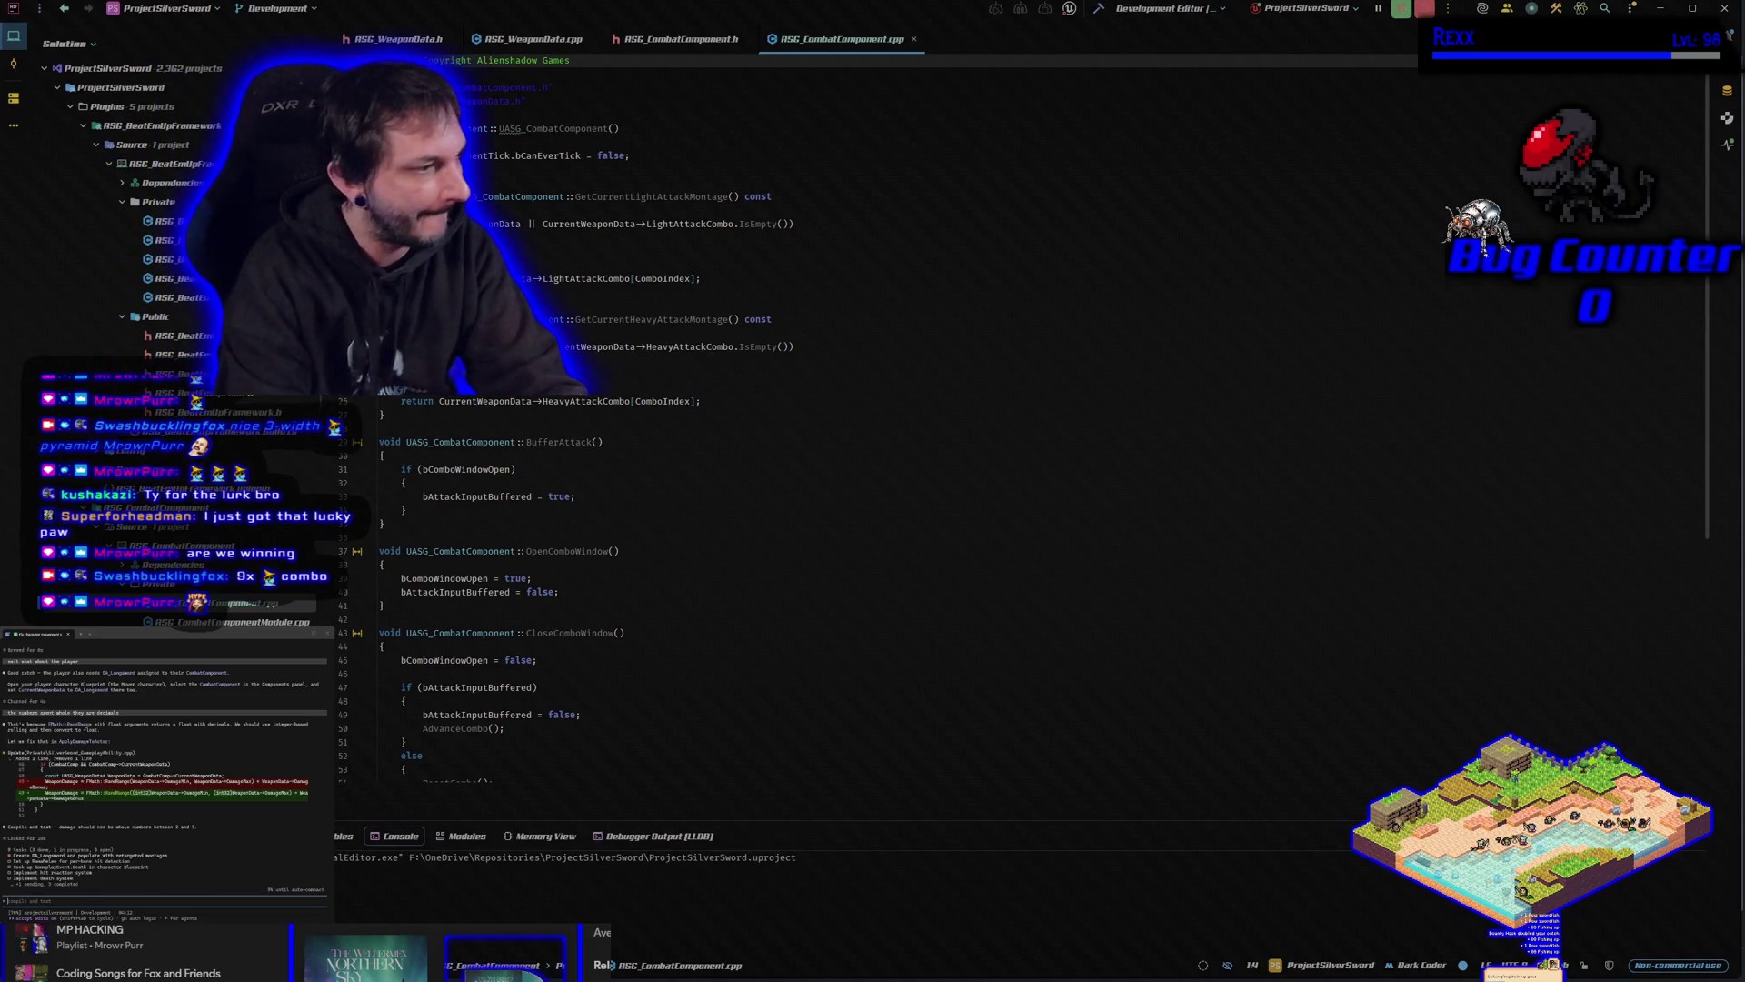
Dismiss the code-completion suggestions and draft the question 'where are we' for the assistant.
{"action": "key", "text": "ctrl+space"}
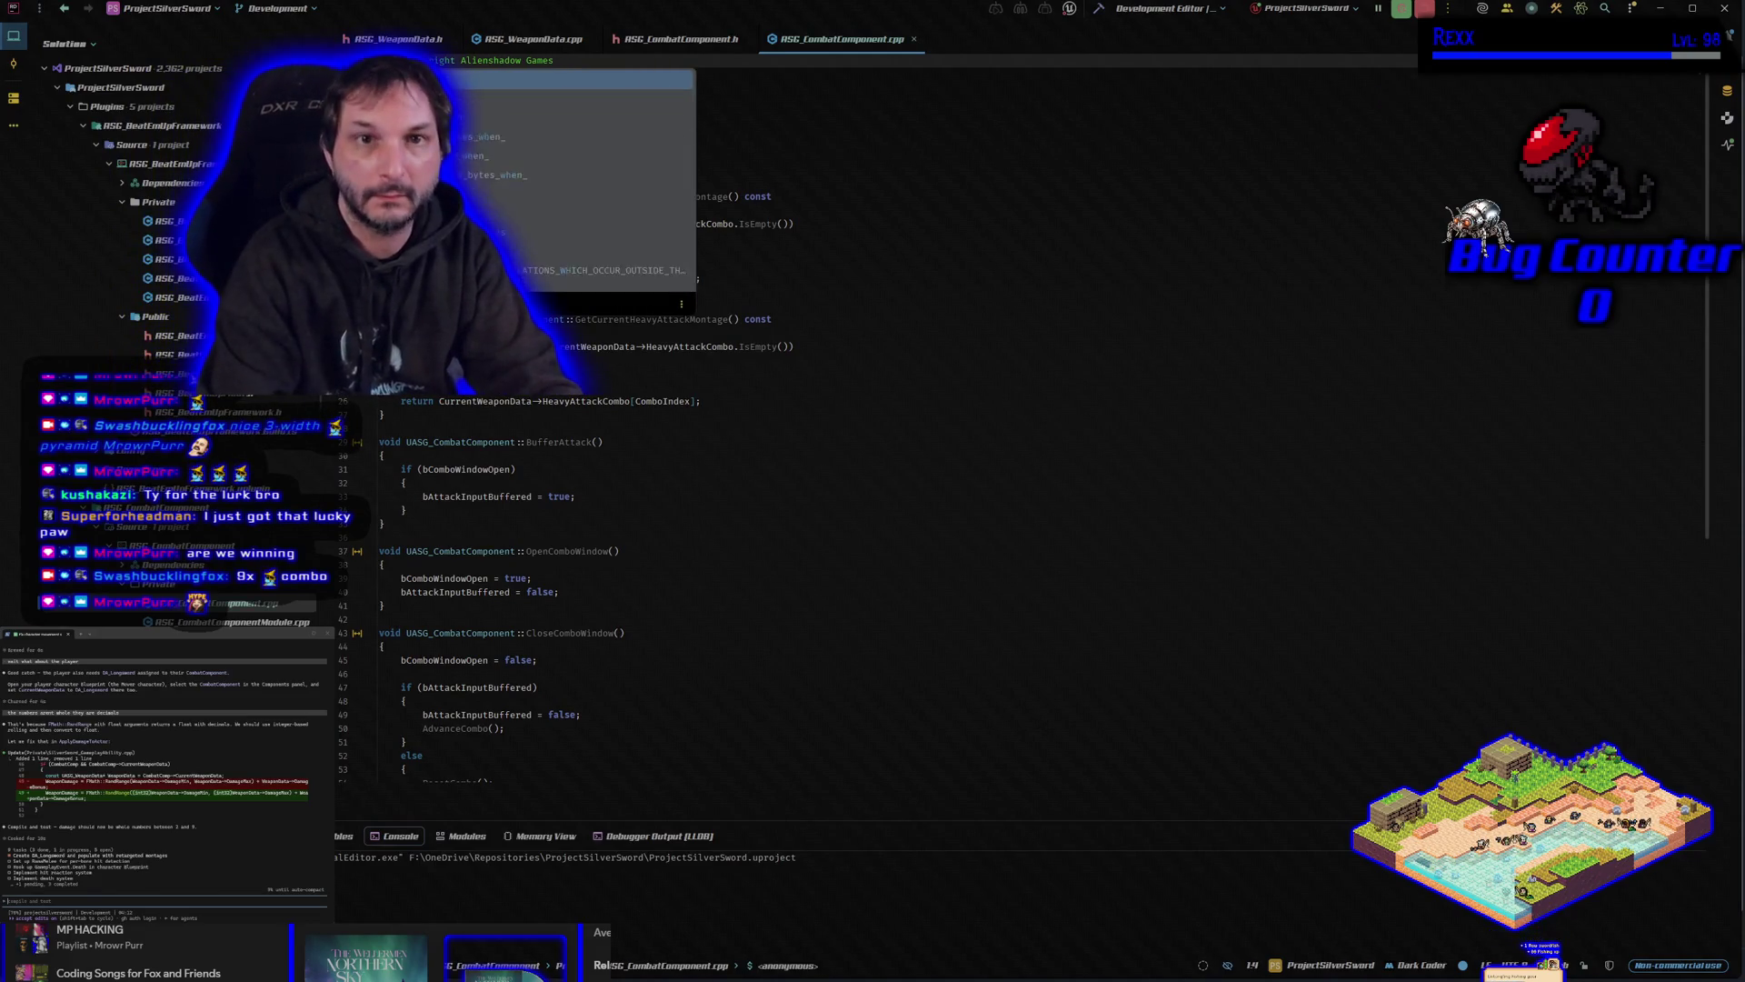
{"action": "key", "text": "Escape"}
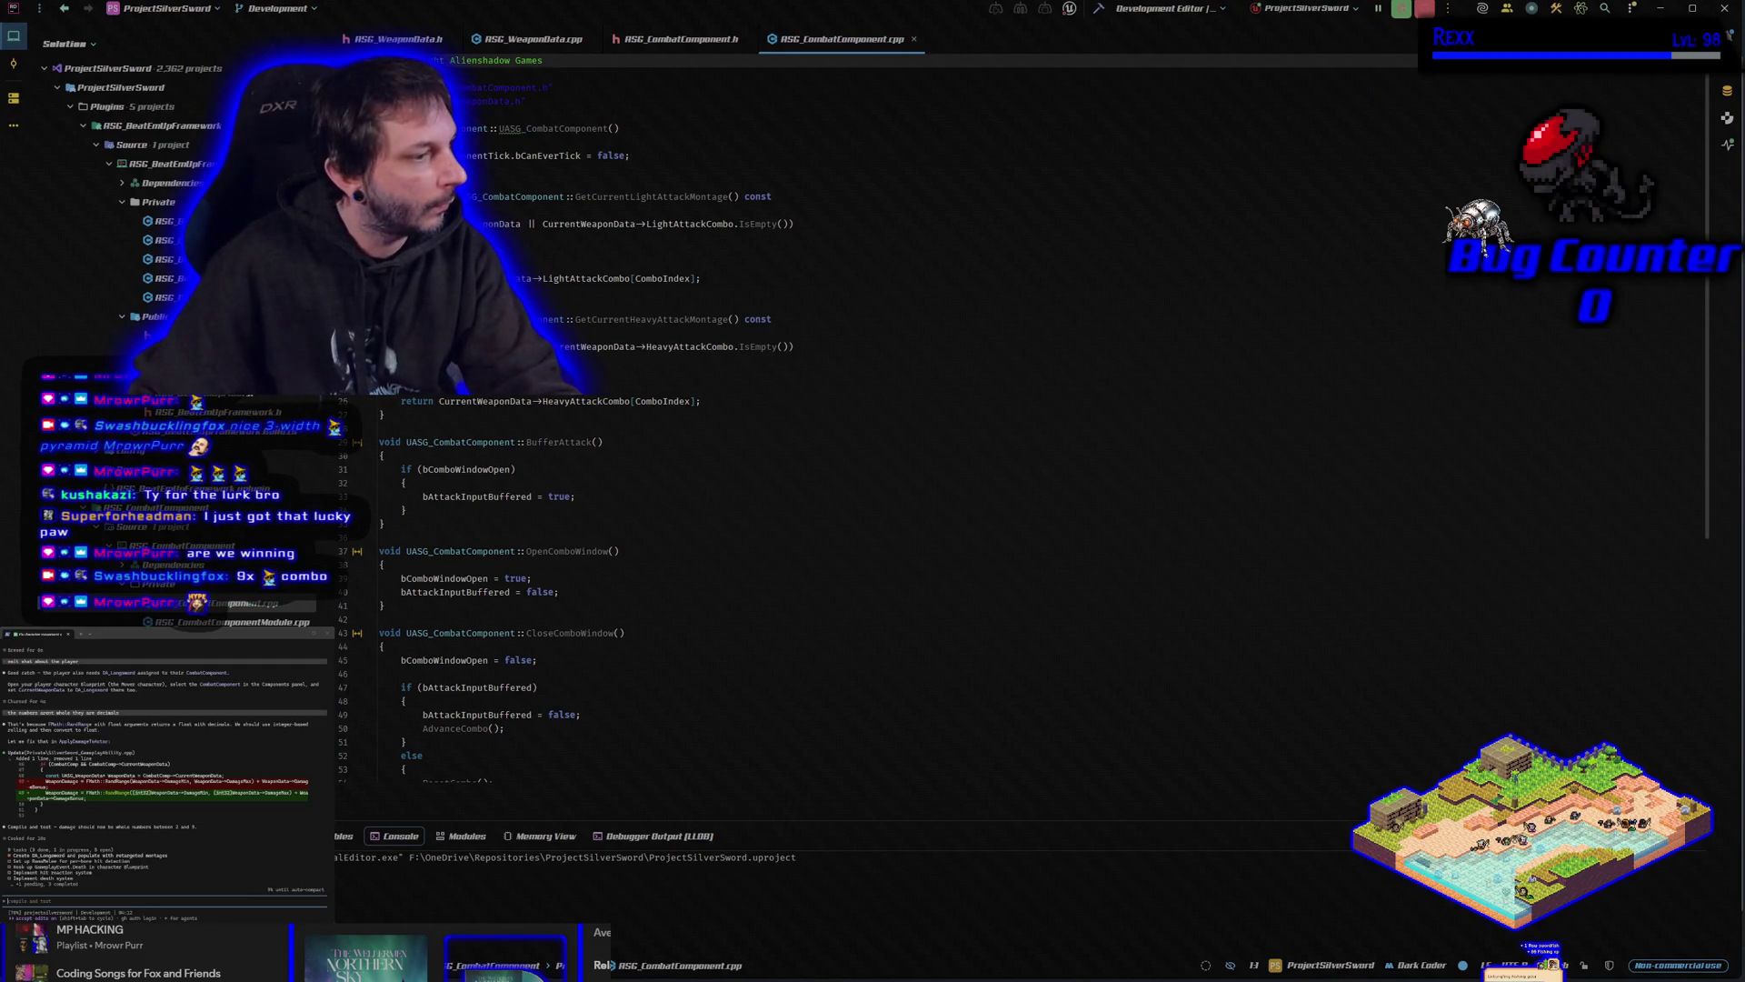
{"action": "type", "text": "where "}
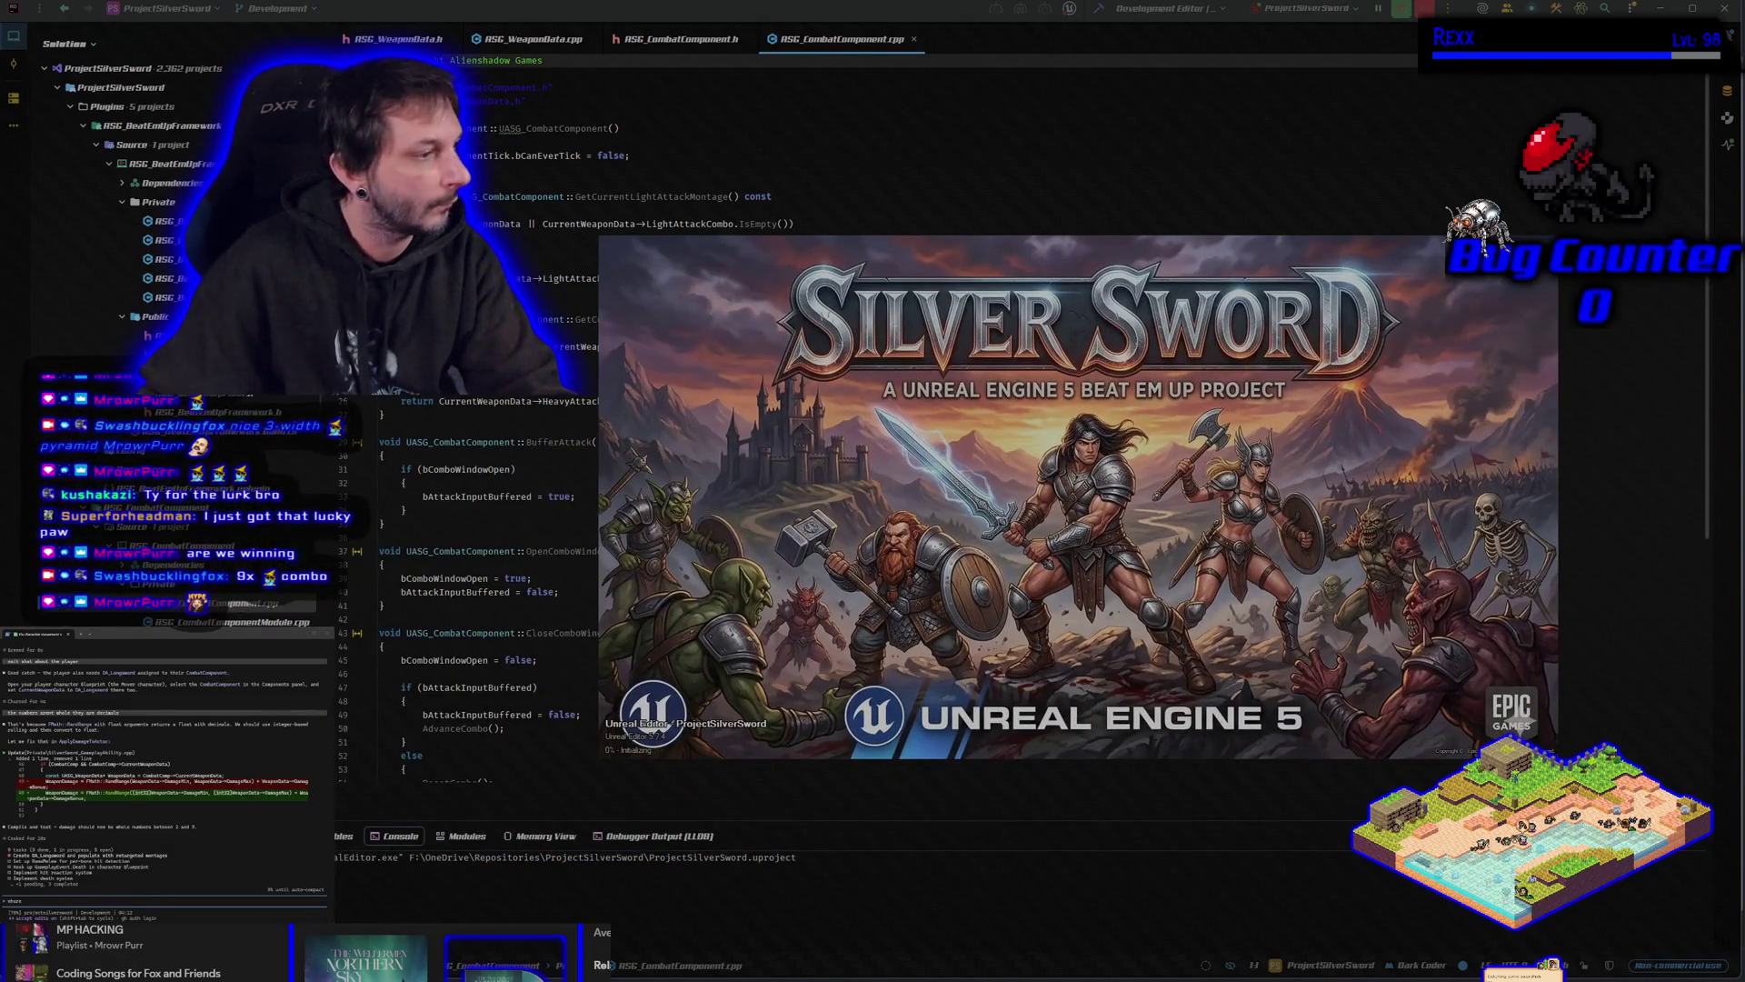
{"action": "type", "text": "are we storing the reference to the we"}
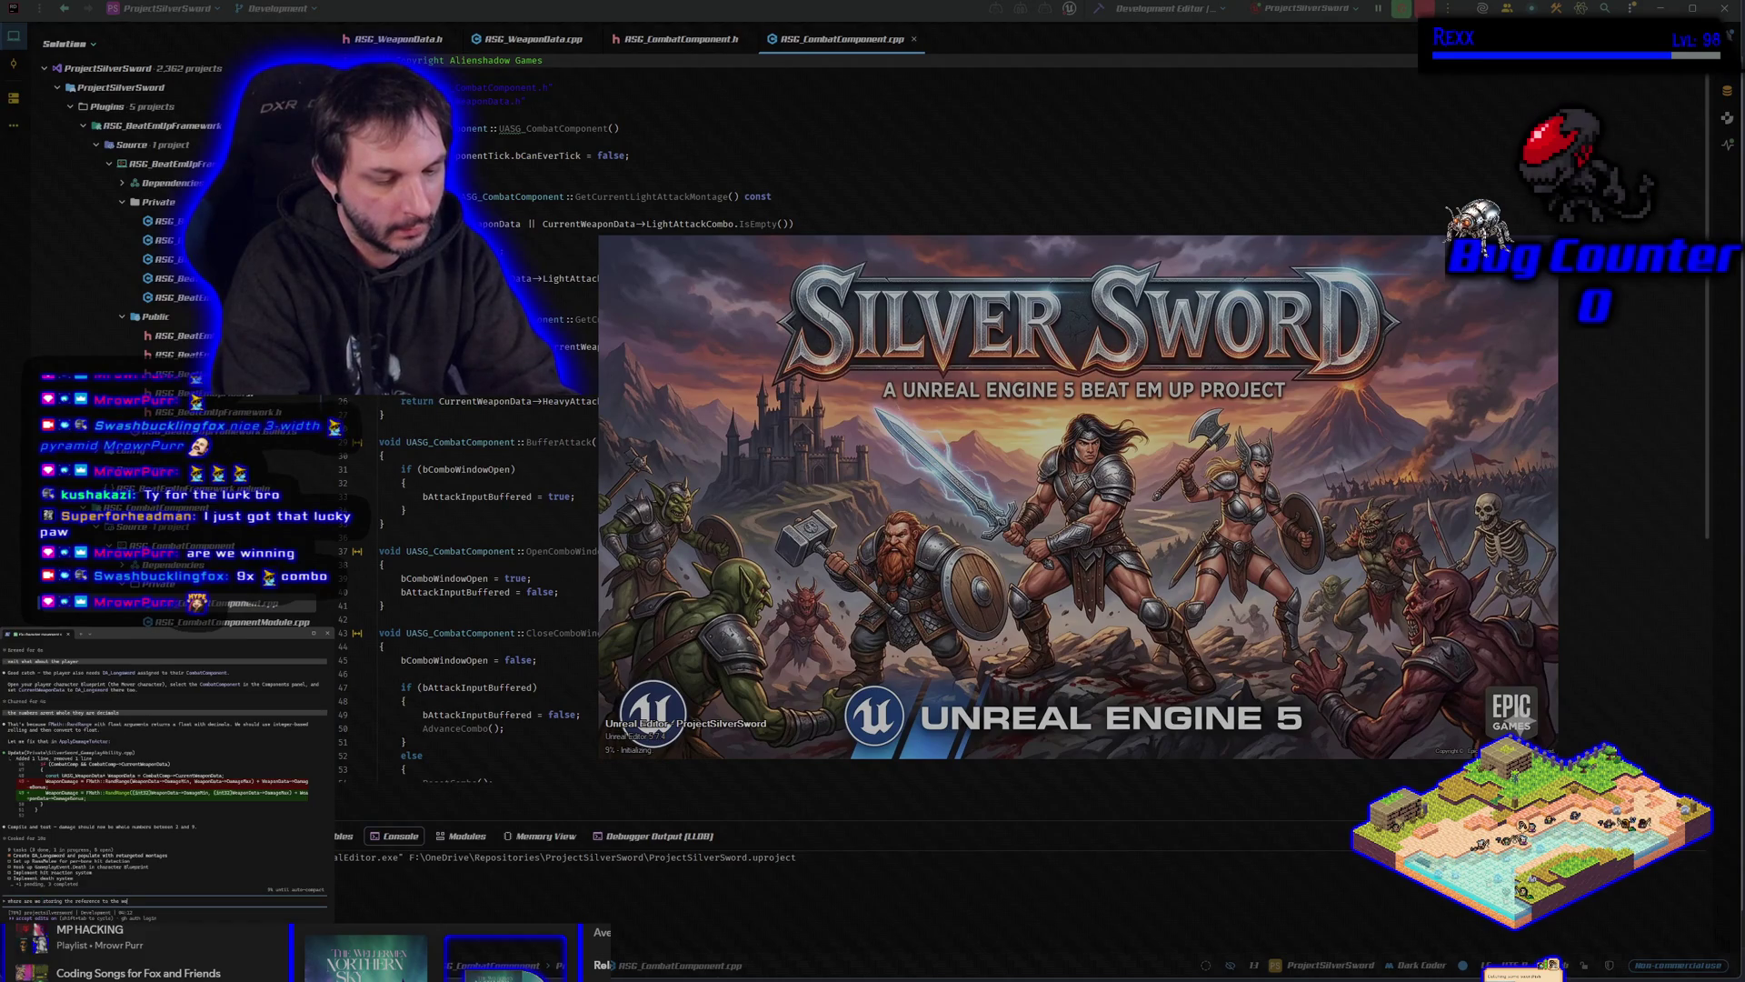
Send the 'where are we' question to the assistant while the editor reloads.
{"action": "key", "text": "Return"}
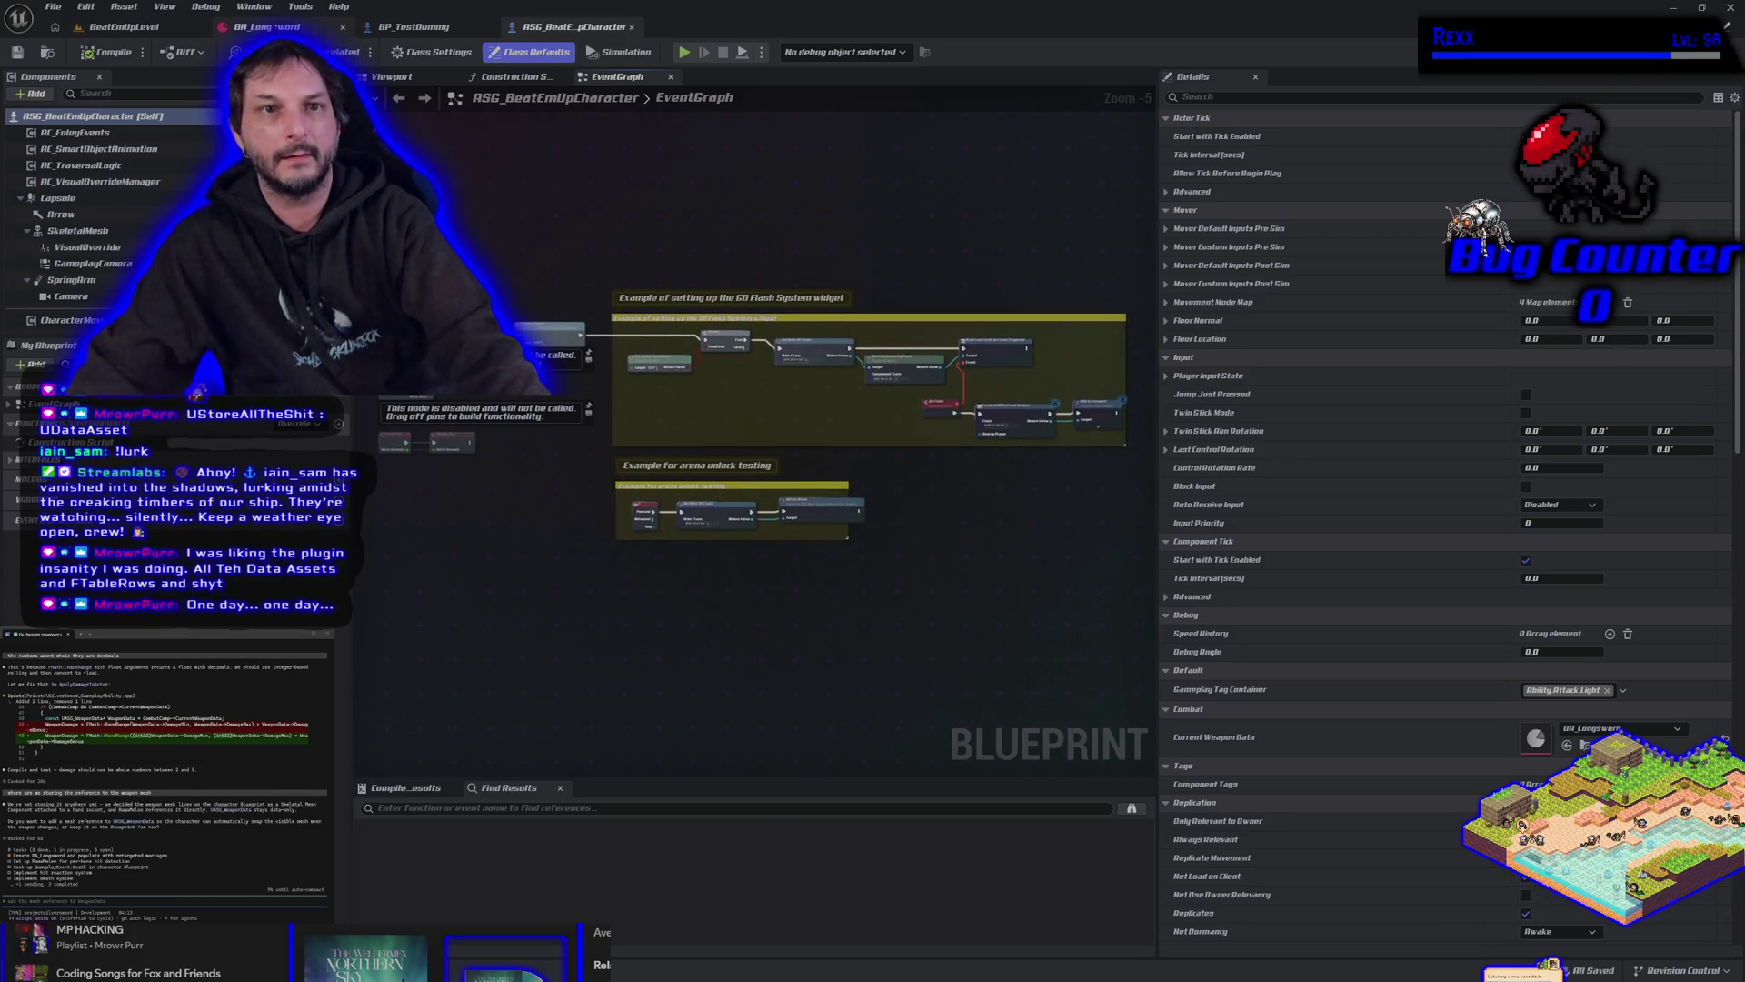
Check the DA_Longsword, character animation Blueprint and BP_TestDummy tabs, then return to BeatEmUpLevel.
{"action": "left_click", "coordinate": [266, 26]}
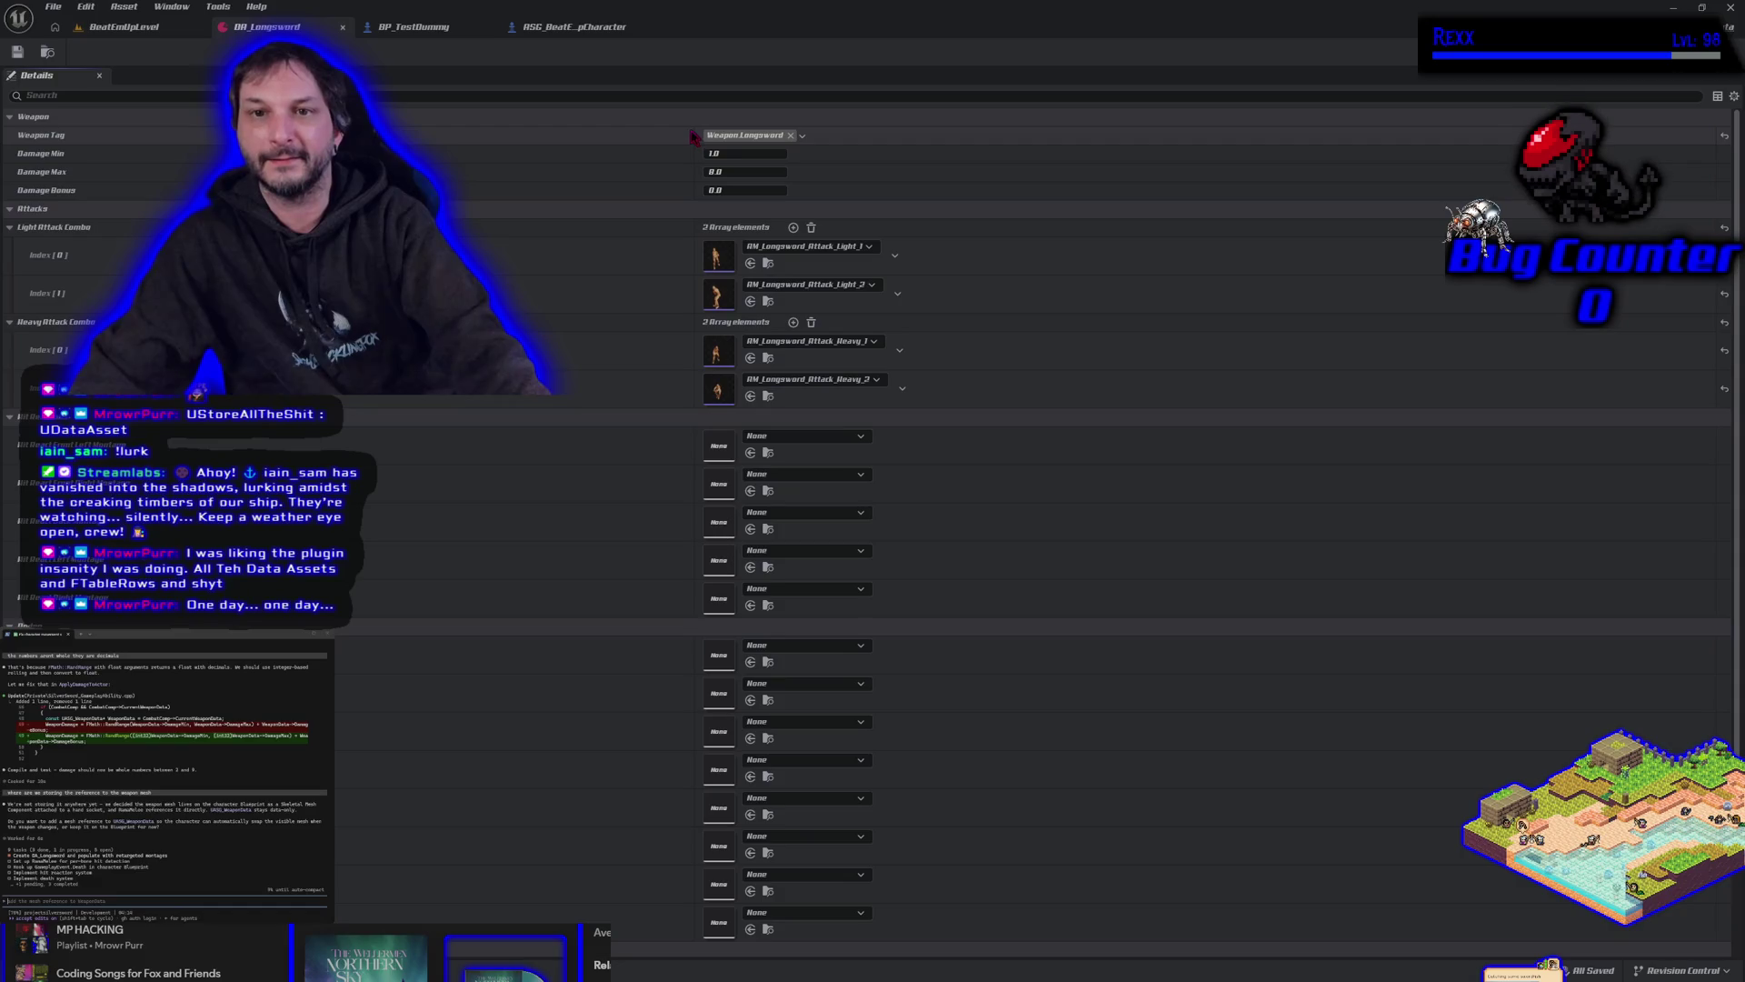
{"action": "left_click", "coordinate": [573, 26]}
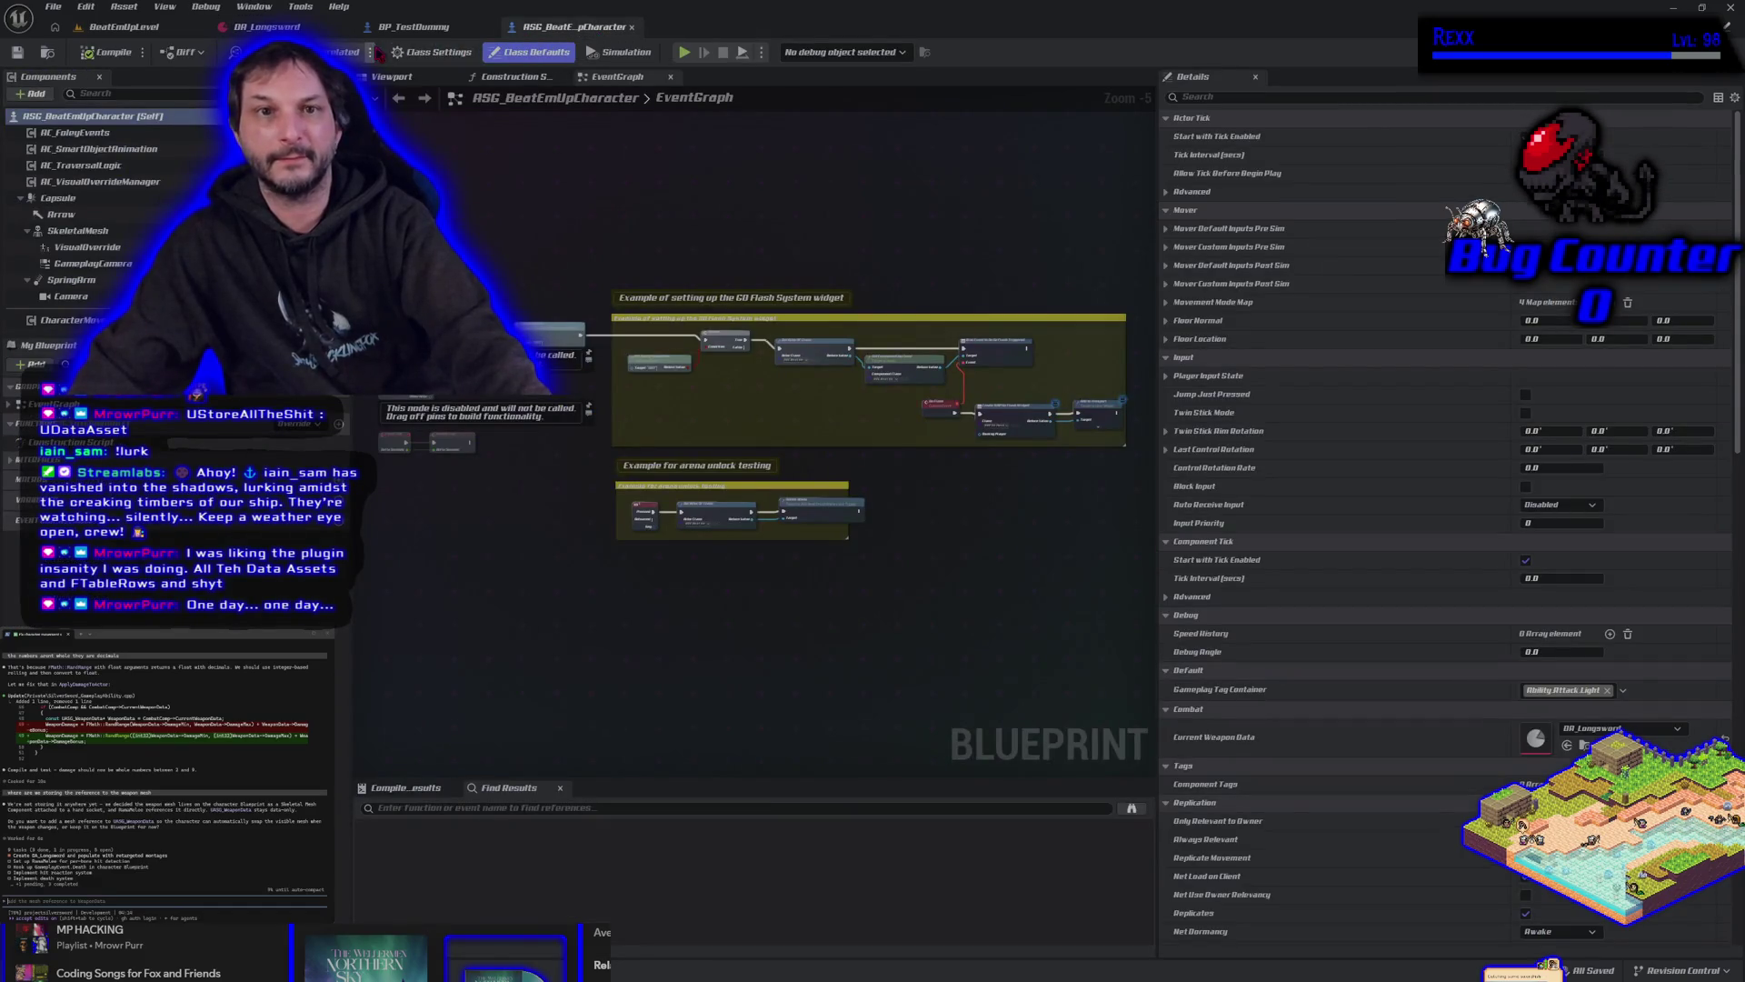
{"action": "left_click", "coordinate": [400, 27]}
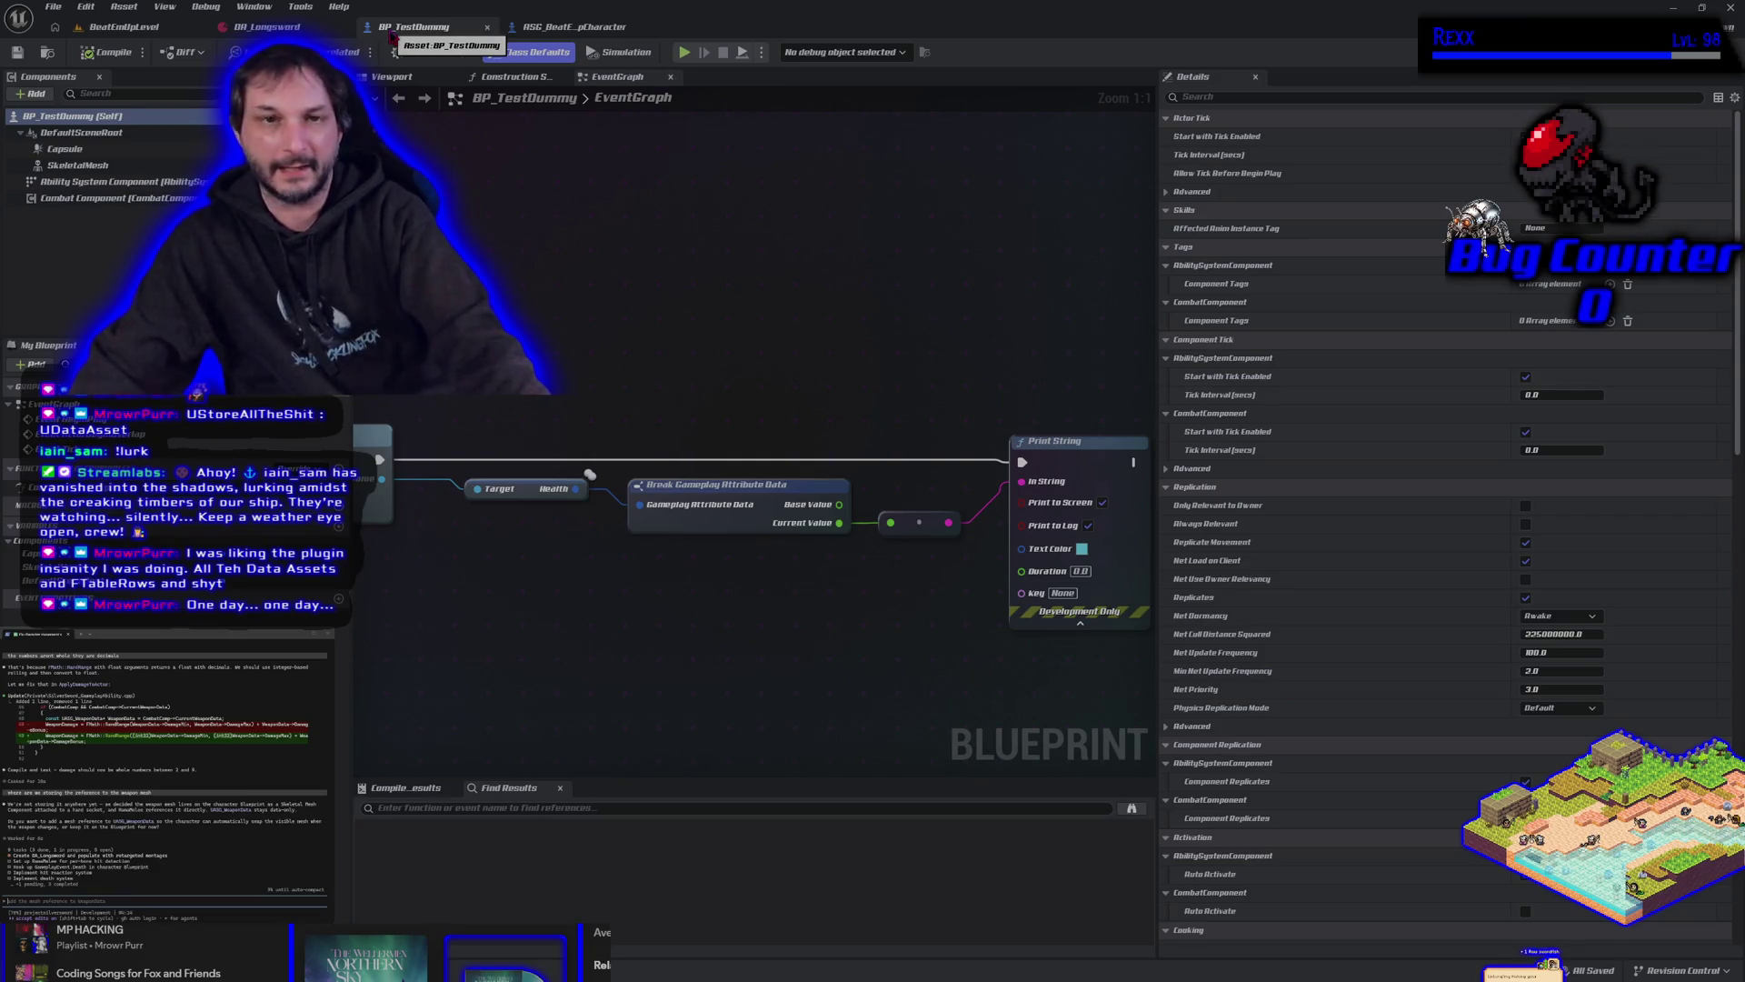
{"action": "left_click", "coordinate": [239, 30]}
{"action": "left_click", "coordinate": [164, 30]}
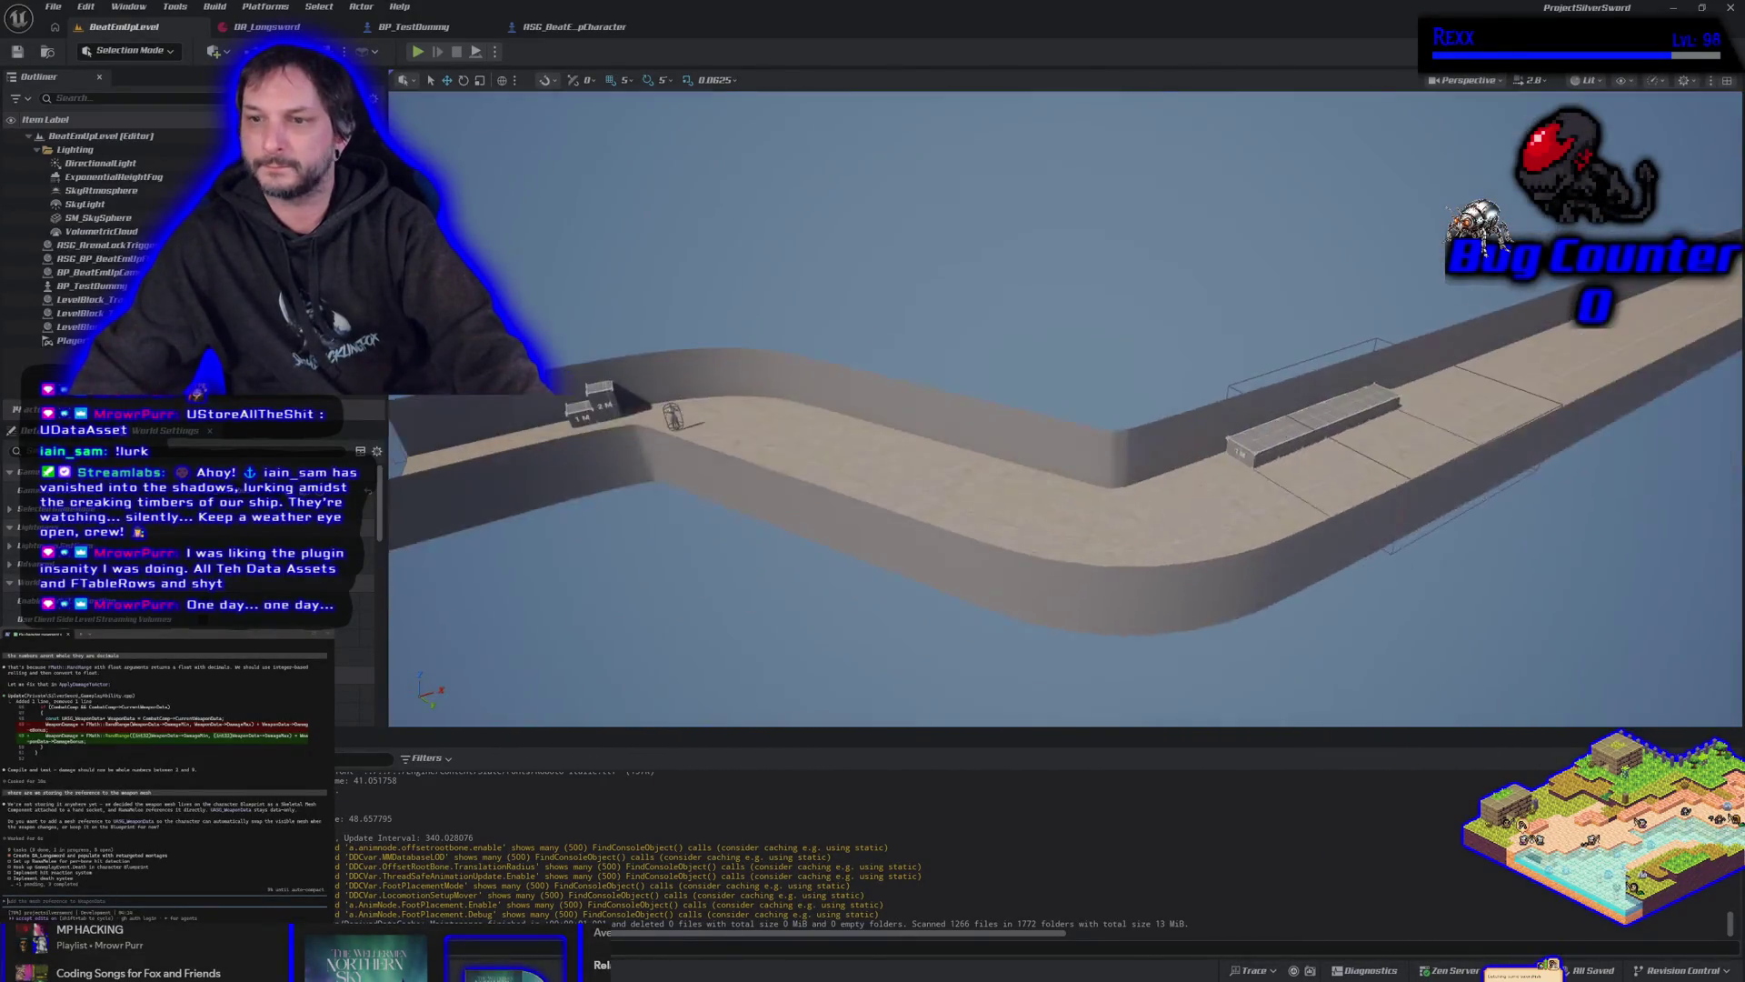
Play the level in the editor, run right to the dummy, attack it with F, then stop.
{"action": "scroll", "coordinate": [574, 479], "scroll_direction": "up", "scroll_amount": 5}
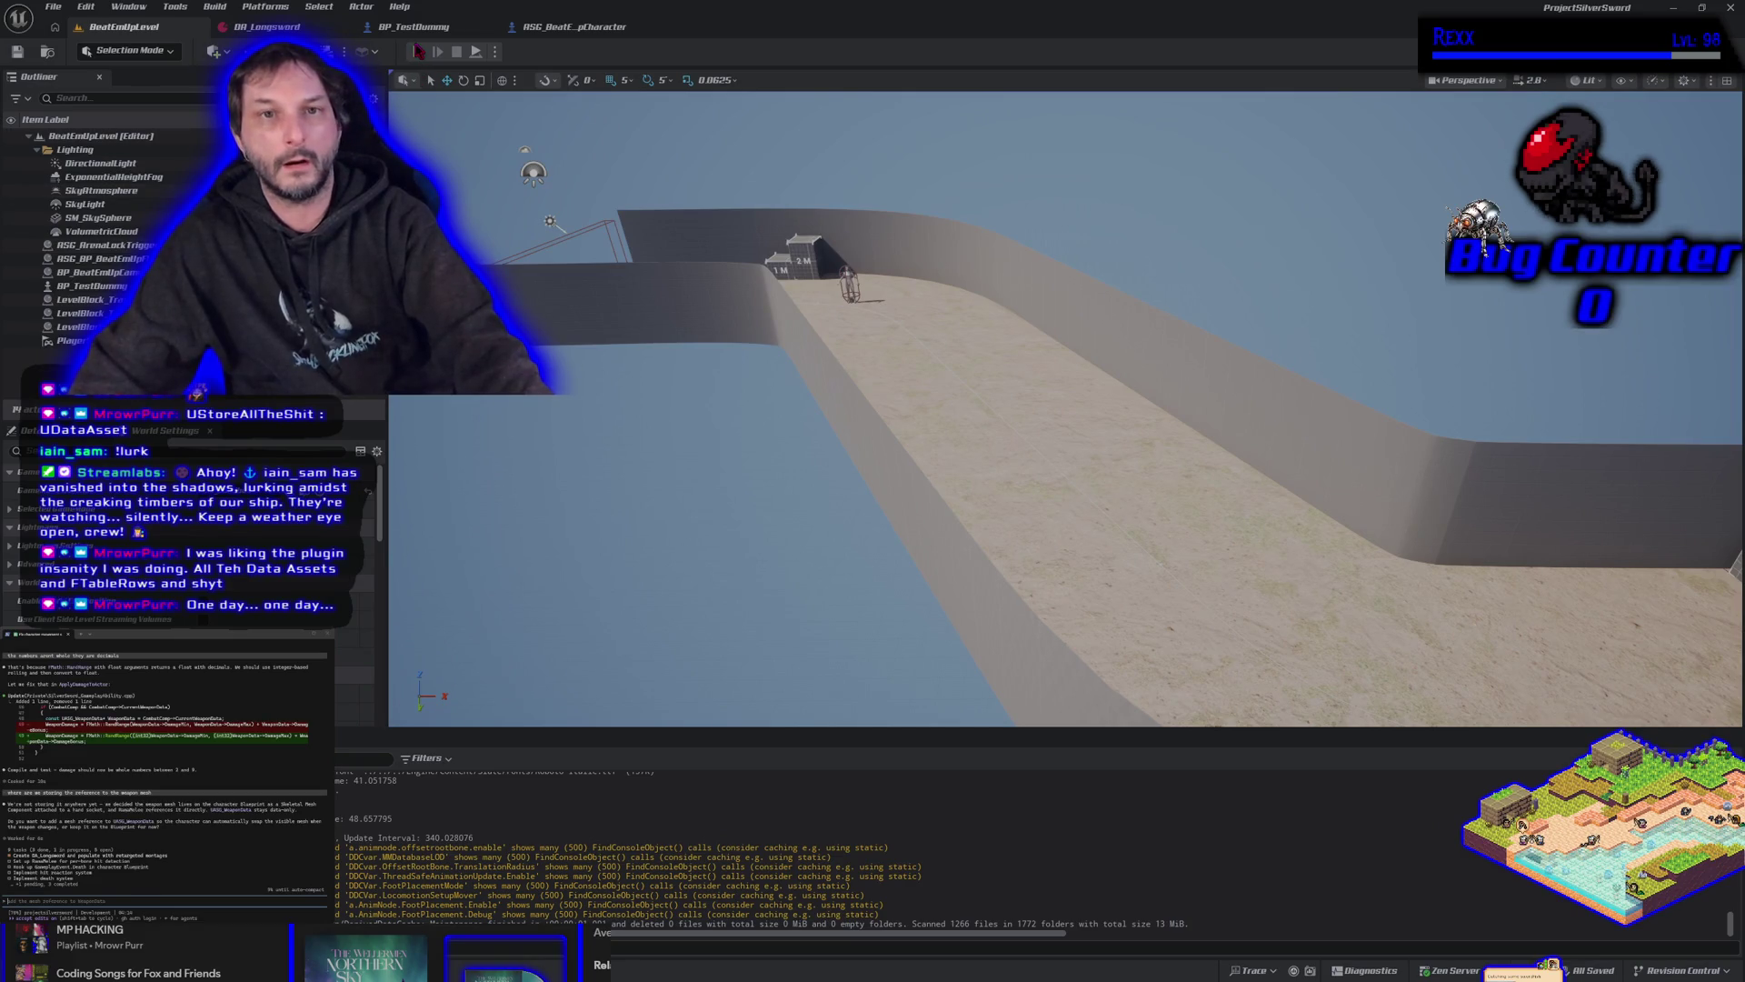
{"action": "key", "text": "alt+p"}
{"action": "key", "text": "d"}
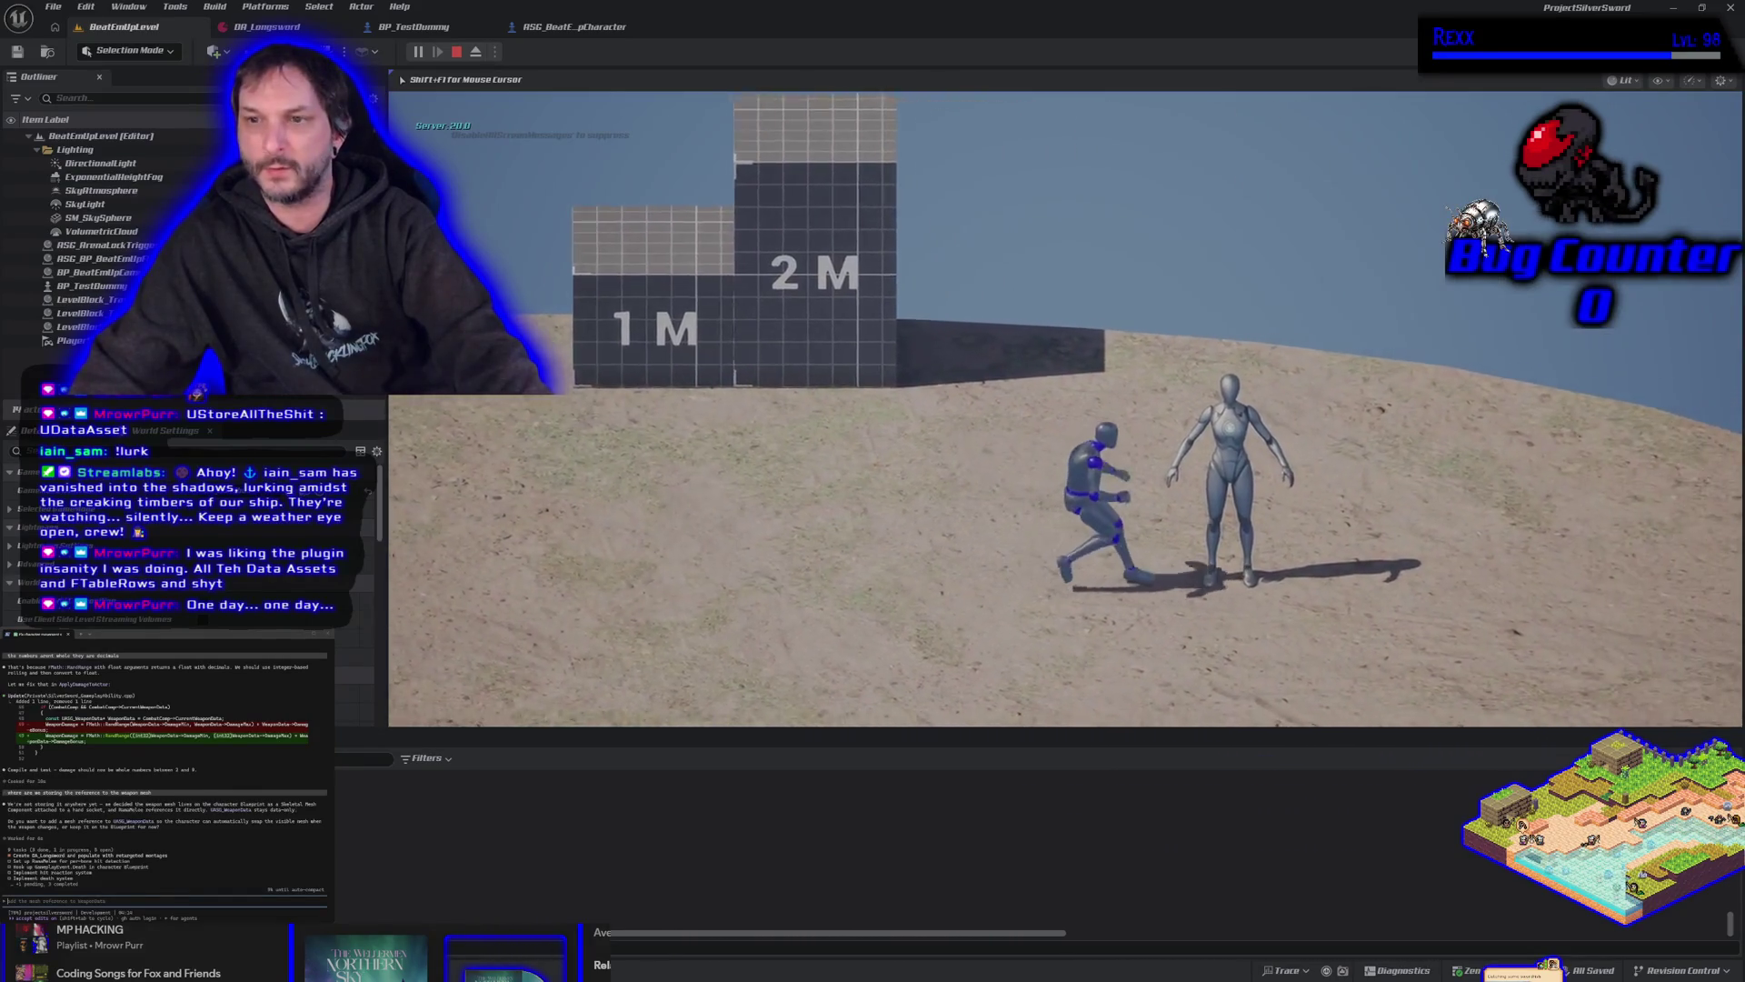
{"action": "key", "text": "f"}
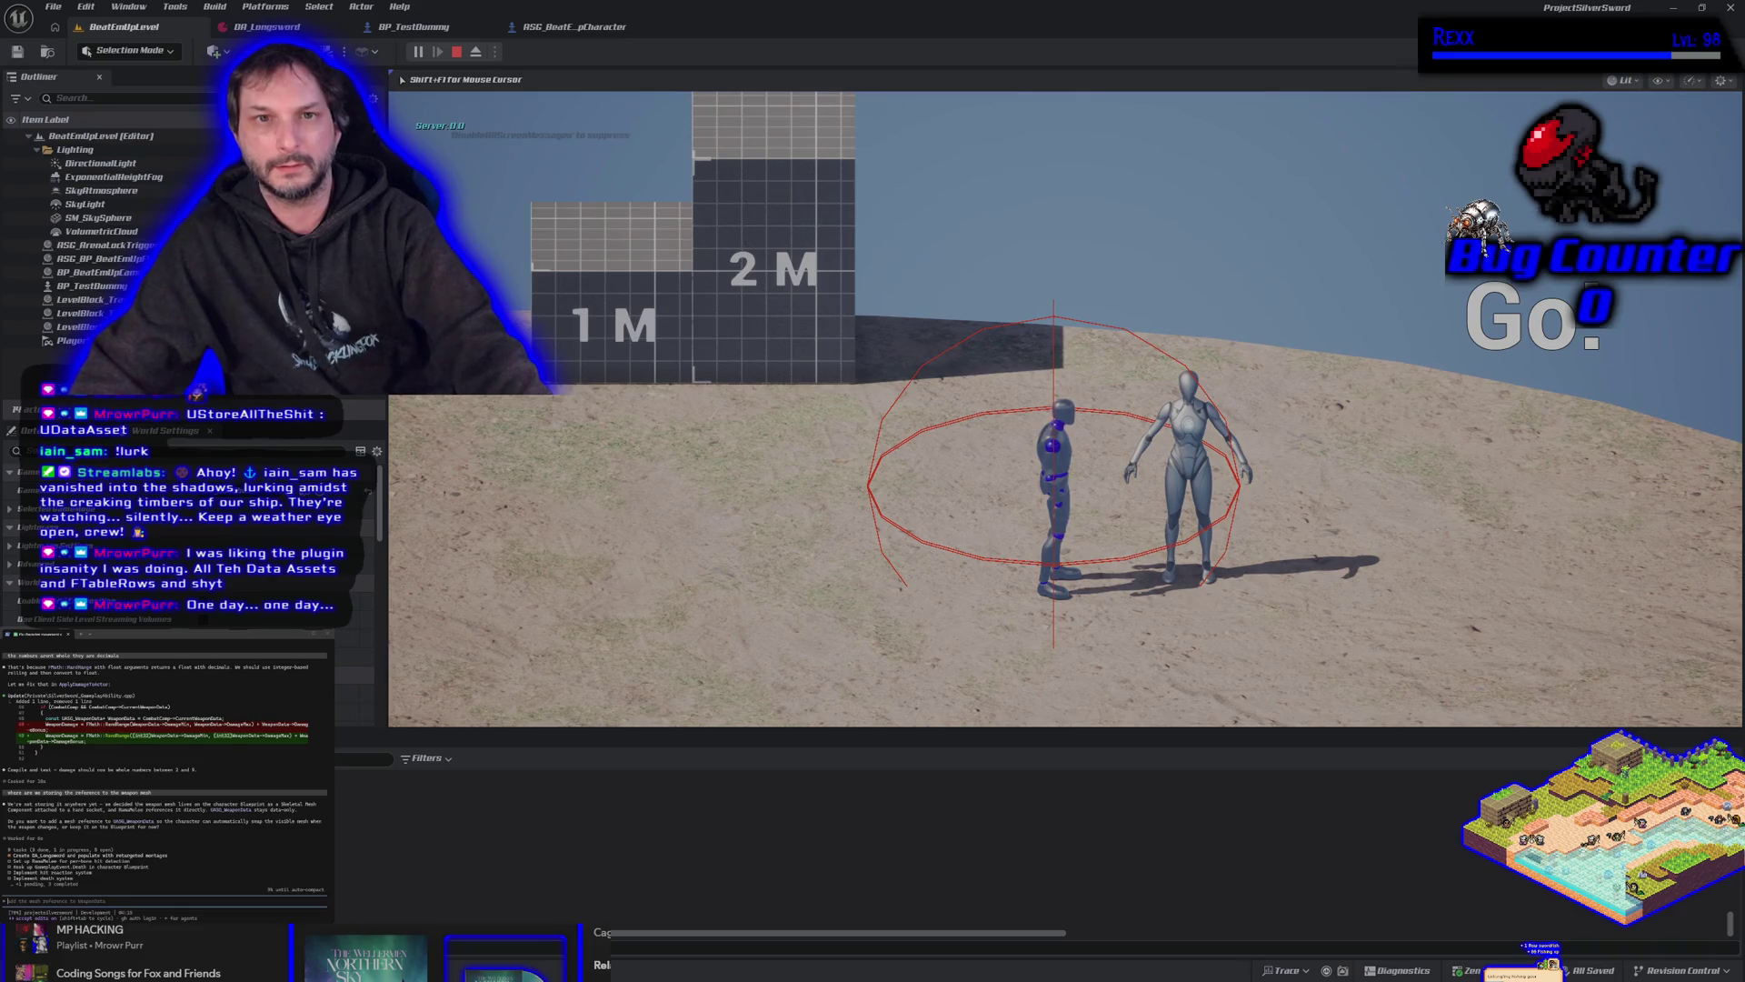
{"action": "key", "text": "Escape"}
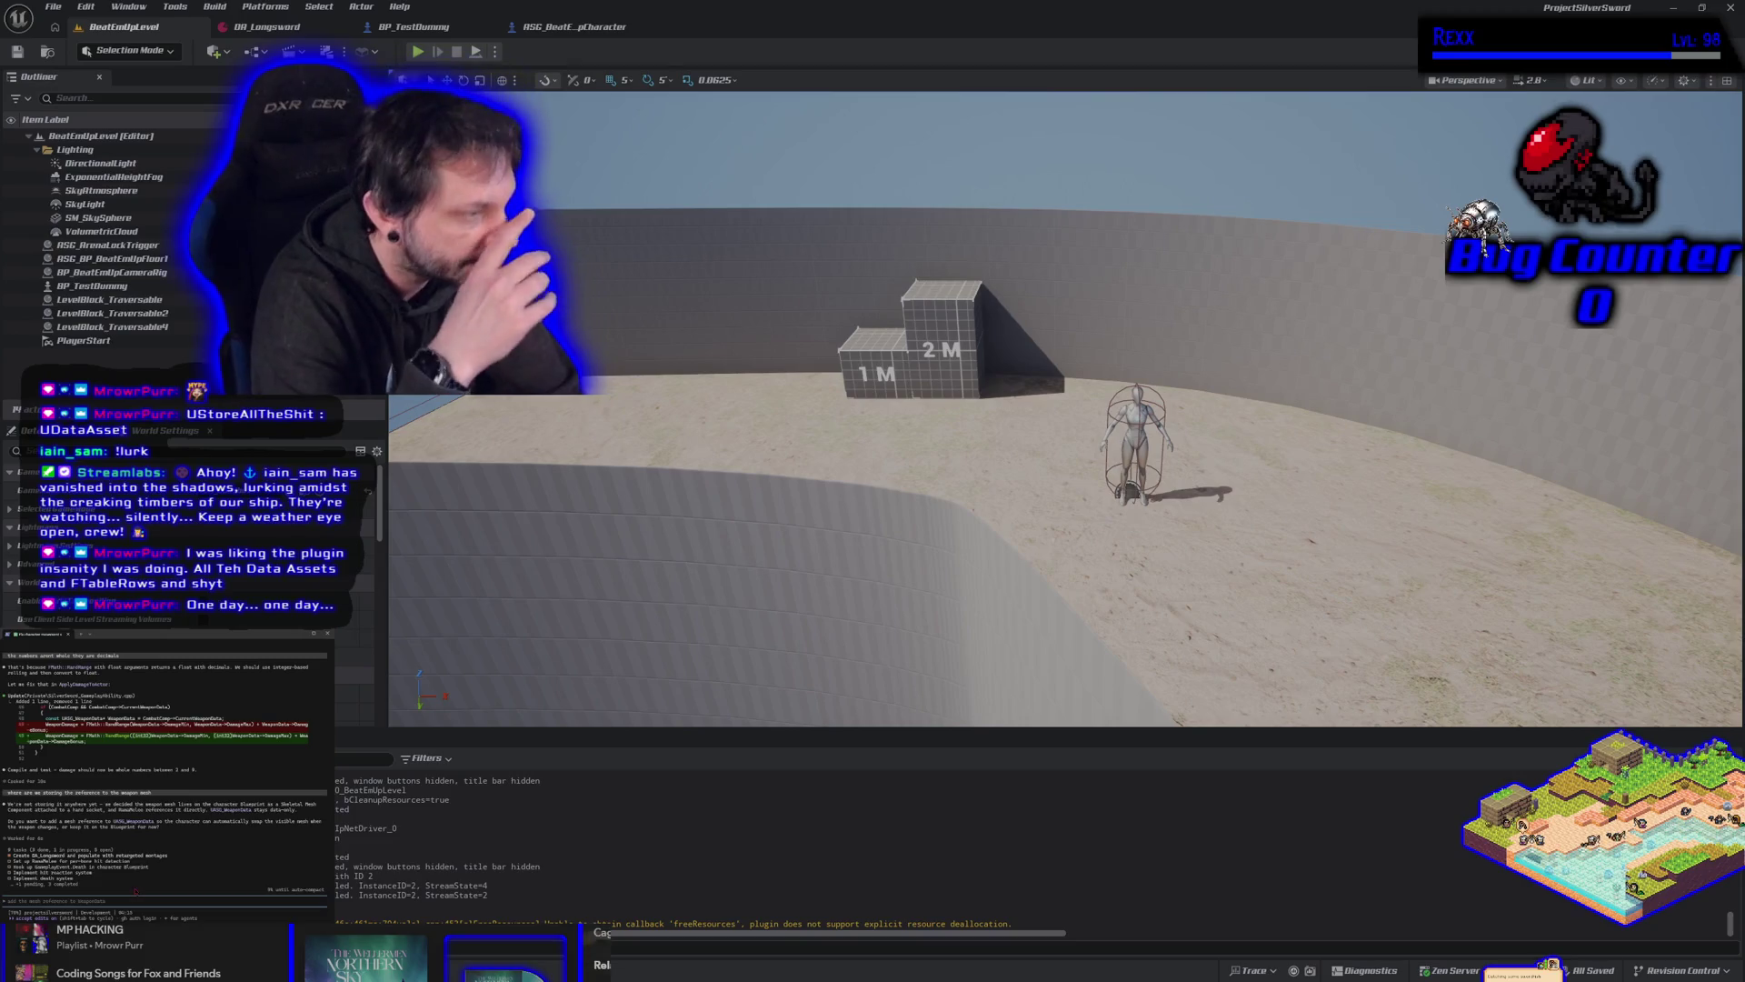
{"action": "type", "text": "lets exit"}
{"action": "type", "text": " to"}
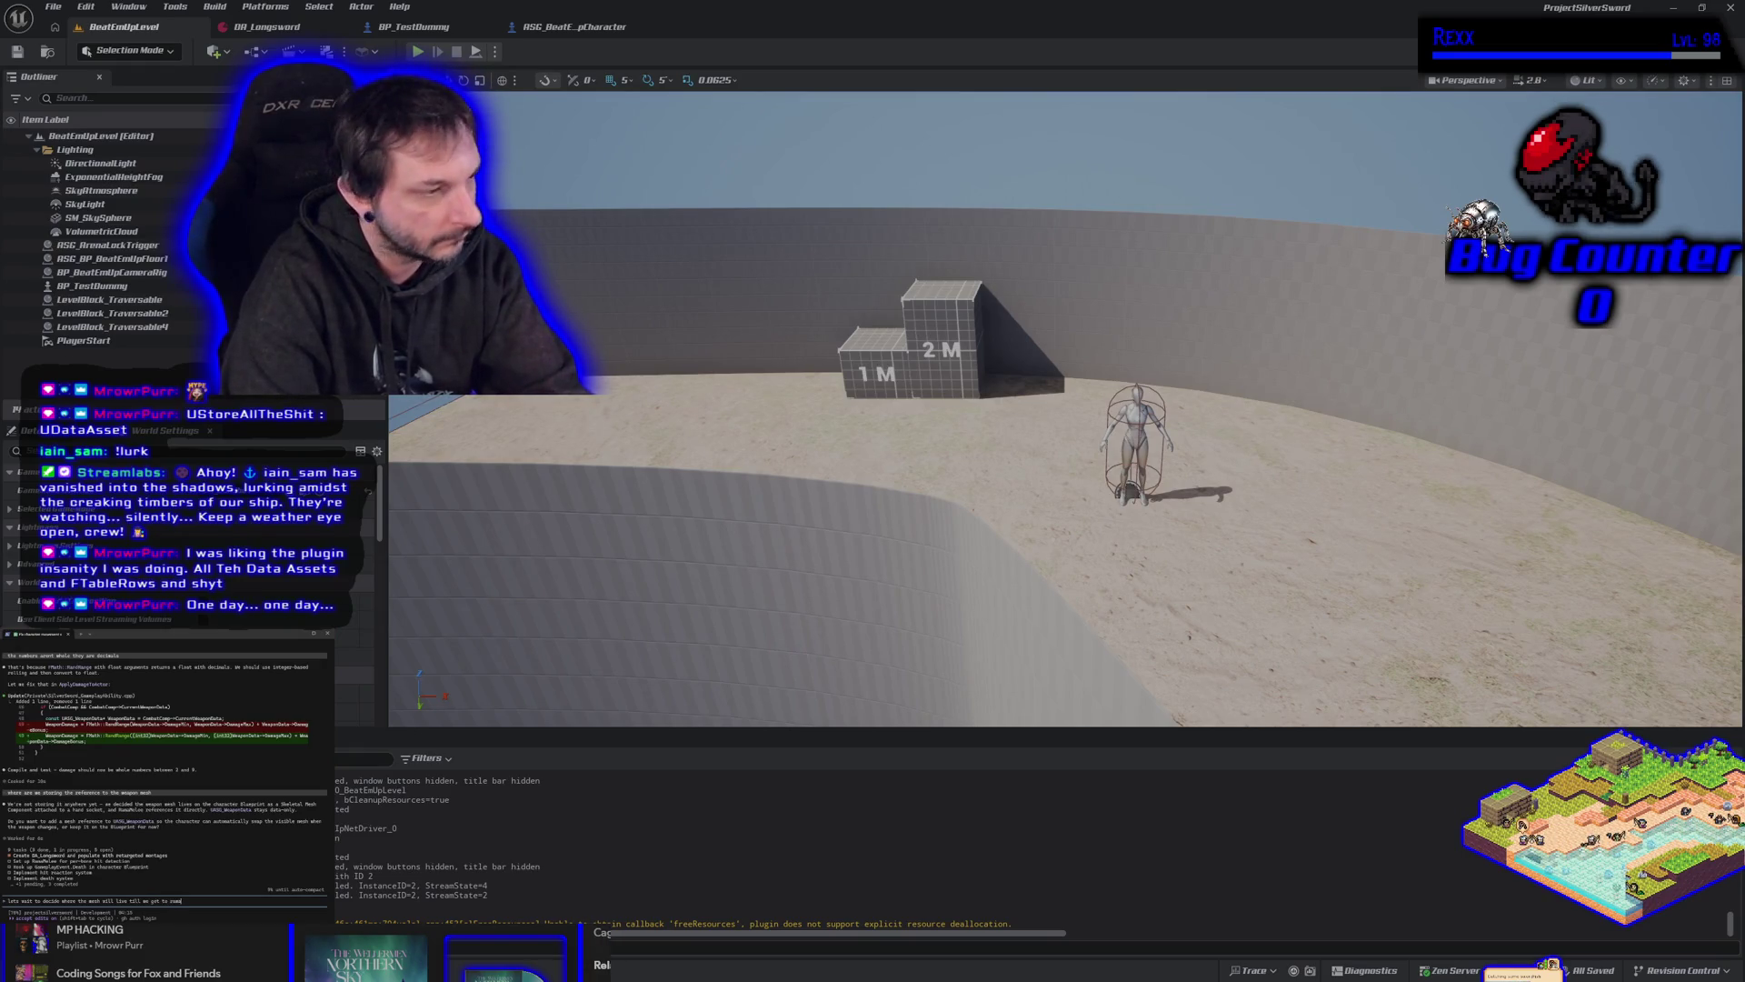
{"action": "type", "text": "mod"}
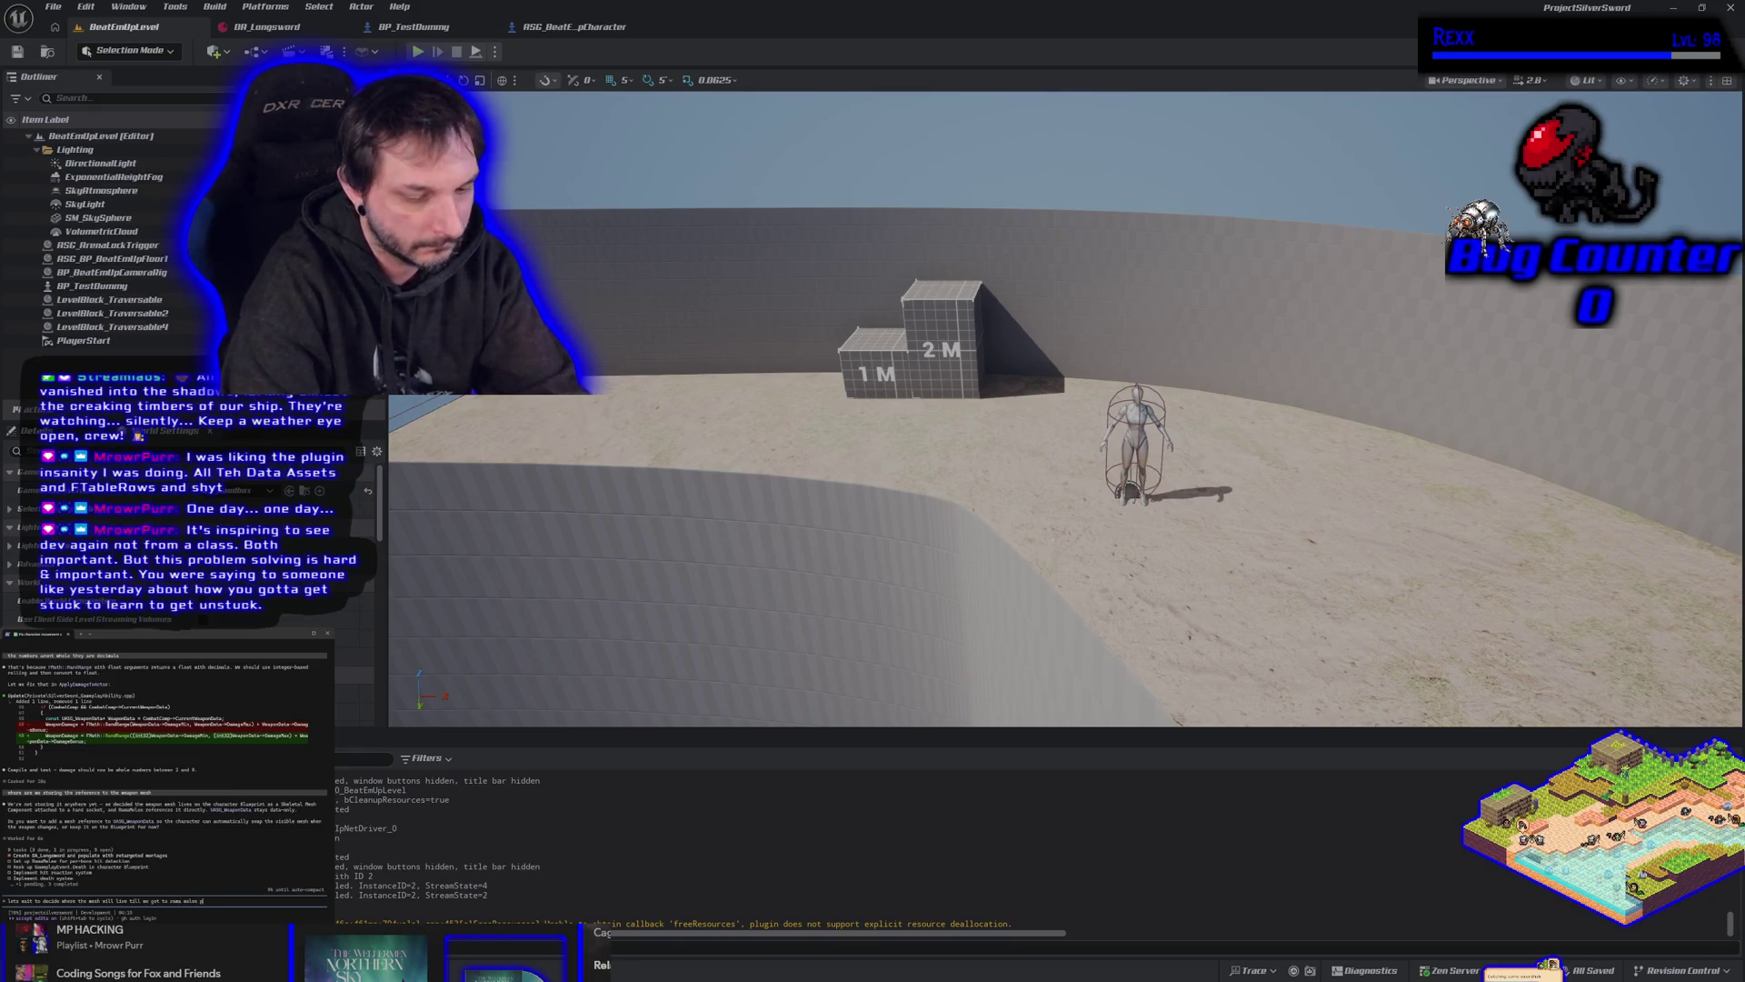
{"action": "key", "text": "Return"}
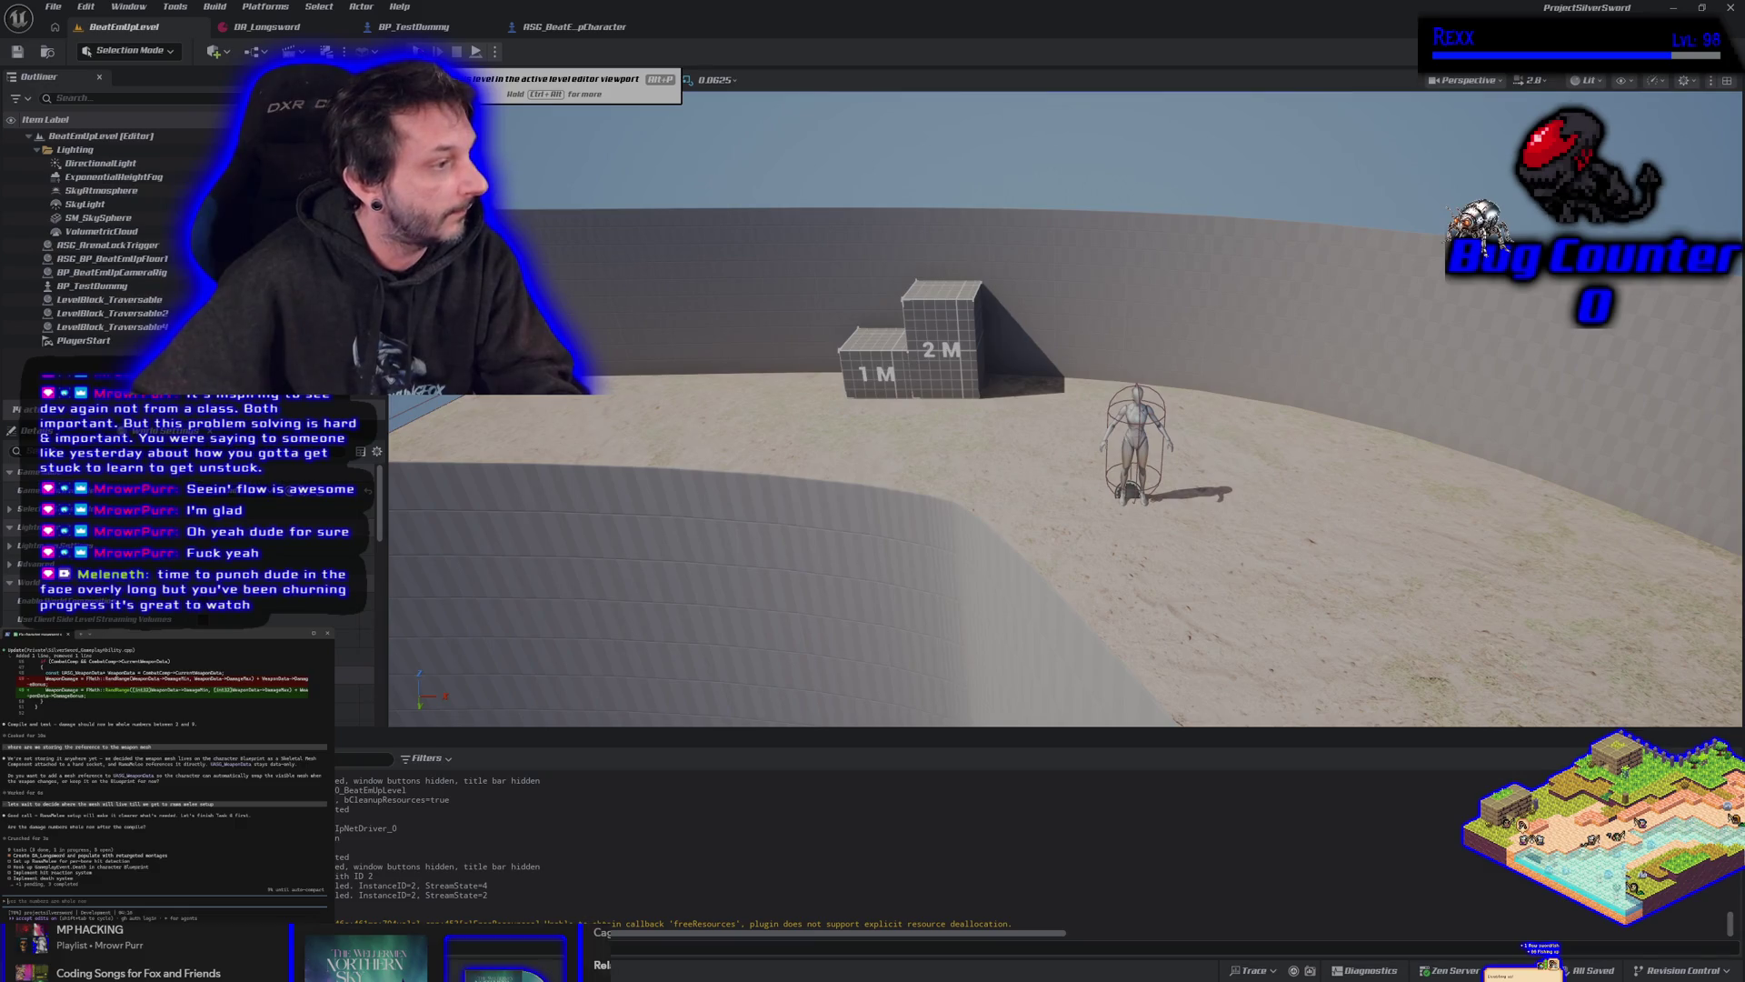
Start a play-in-editor session, walk the character to BP_TestDummy and attack with J.
{"action": "left_click", "coordinate": [476, 52]}
{"action": "key", "text": "a"}
{"action": "key", "text": "d"}
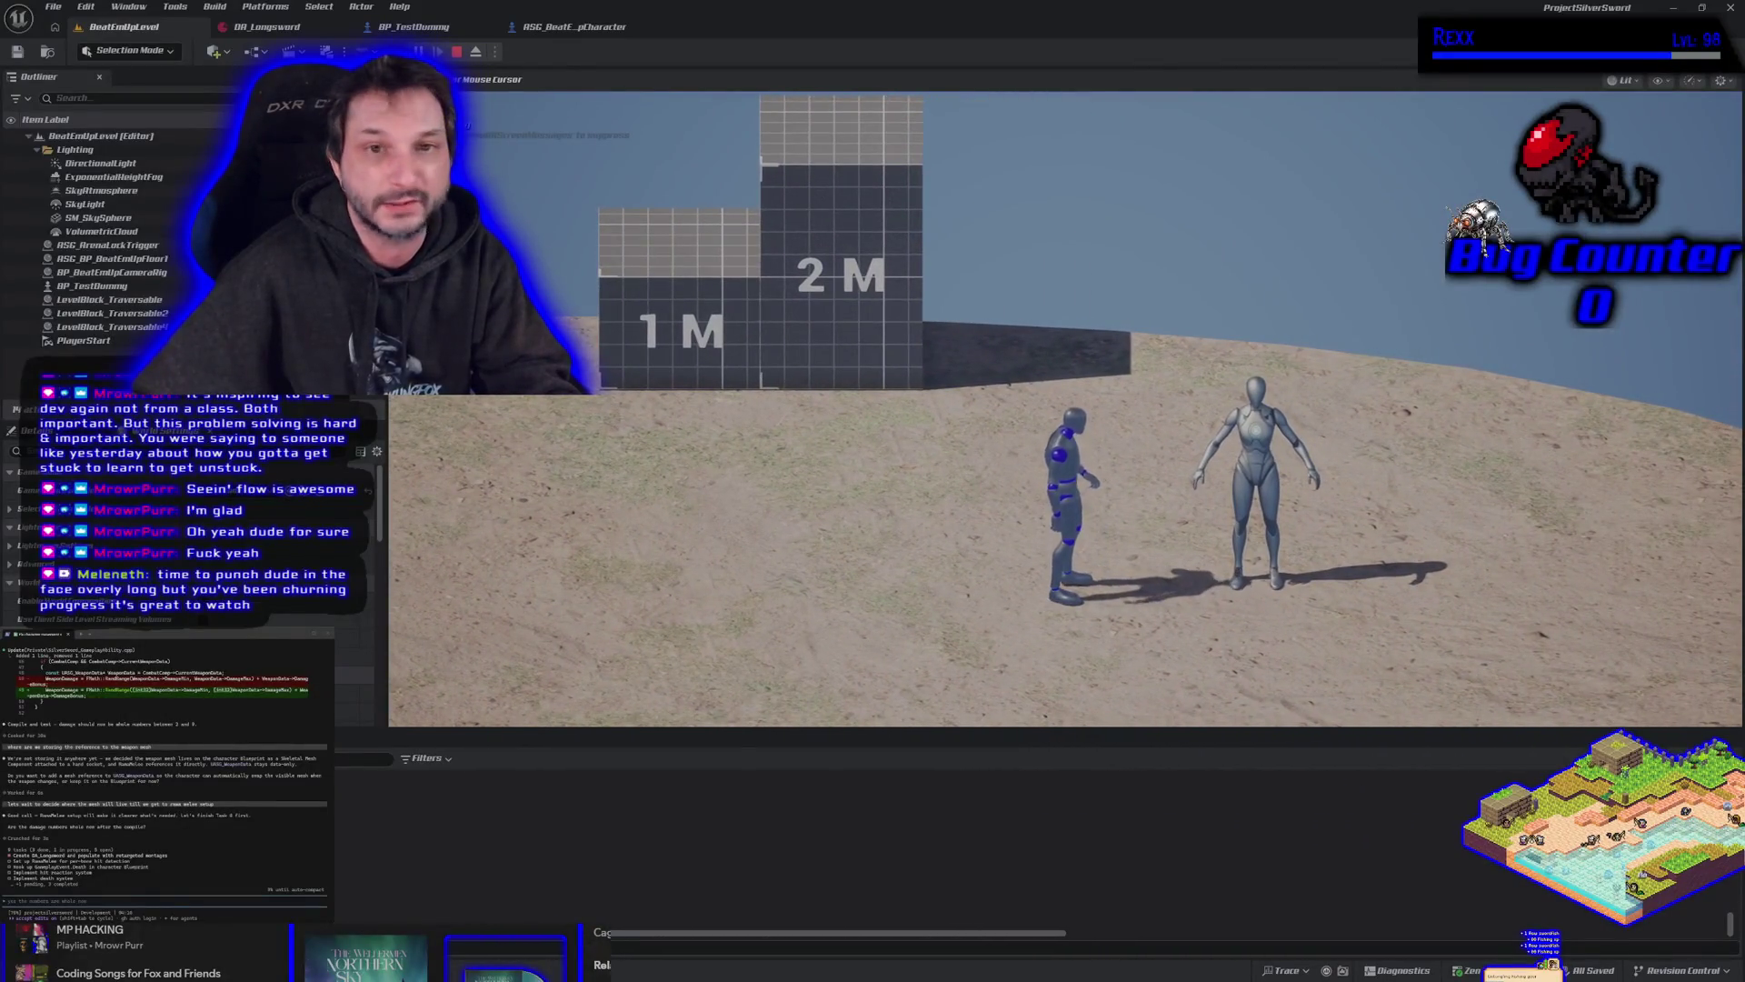
{"action": "key", "text": "d"}
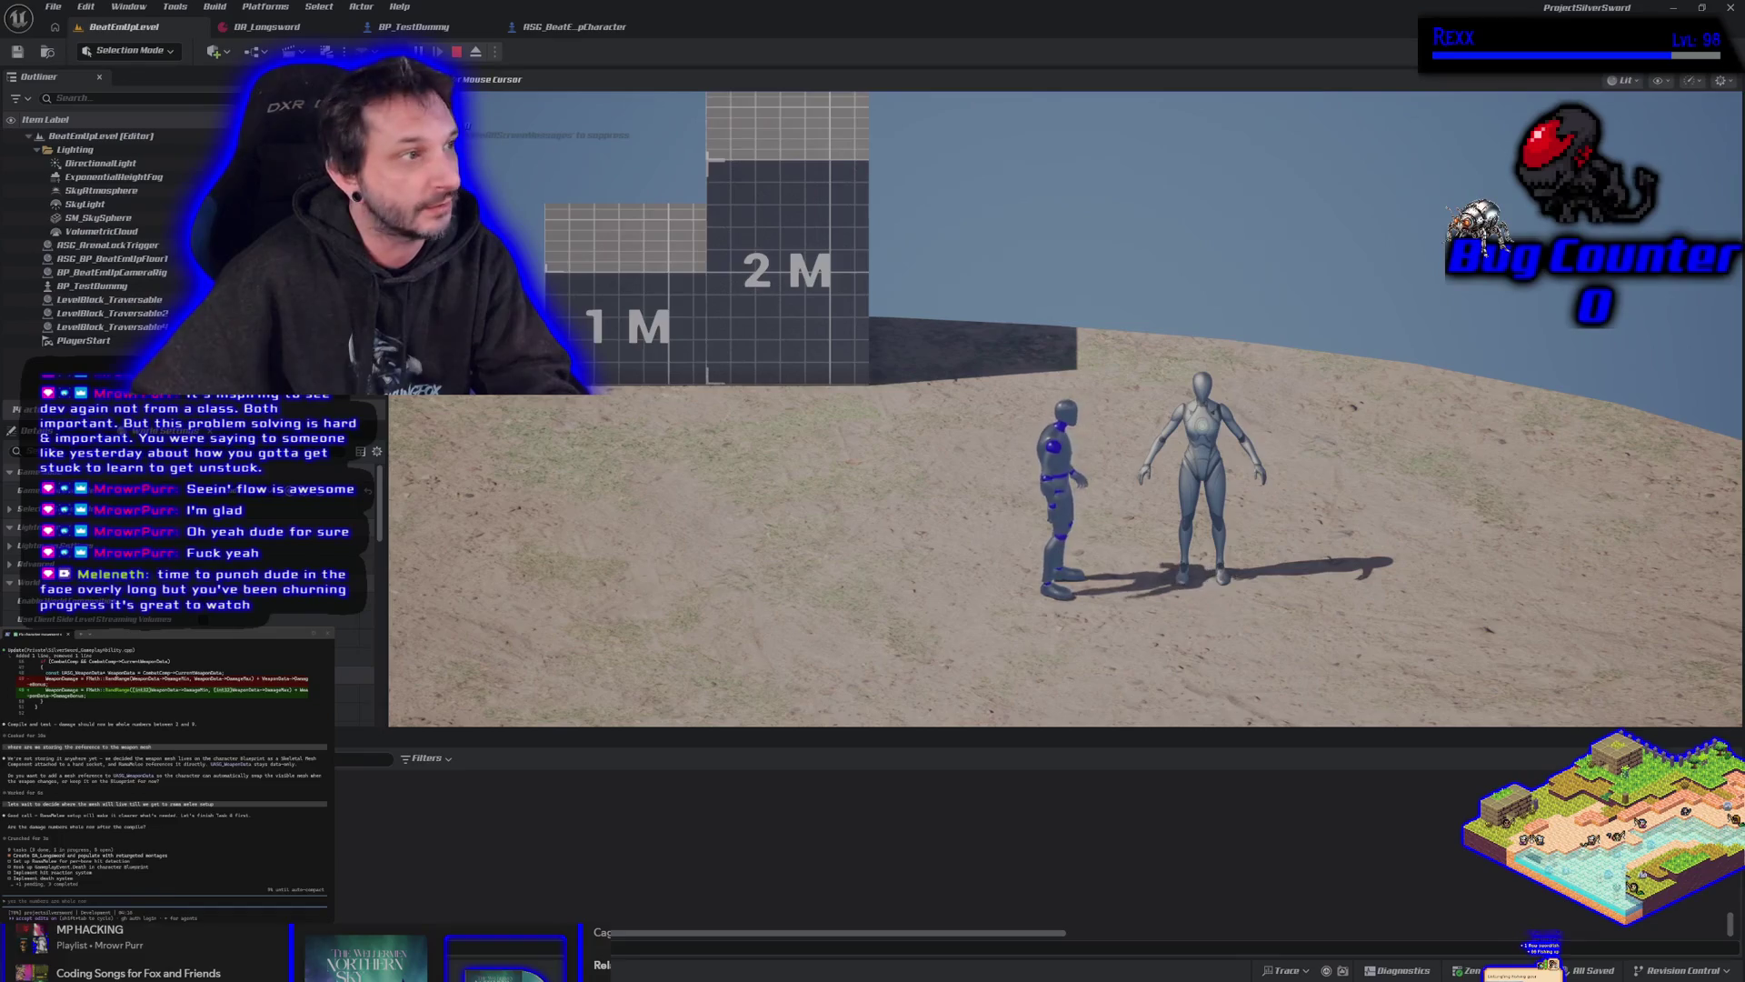
{"action": "key", "text": "j"}
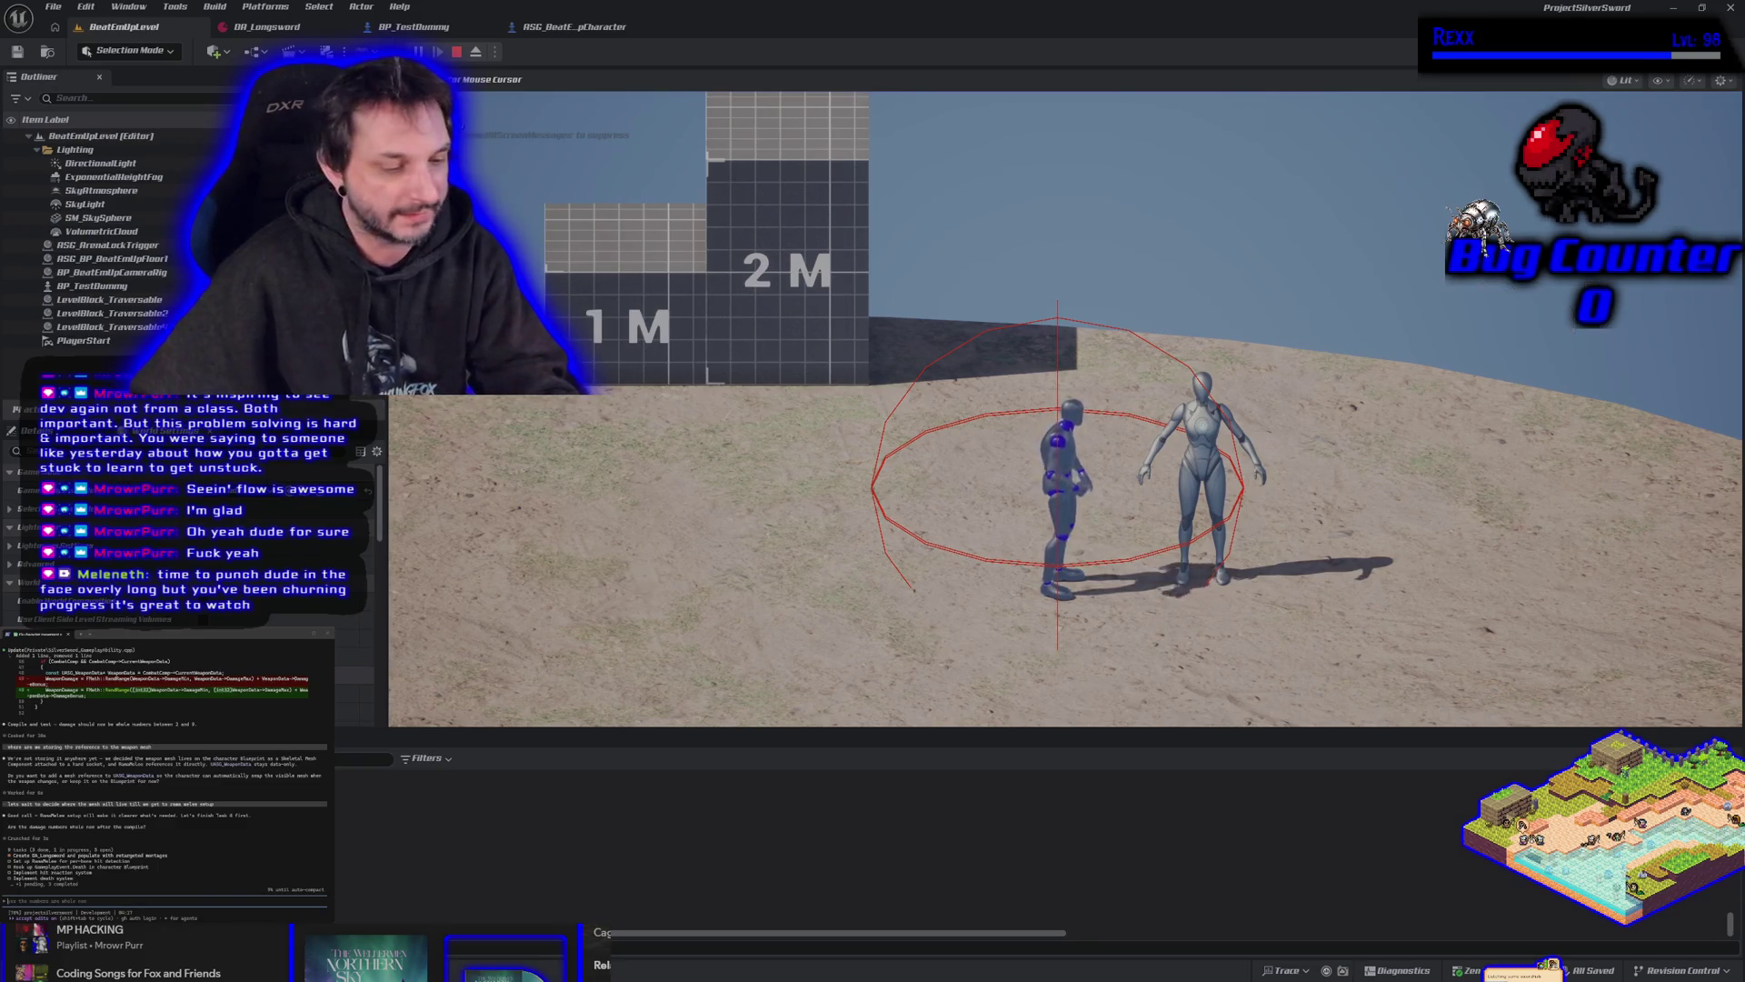
Stop the play-test and bring up the DA_Longsword data asset.
{"action": "key", "text": "Escape"}
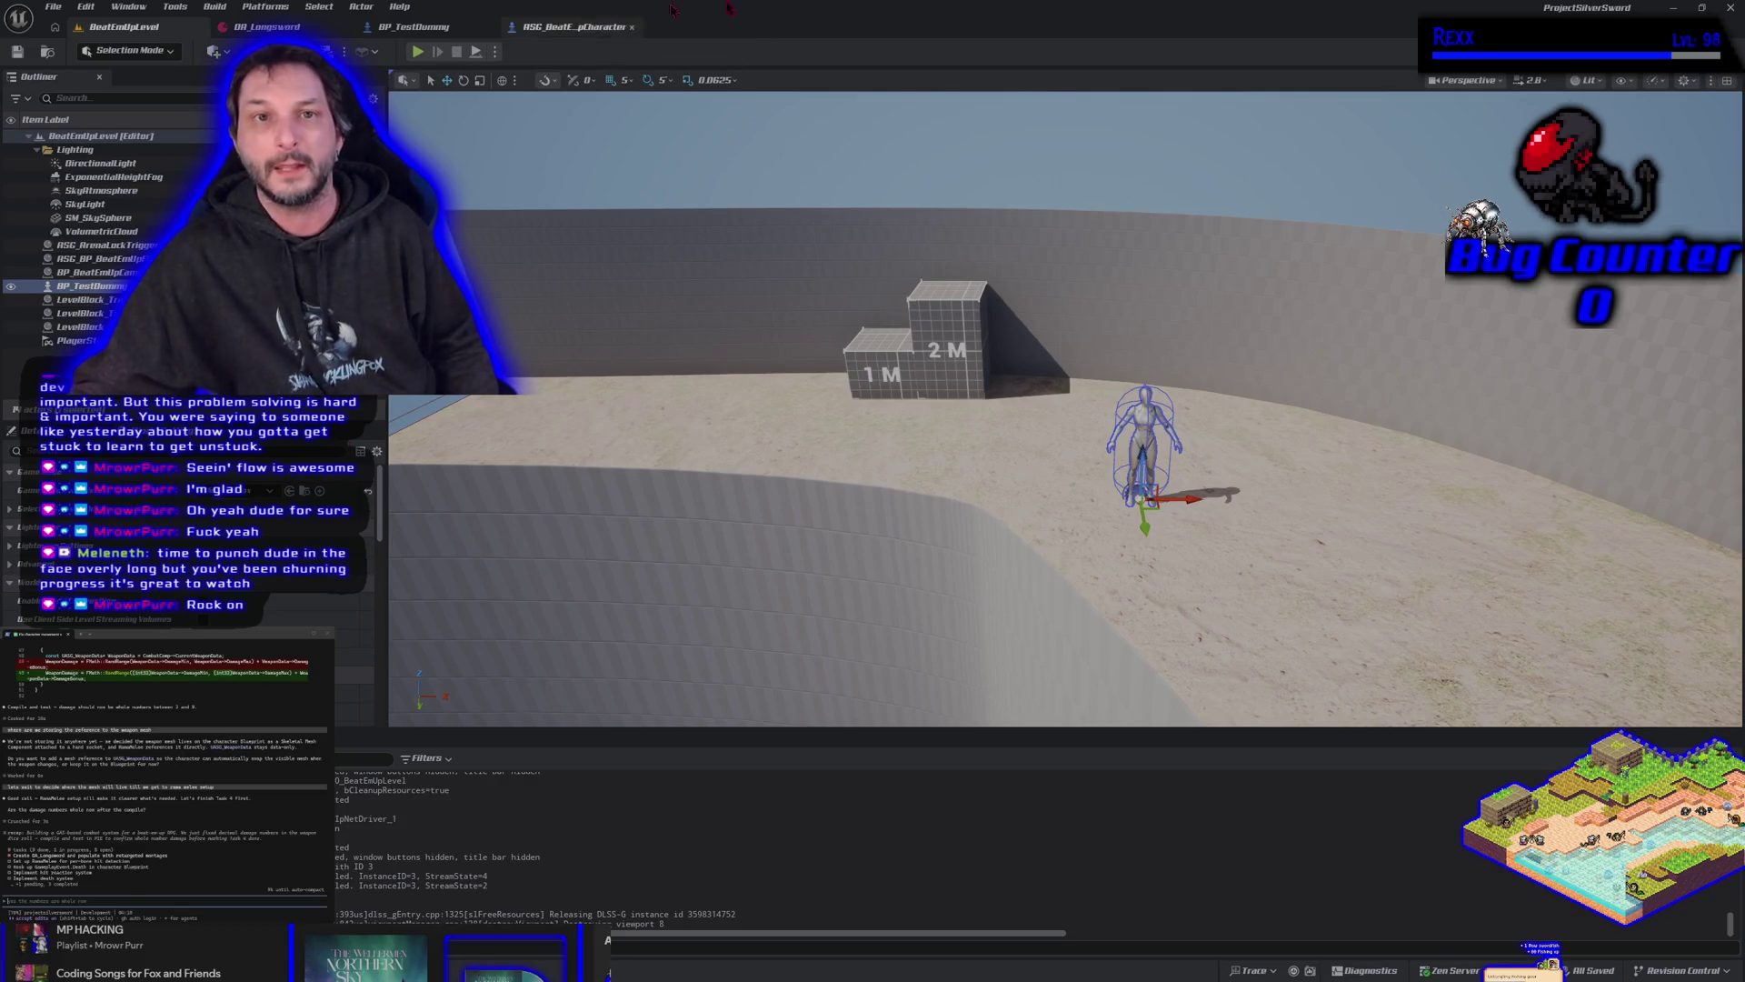
{"action": "left_click", "coordinate": [266, 26]}
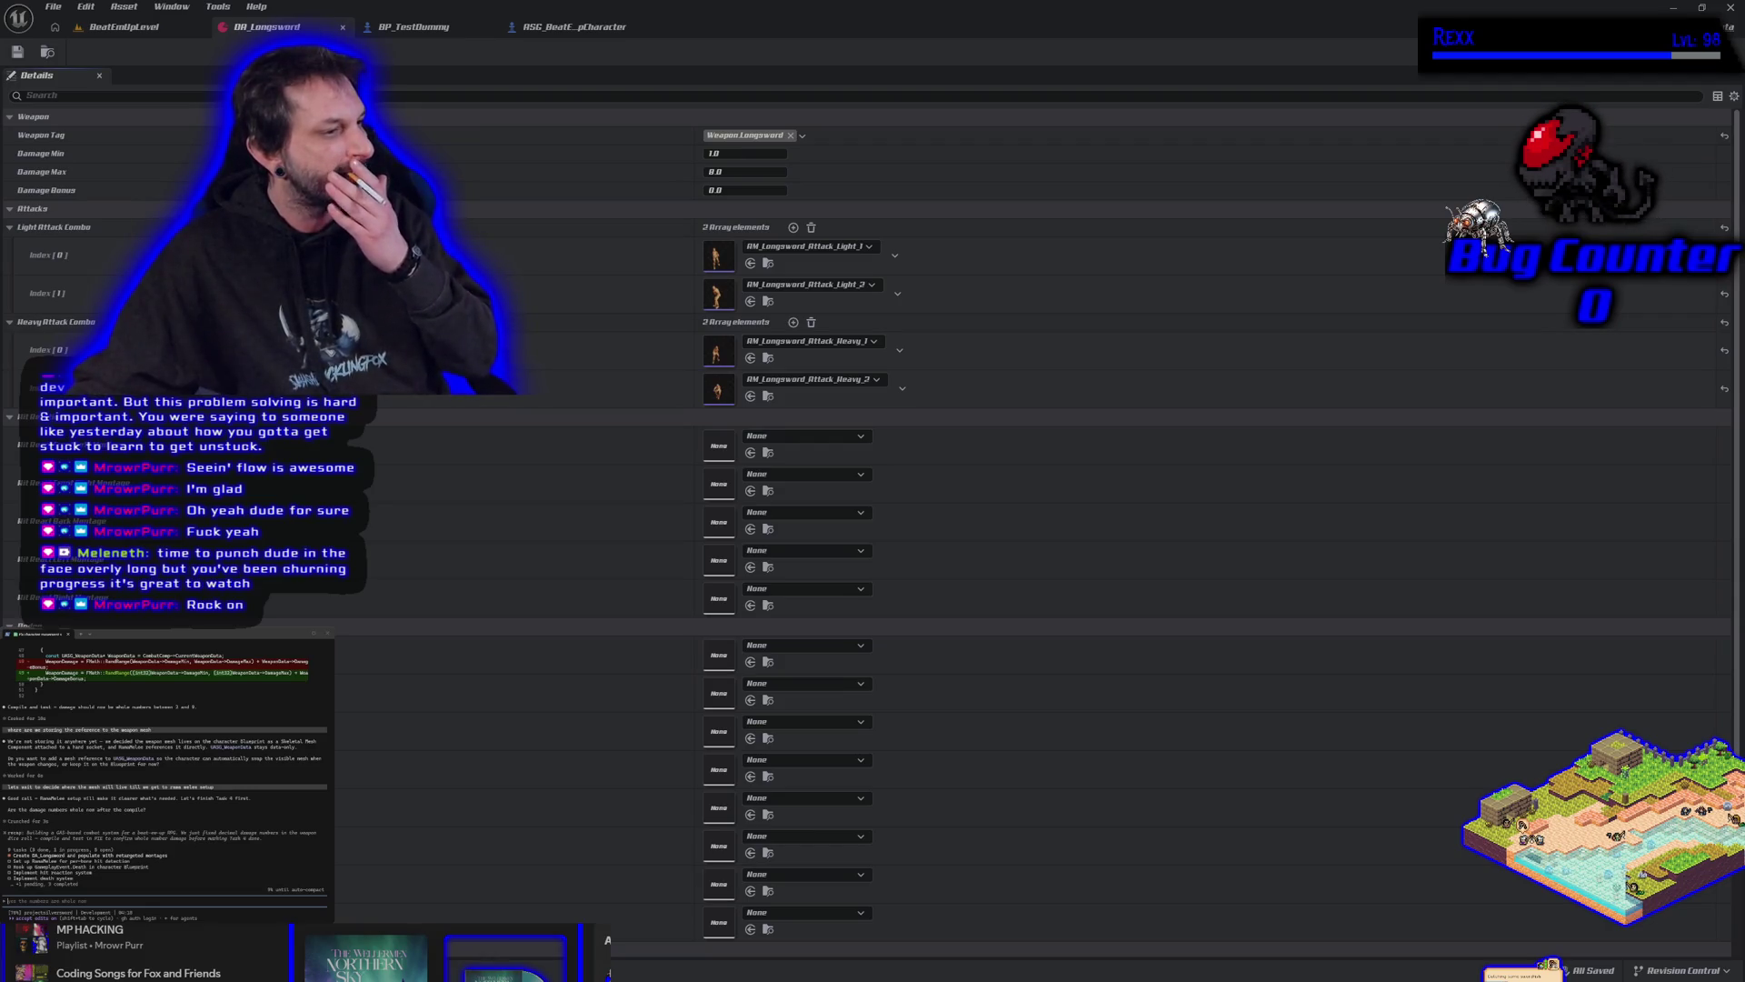
Ask the assistant whether heavy attacks should be optional via a bool on the weapon data.
{"action": "type", "text": "yes the numbers are whole now. i realized someth"}
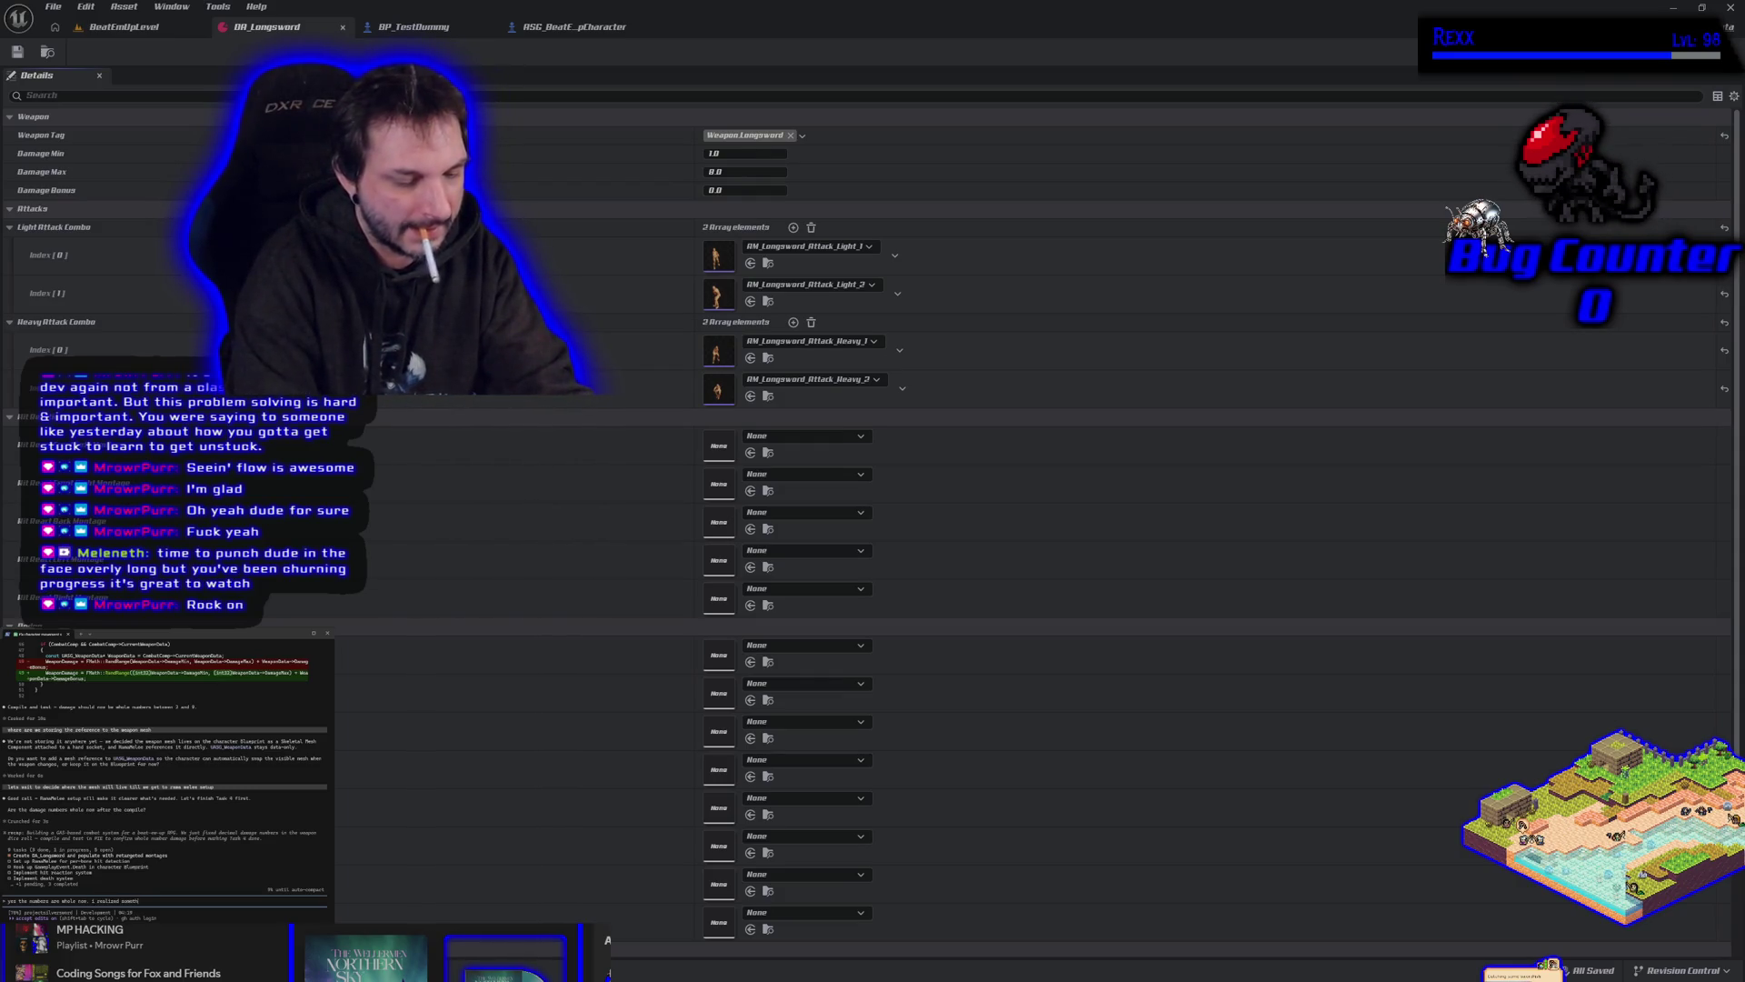
{"action": "type", "text": "ing,"}
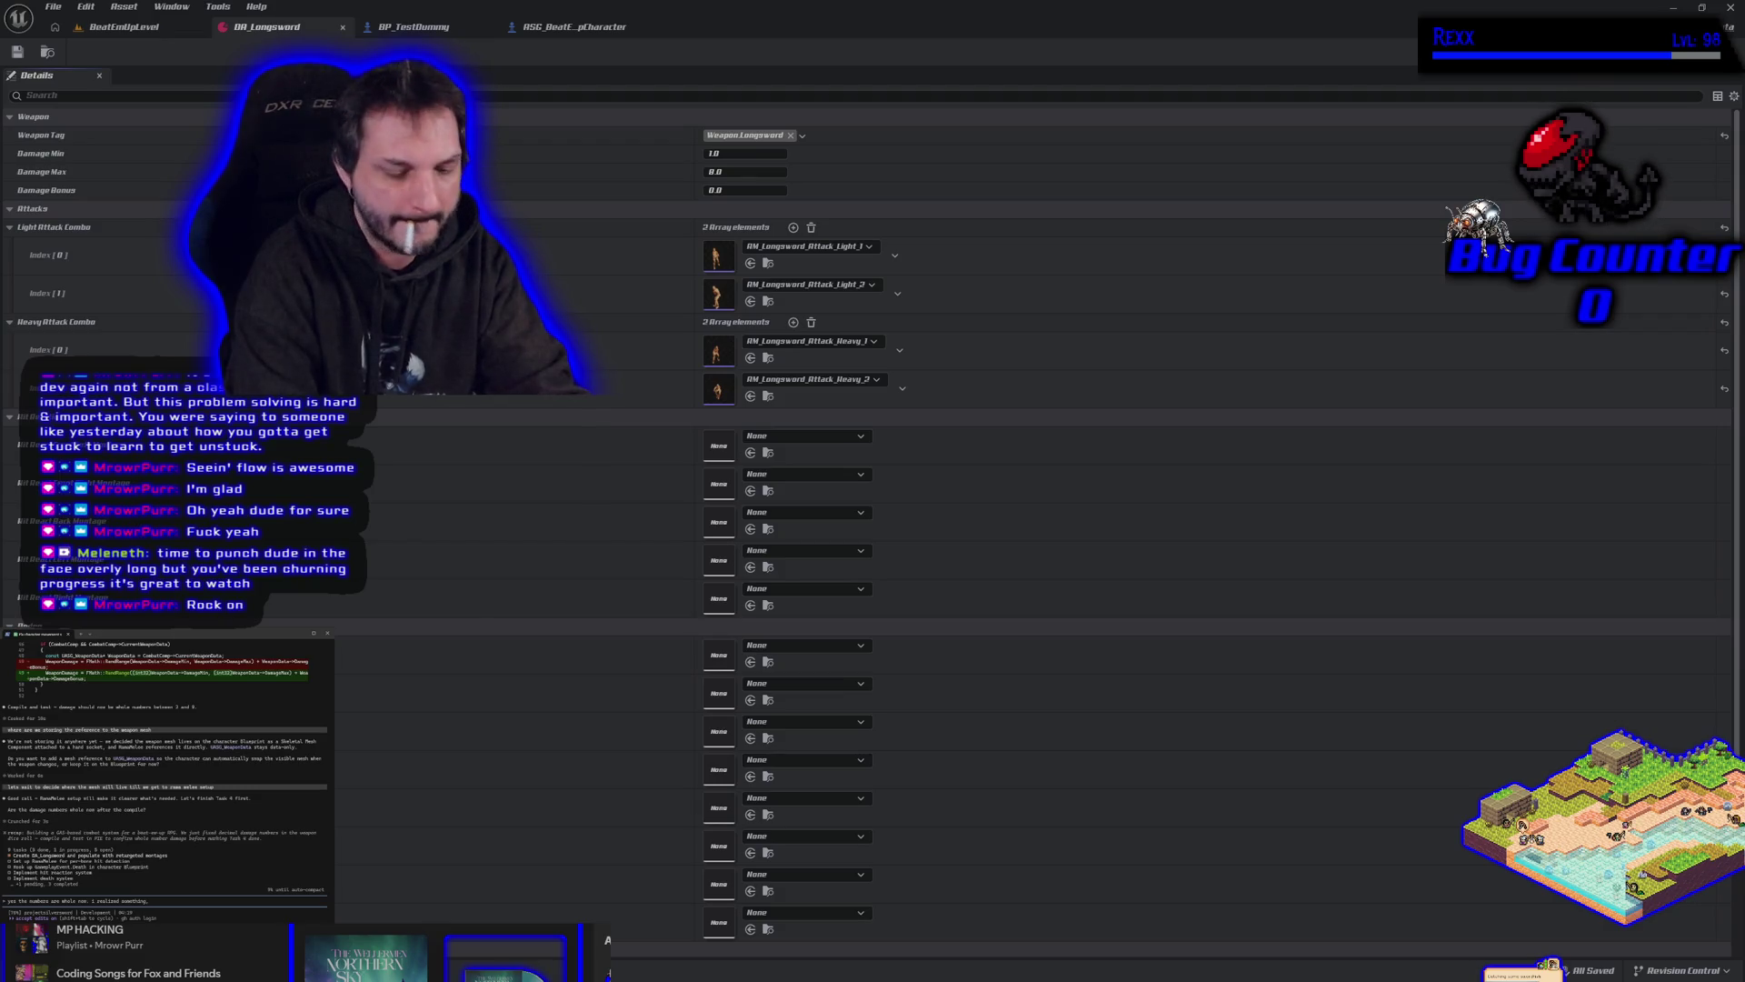
{"action": "type", "text": " should the heavy attacks "}
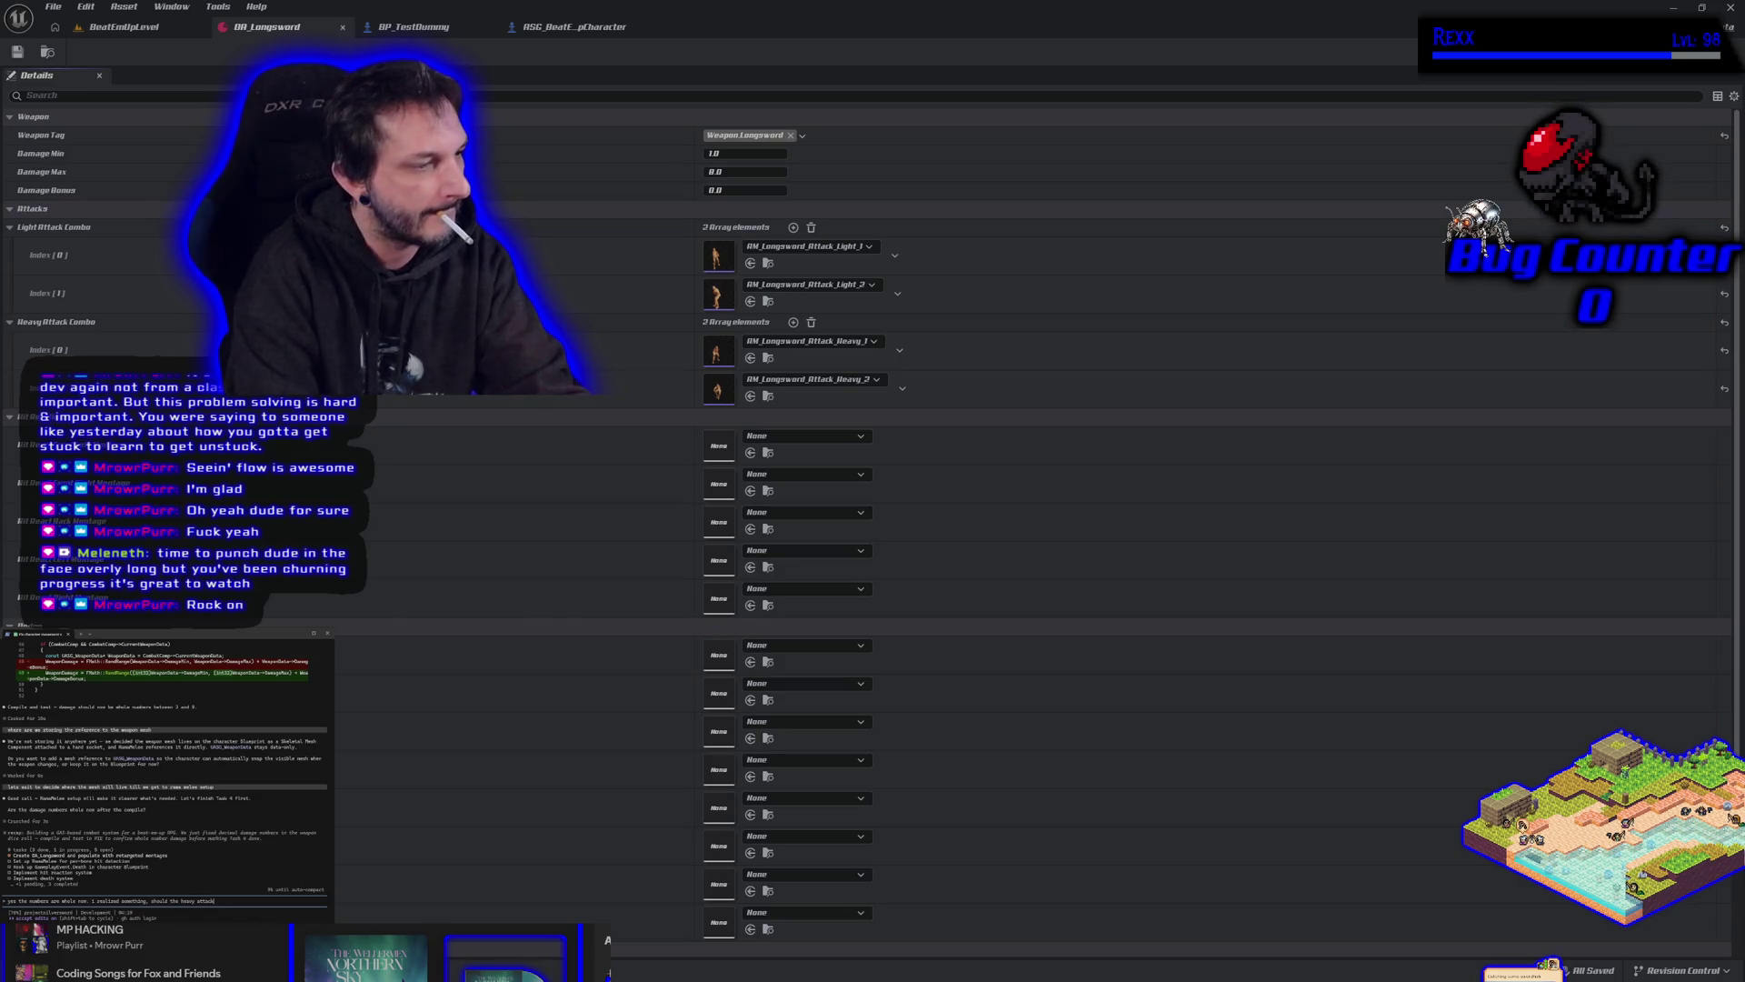
{"action": "type", "text": "be o"}
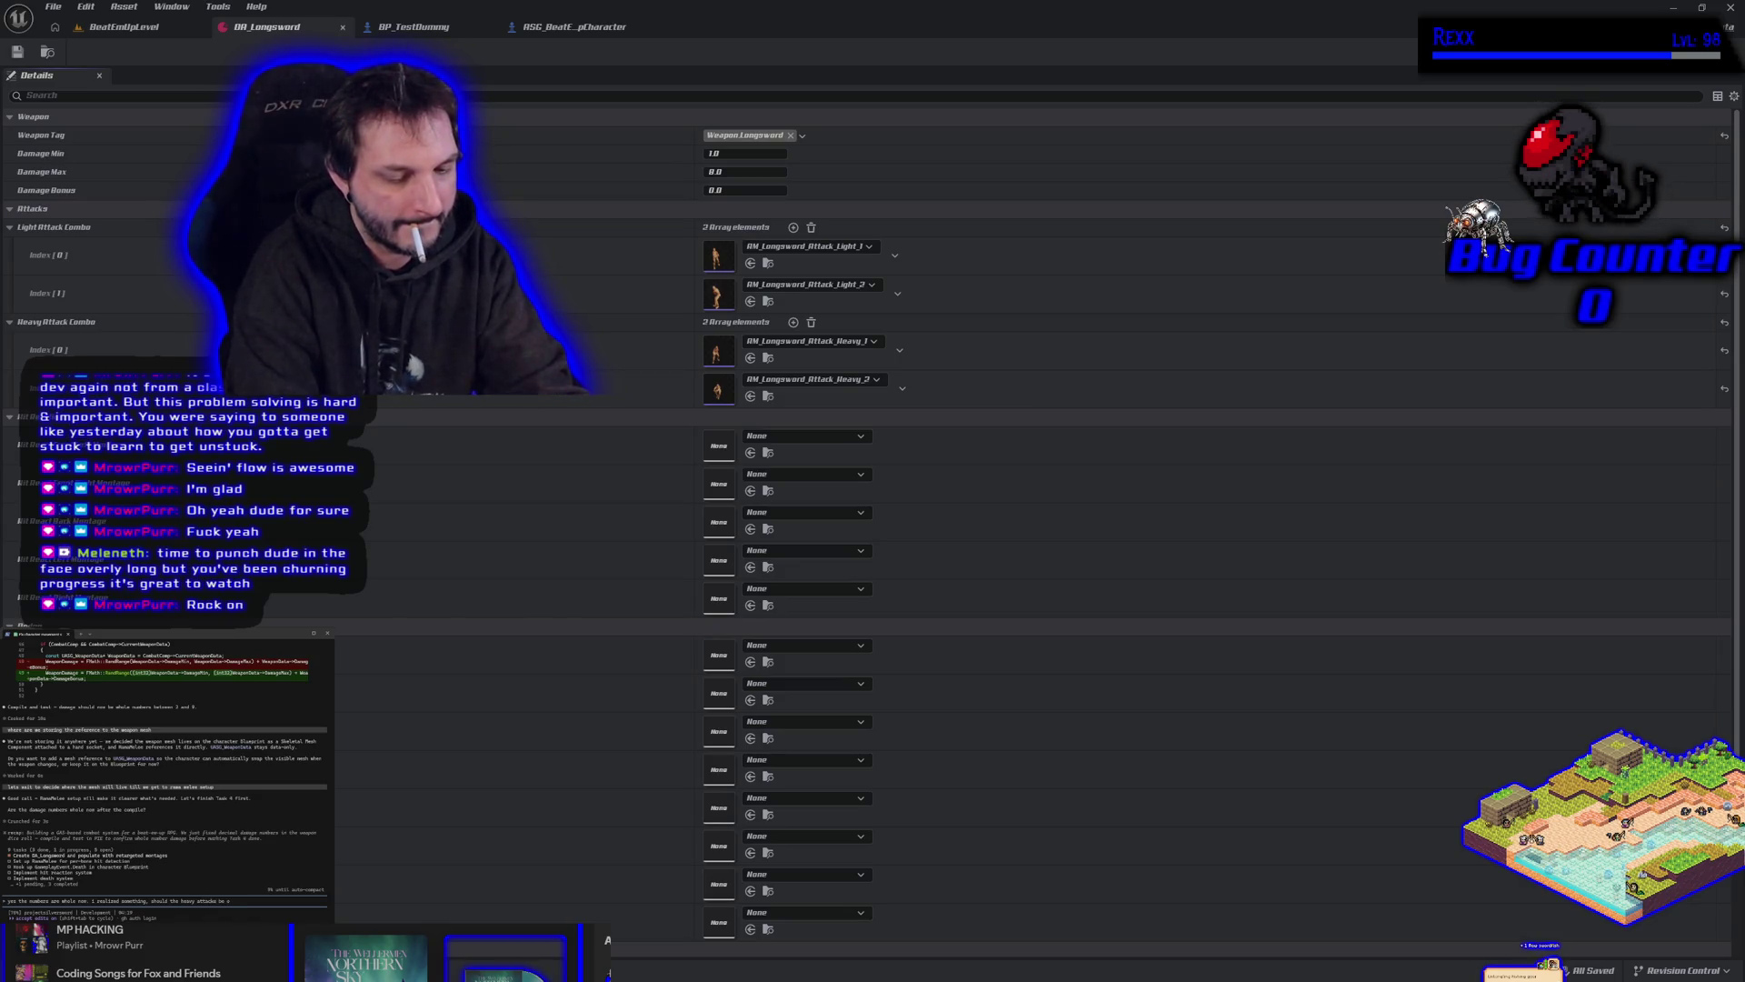
{"action": "type", "text": "ptional in case the project"}
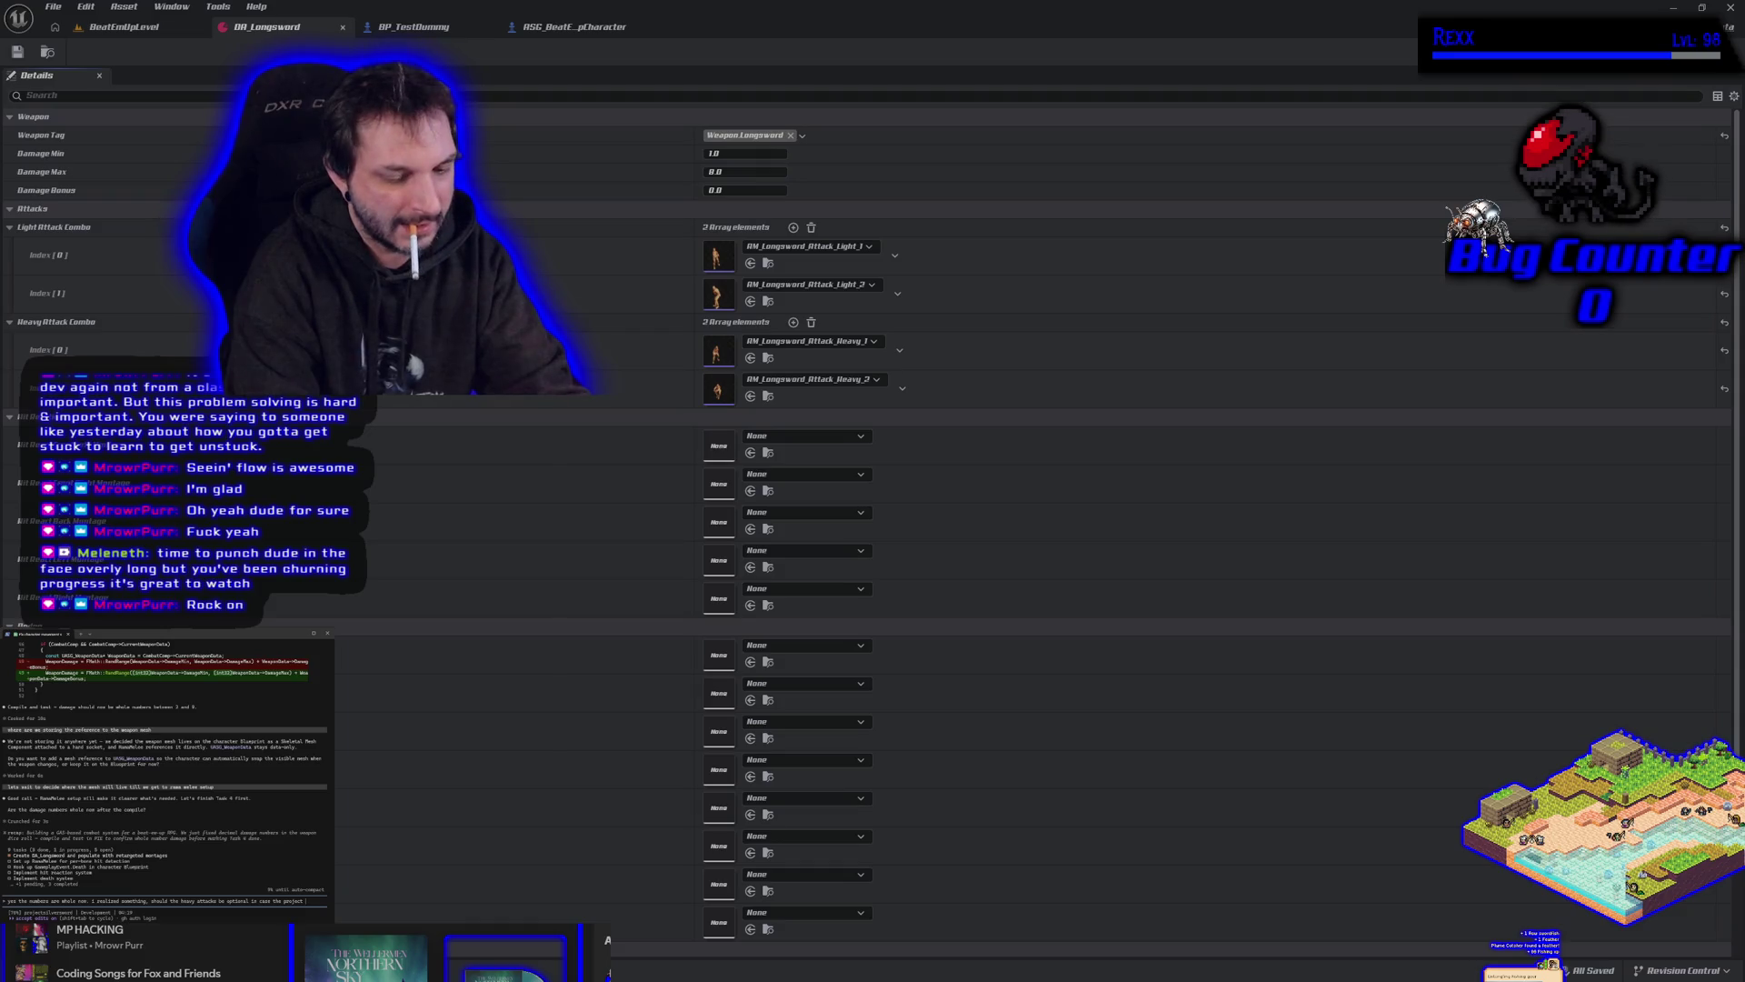
{"action": "type", "text": "n the future uses the p"}
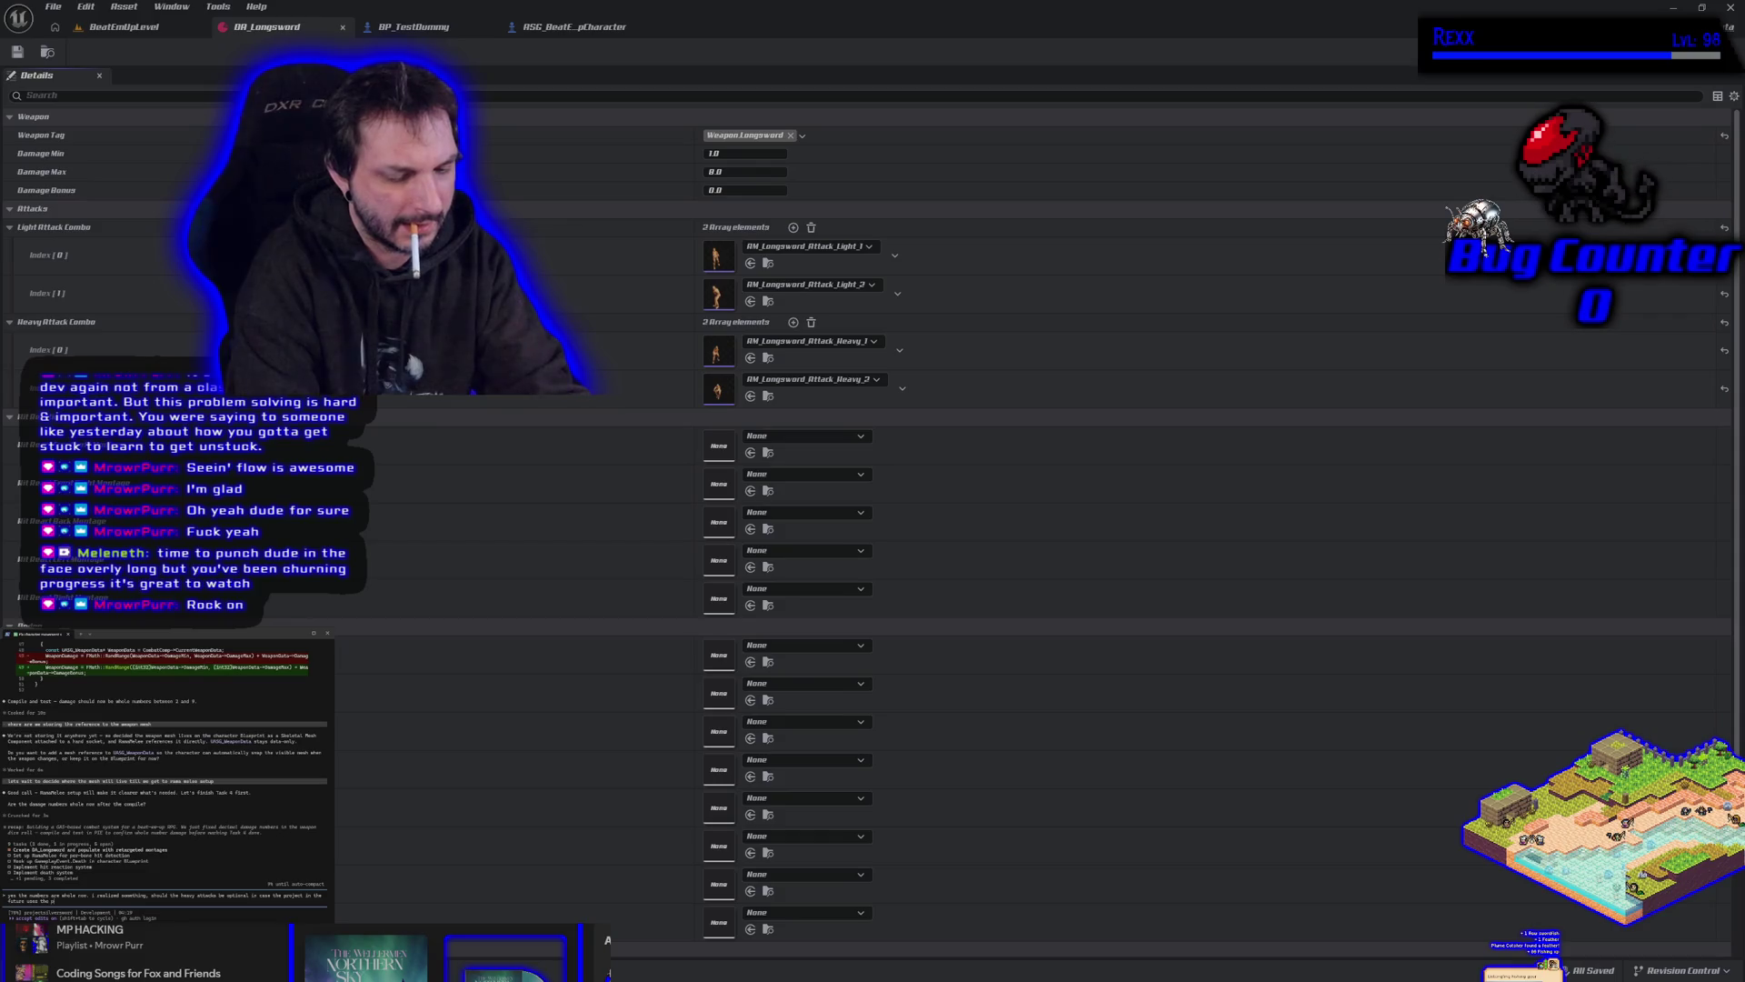
{"action": "type", "text": "in and only wants light attacks?"}
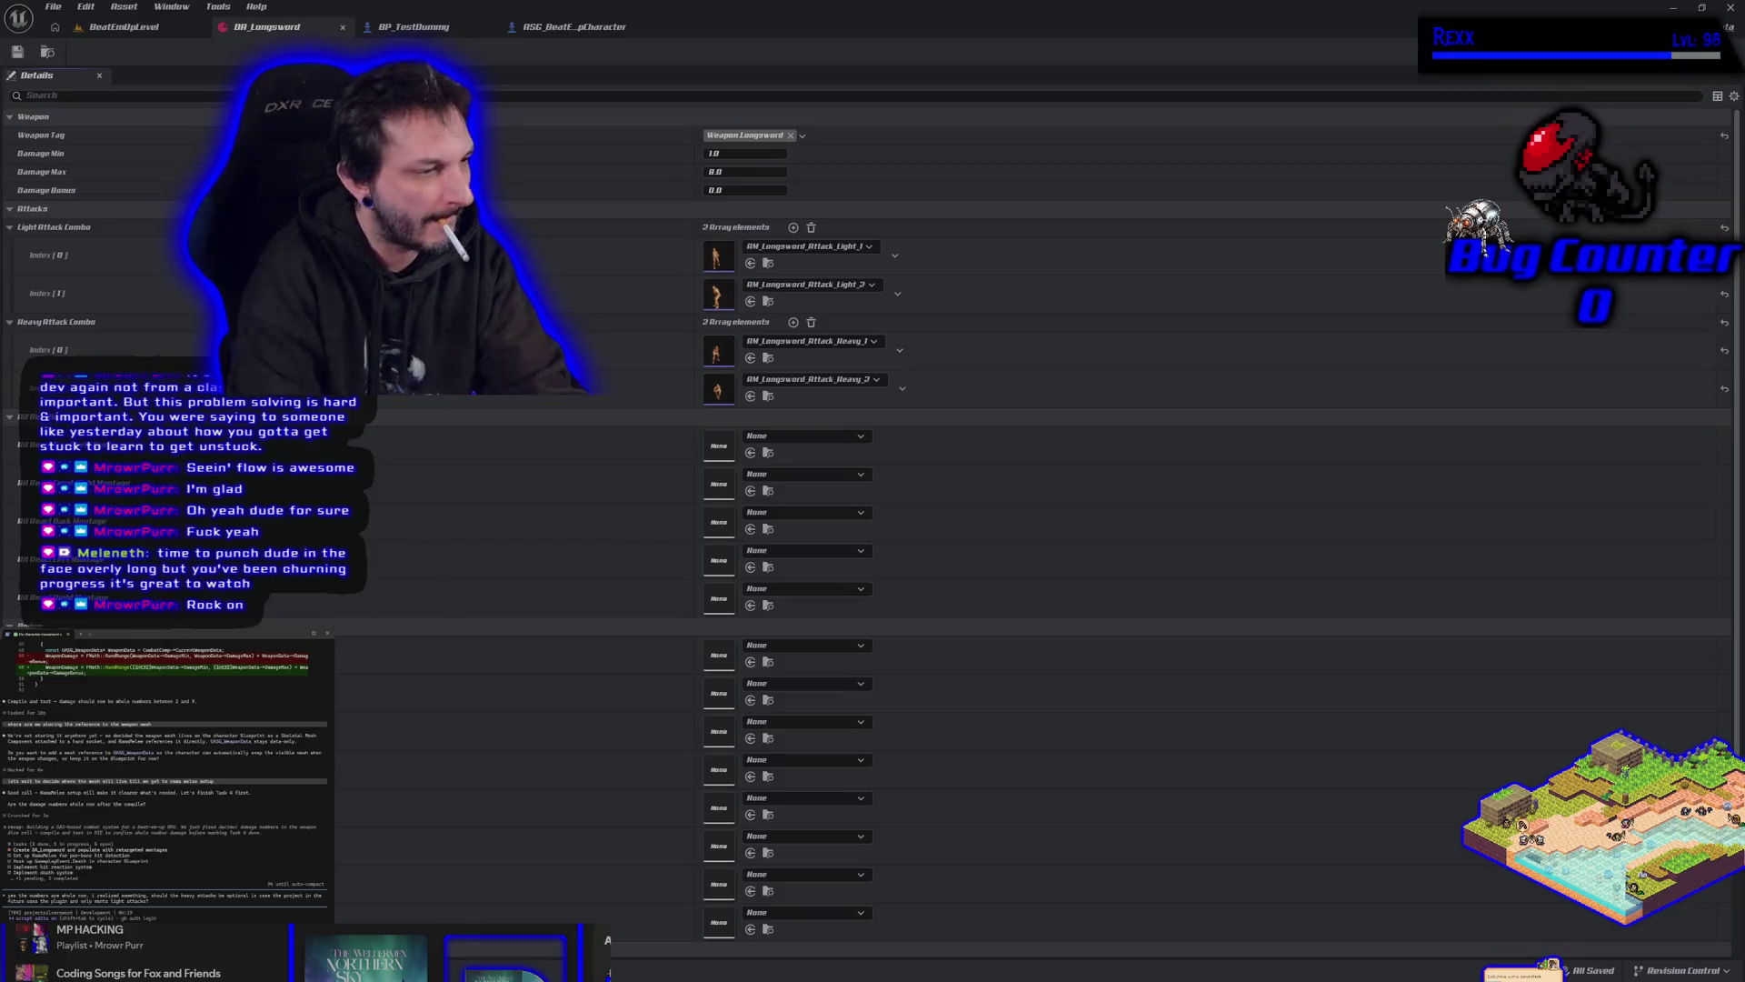
{"action": "type", "text": " maybe a q"}
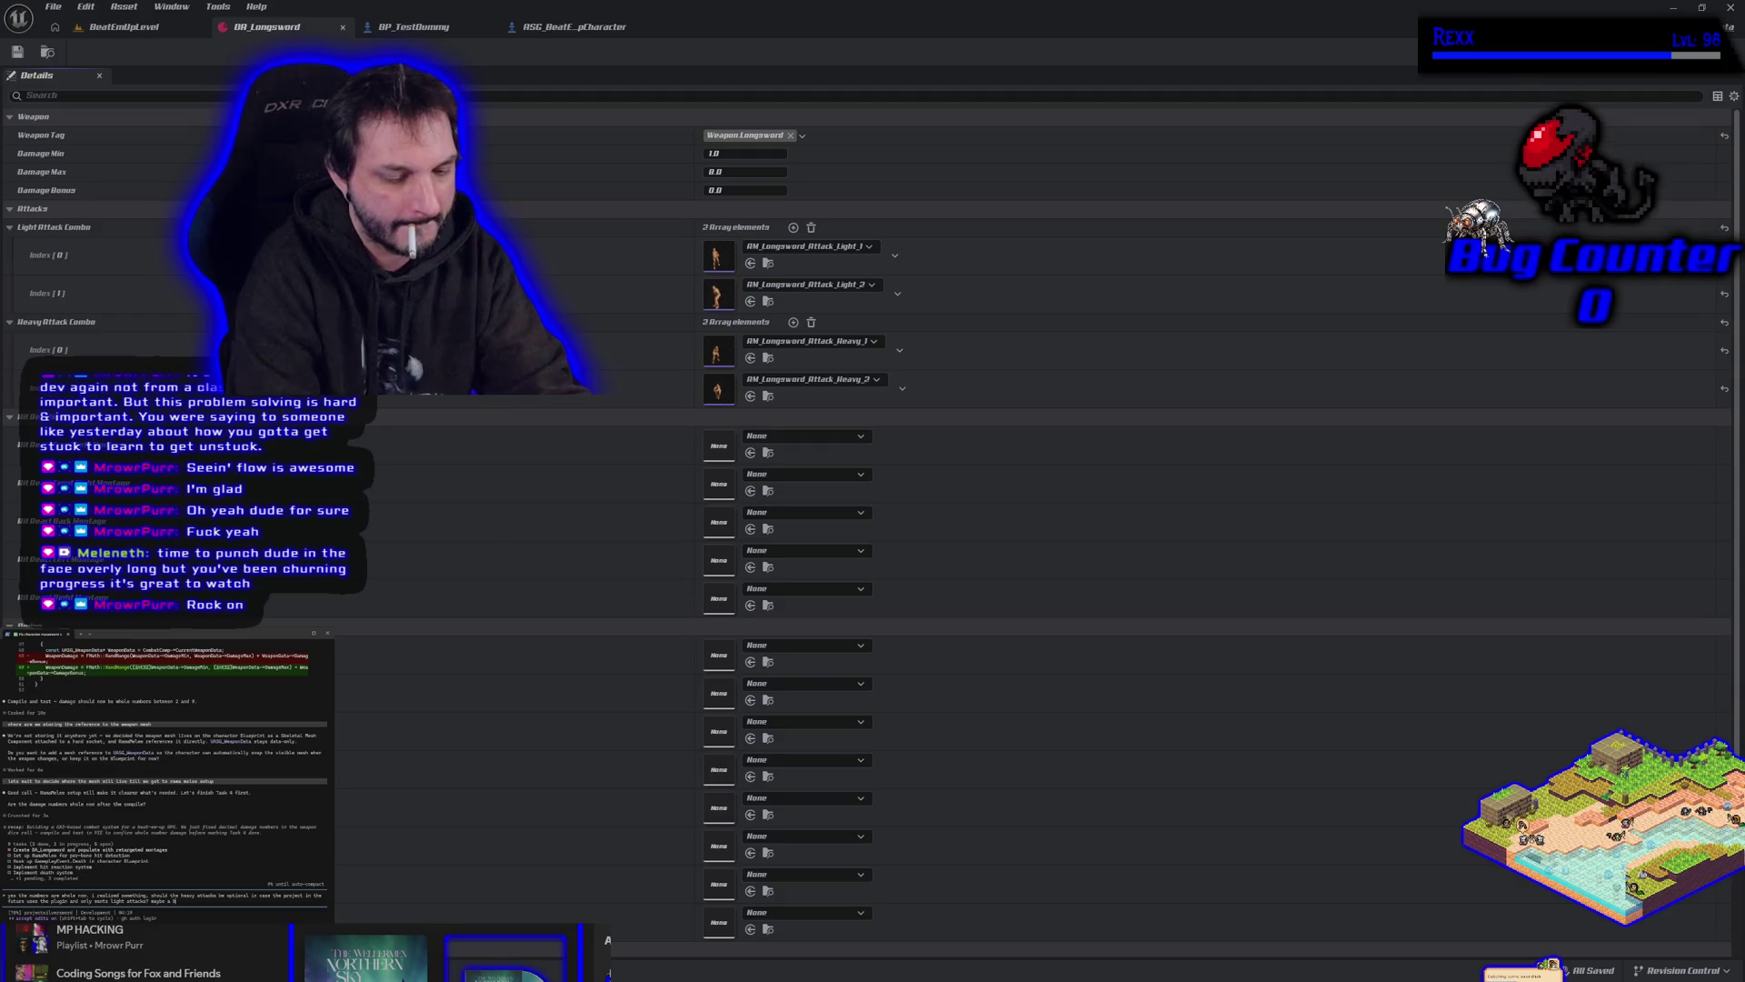
{"action": "type", "text": "to"}
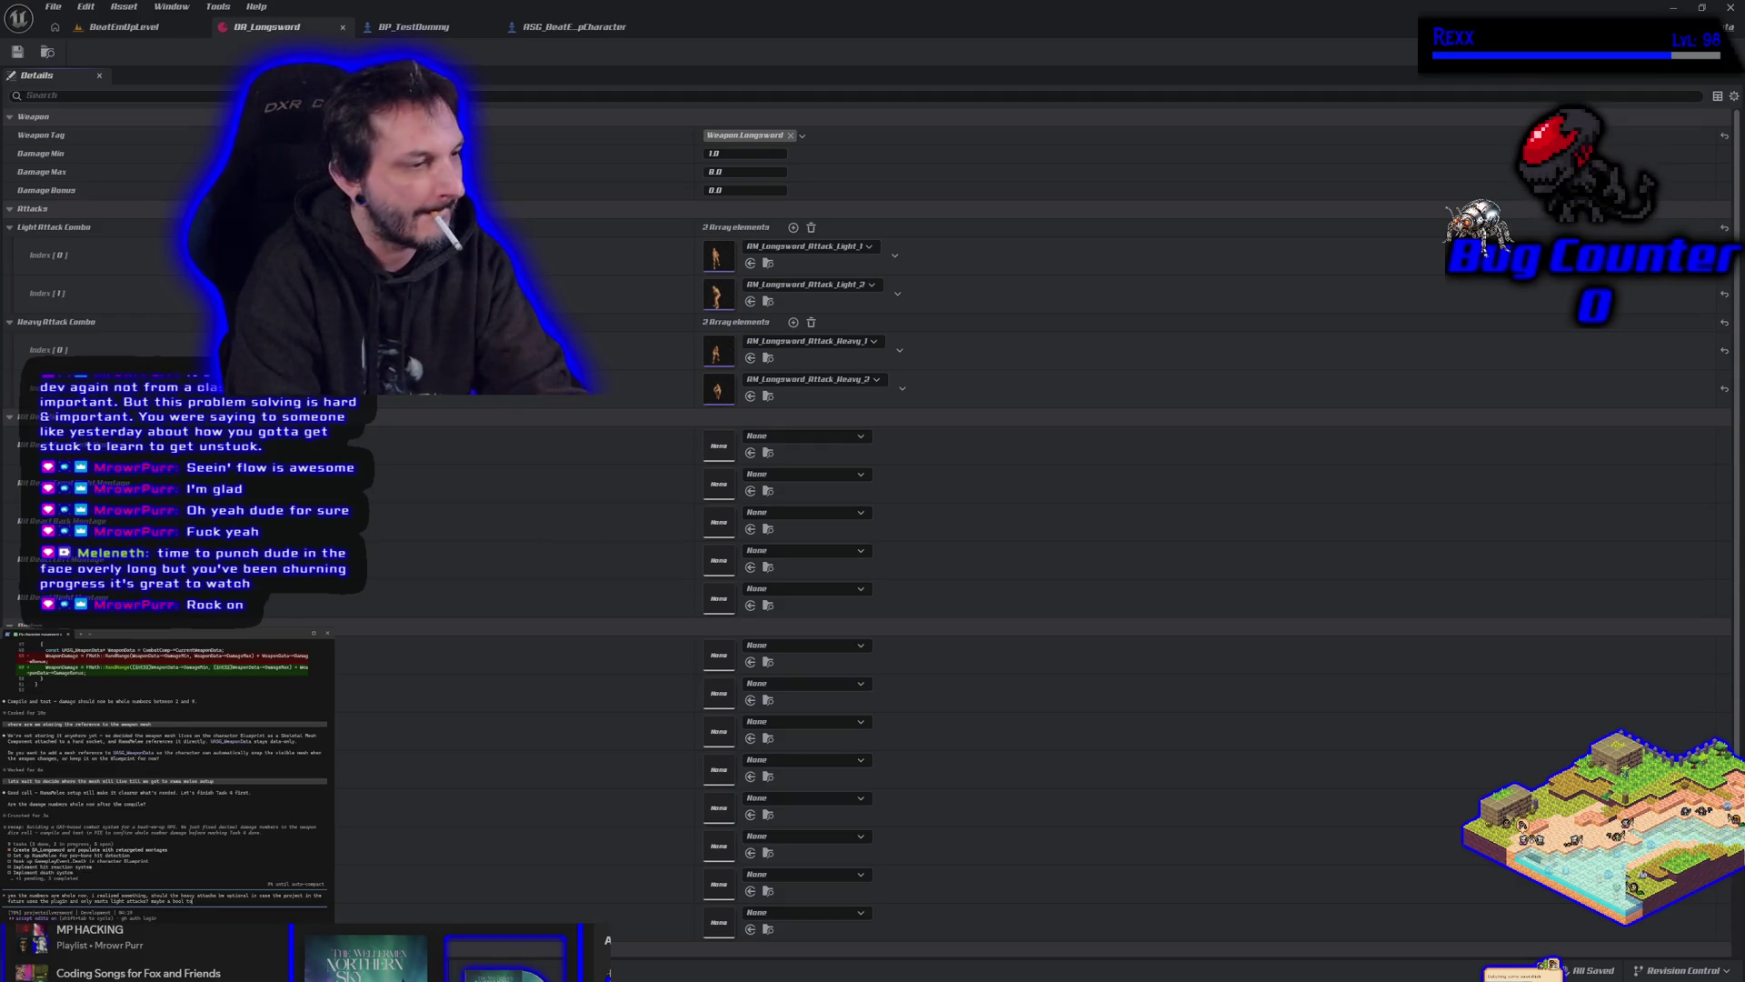
{"action": "key", "text": "BackSpace"}
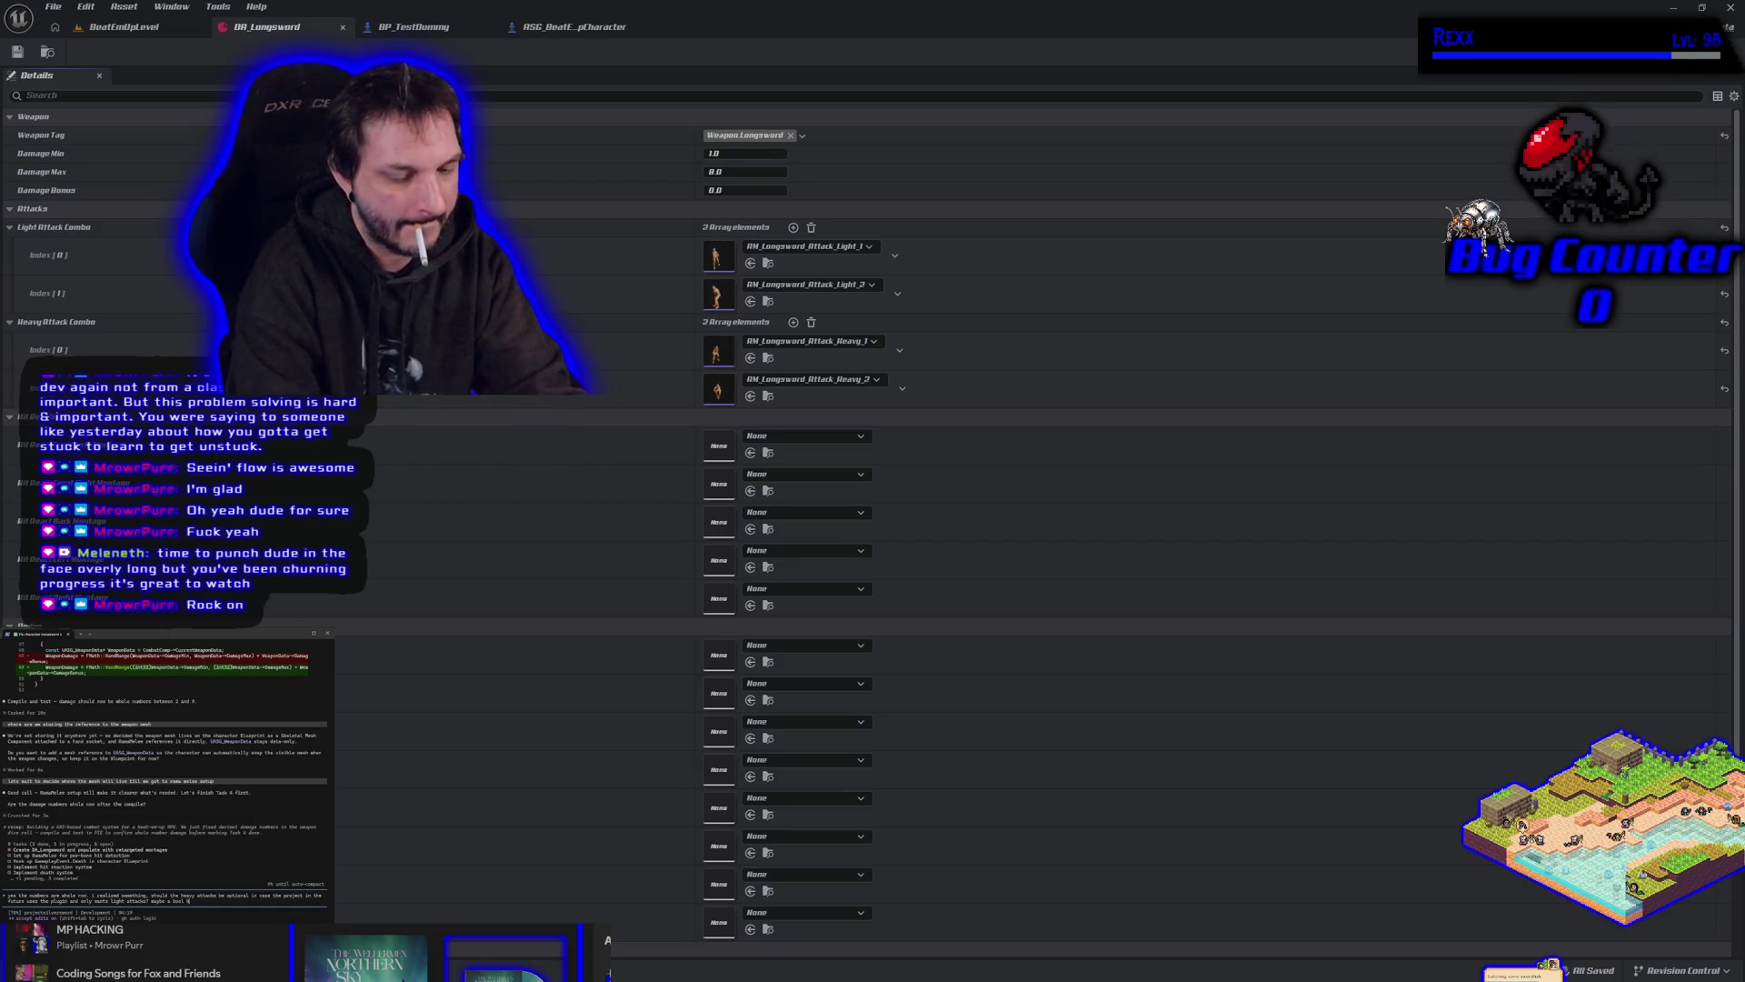
{"action": "type", "text": "ol"}
{"action": "type", "text": "vyAttacks"}
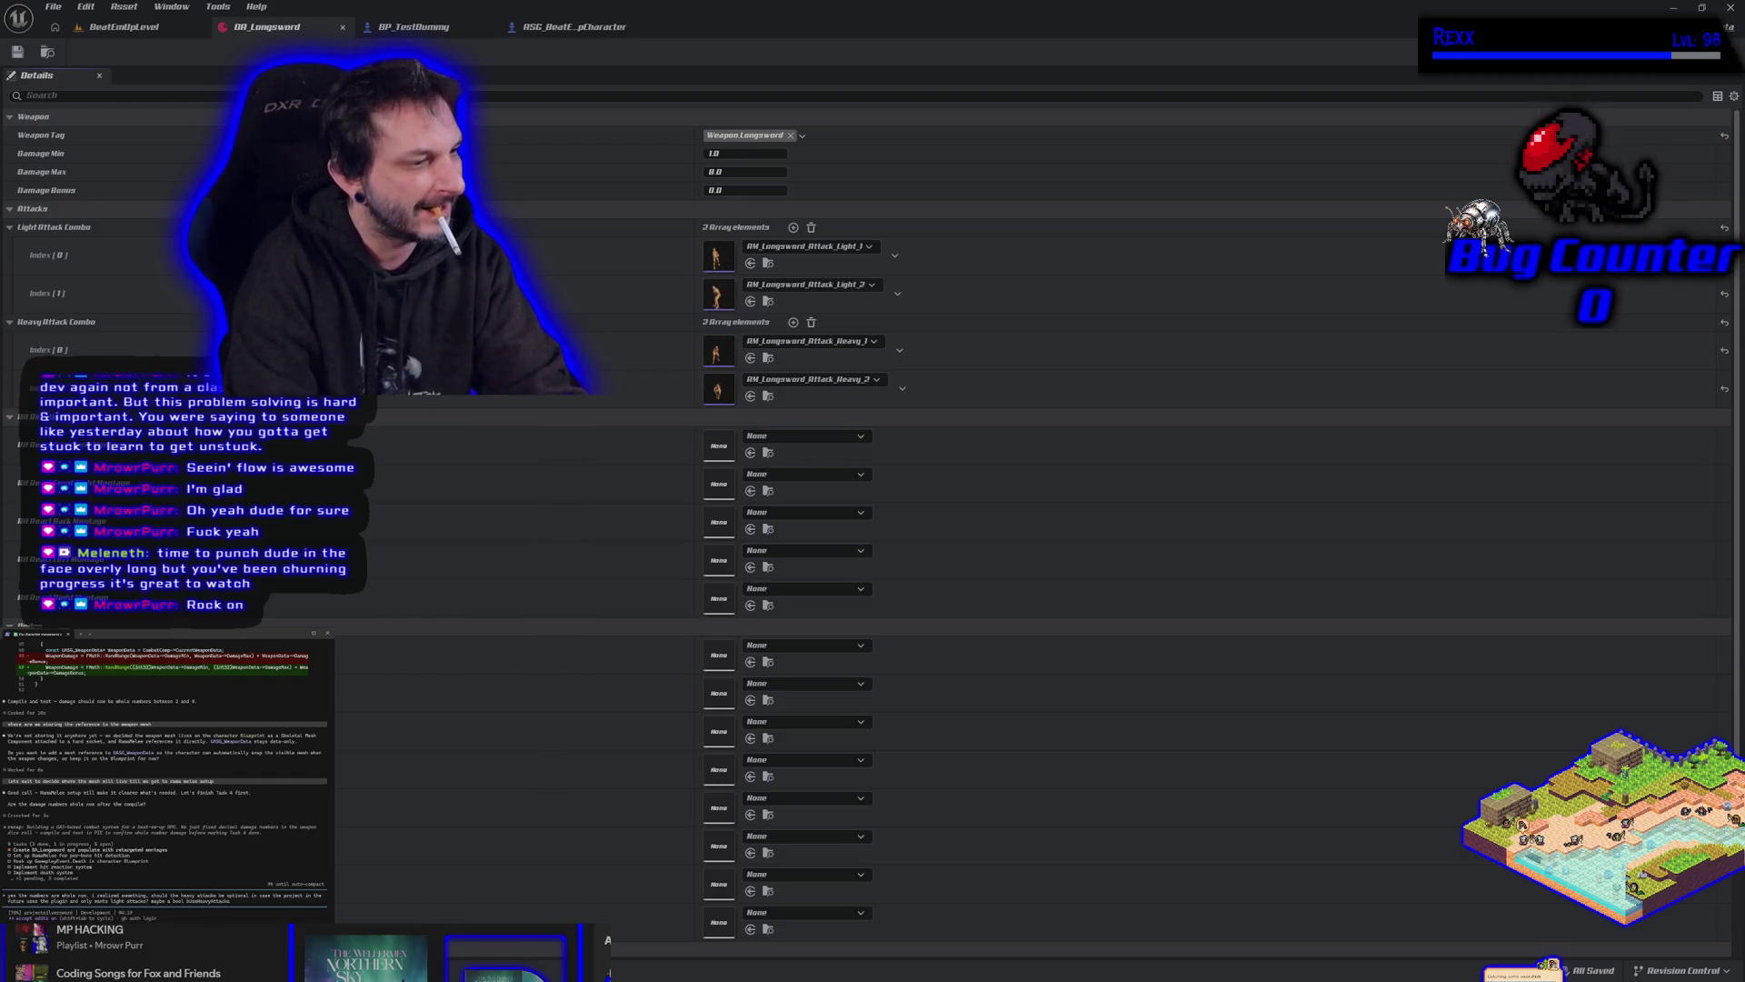
{"action": "type", "text": " to"}
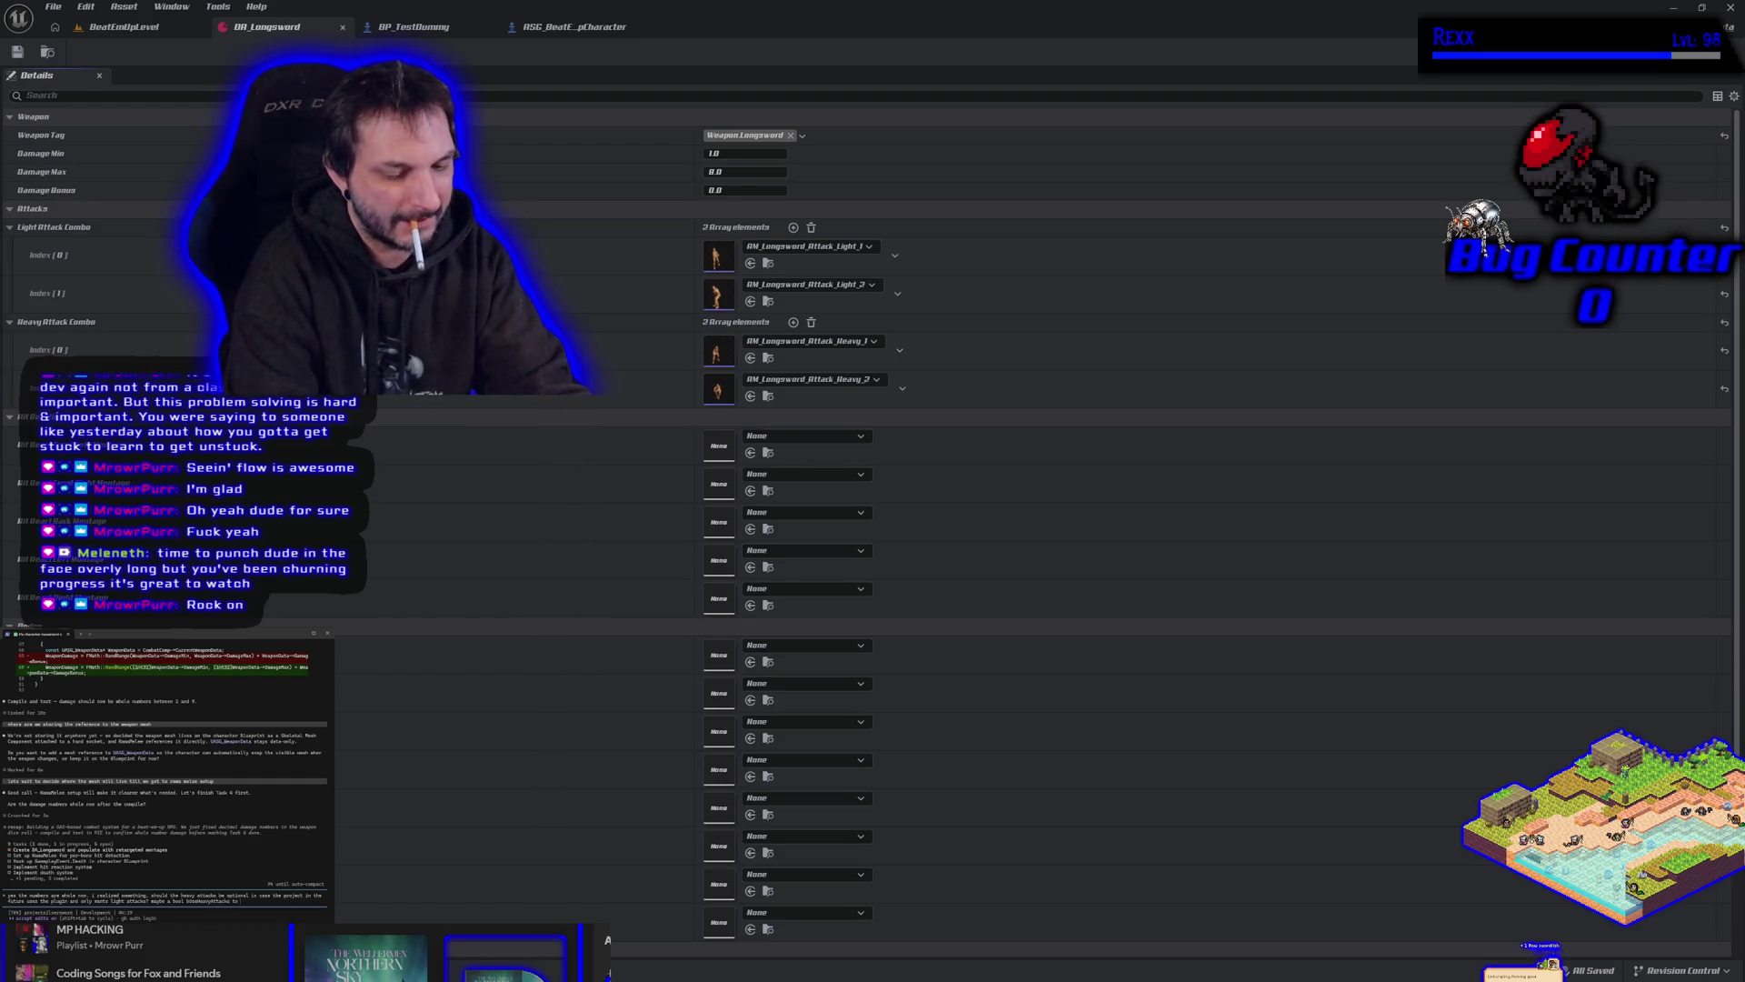
{"action": "type", "text": " dshow the array in the da"}
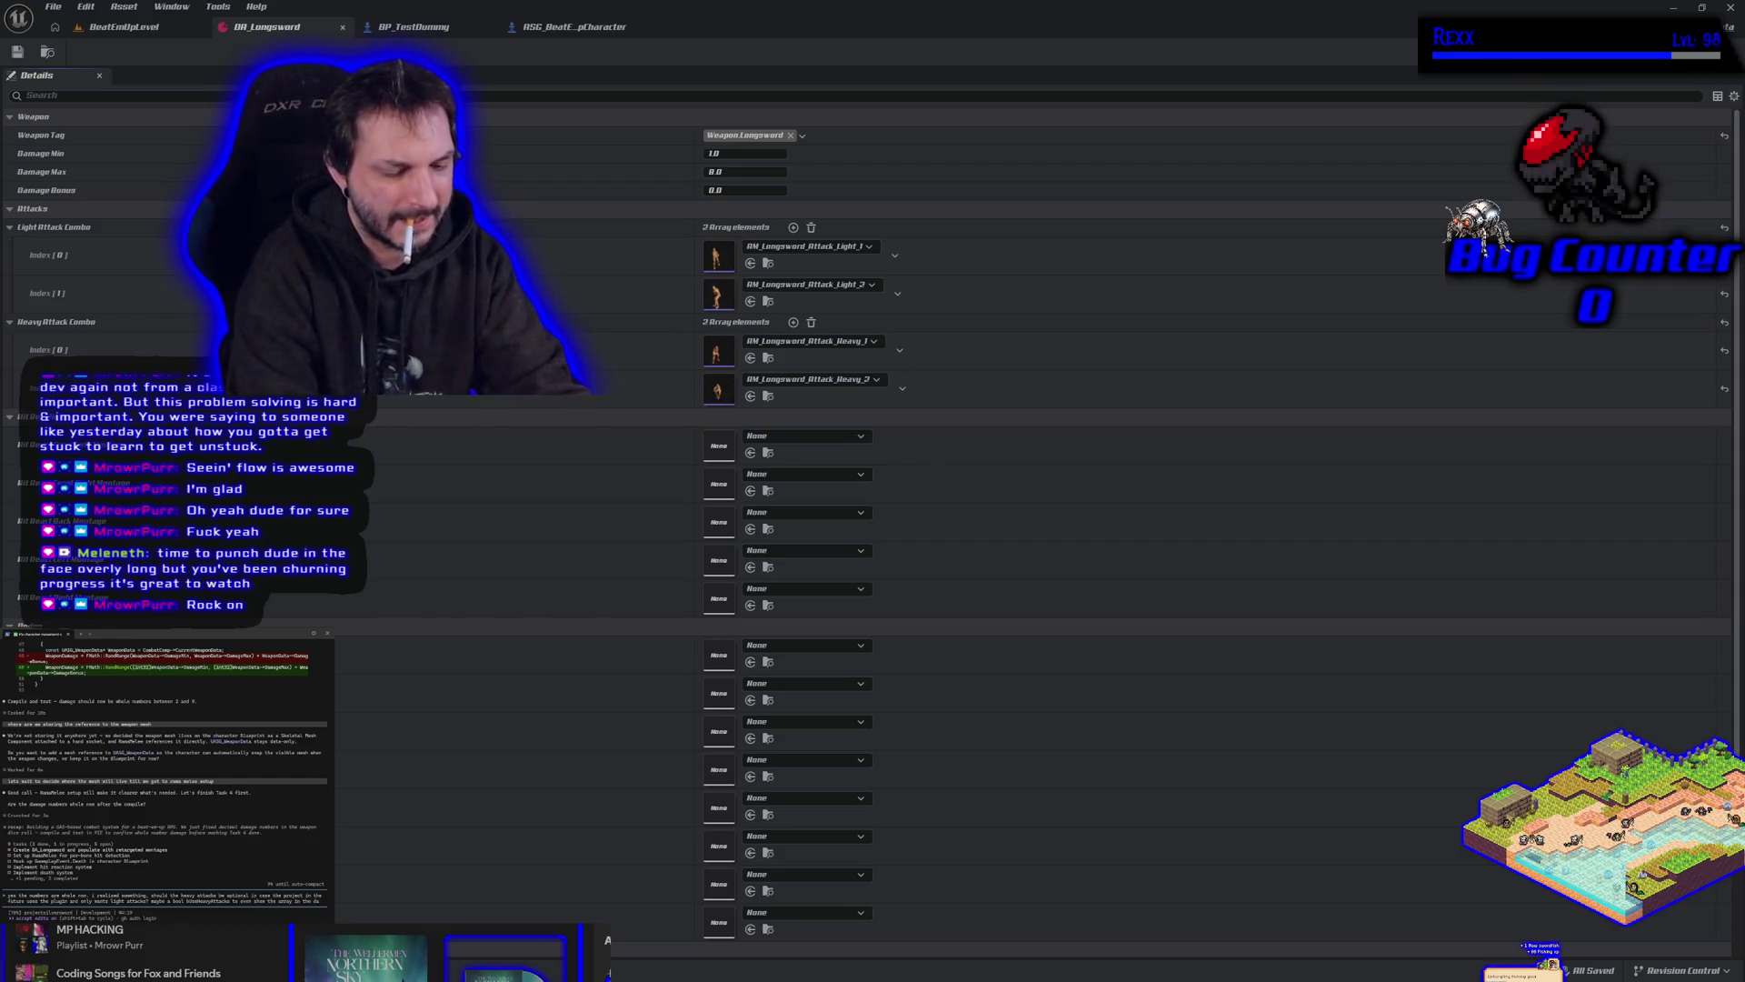
{"action": "type", "text": "ta"}
{"action": "type", "text": " asset. we would"}
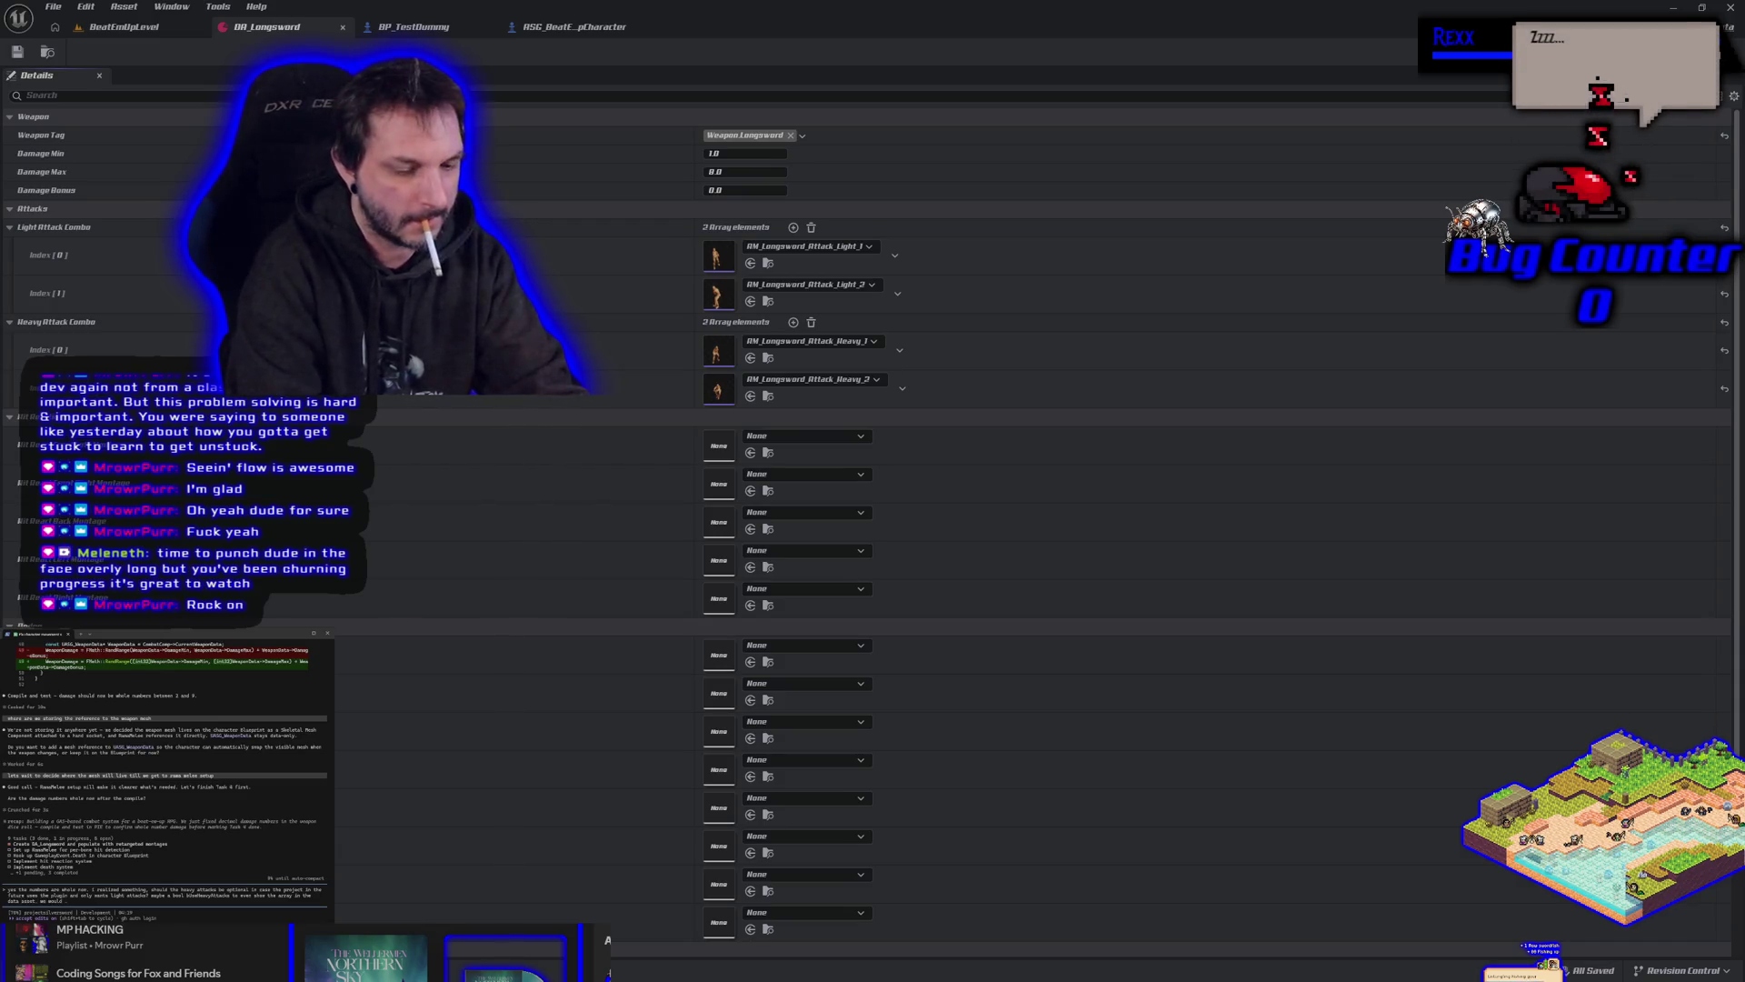
{"action": "type", "text": " only check that the light and"}
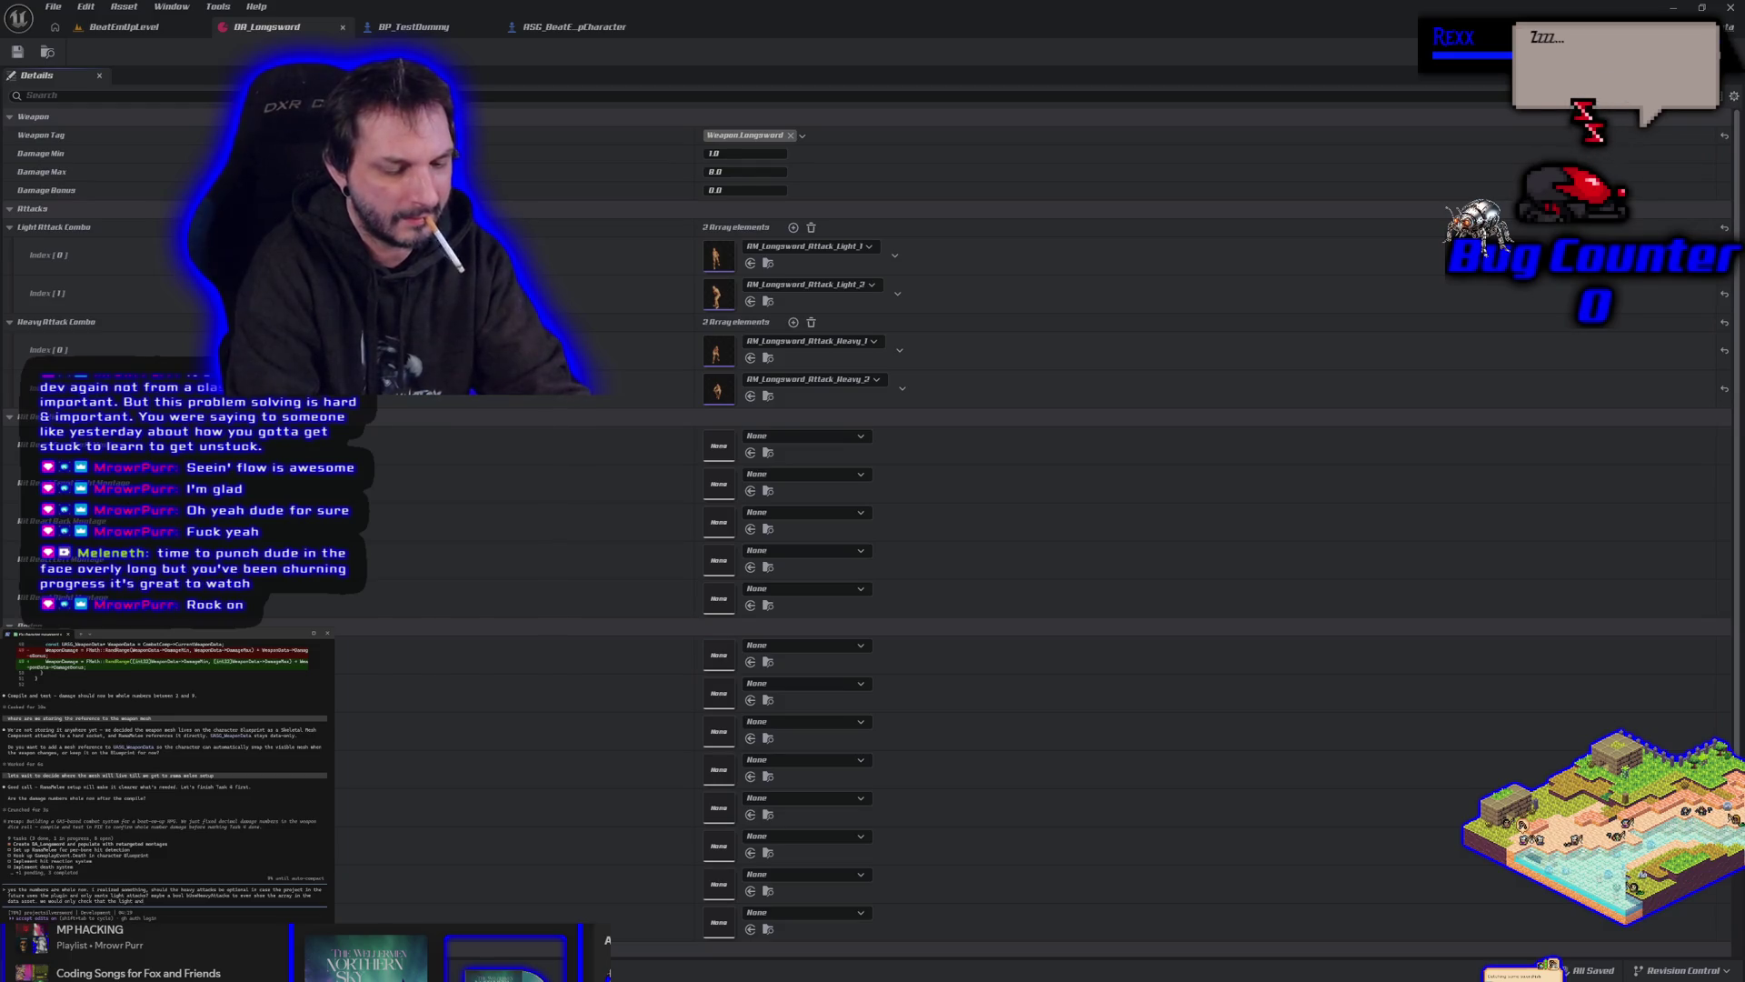
{"action": "type", "text": " heavy attacks match if they ar"}
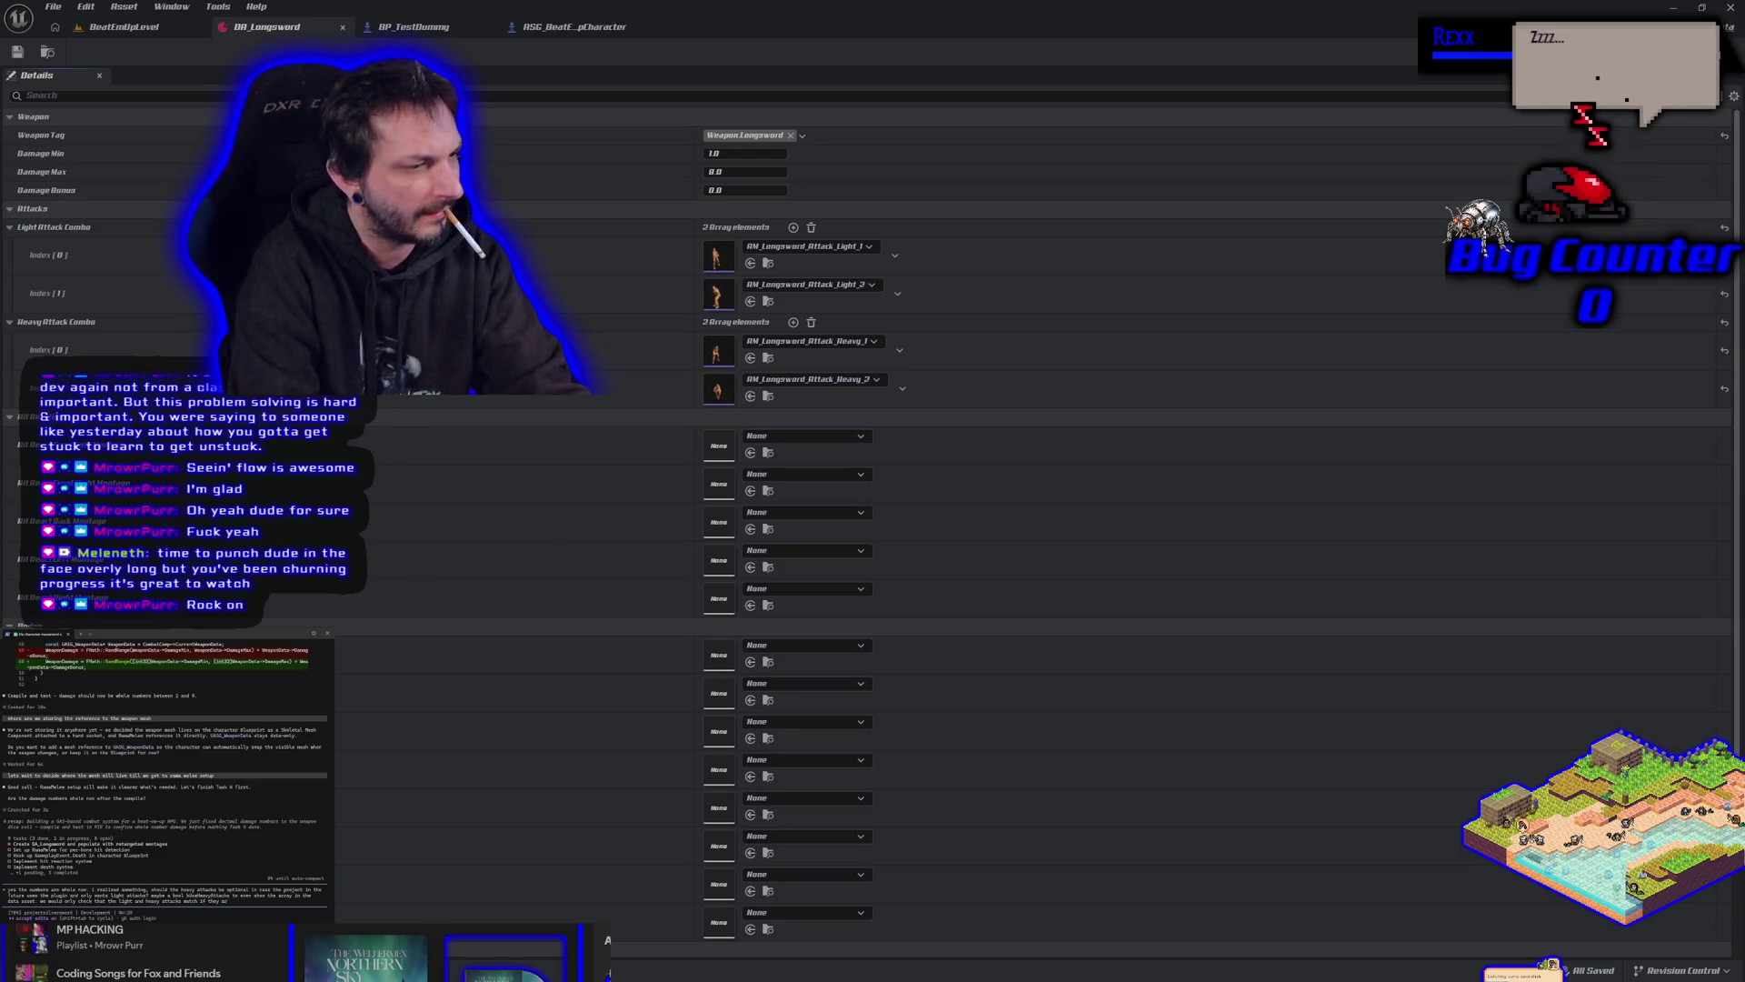
{"action": "key", "text": "BackSpace"}
{"action": "key", "text": "BackSpace"}
{"action": "key", "text": "BackSpace"}
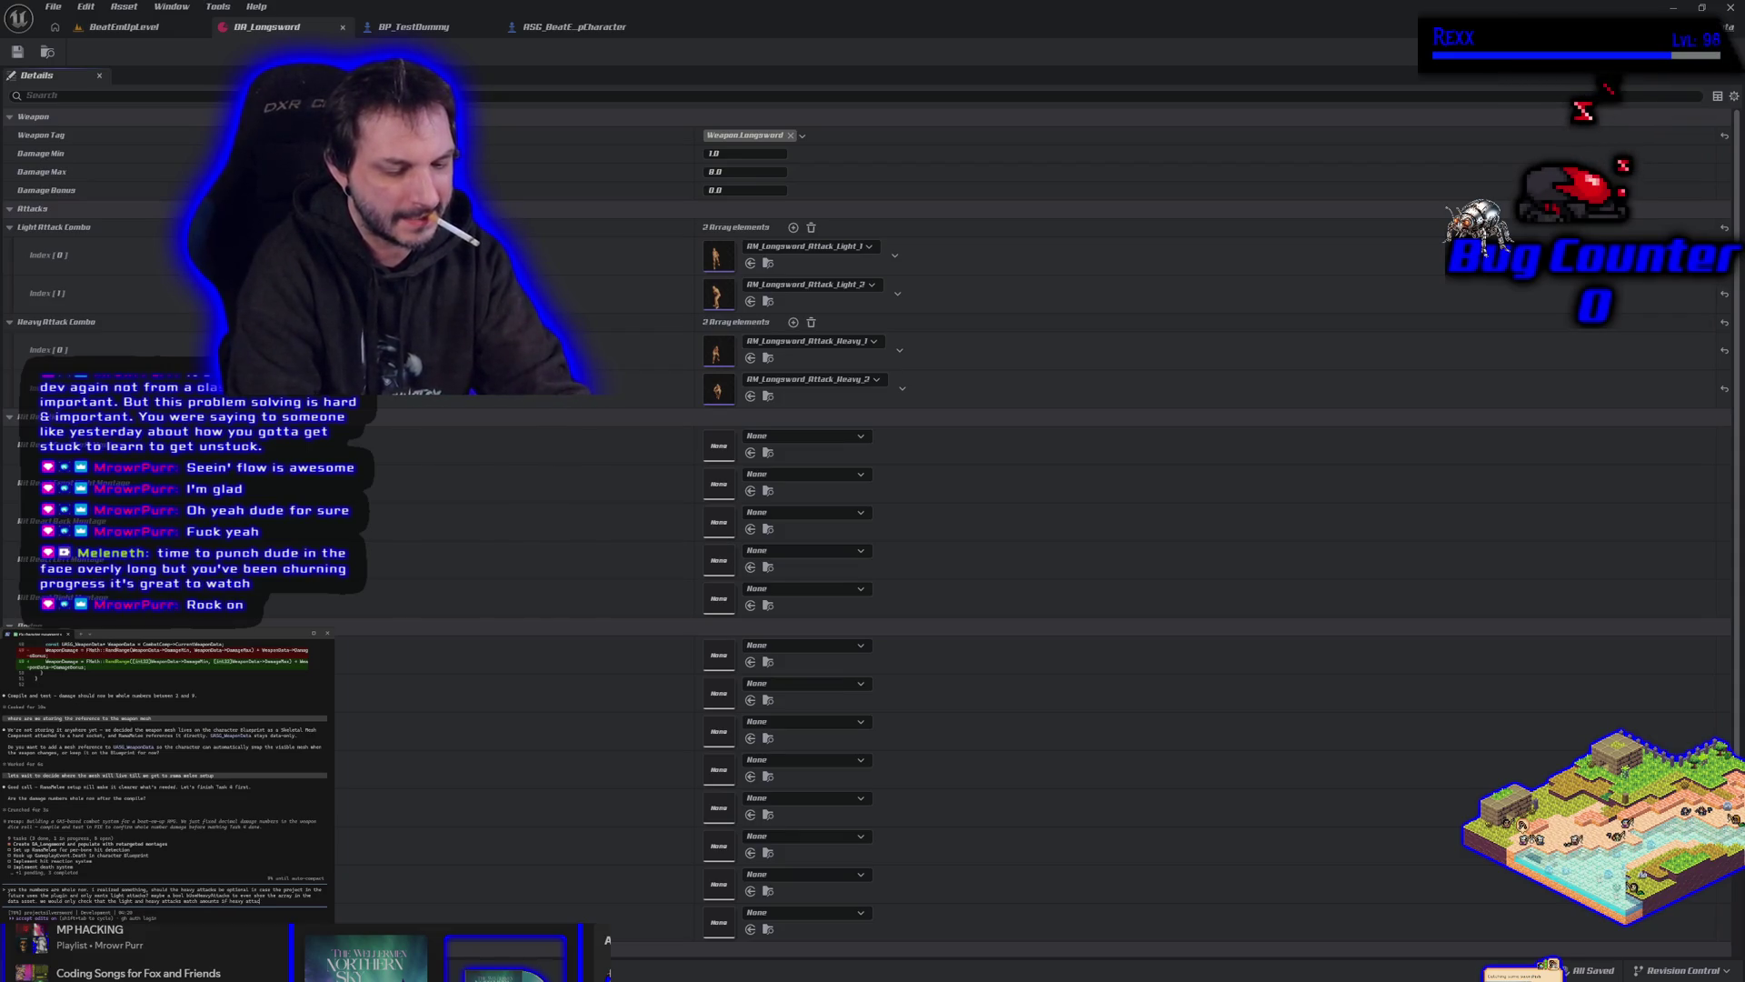
{"action": "key", "text": "Return"}
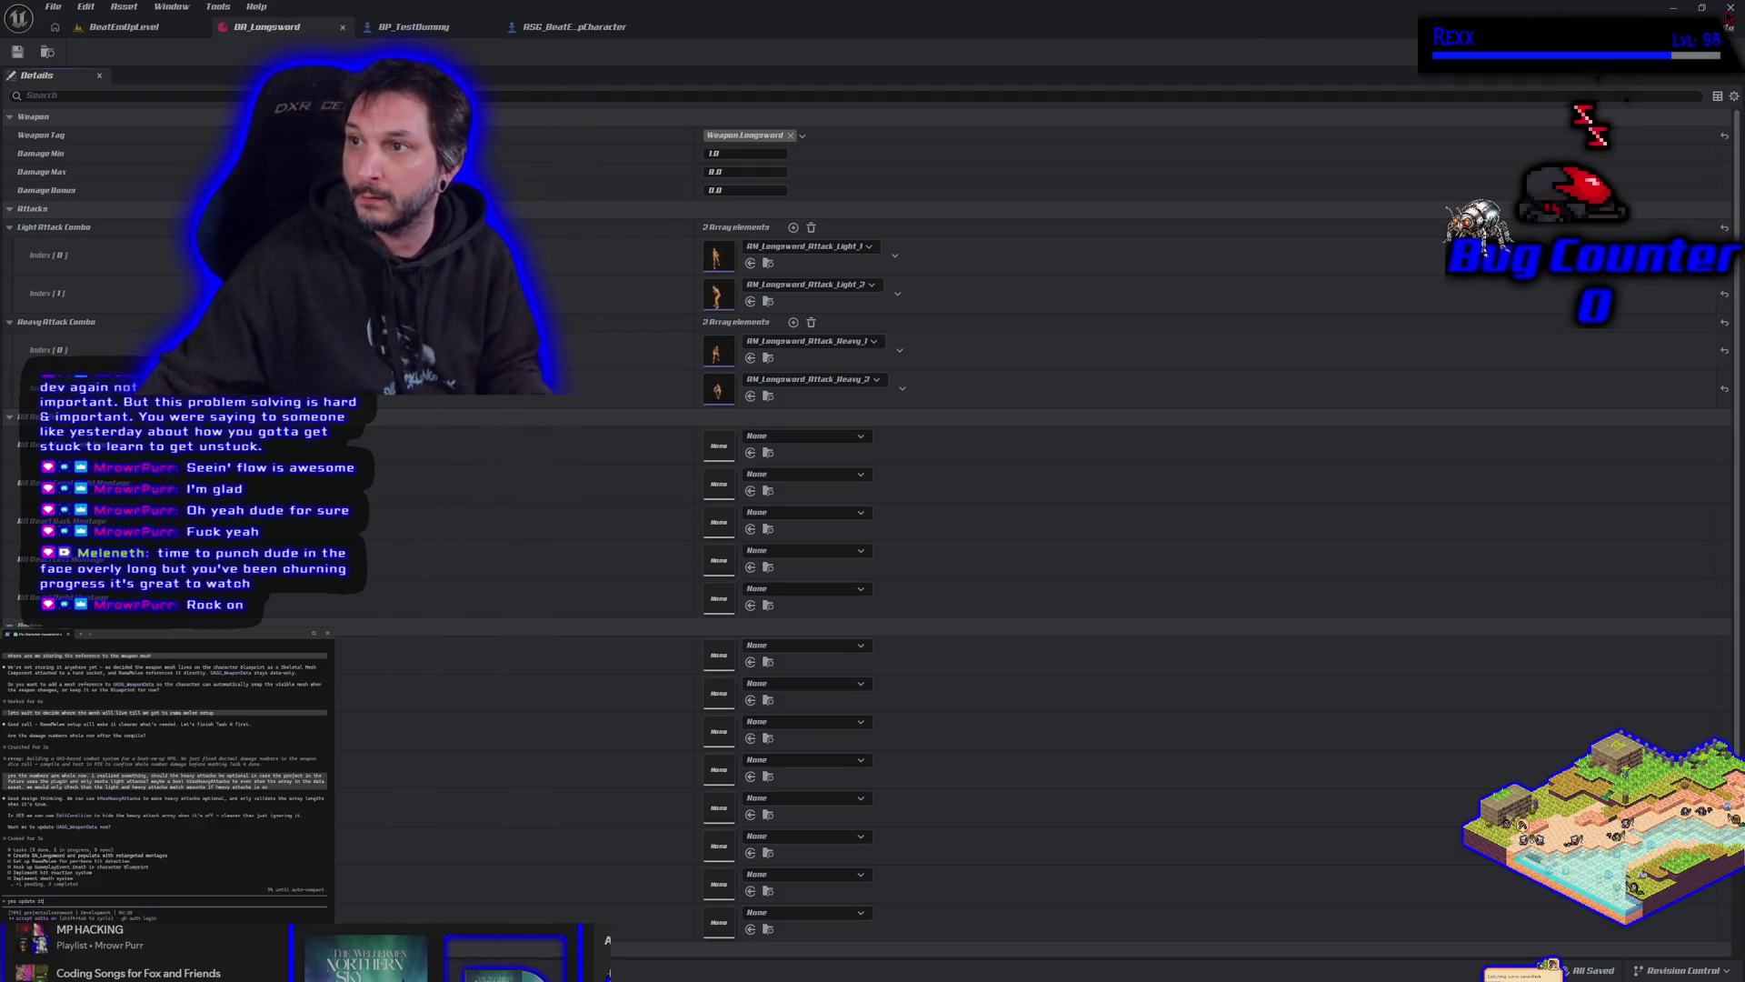
{"action": "left_click", "coordinate": [1730, 7]}
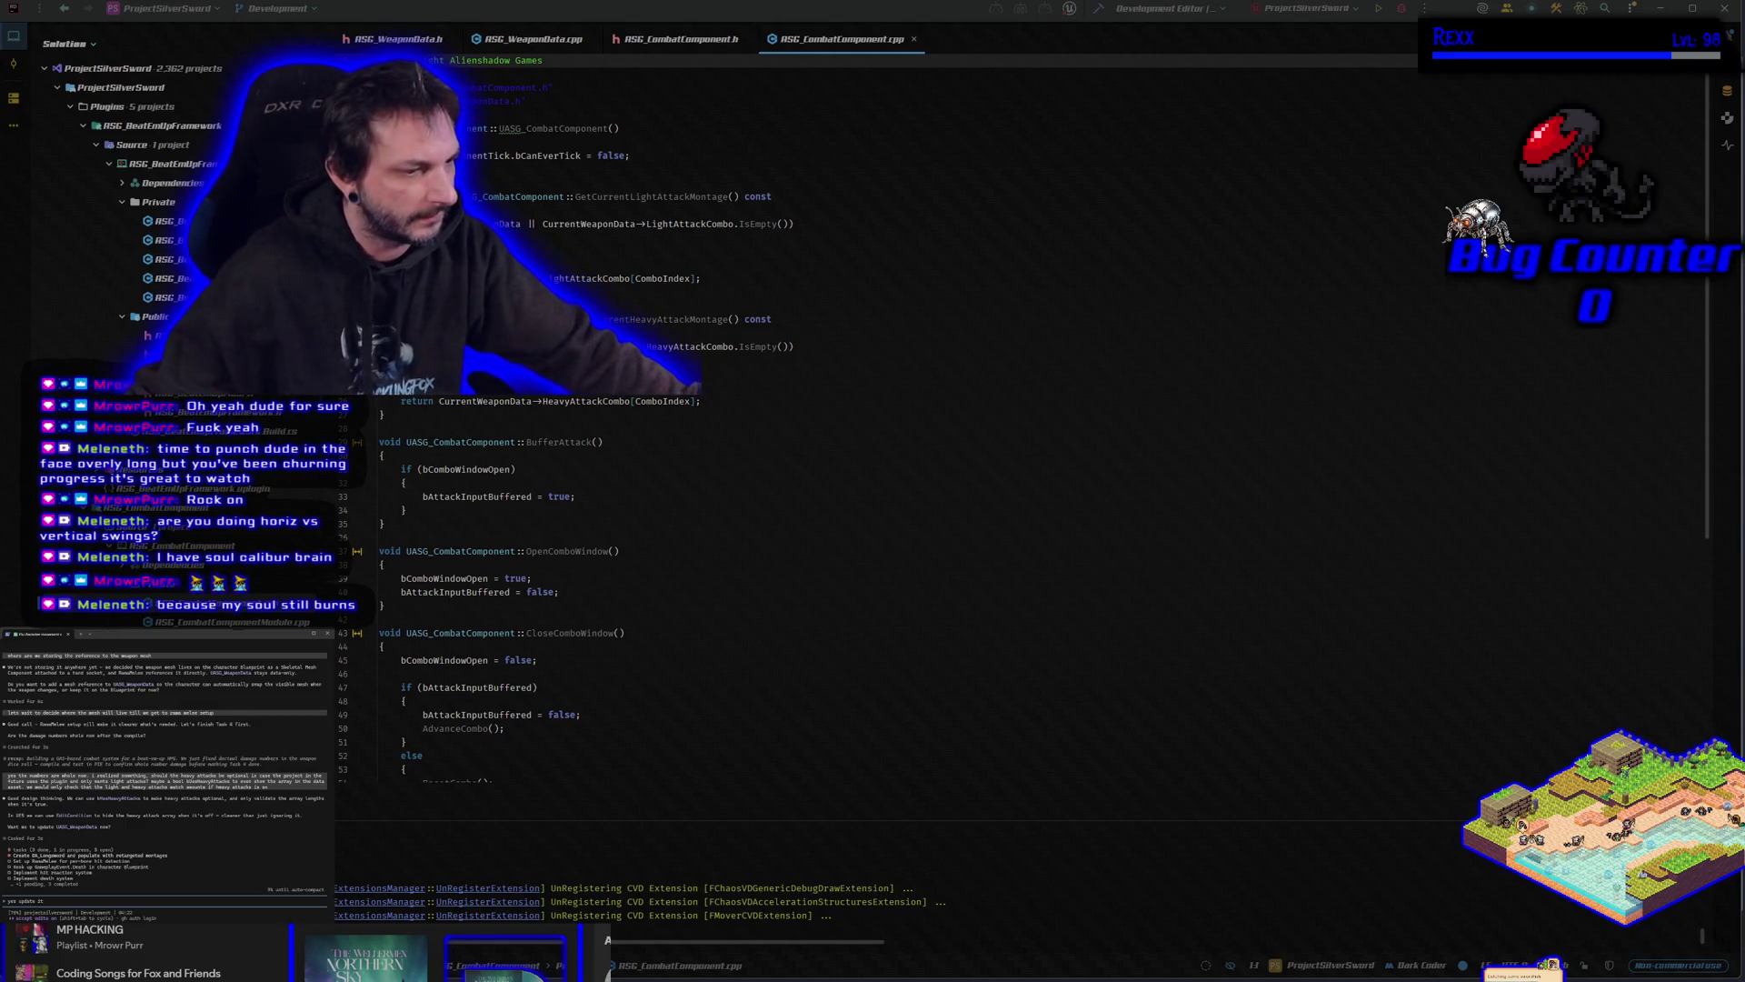
Switch over to the Steam library window.
{"action": "key", "text": "alt+Tab"}
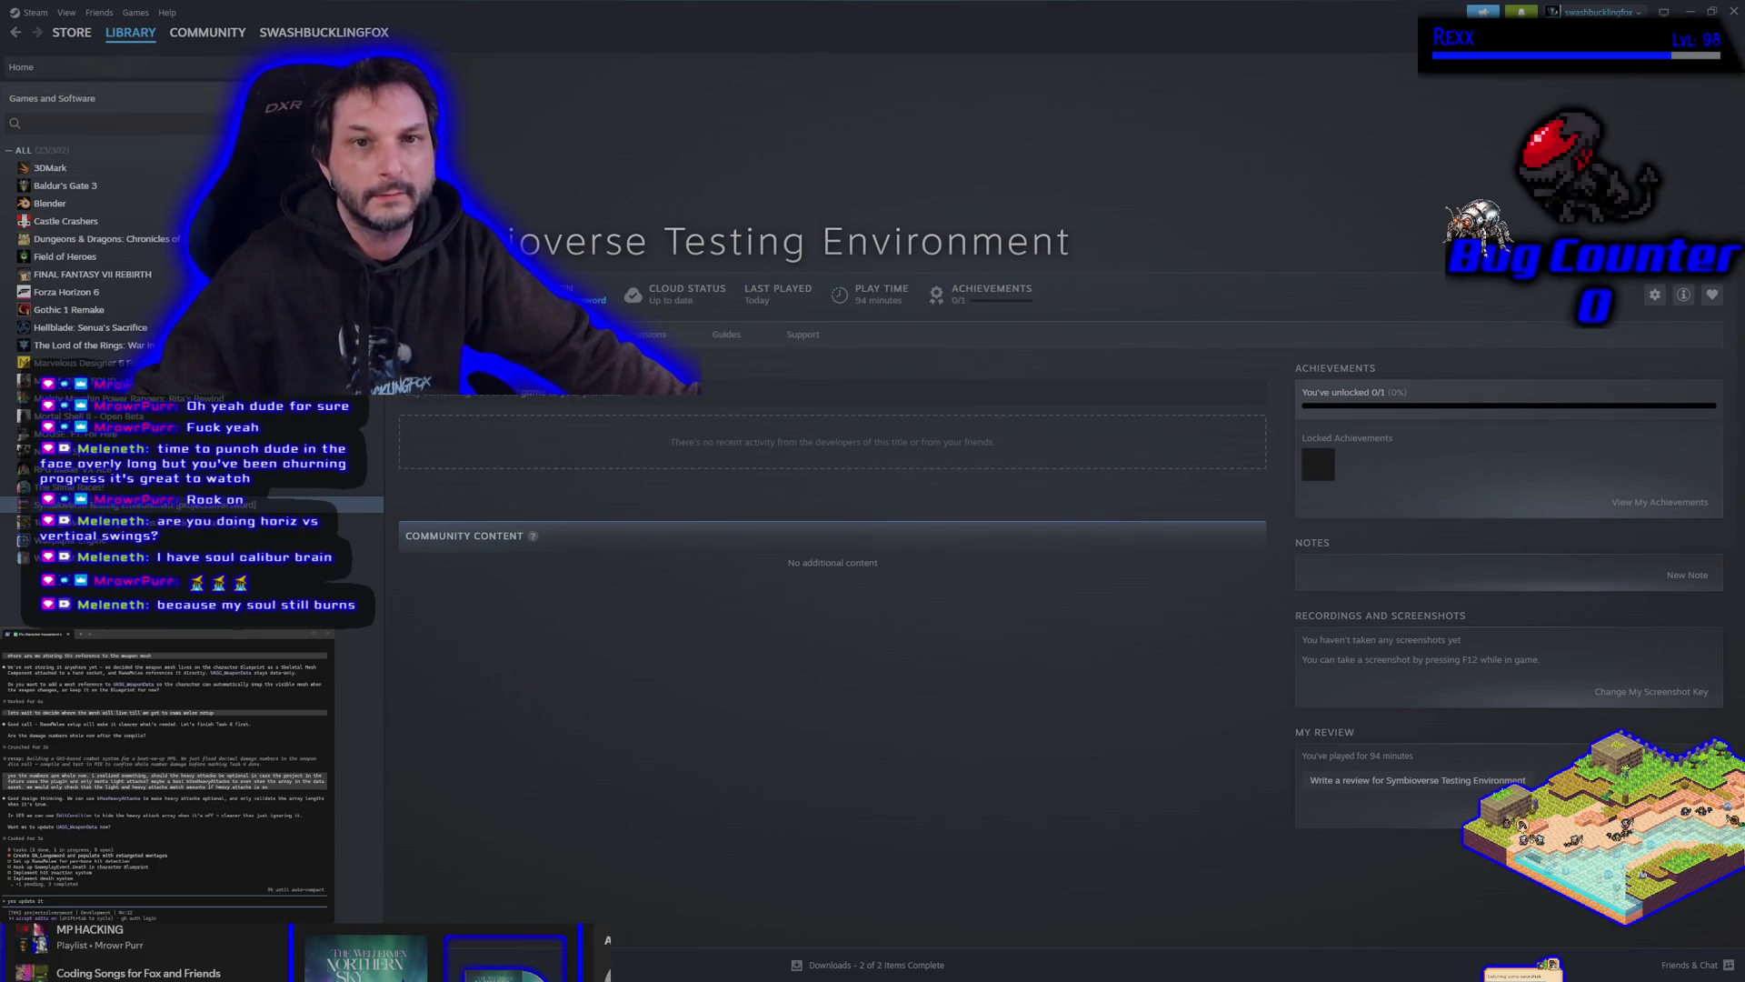
Search the library for 'soul' and open the SOULCALIBUR VI DLC store page.
{"action": "left_click", "coordinate": [161, 117]}
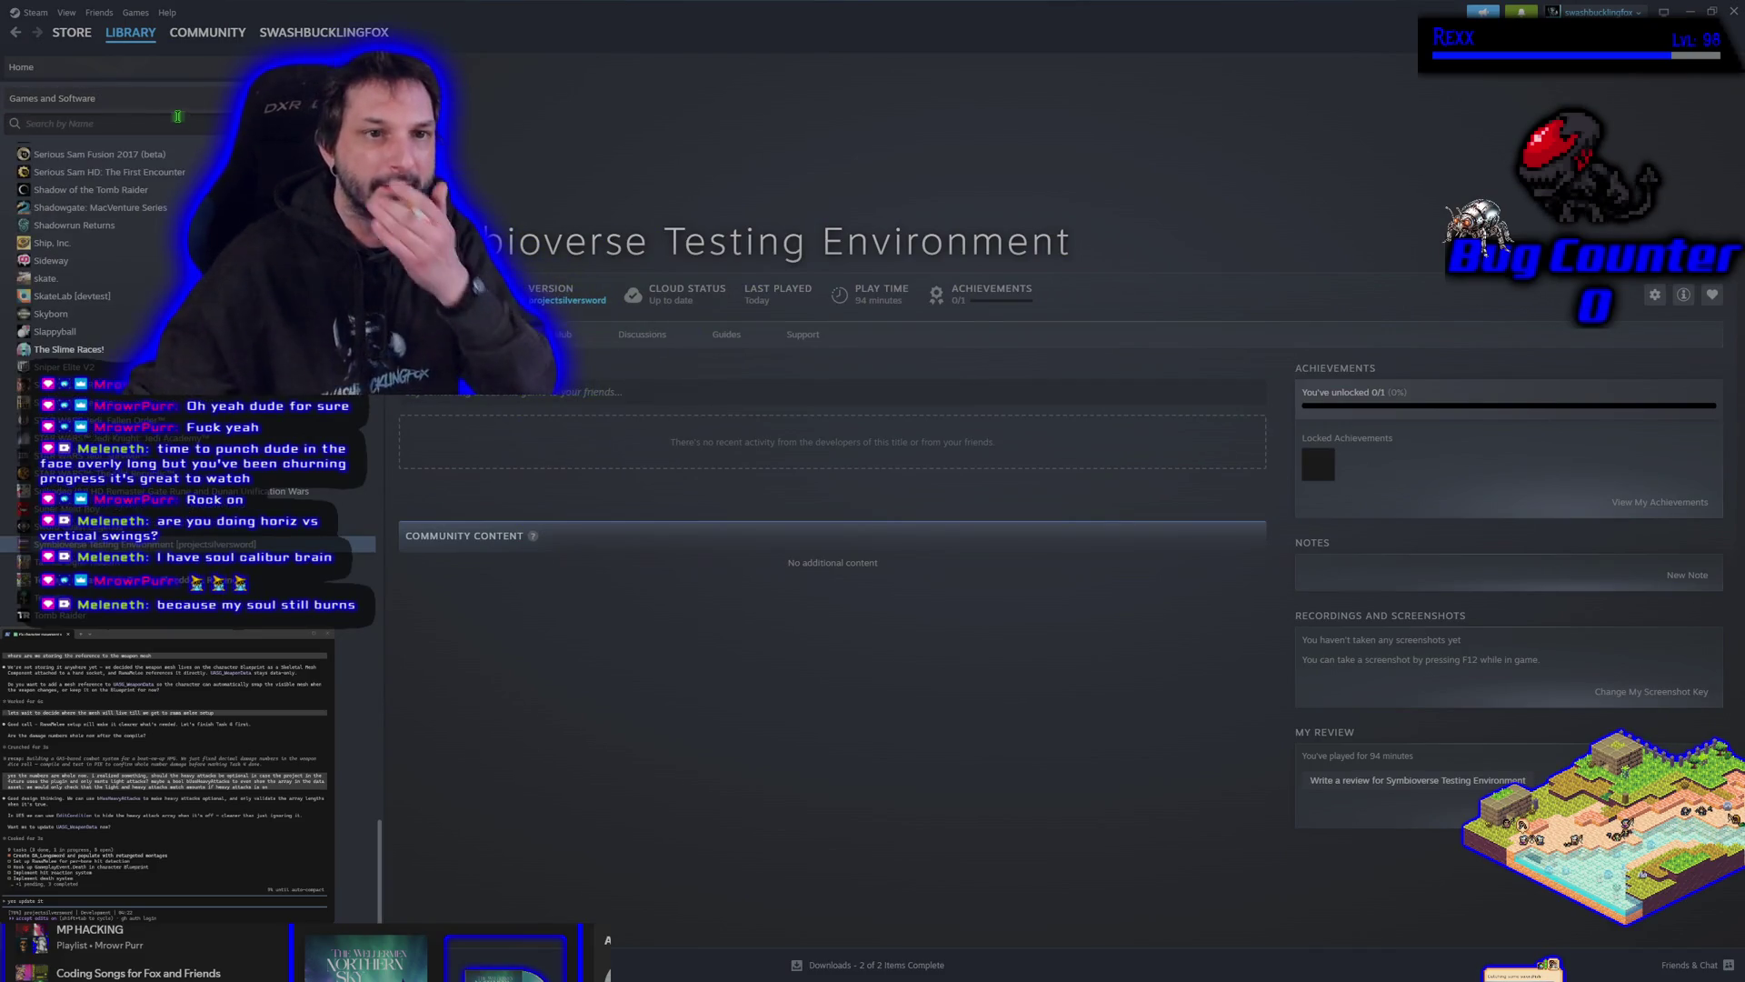
{"action": "type", "text": "soul"}
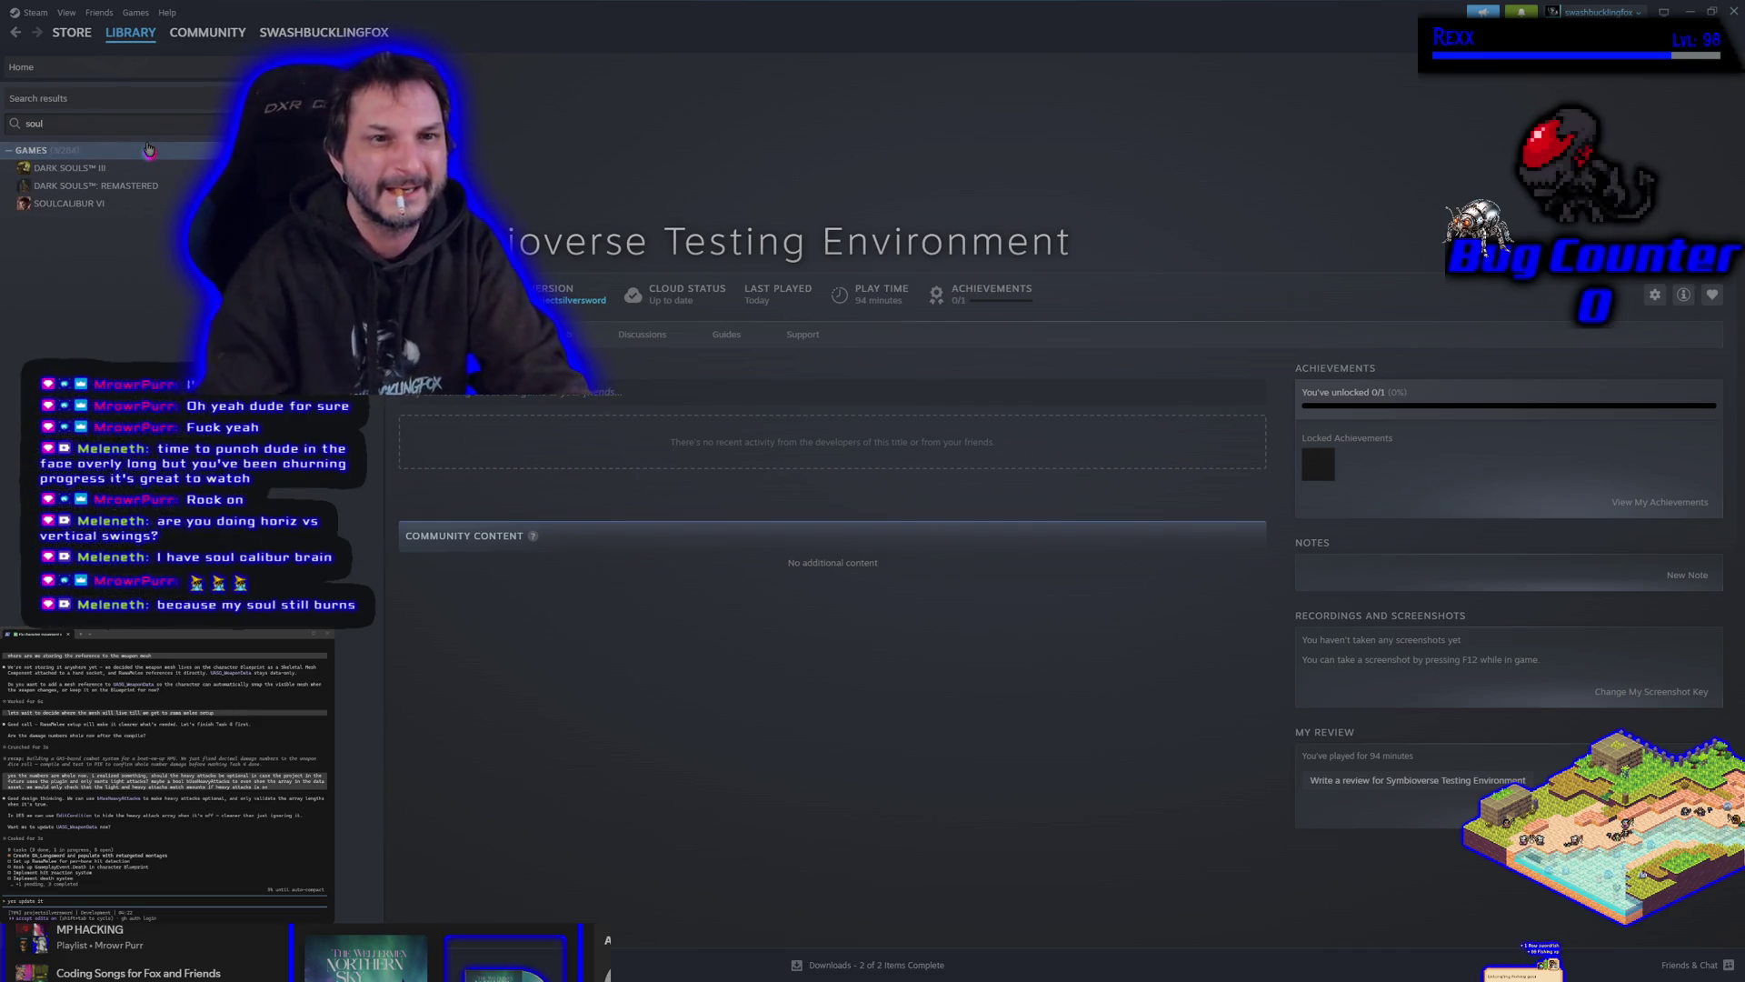
{"action": "left_click", "coordinate": [70, 203]}
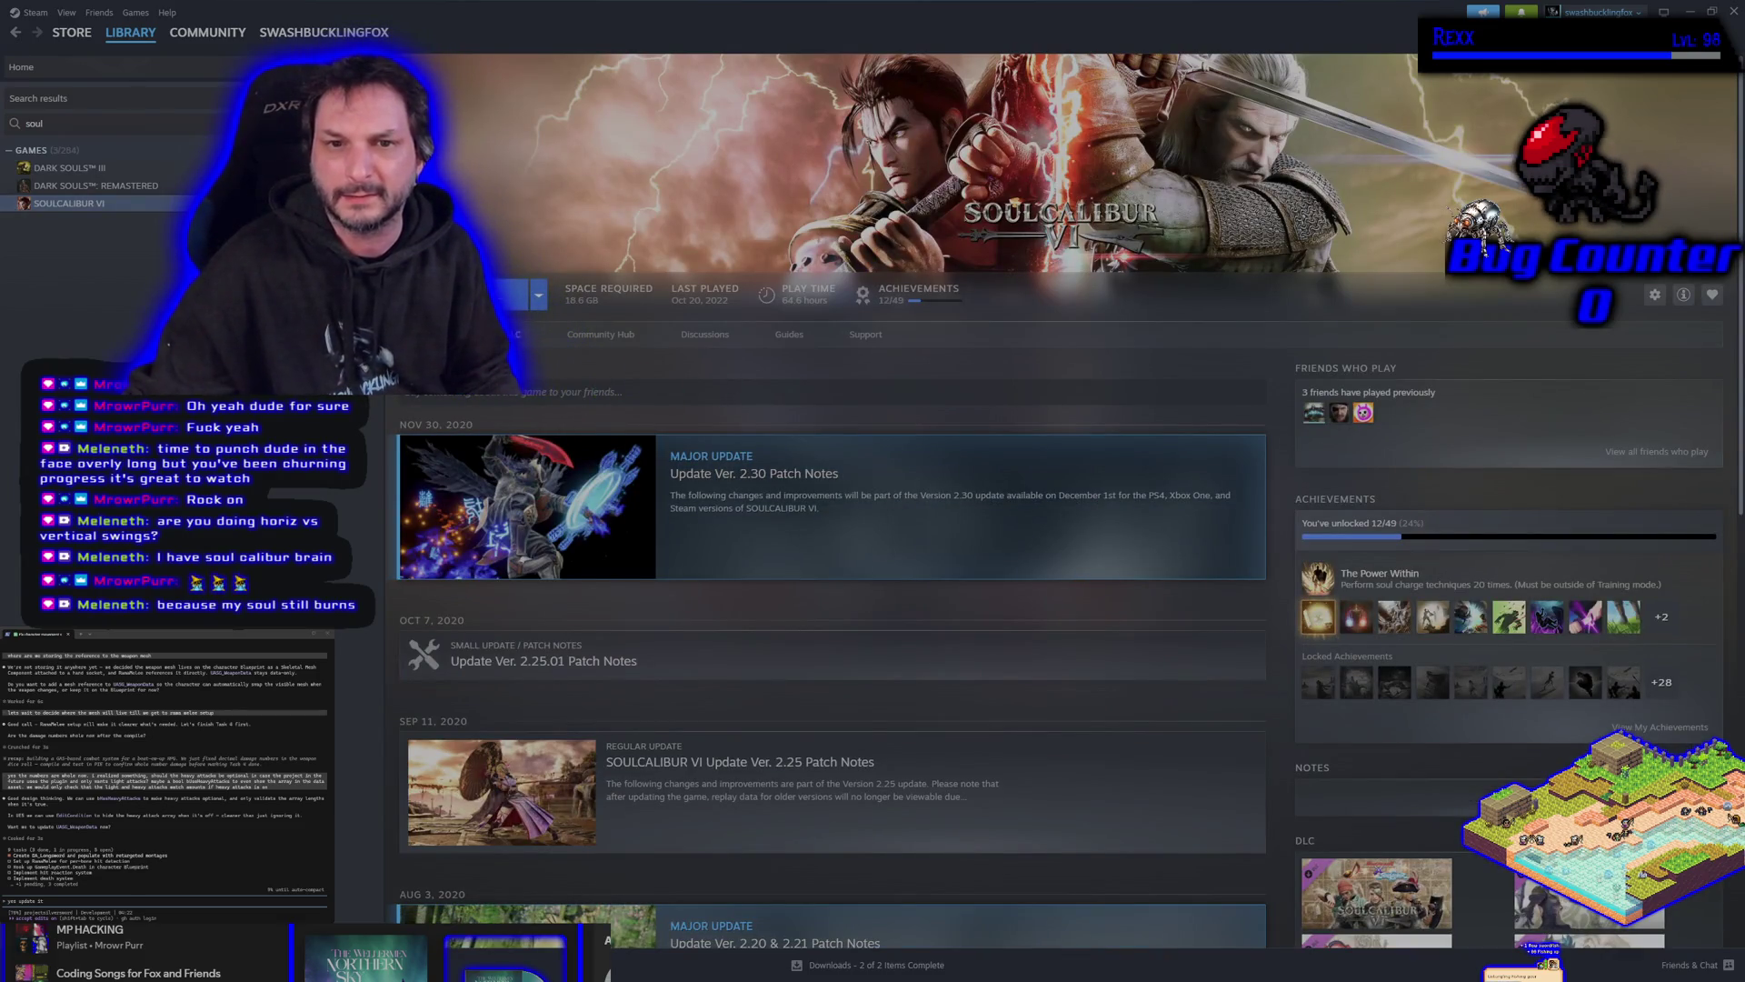
{"action": "left_click", "coordinate": [518, 334]}
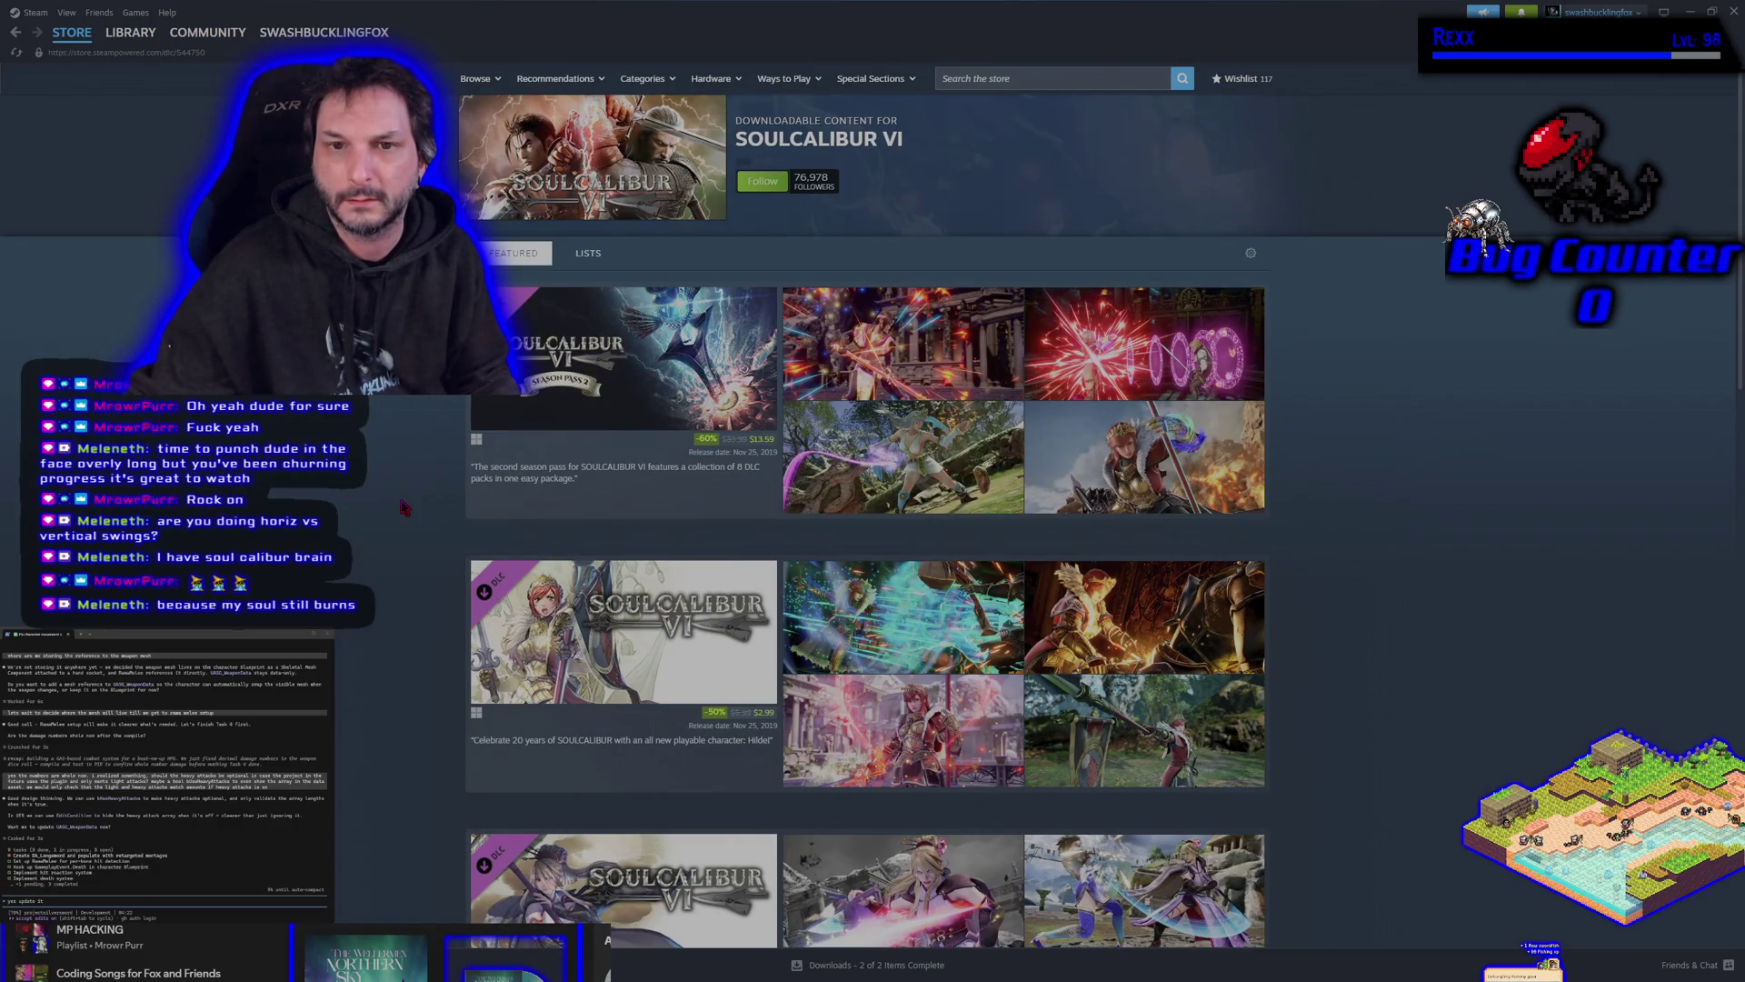
Browse the DLC listings, go back to the library page, and minimize Steam.
{"action": "scroll", "coordinate": [404, 507], "scroll_direction": "down", "scroll_amount": 3}
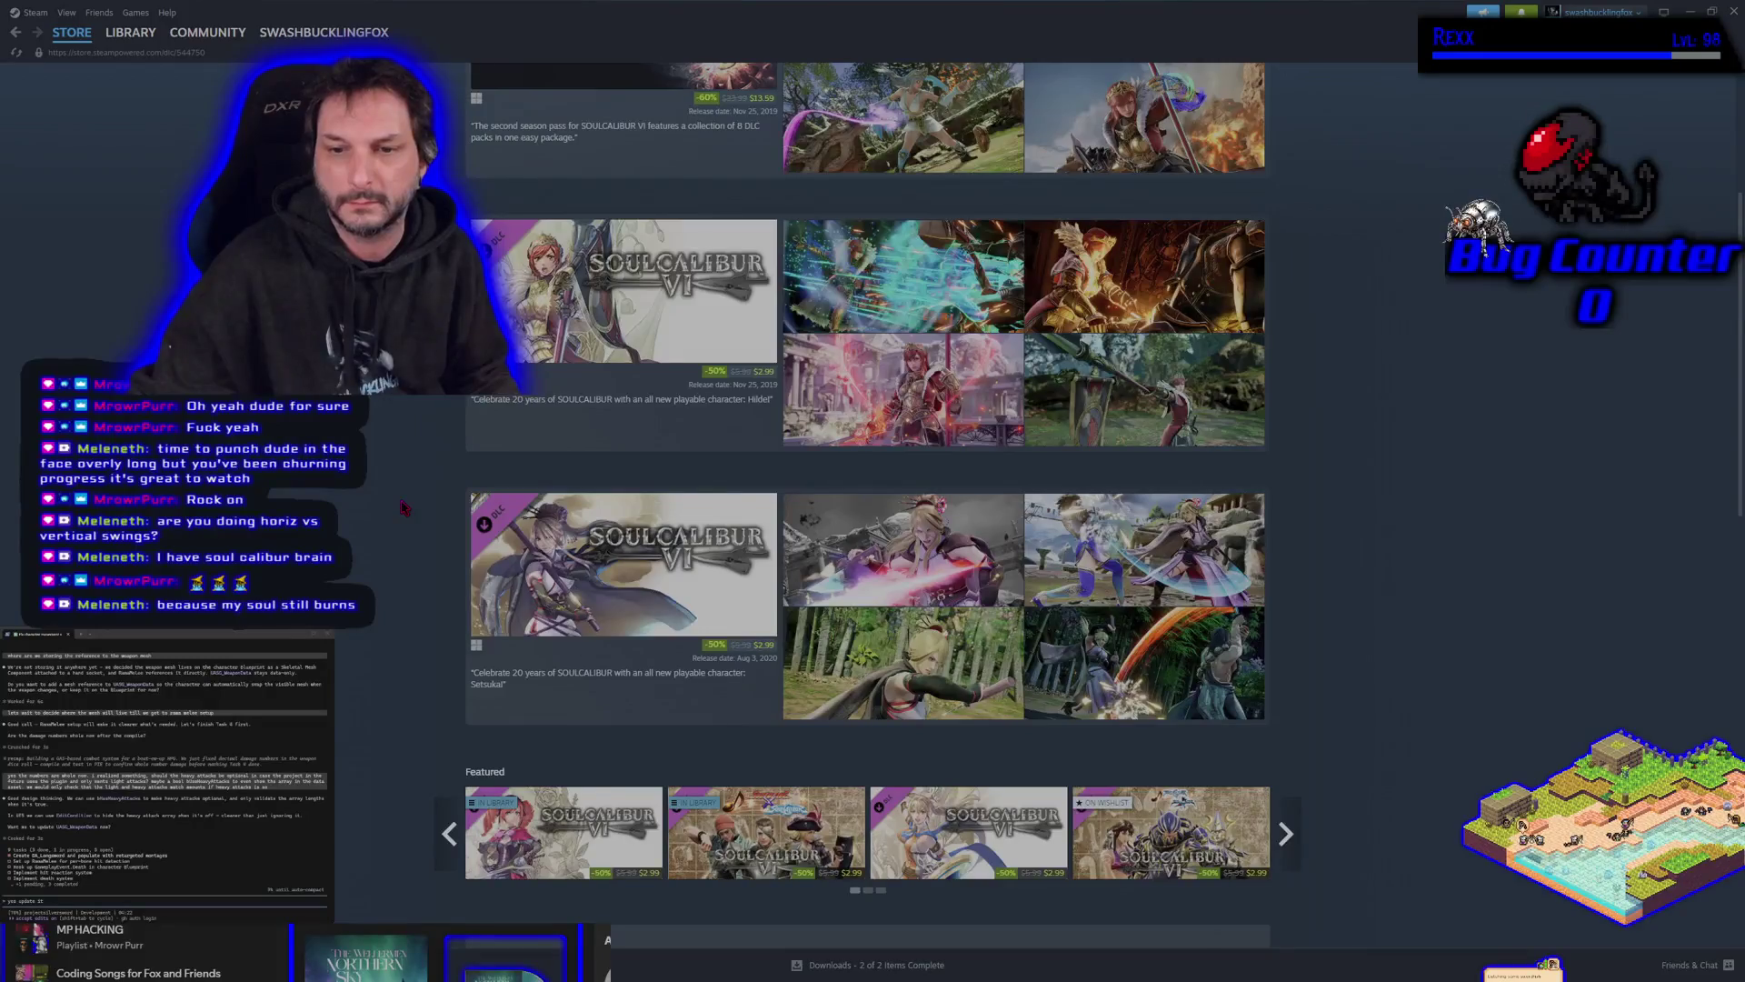
{"action": "scroll", "coordinate": [405, 507], "scroll_direction": "down", "scroll_amount": 3}
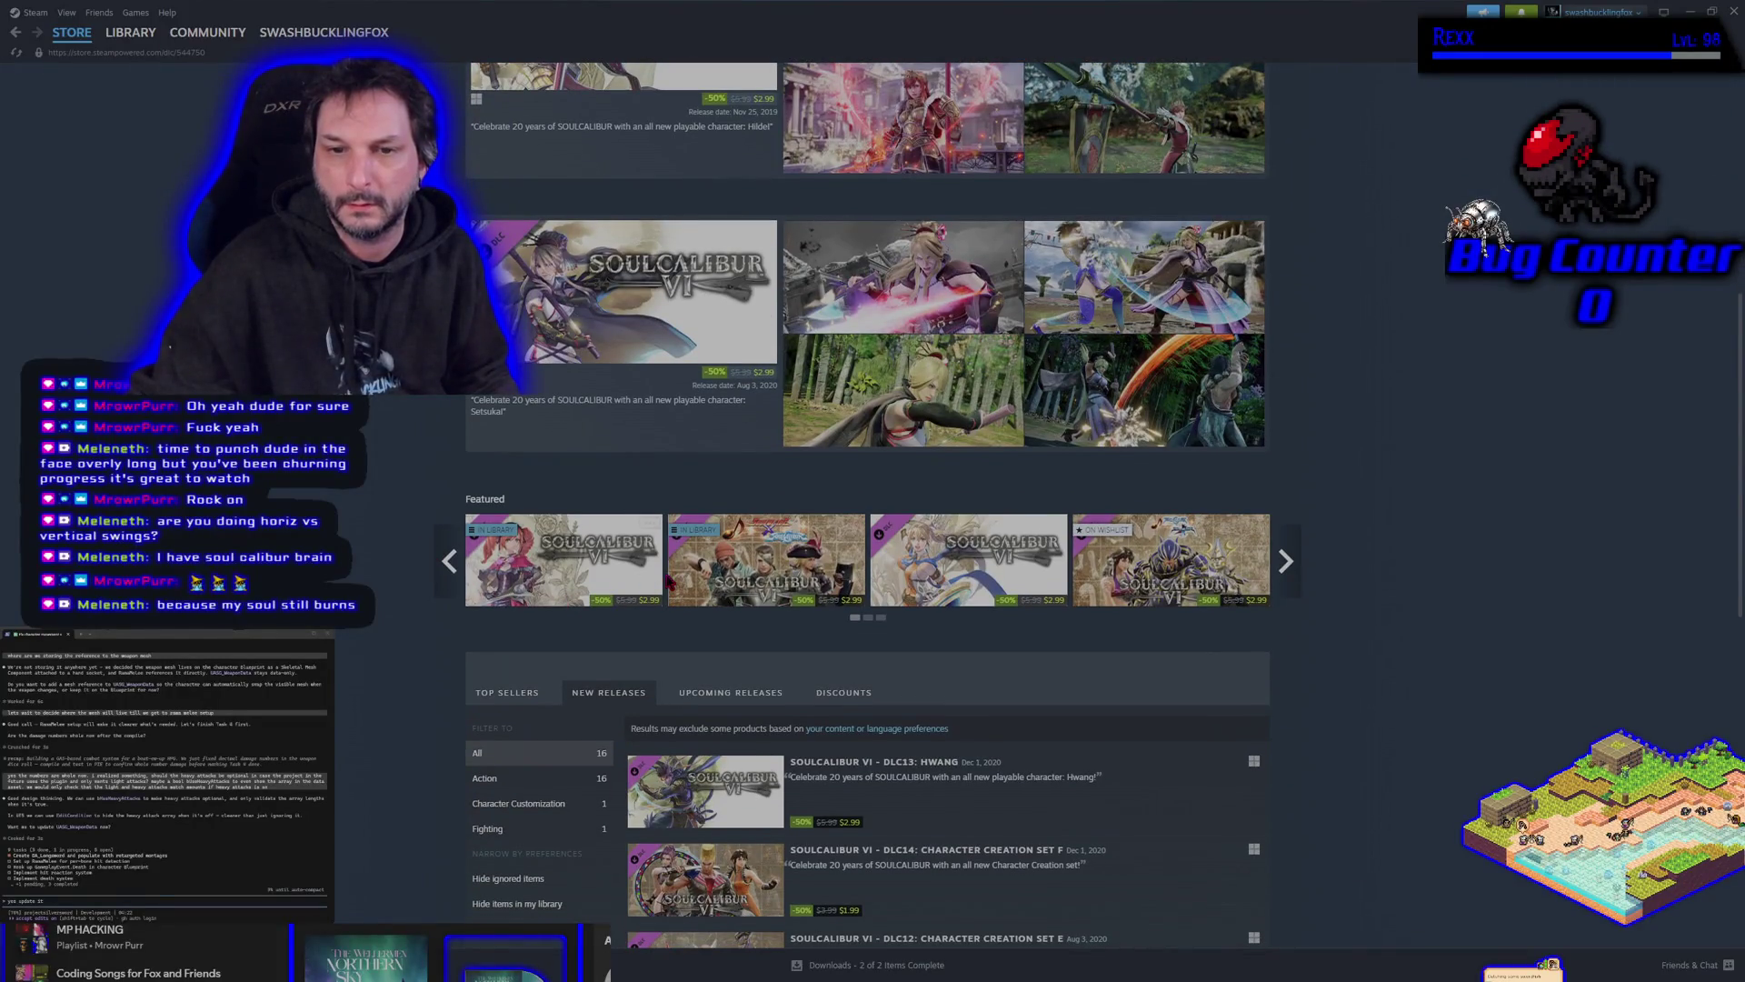
{"action": "scroll", "coordinate": [1172, 563], "scroll_direction": "down", "scroll_amount": 5}
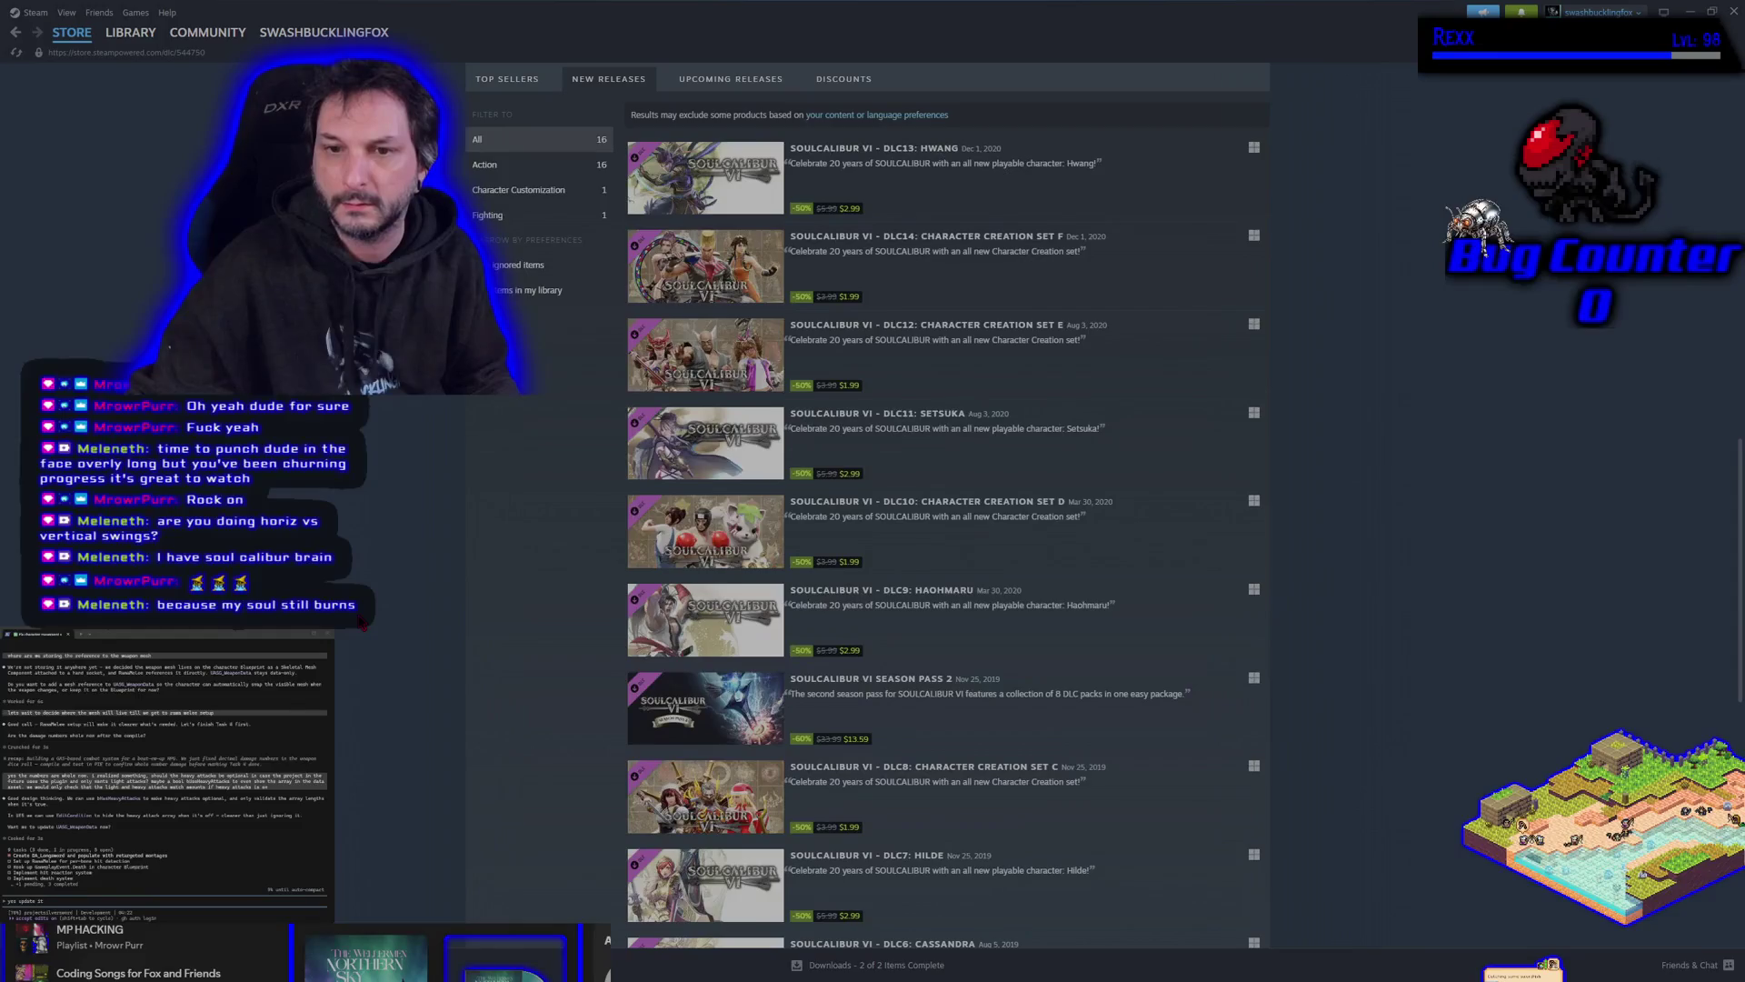
{"action": "scroll", "coordinate": [868, 505], "scroll_direction": "down", "scroll_amount": 6}
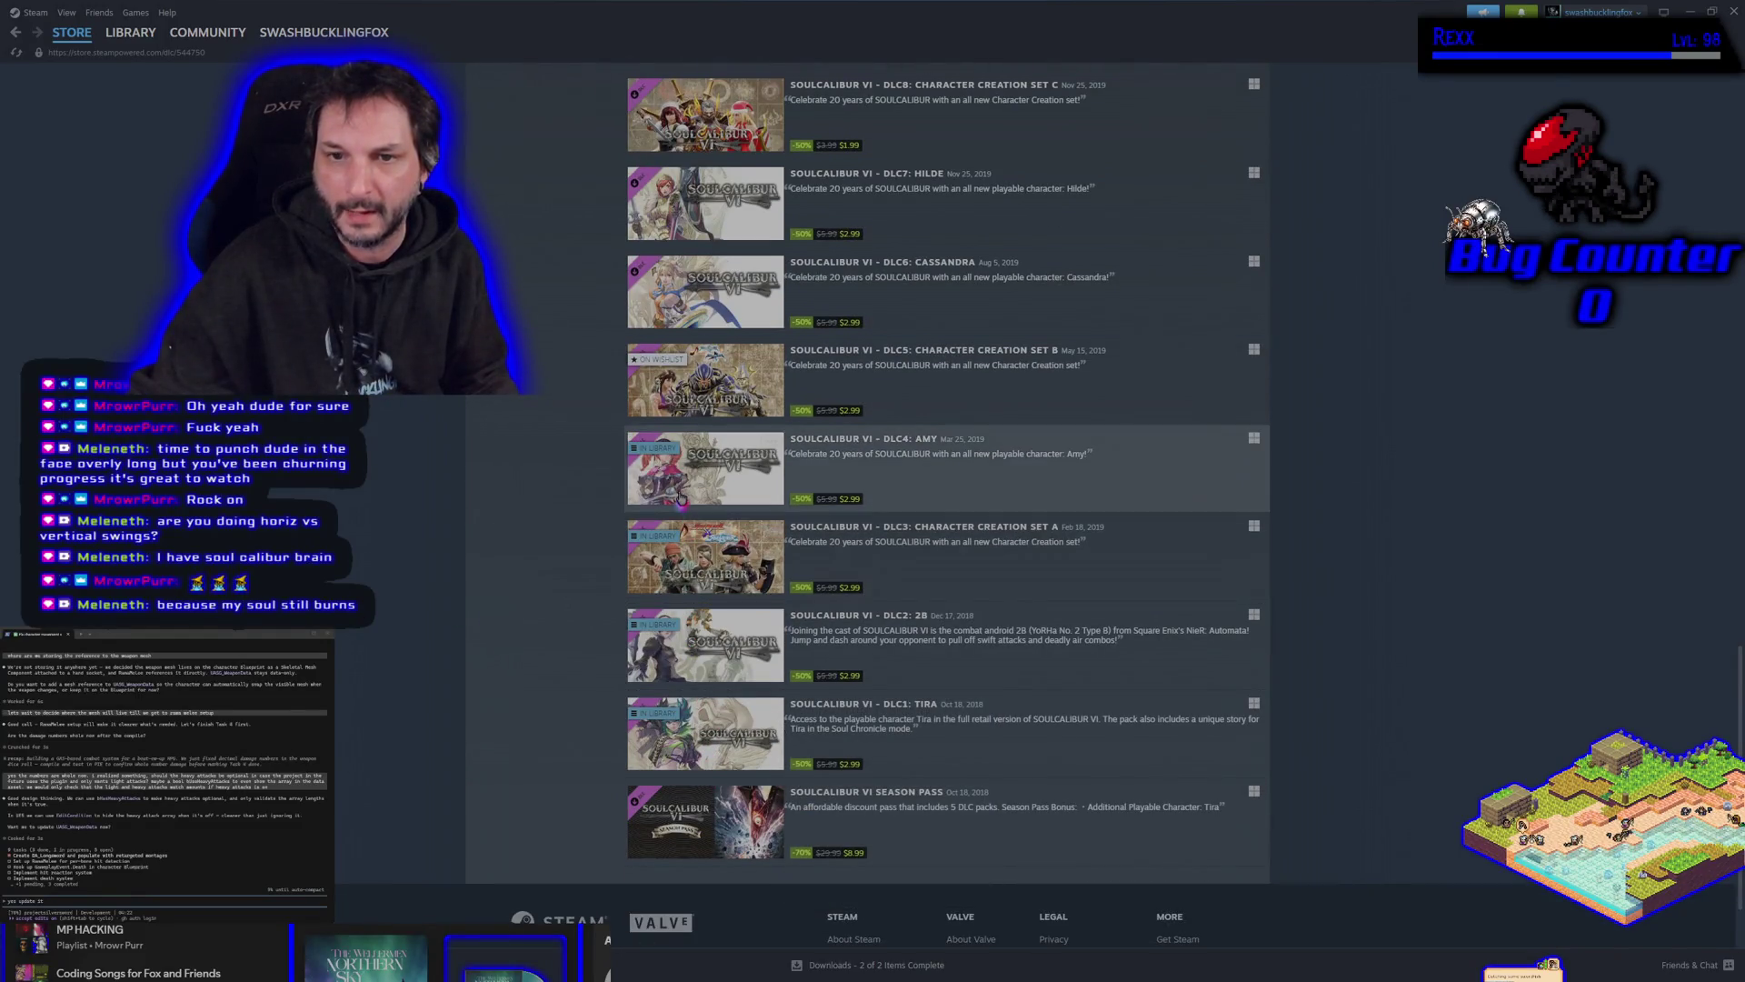
{"action": "mouse_move", "coordinate": [680, 493]}
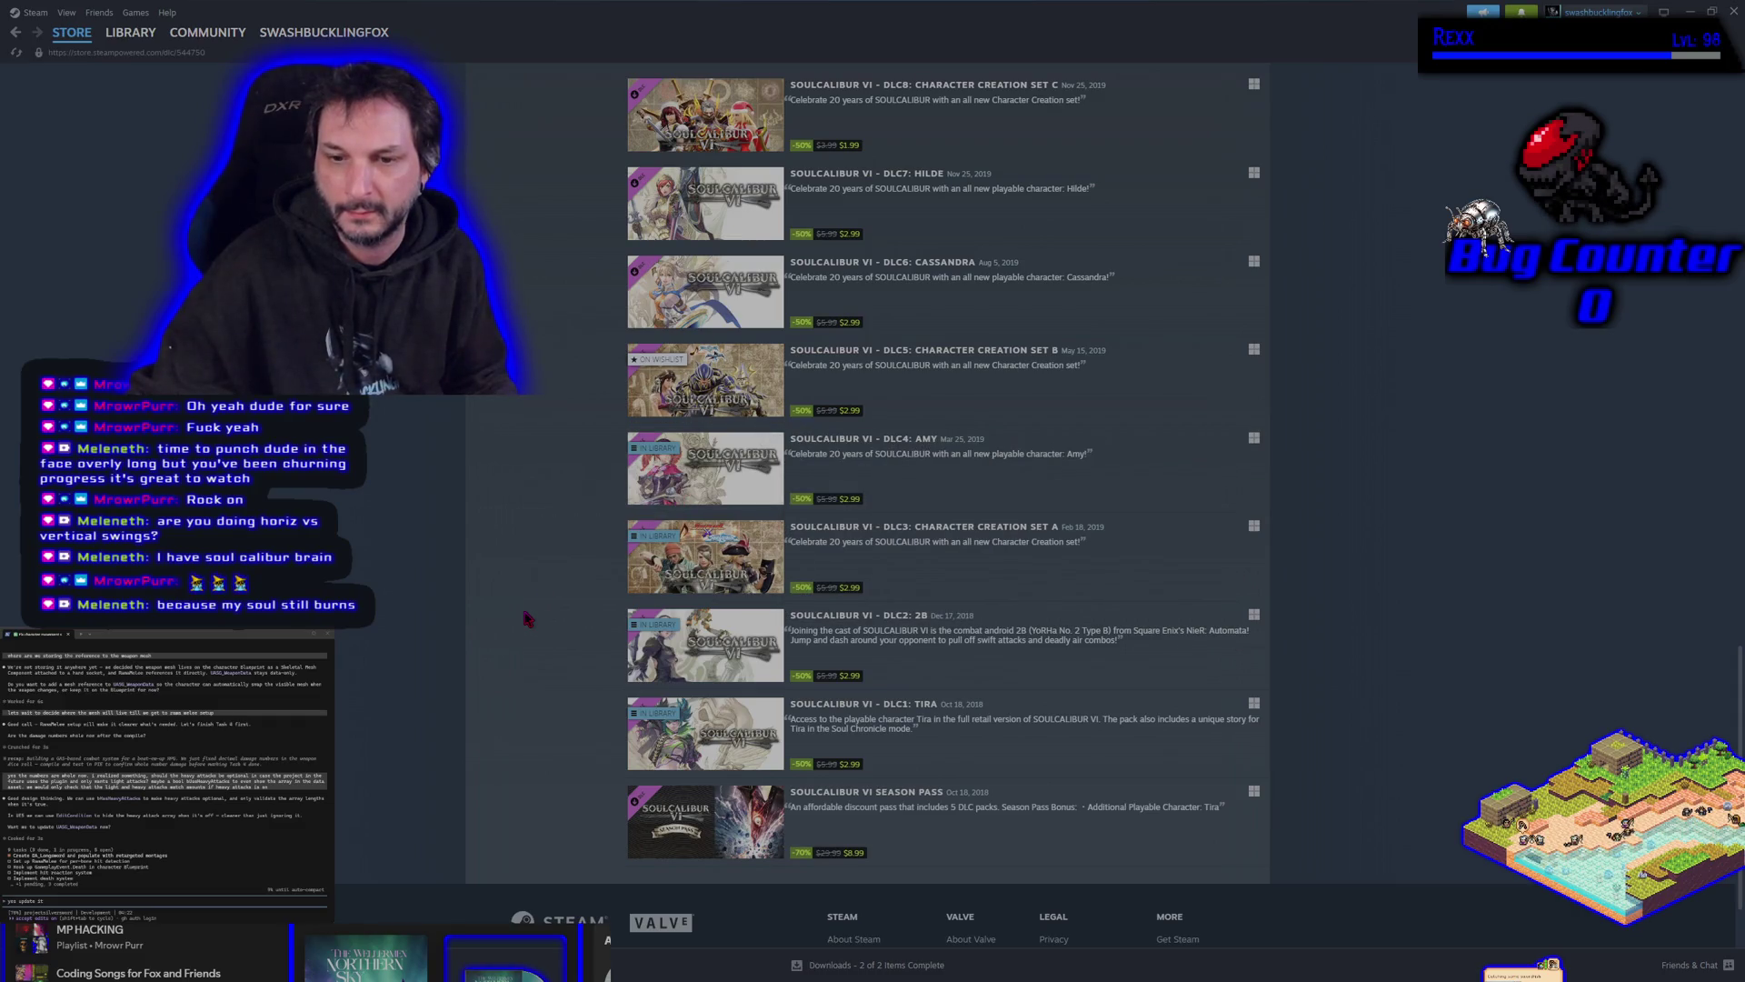
{"action": "scroll", "coordinate": [527, 619], "scroll_direction": "up", "scroll_amount": 1}
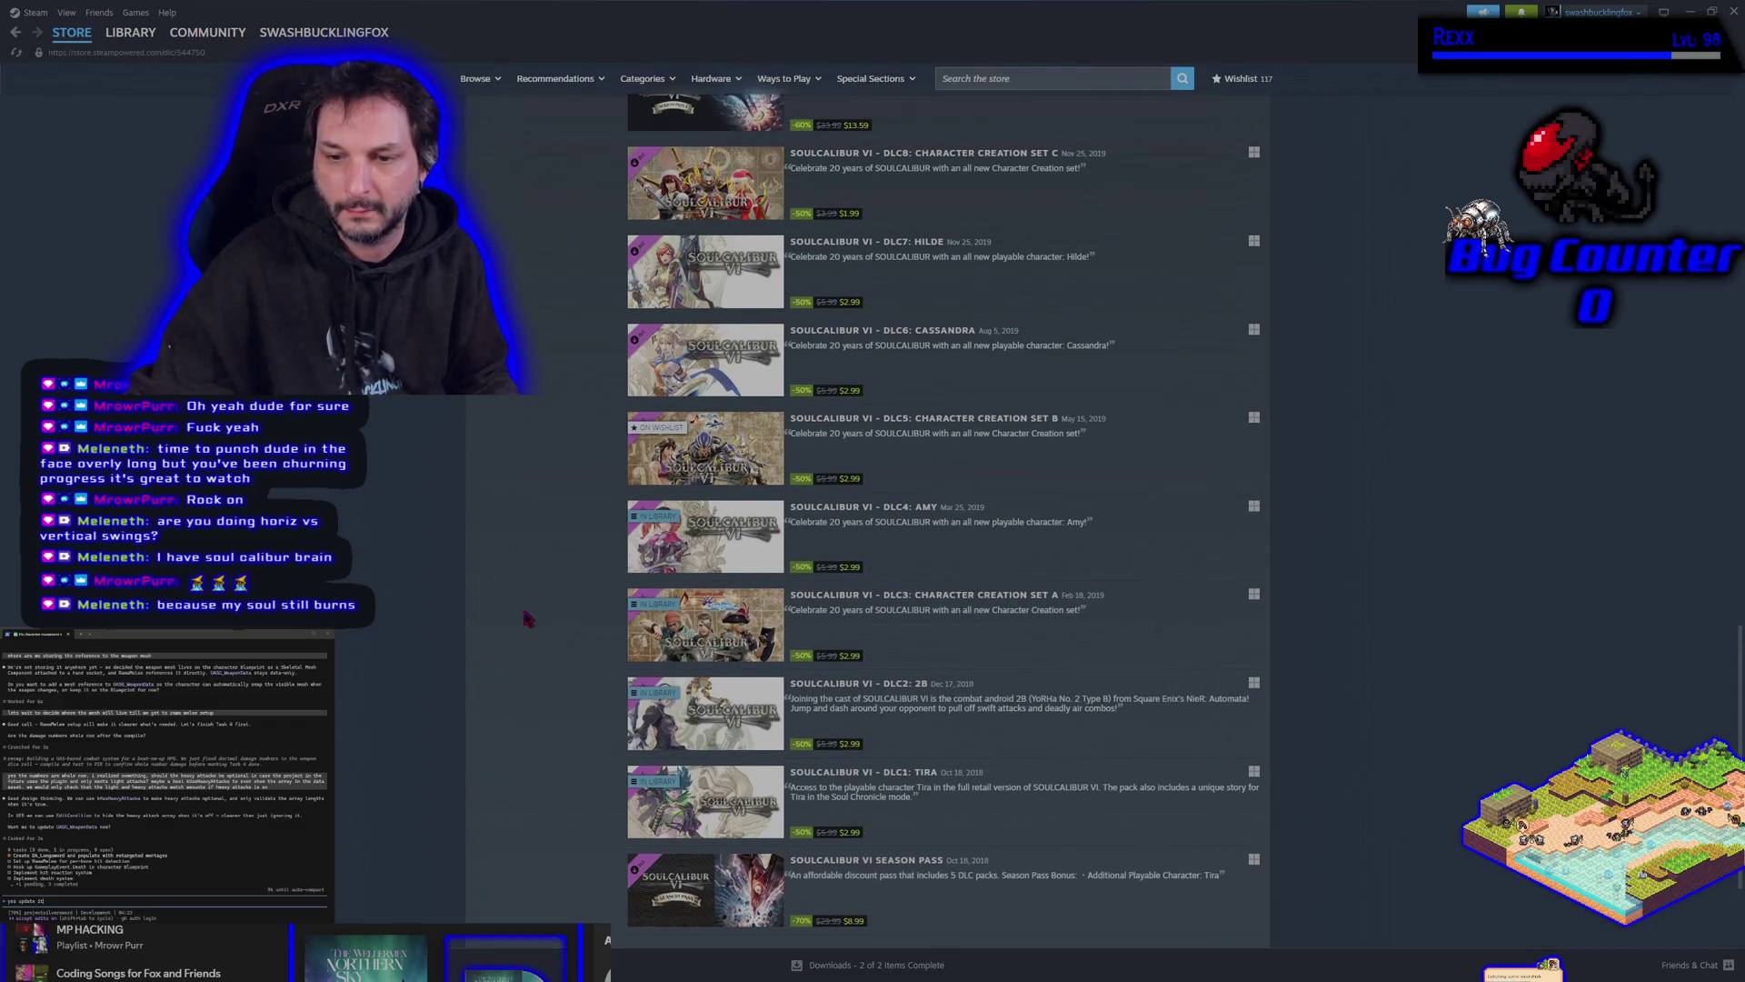
{"action": "scroll", "coordinate": [528, 618], "scroll_direction": "up", "scroll_amount": 6}
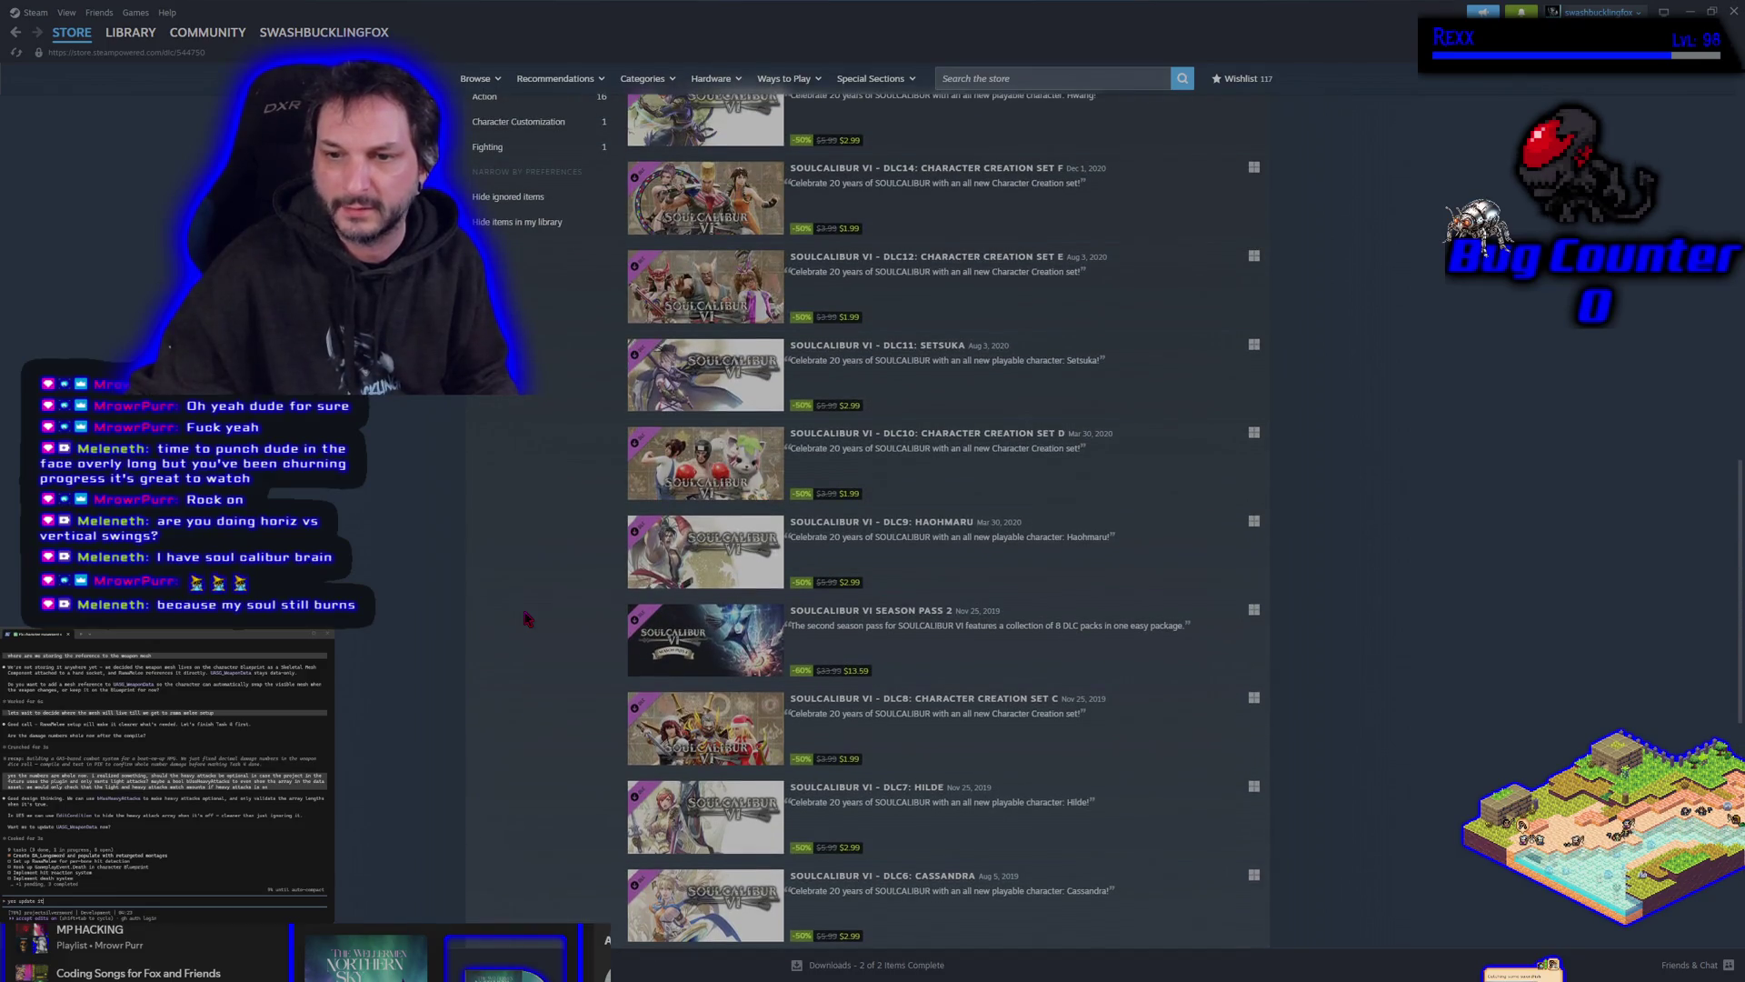
{"action": "scroll", "coordinate": [527, 618], "scroll_direction": "up", "scroll_amount": 3}
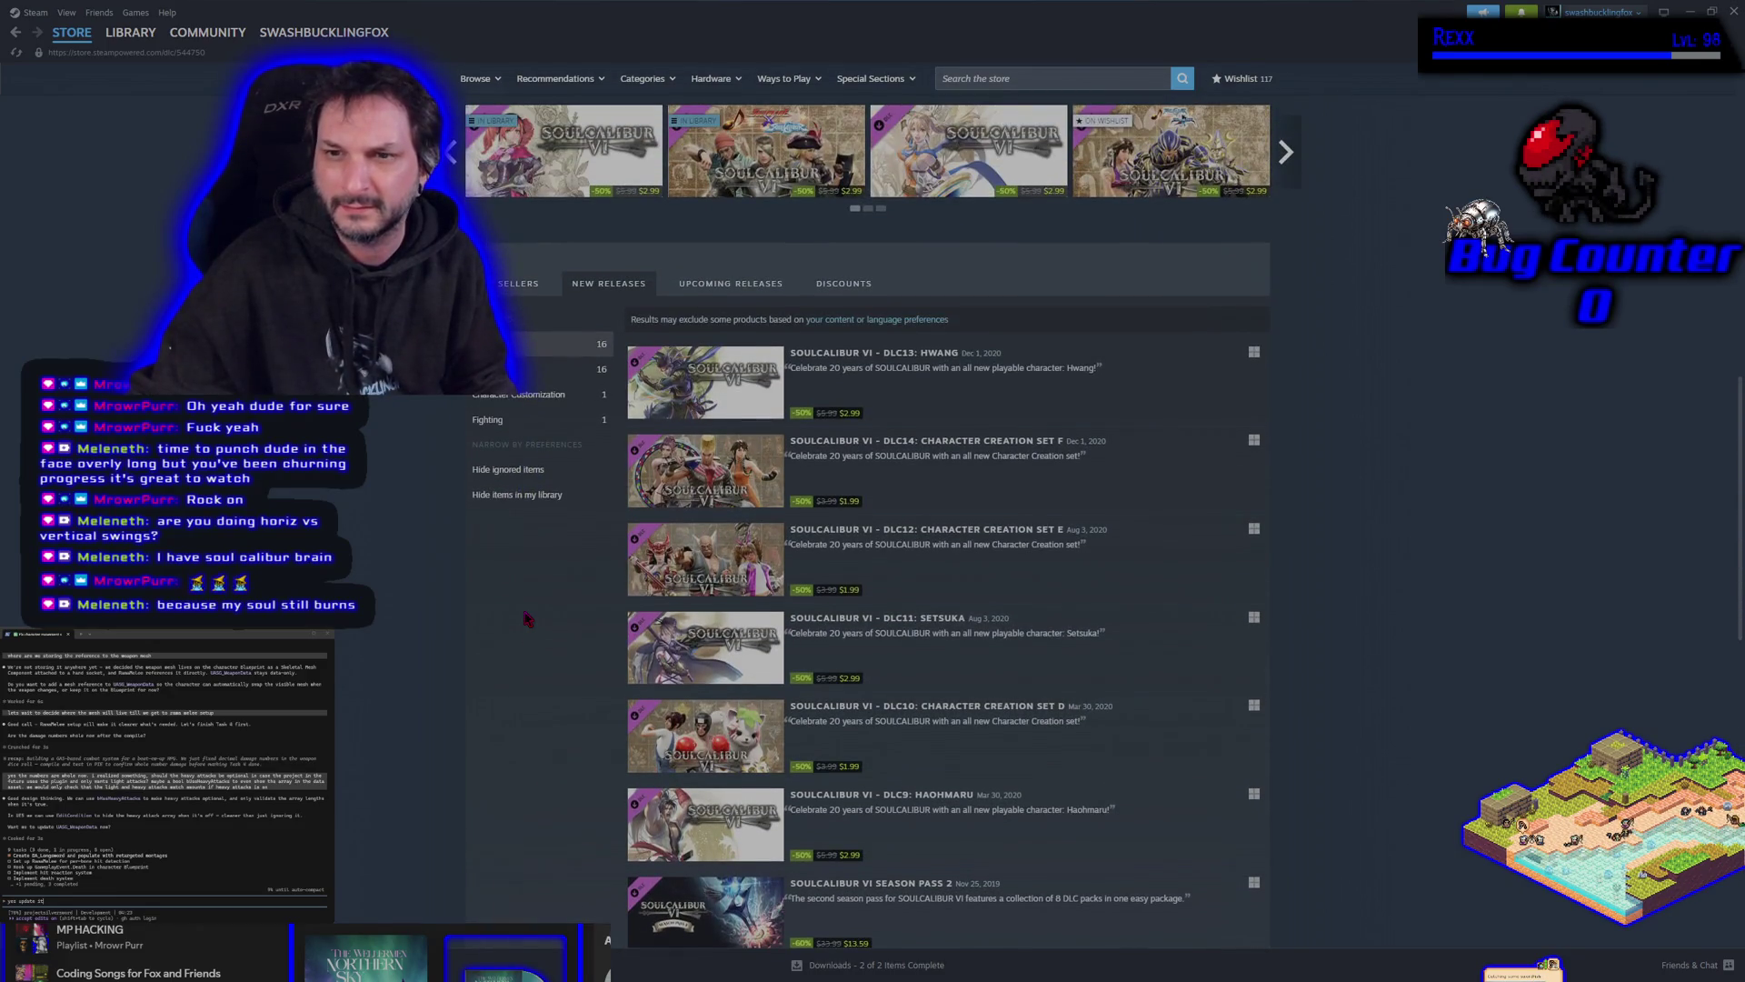
{"action": "scroll", "coordinate": [528, 618], "scroll_direction": "down", "scroll_amount": 3}
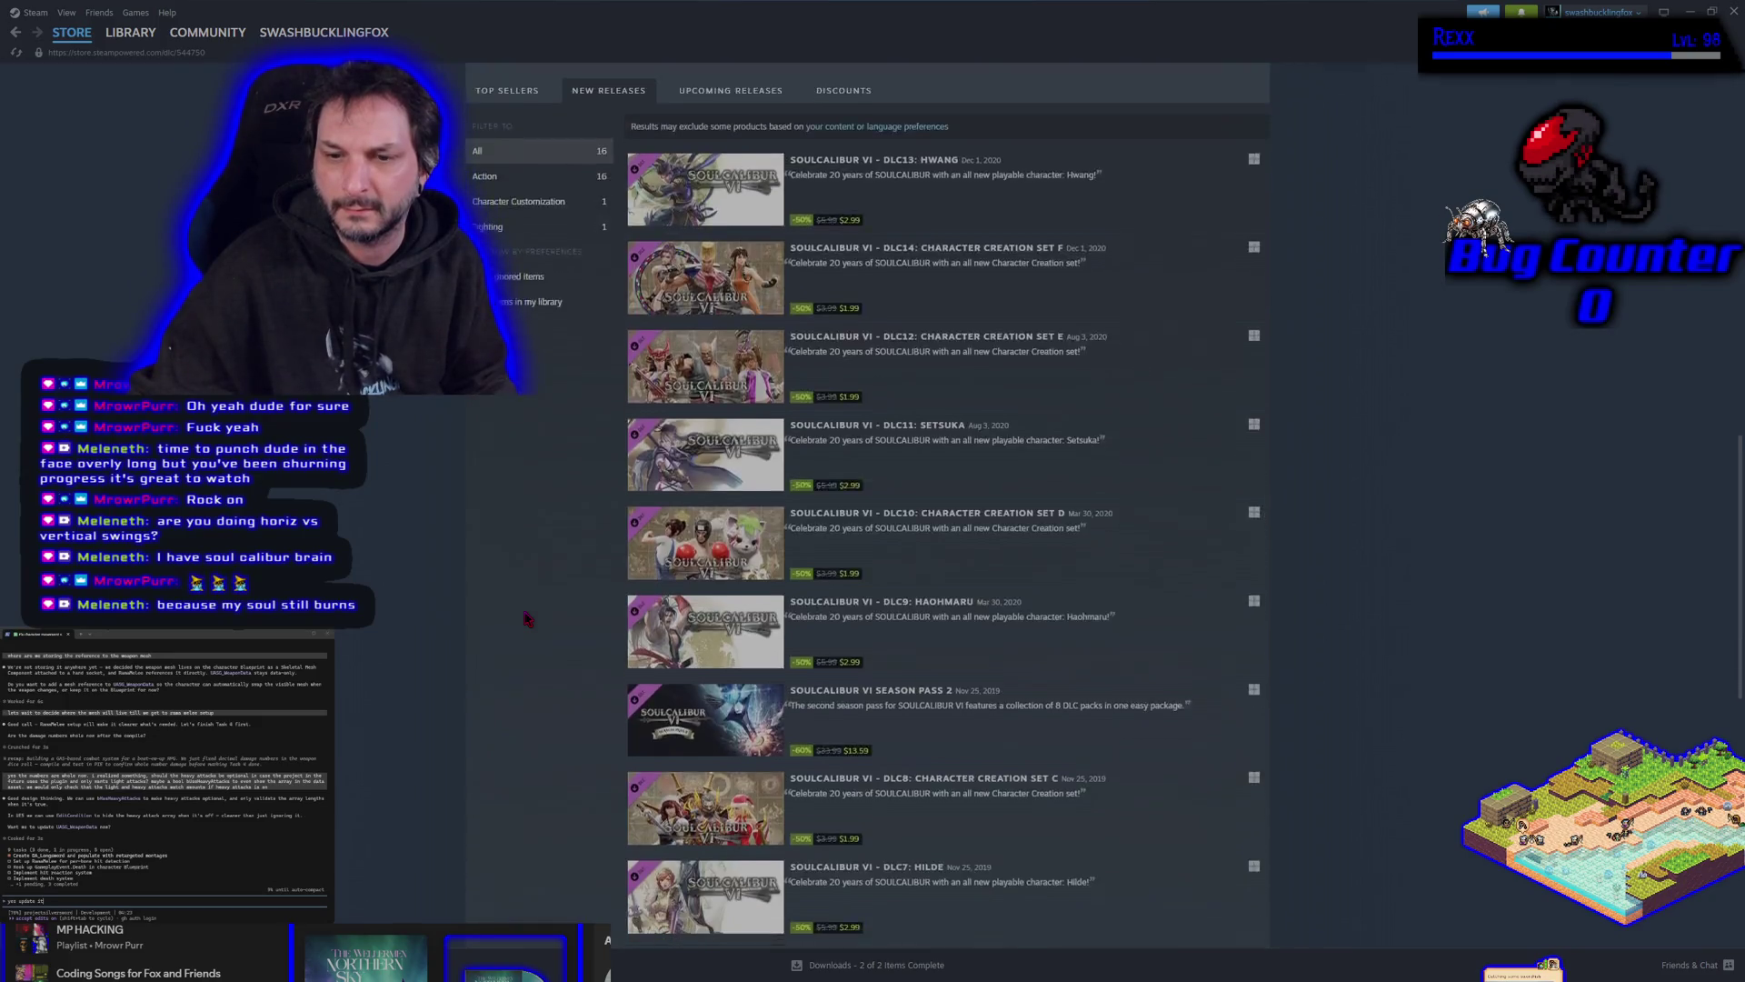
{"action": "scroll", "coordinate": [528, 618], "scroll_direction": "down", "scroll_amount": 8}
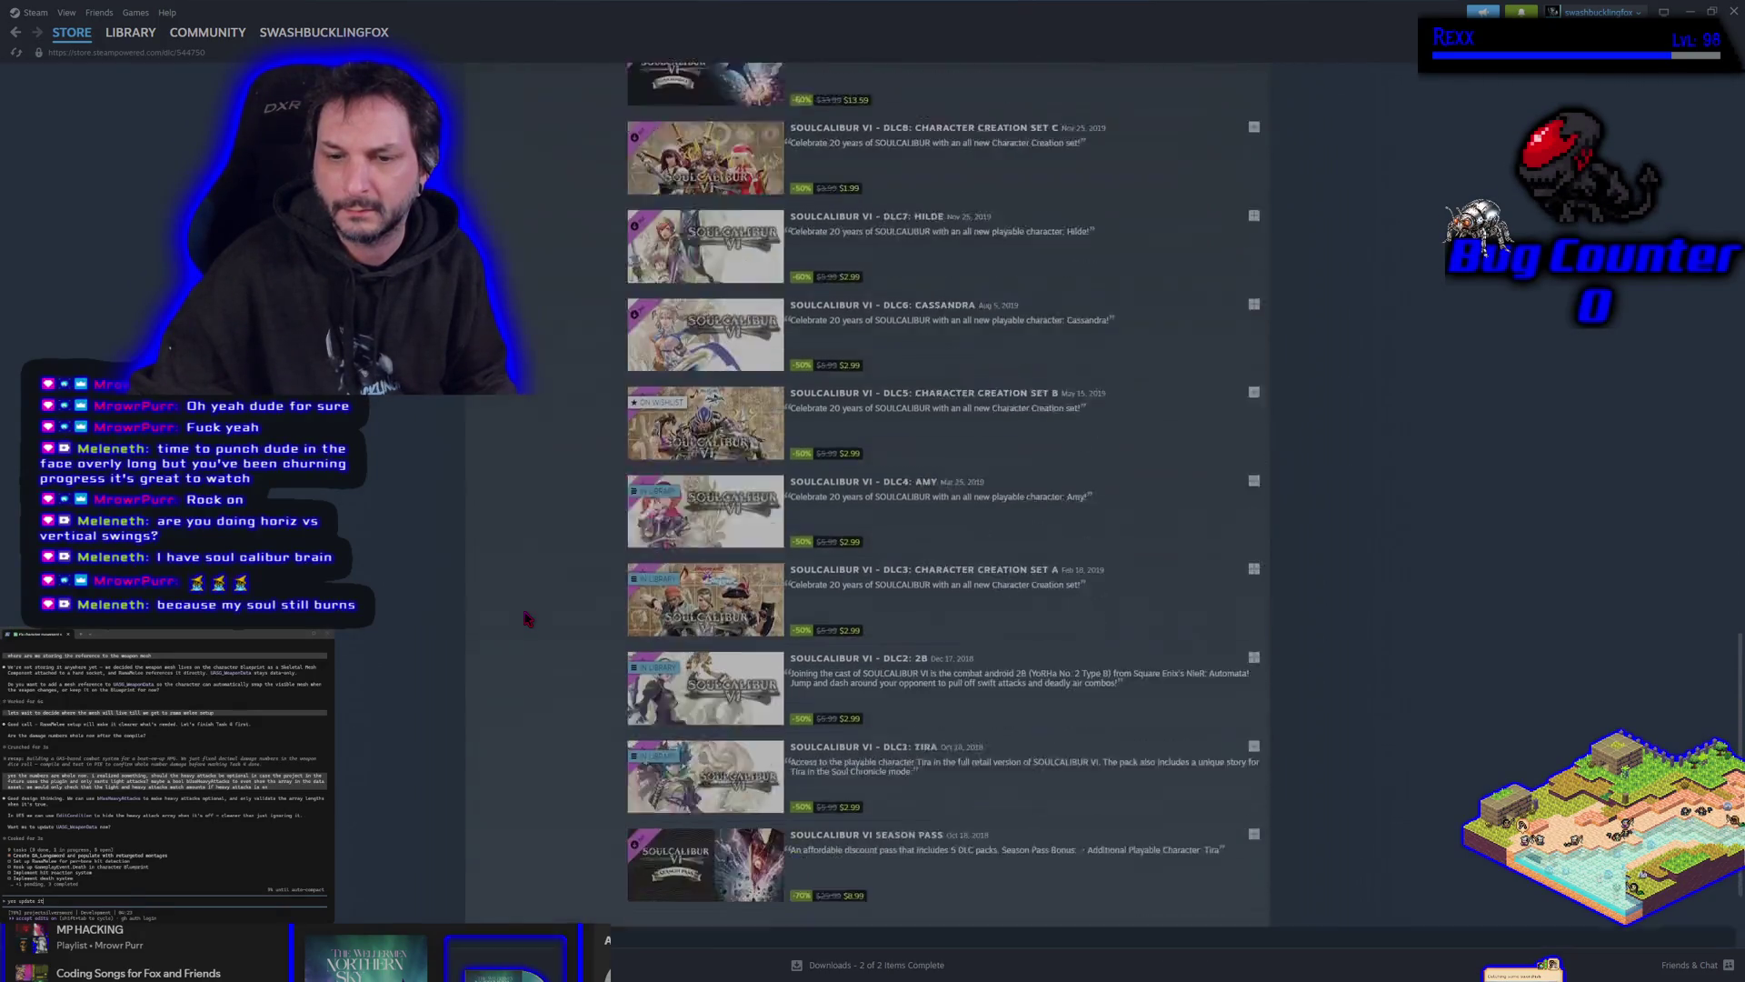
{"action": "scroll", "coordinate": [528, 619], "scroll_direction": "up", "scroll_amount": 4}
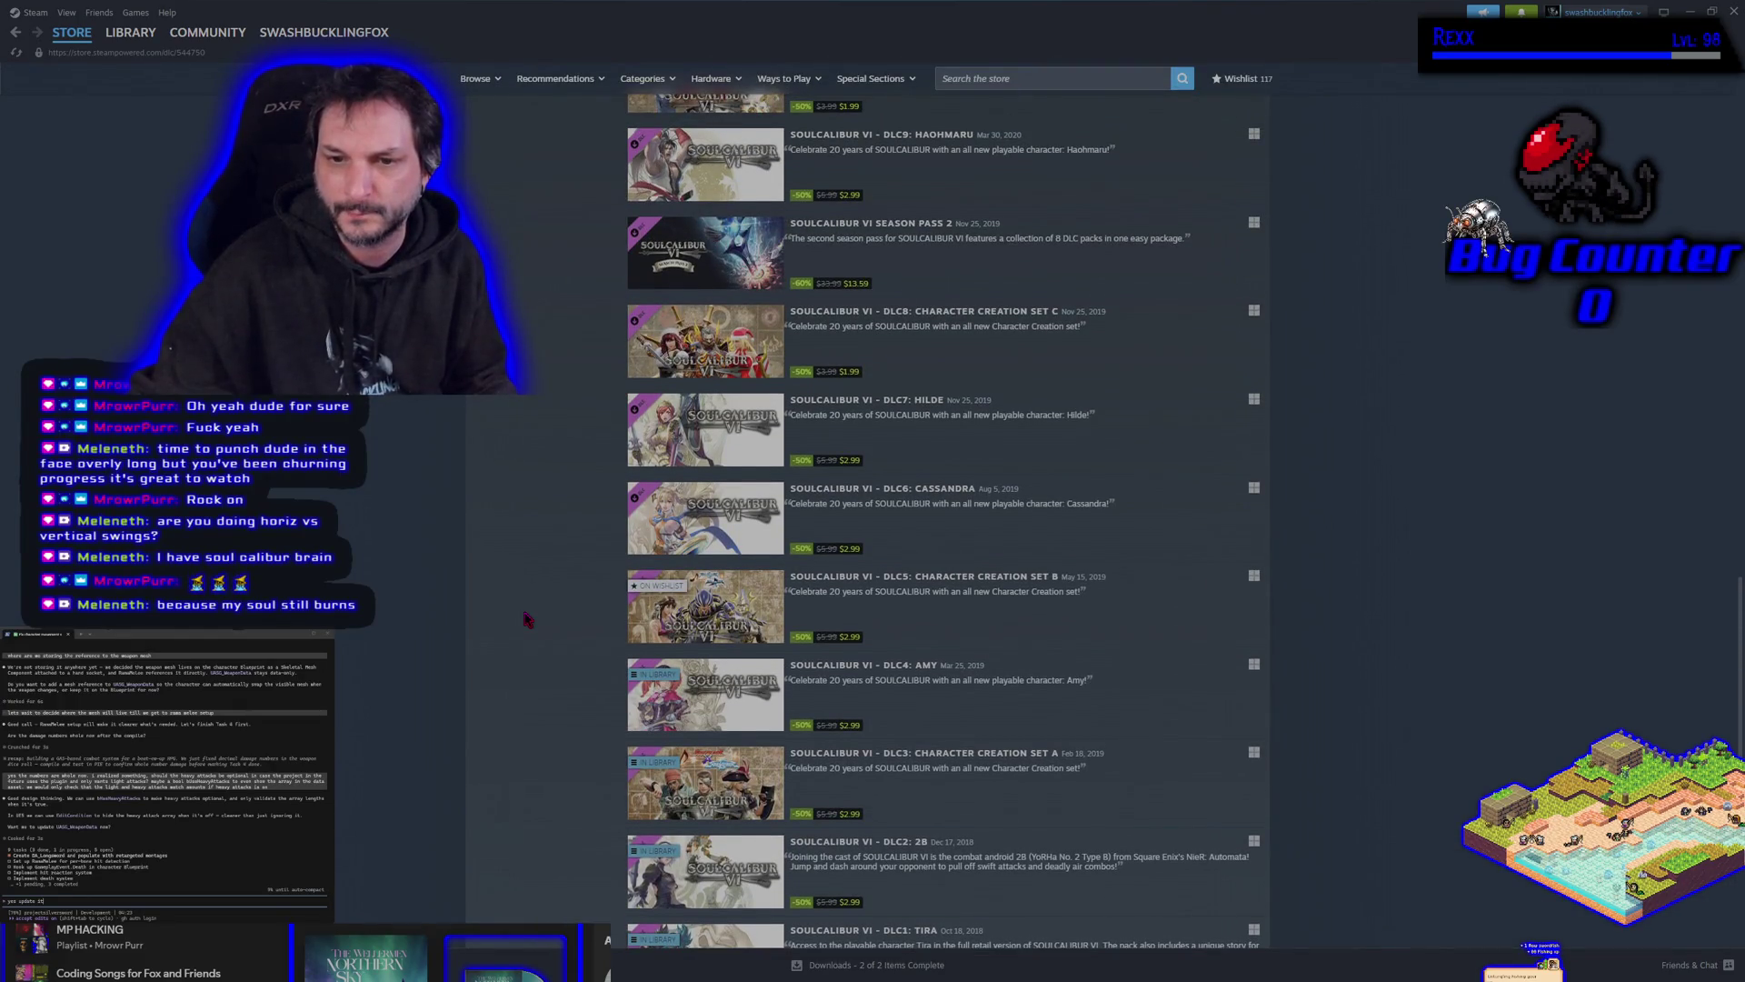
{"action": "scroll", "coordinate": [528, 619], "scroll_direction": "up", "scroll_amount": 8}
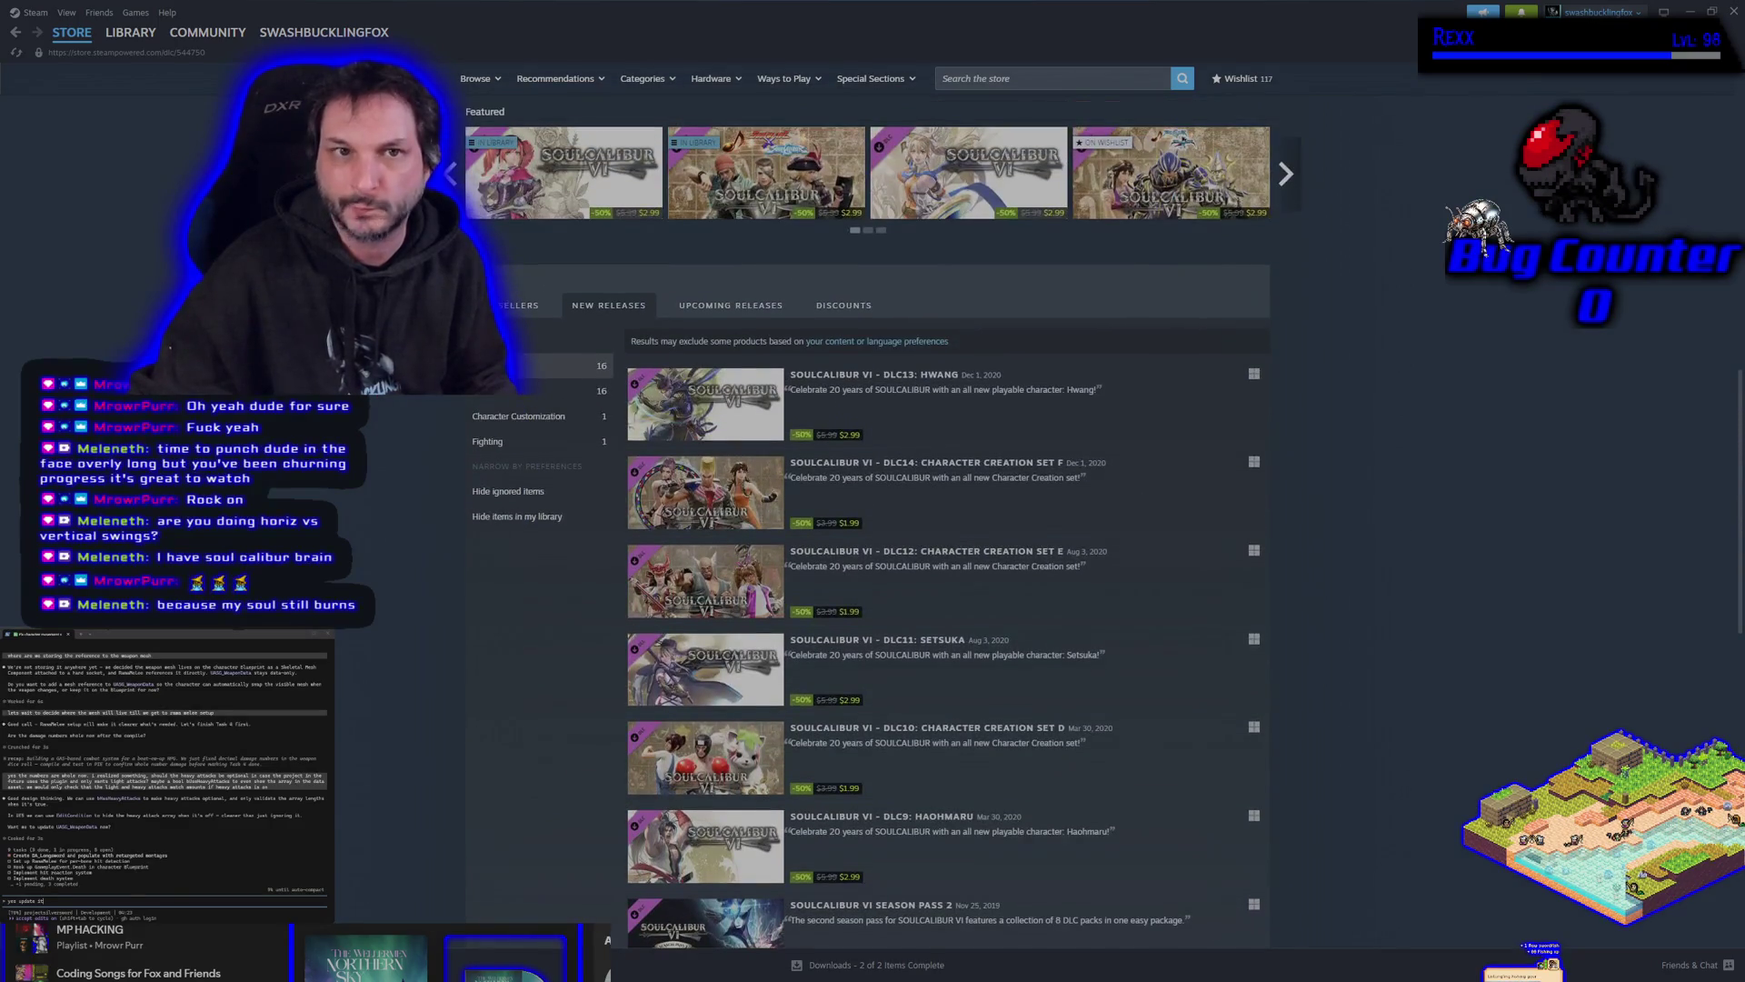
{"action": "left_click", "coordinate": [130, 33]}
{"action": "left_click", "coordinate": [1732, 11]}
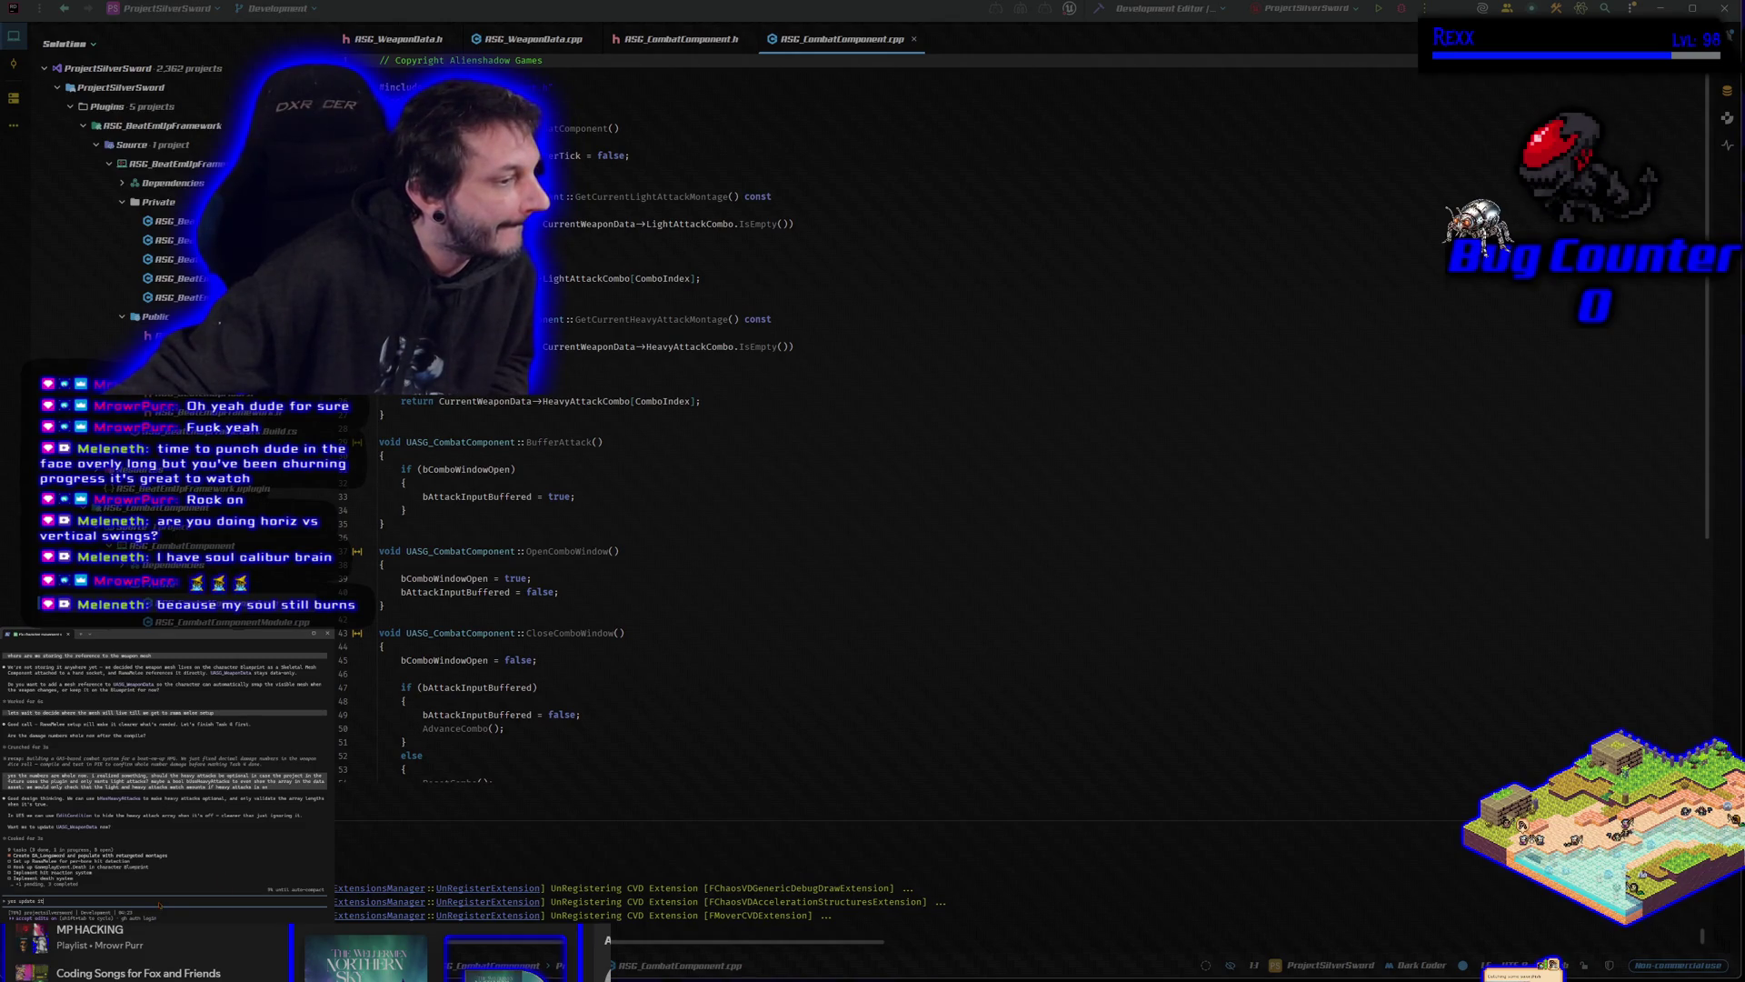
Approve the assistant's bHasHeavyAttacks change and review it in ASG_WeaponData.h.
{"action": "key", "text": "Return"}
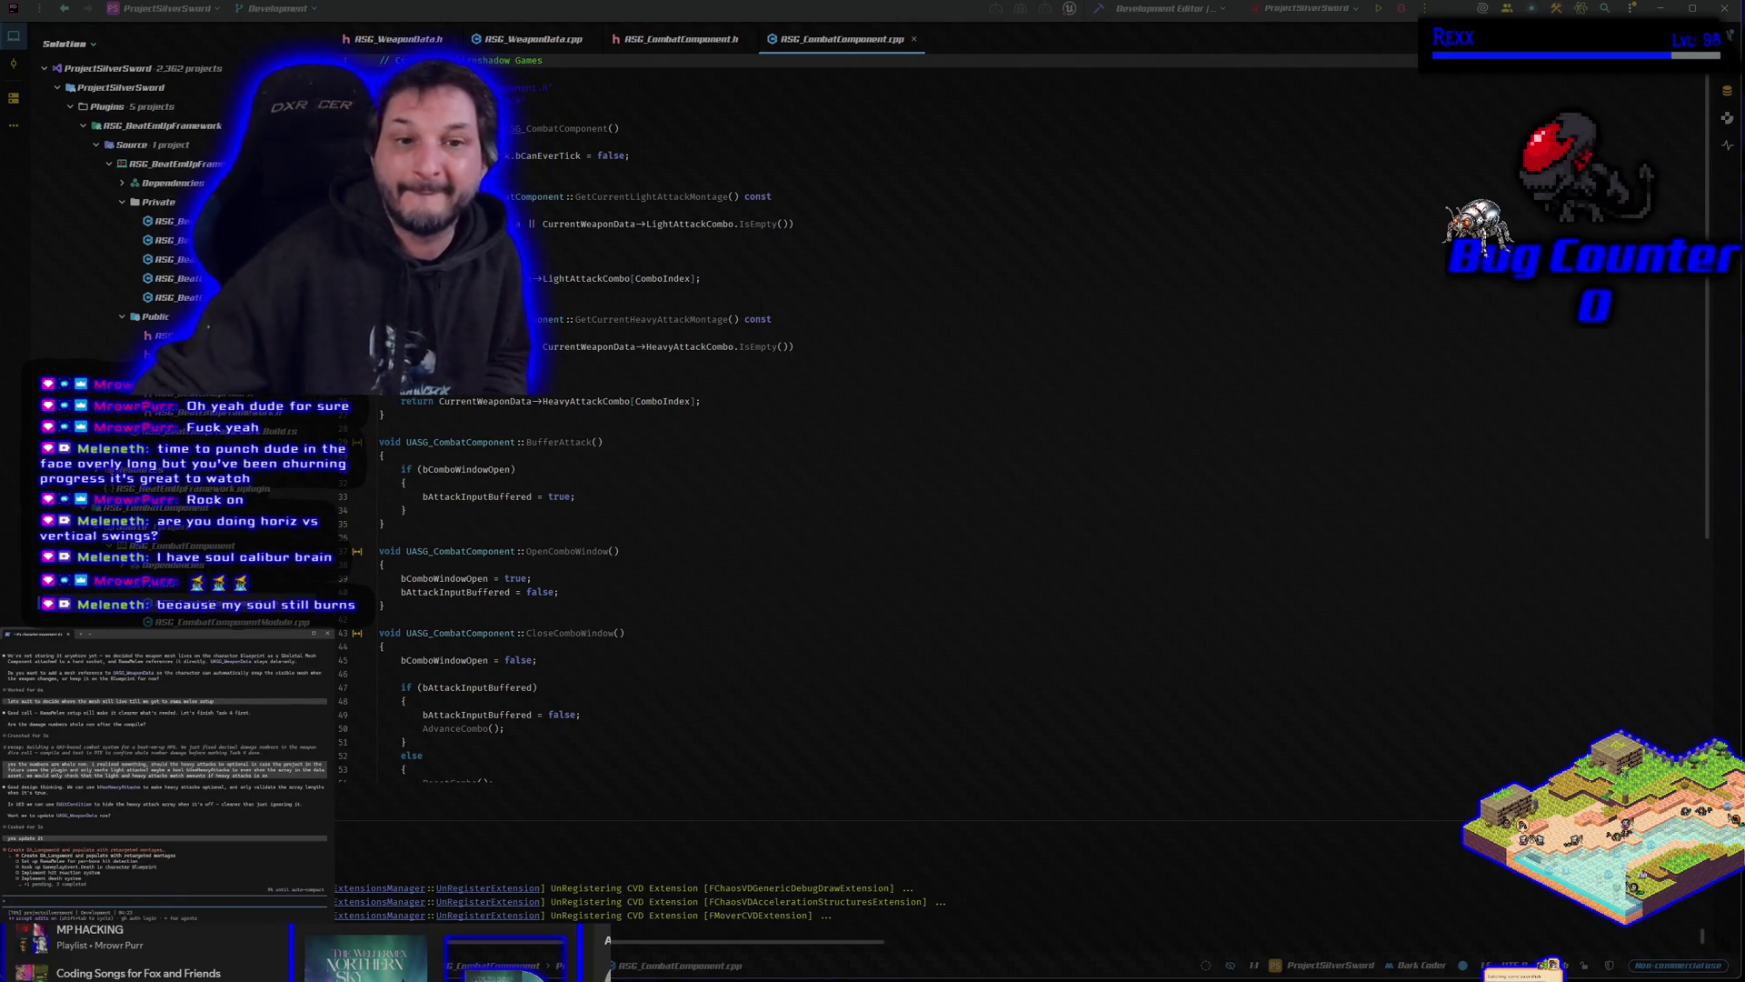
{"action": "left_click", "coordinate": [392, 39]}
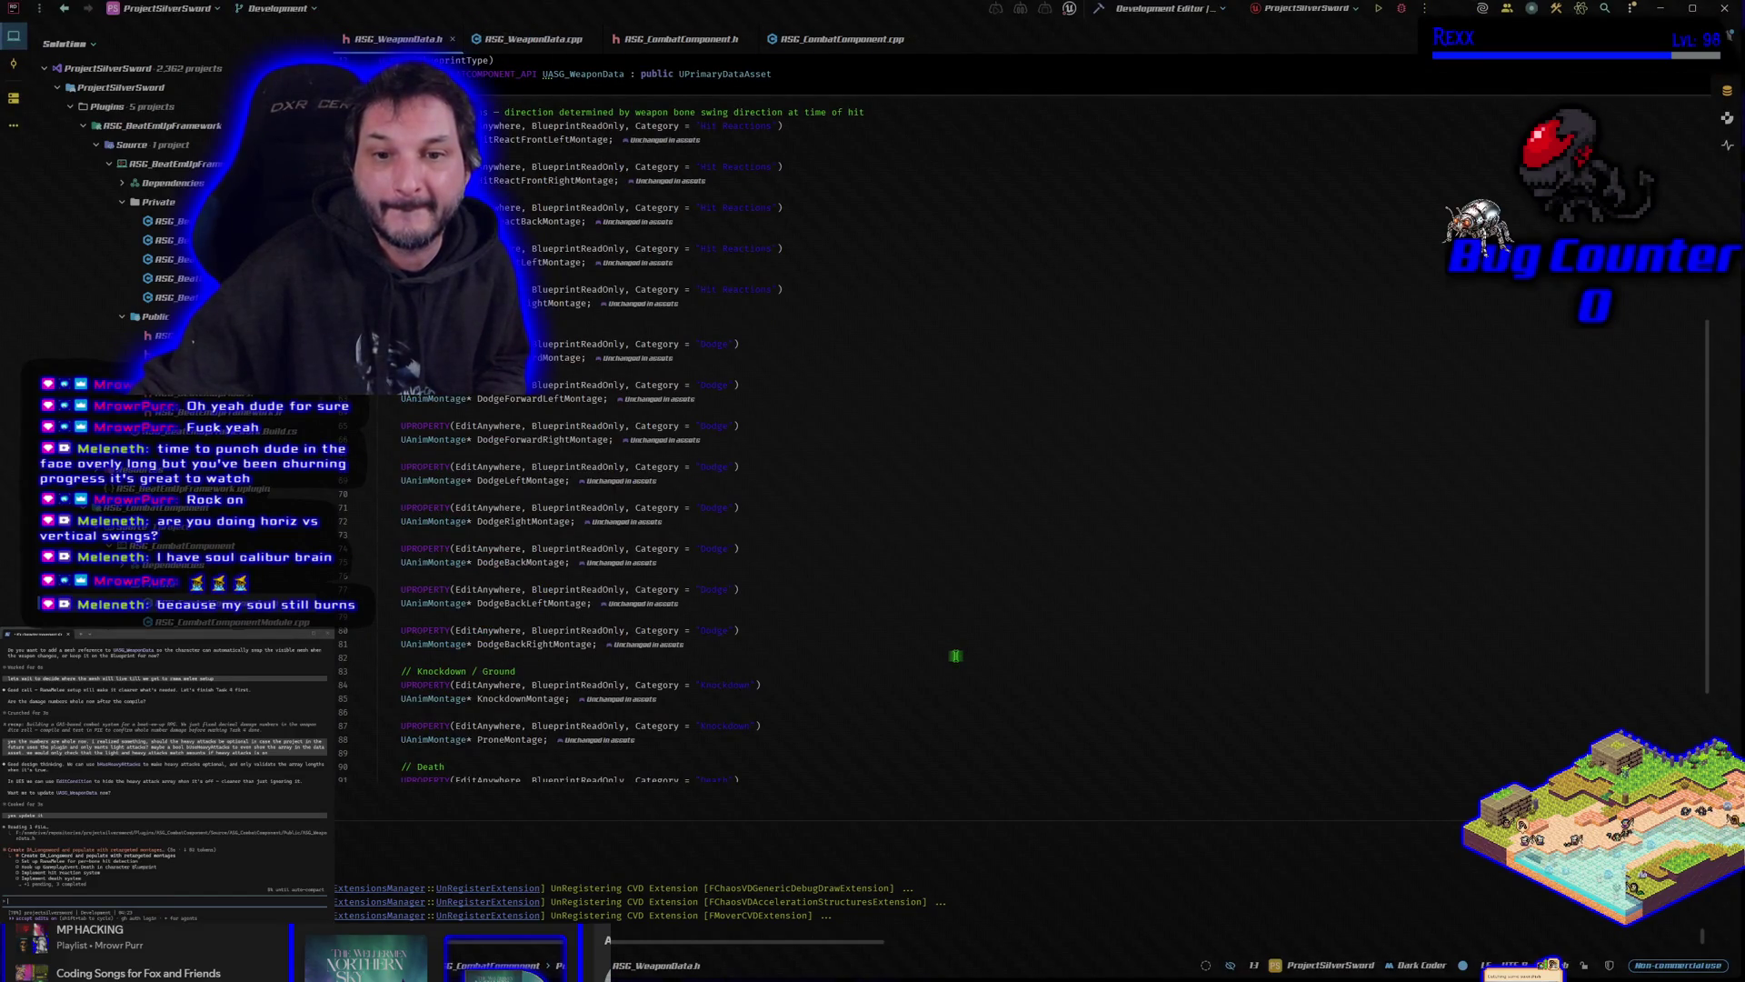
{"action": "scroll", "coordinate": [955, 656], "scroll_direction": "up", "scroll_amount": 8}
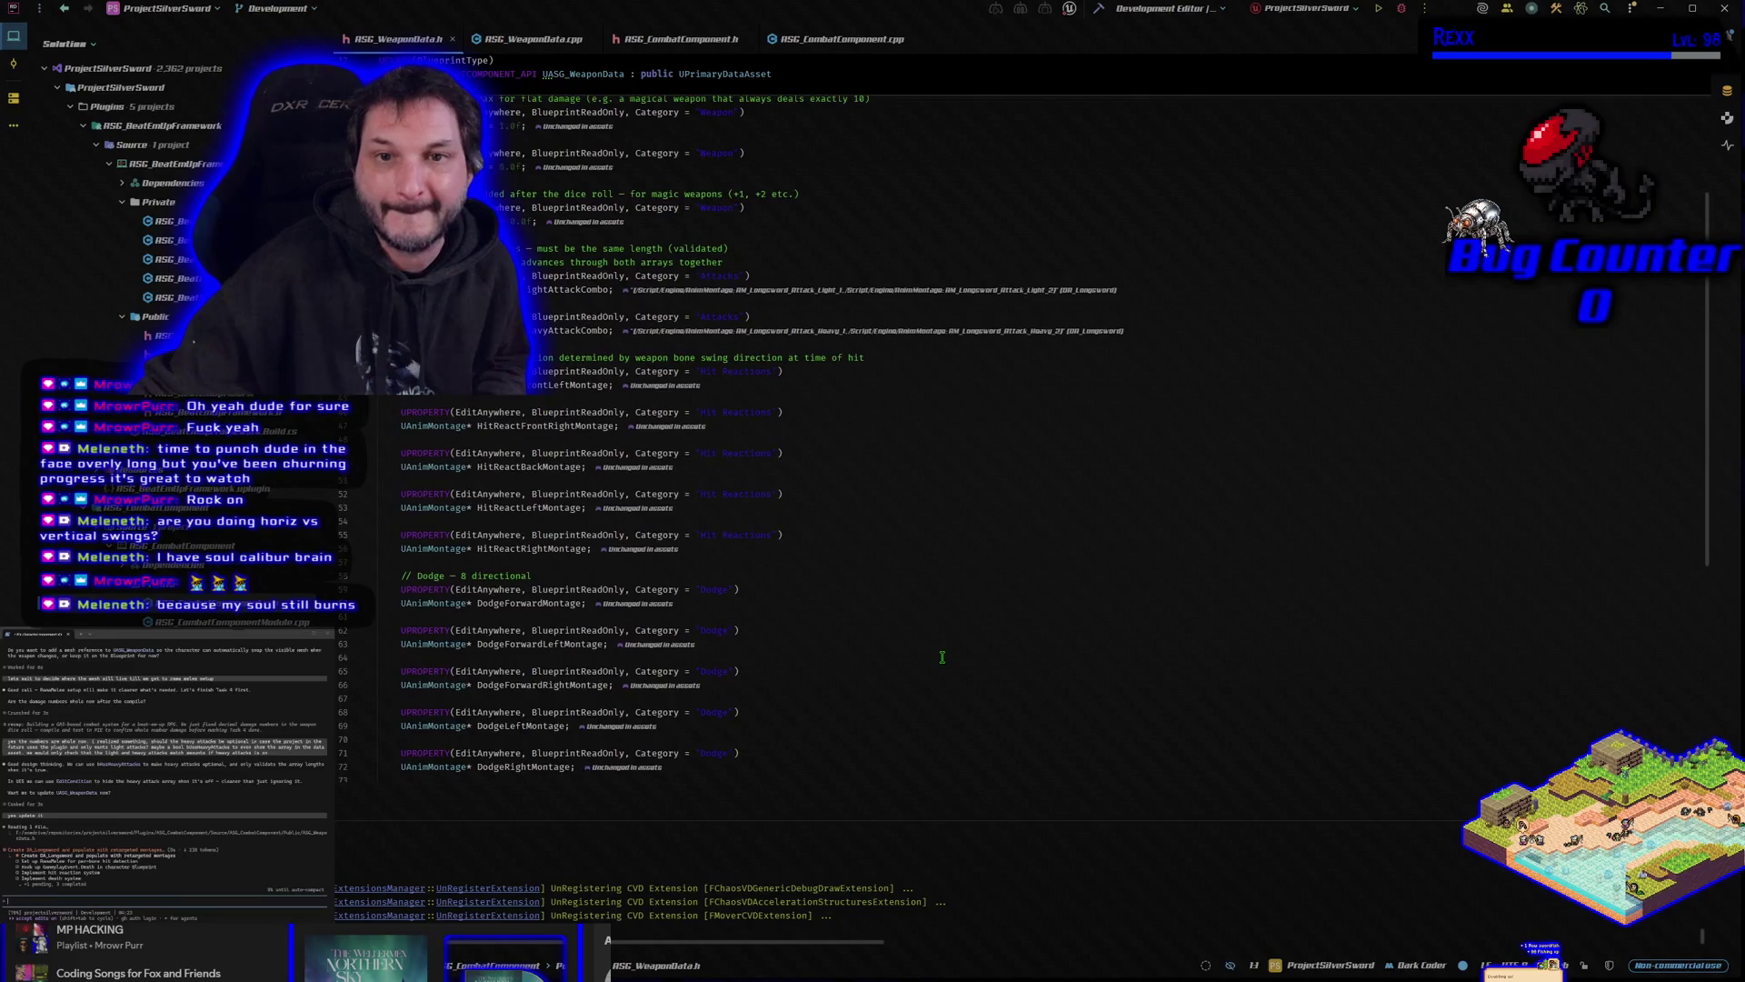
{"action": "scroll", "coordinate": [942, 655], "scroll_direction": "down", "scroll_amount": 10}
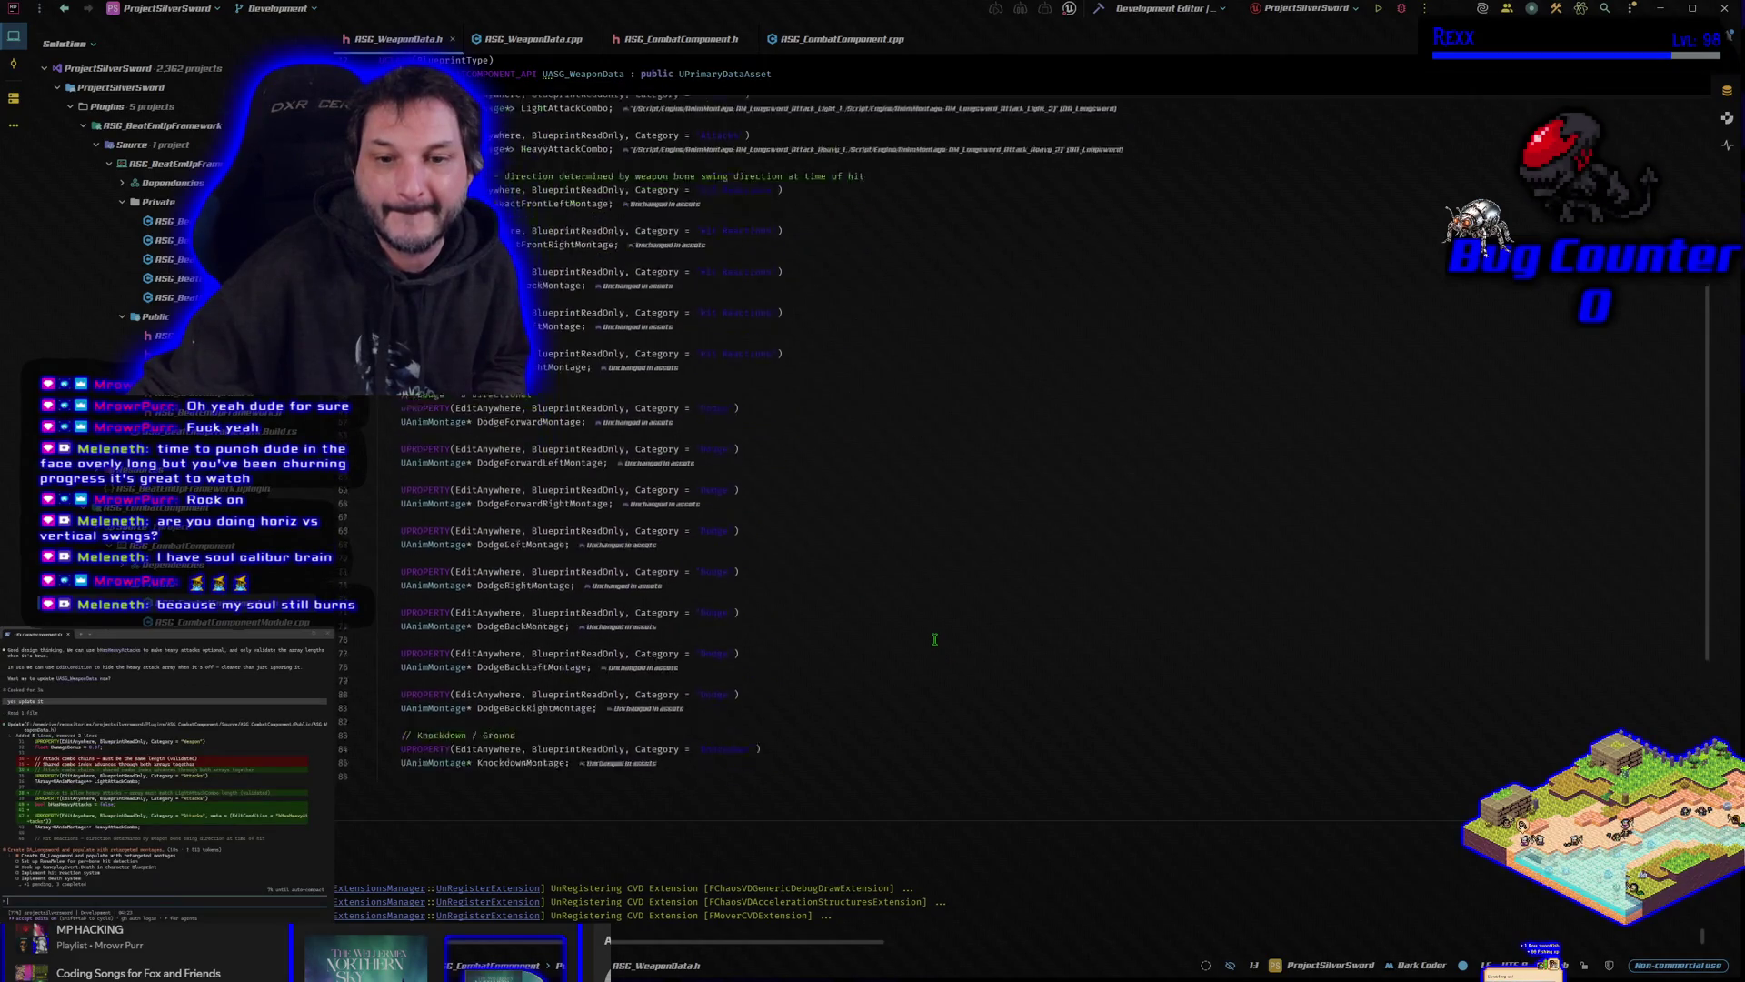
{"action": "scroll", "coordinate": [931, 638], "scroll_direction": "down", "scroll_amount": 1}
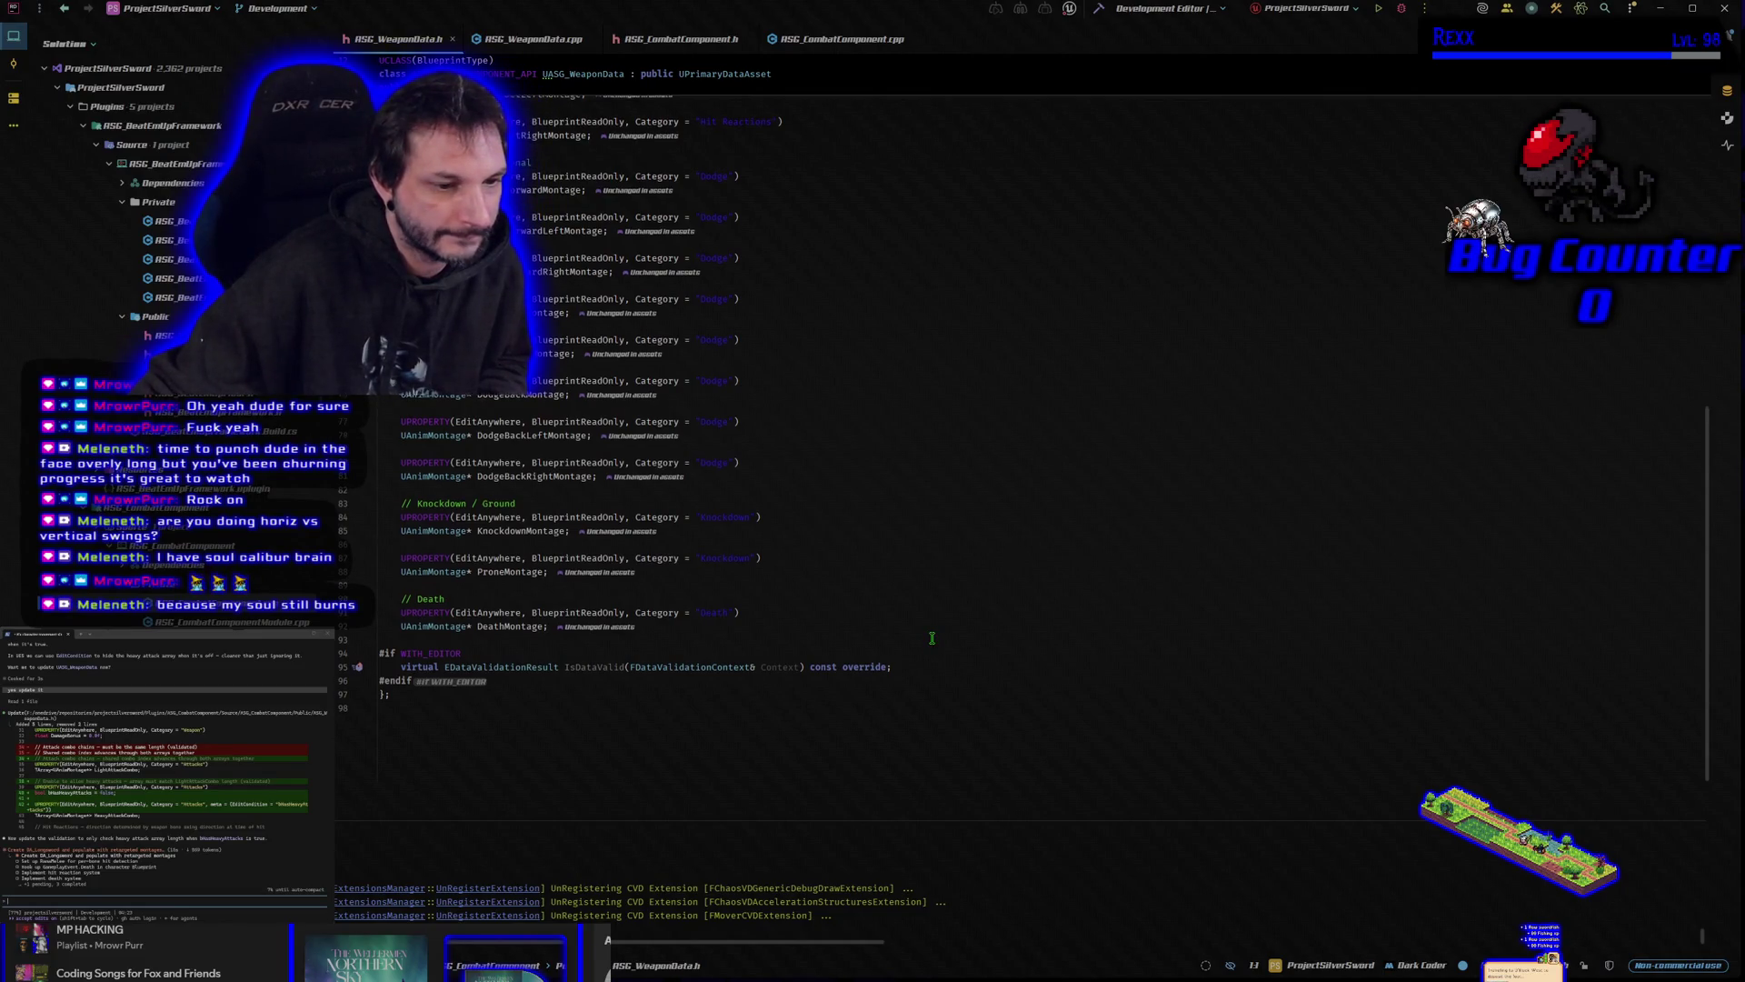
{"action": "scroll", "coordinate": [932, 638], "scroll_direction": "up", "scroll_amount": 15}
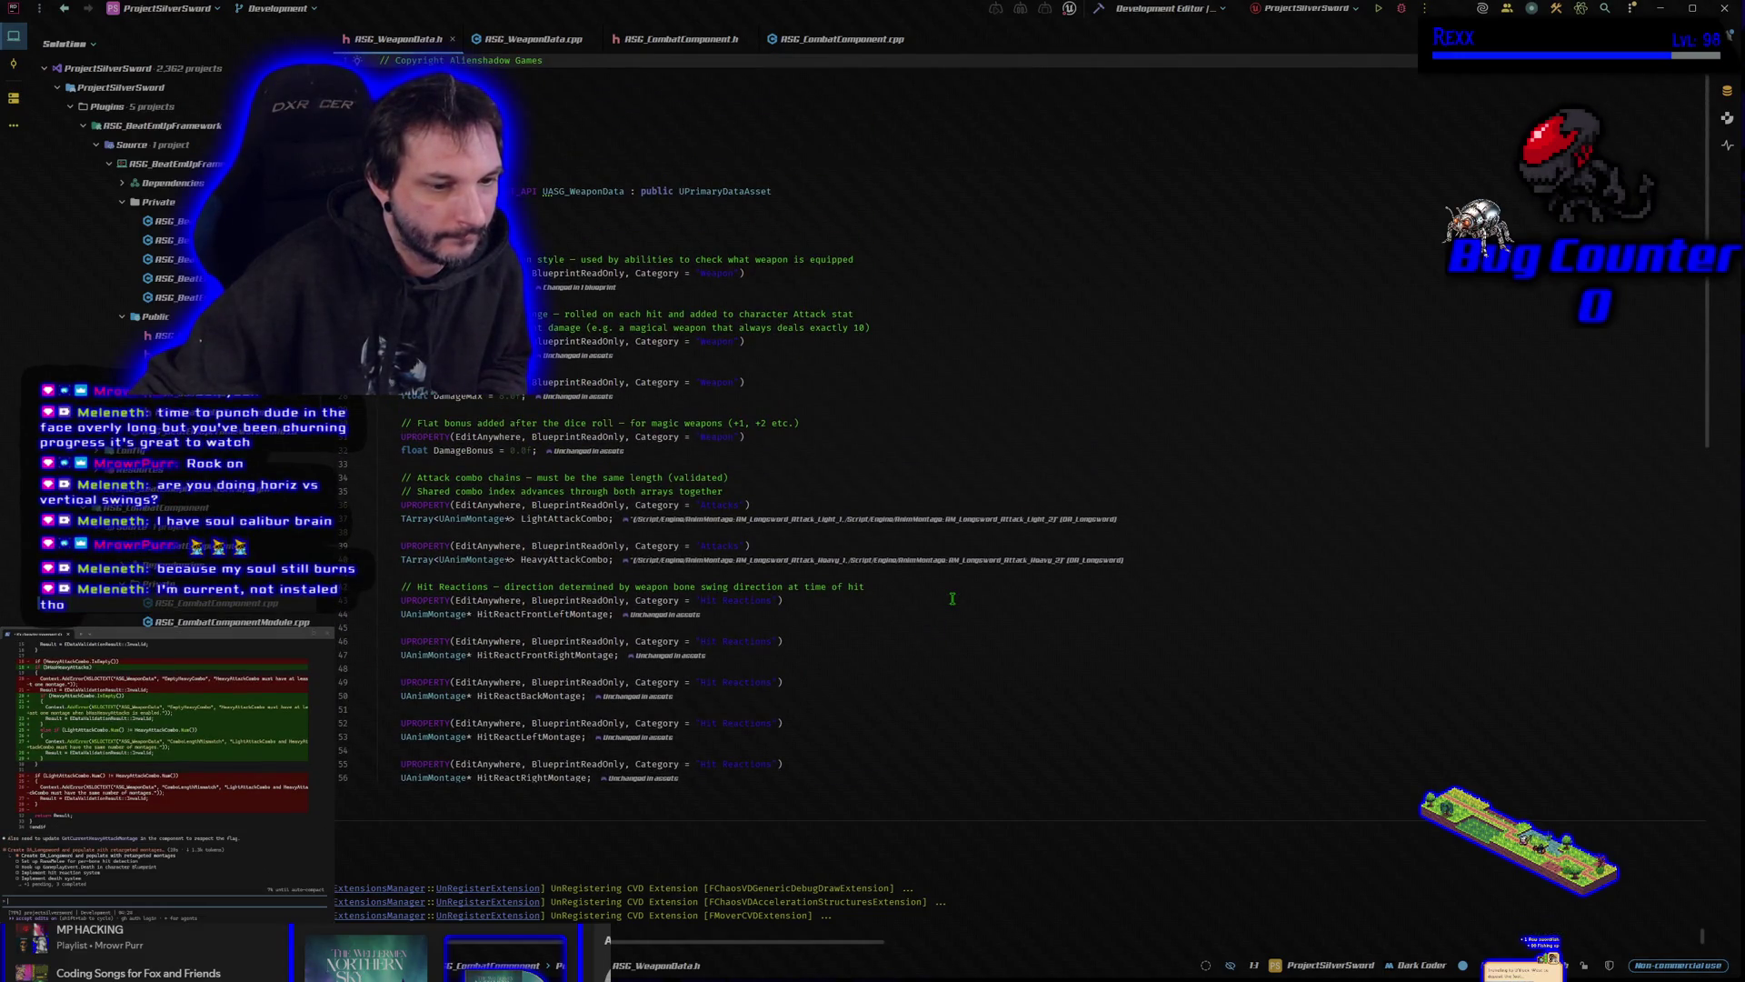
{"action": "left_click", "coordinate": [901, 588]}
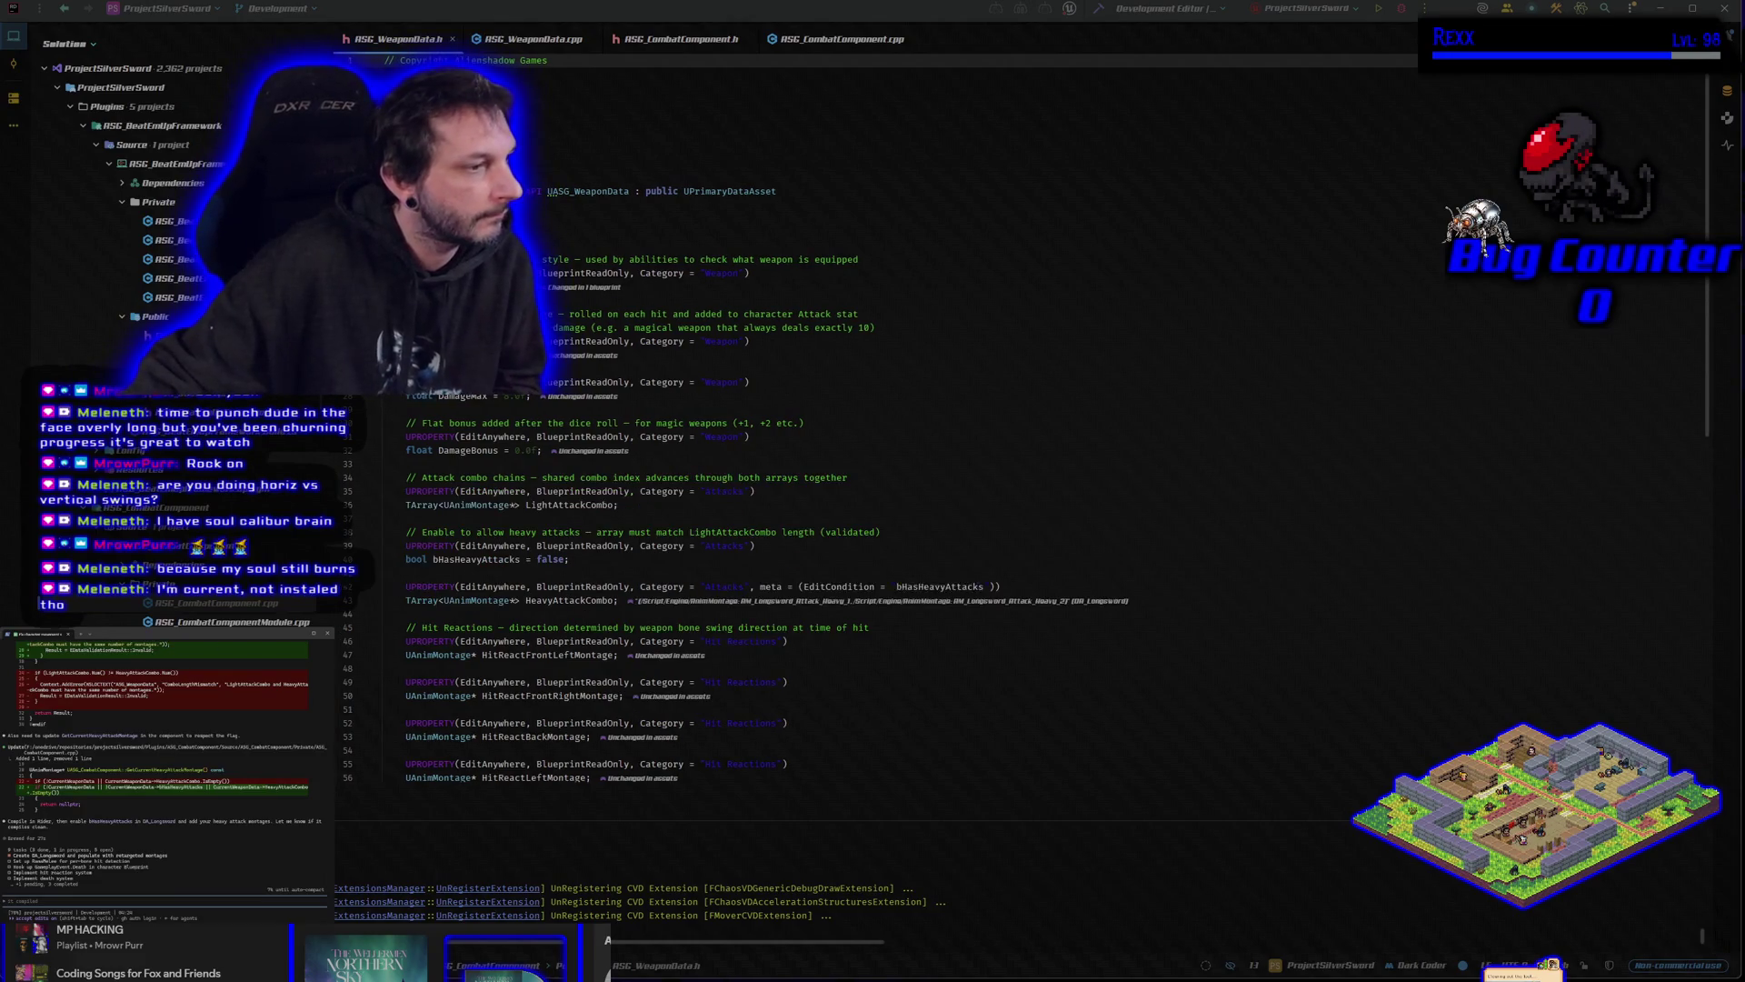
Build the project in Rider, then run it to launch the Unreal editor.
{"action": "left_click", "coordinate": [1098, 9]}
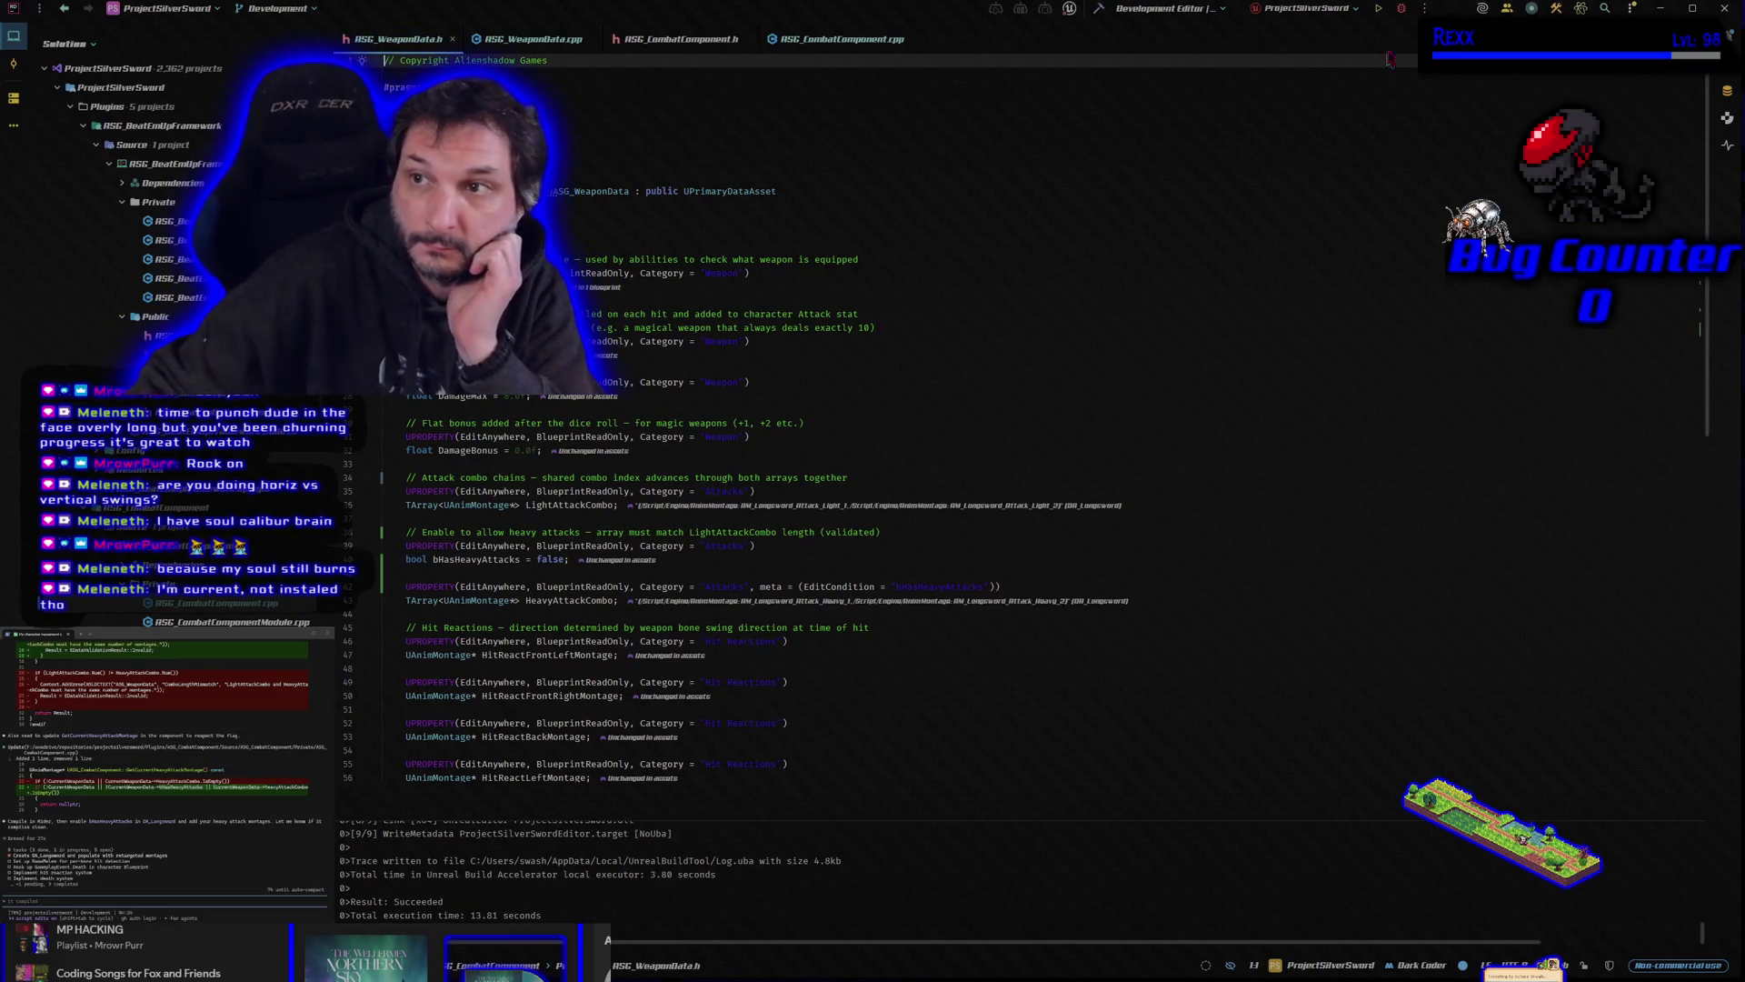
{"action": "left_click", "coordinate": [1402, 13]}
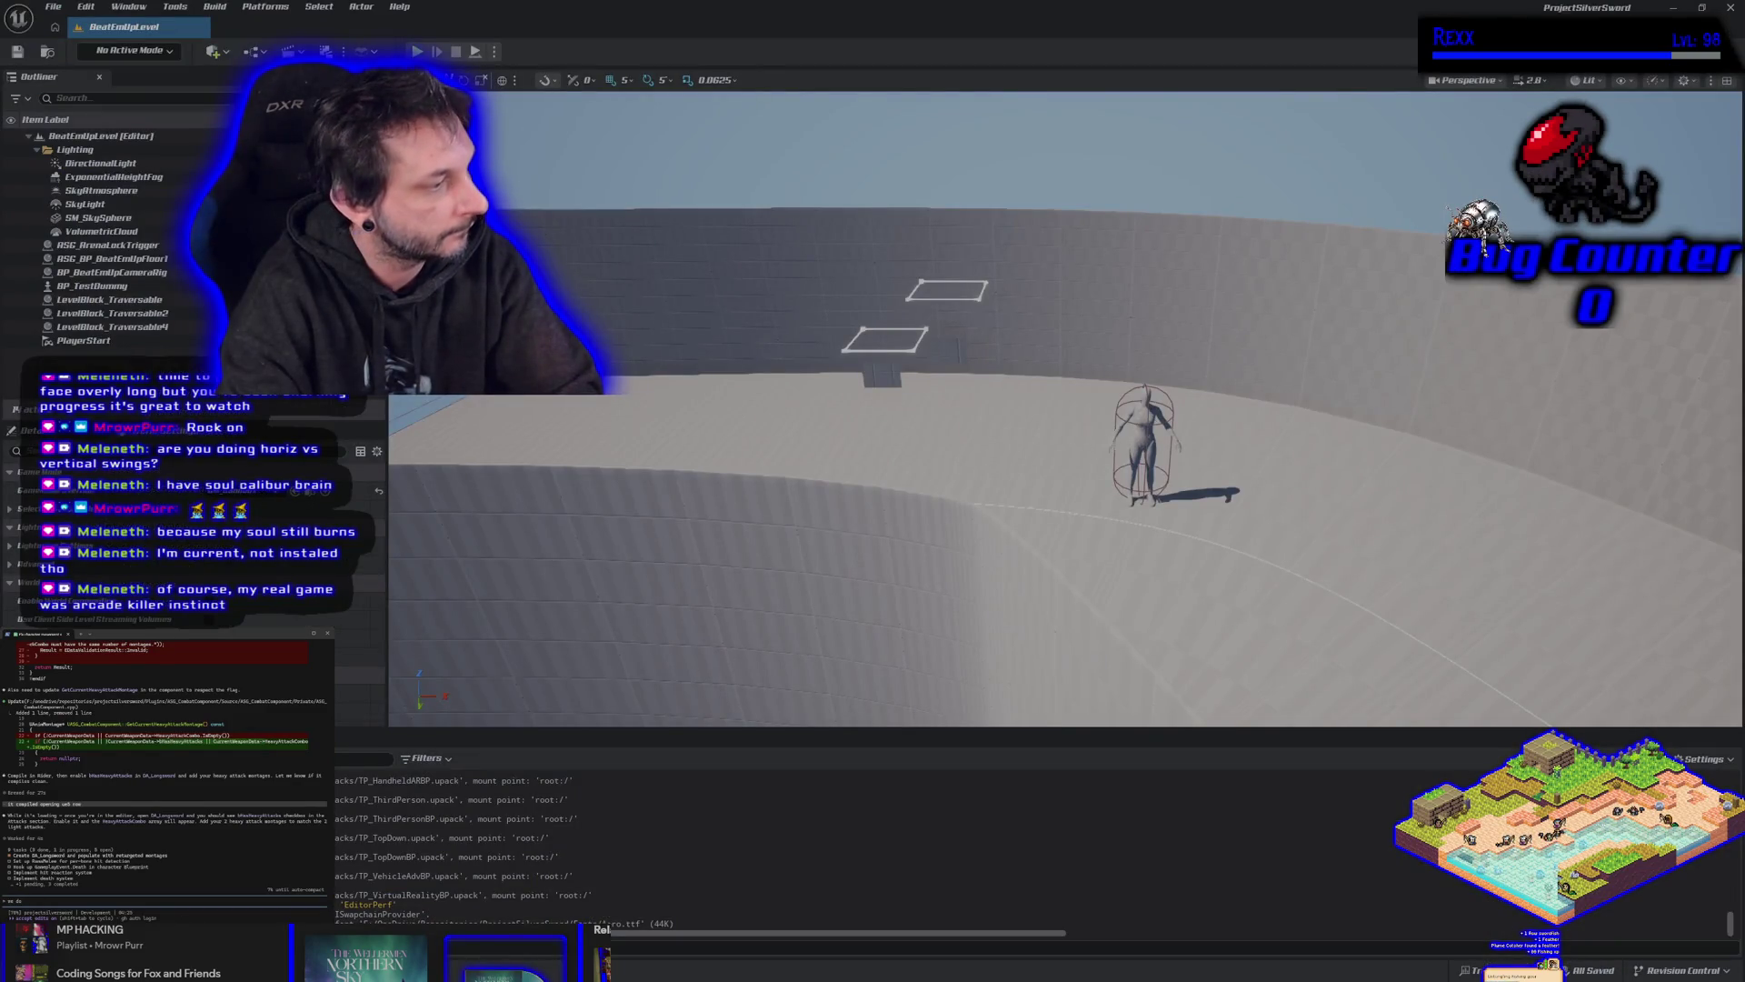
Send the coding assistant the short note 'navy atity yet'.
{"action": "type", "text": "nt have a he"}
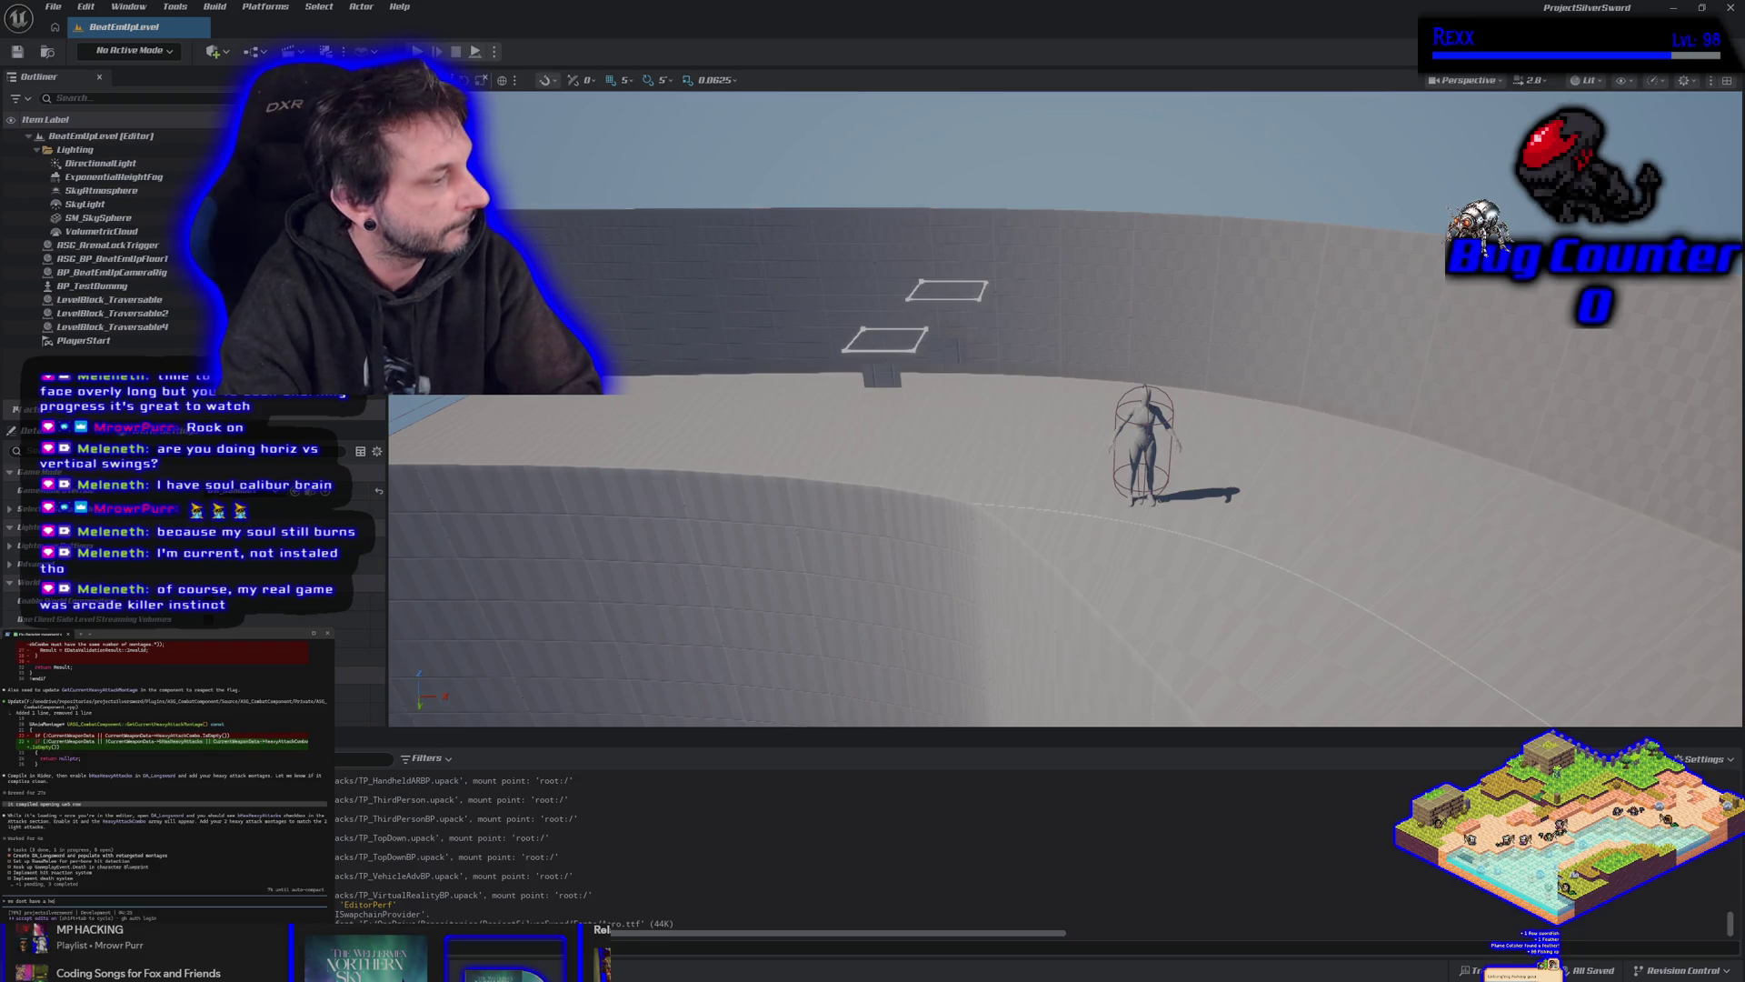
{"action": "type", "text": "avy attack a"}
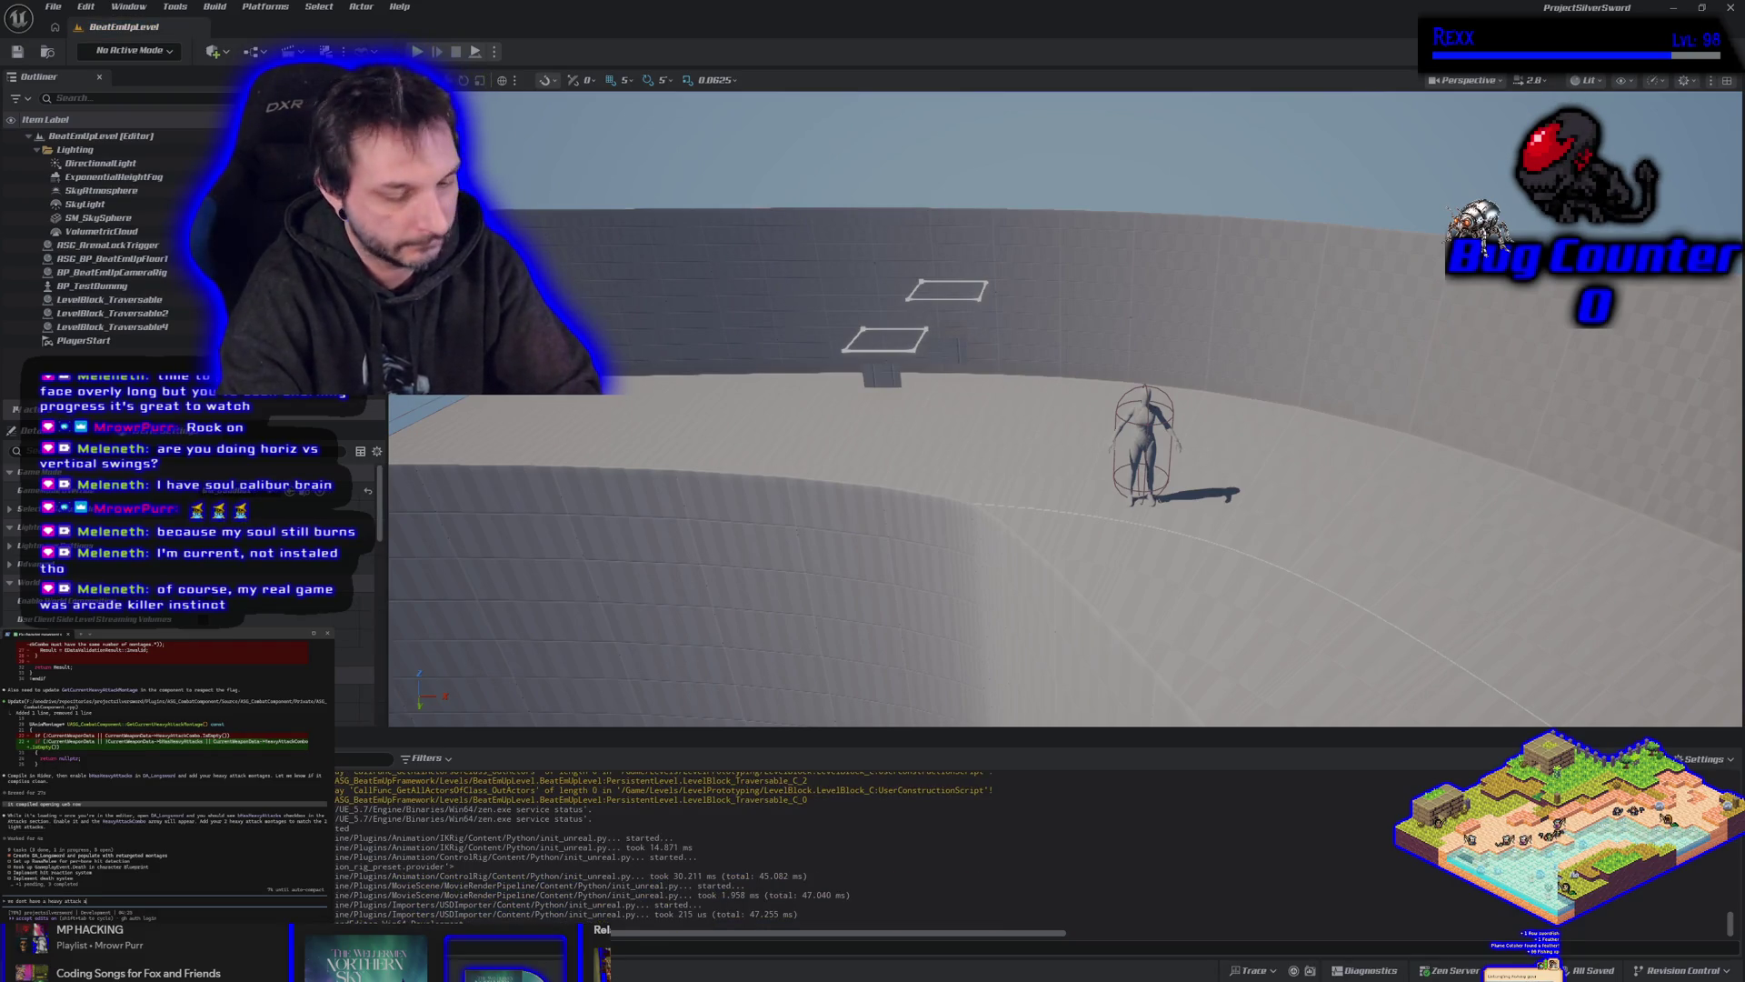
{"action": "type", "text": "ity yet"}
{"action": "key", "text": "Return"}
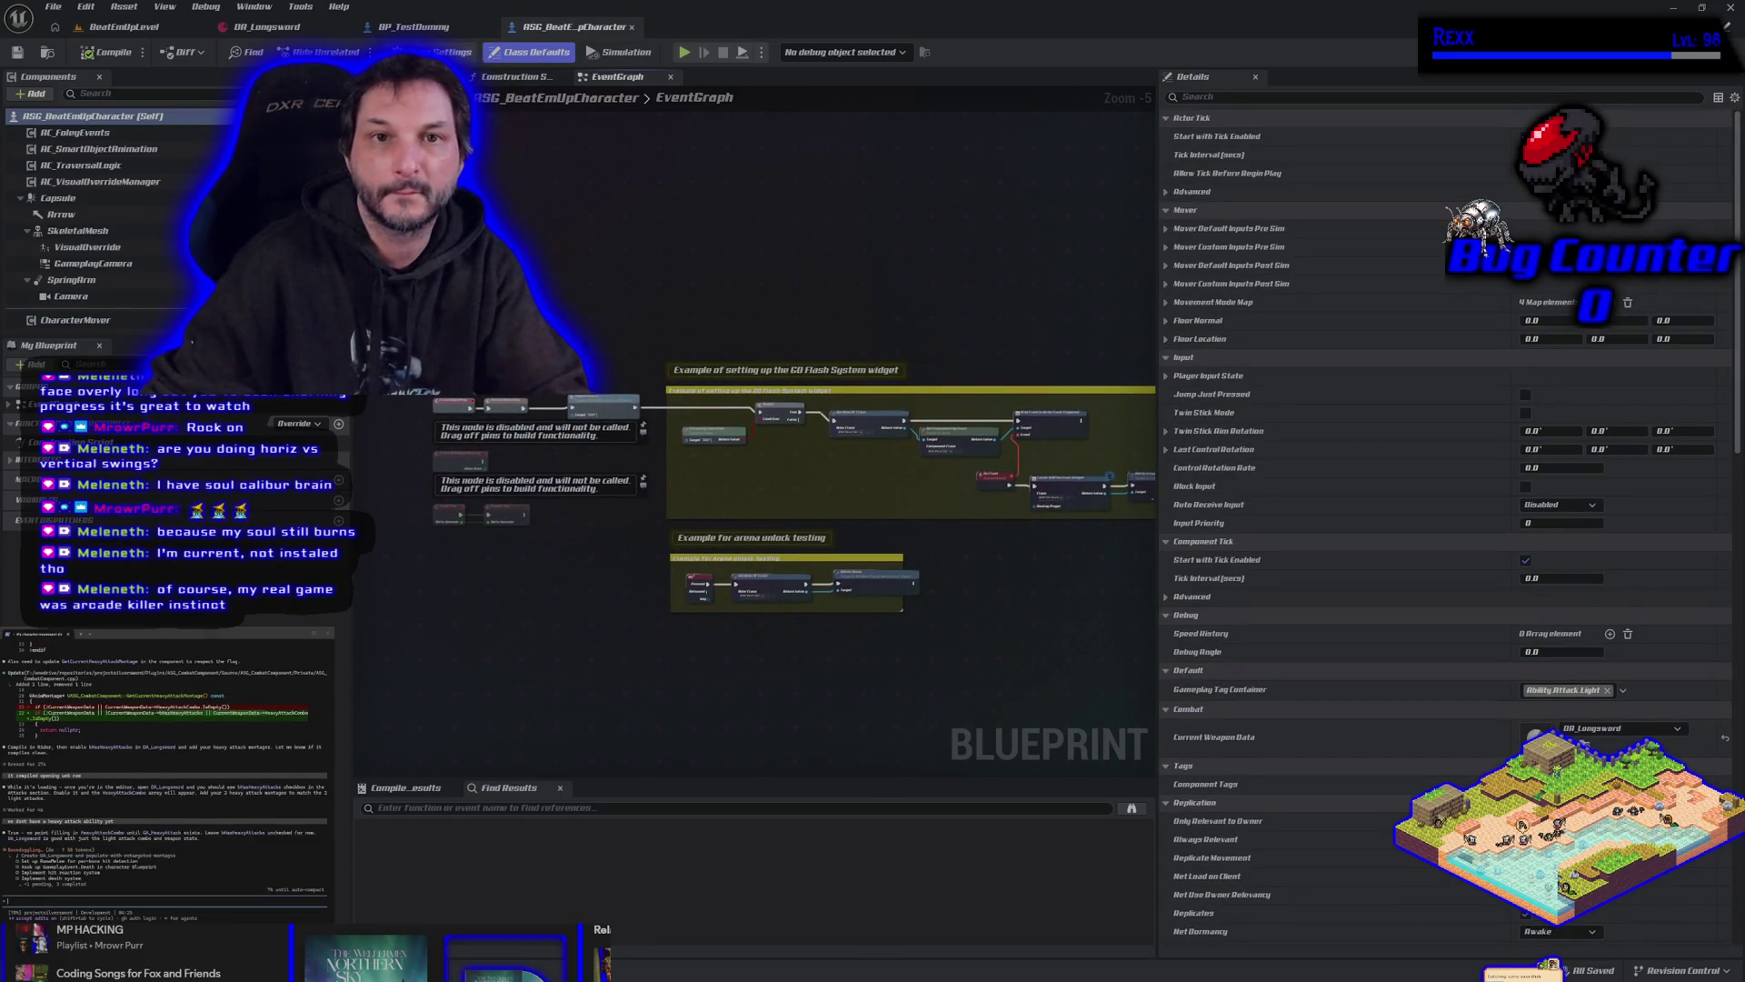
In DA_Longsword, toggle heavy attacks on then off, saving each time, and return to BeatEmUpLevel.
{"action": "left_click", "coordinate": [273, 27]}
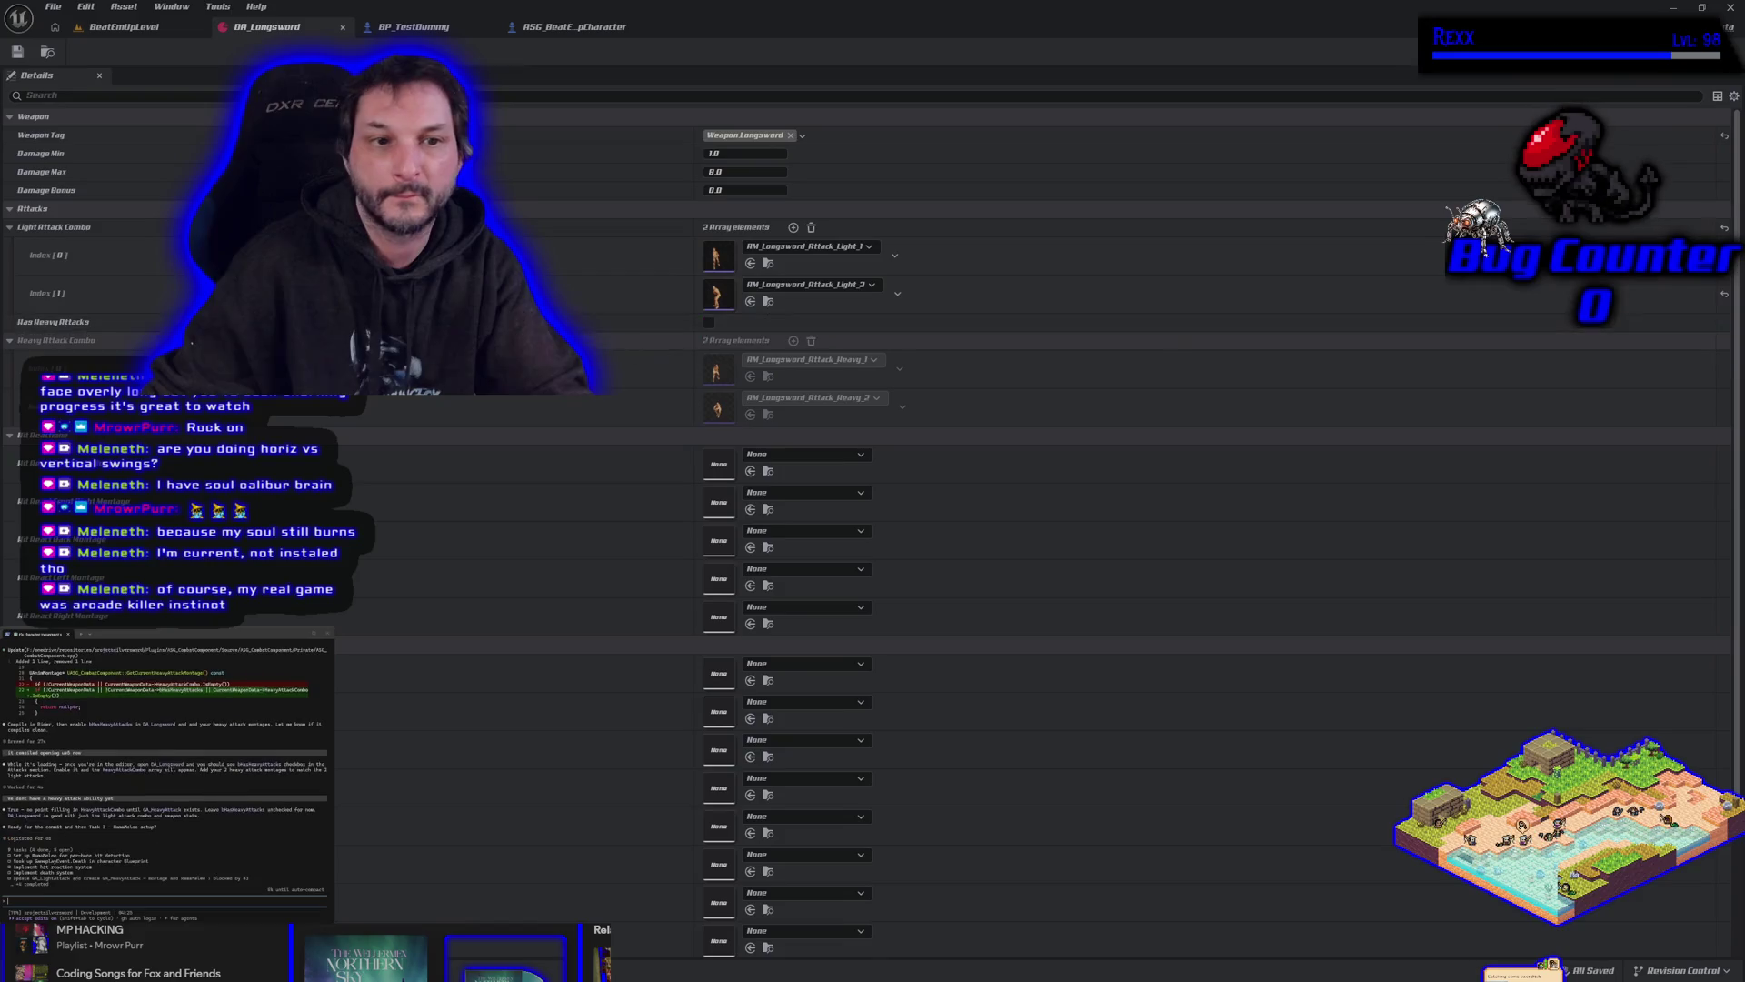
{"action": "left_click", "coordinate": [709, 321]}
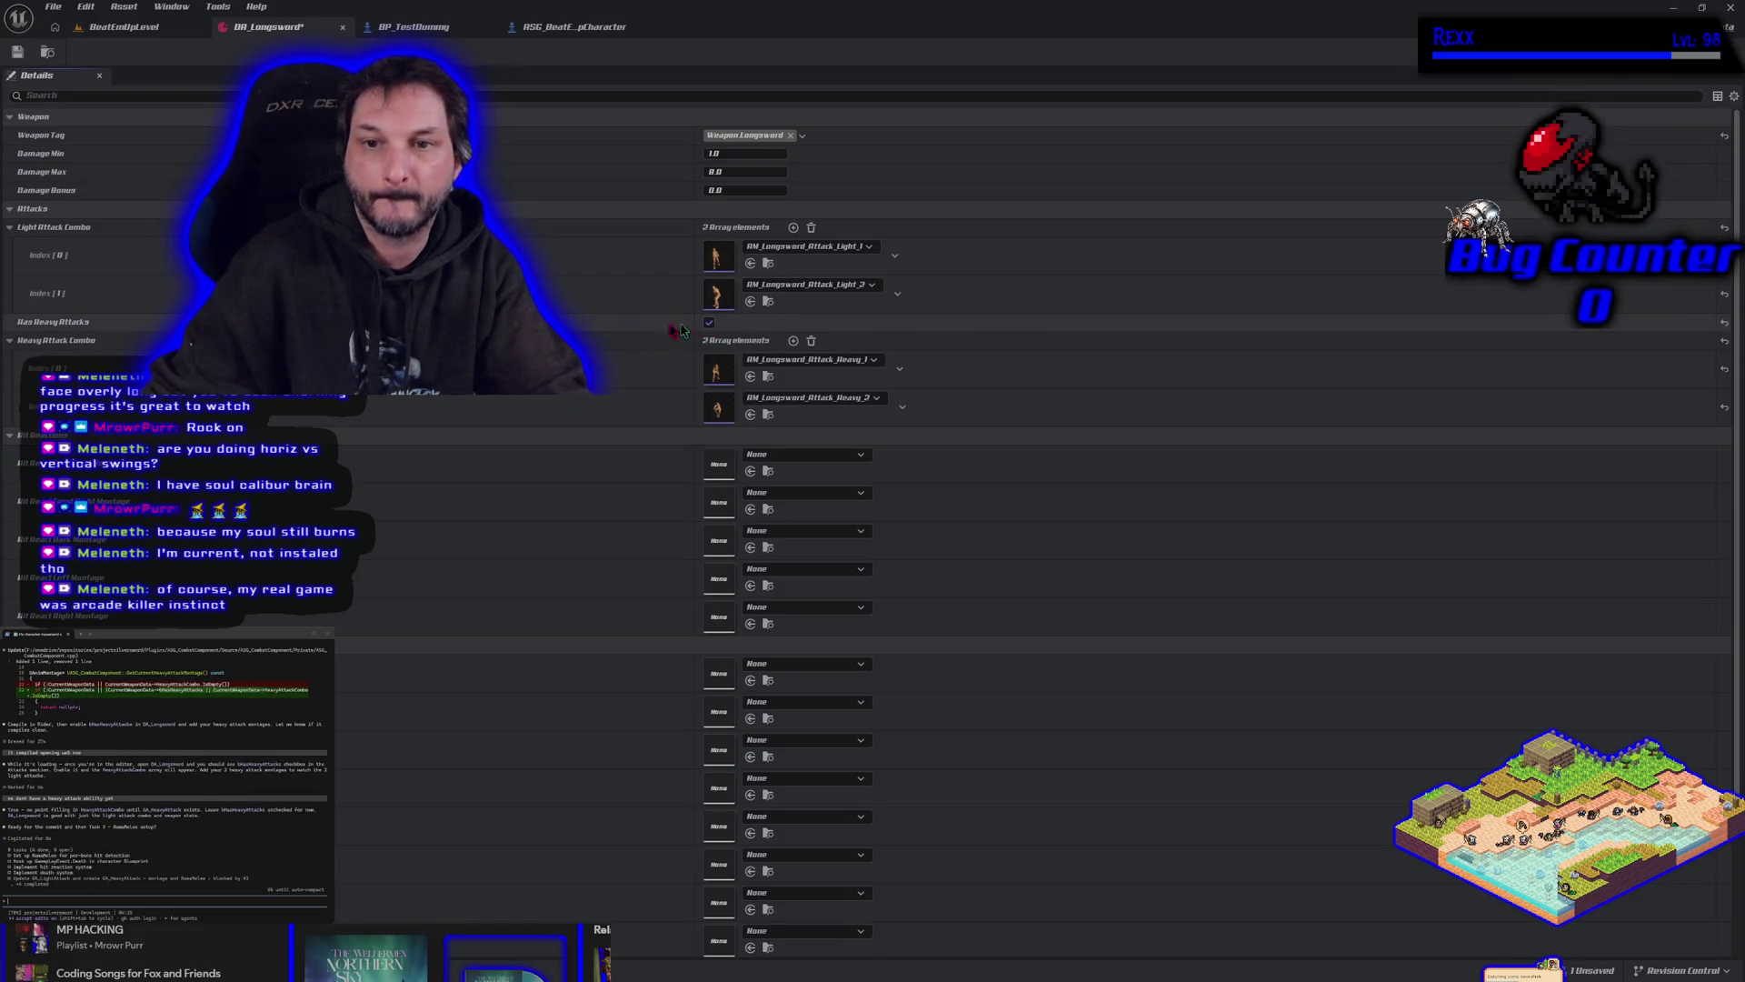
{"action": "left_click", "coordinate": [19, 53]}
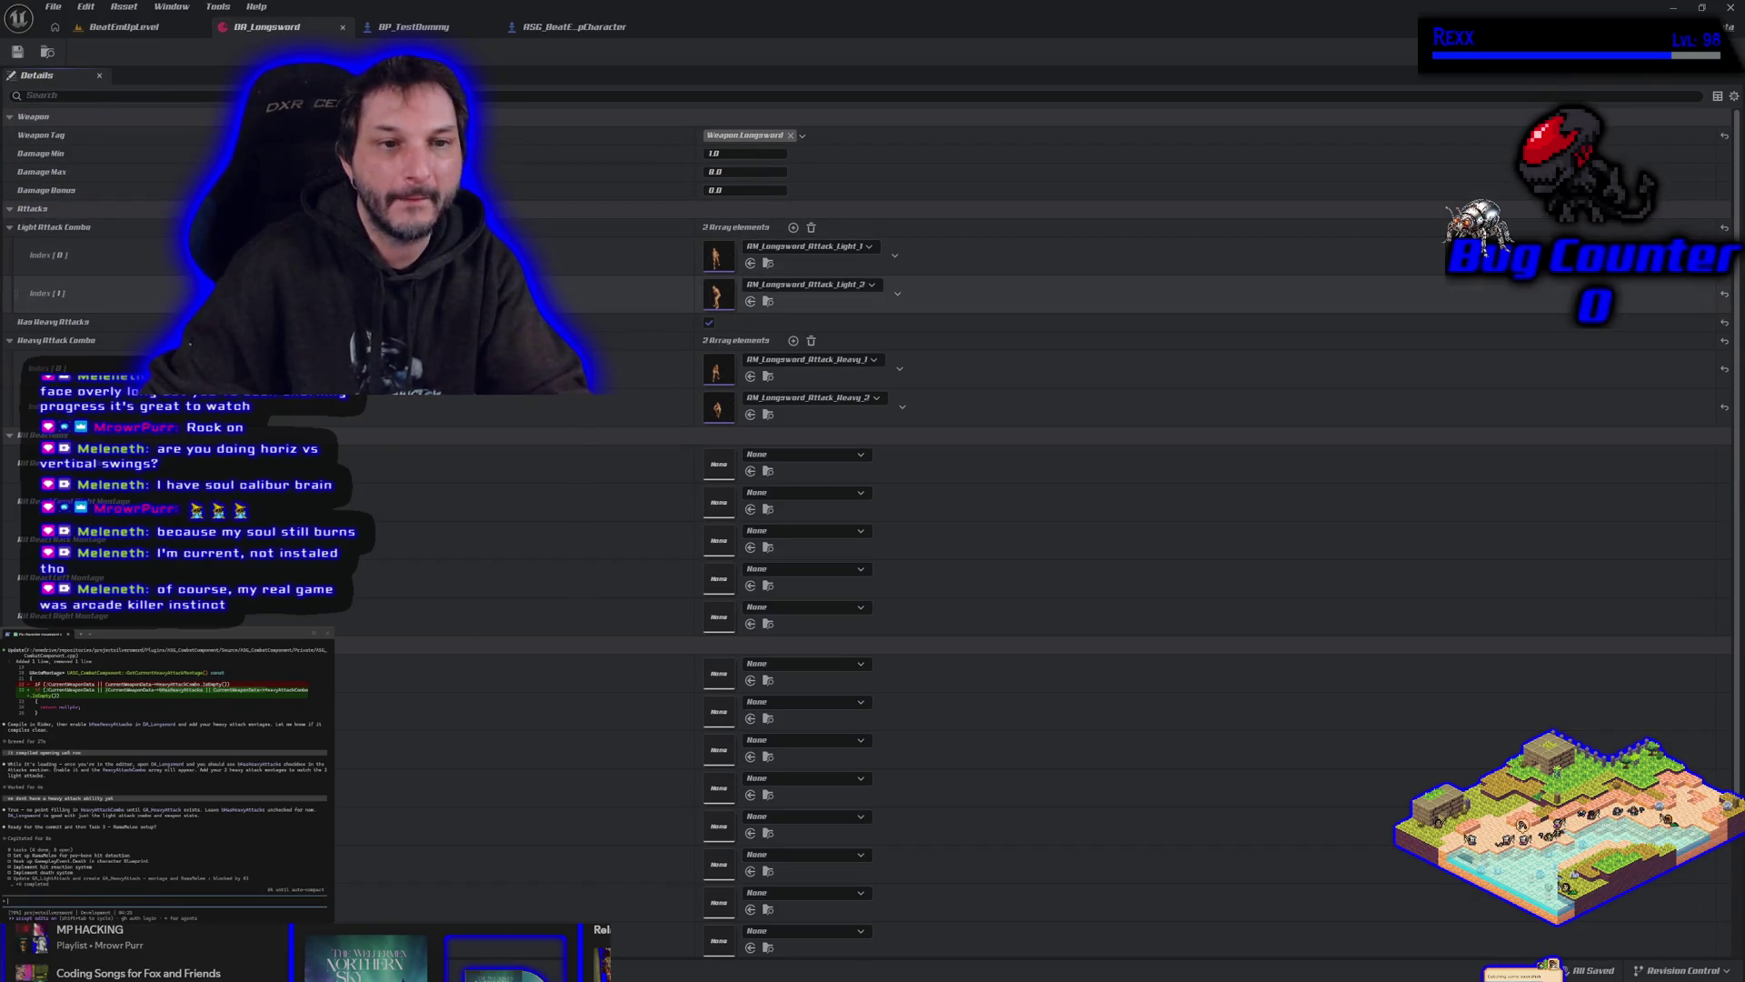
{"action": "left_click", "coordinate": [710, 323]}
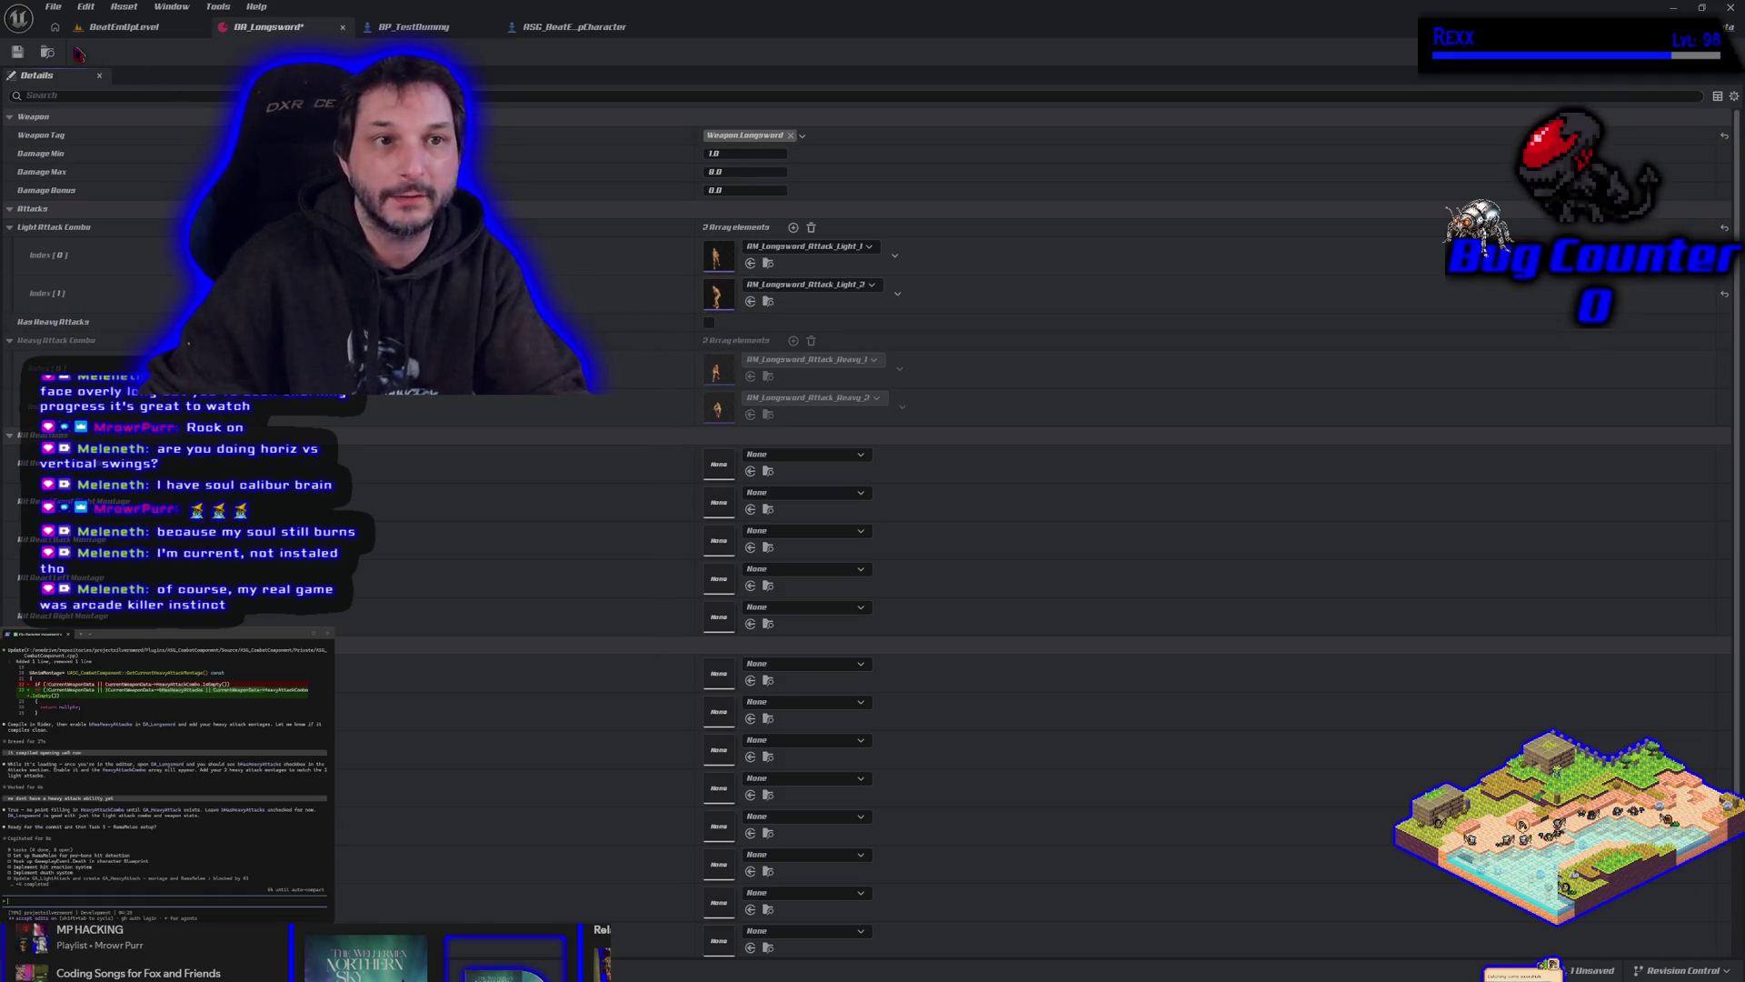
{"action": "left_click", "coordinate": [18, 54]}
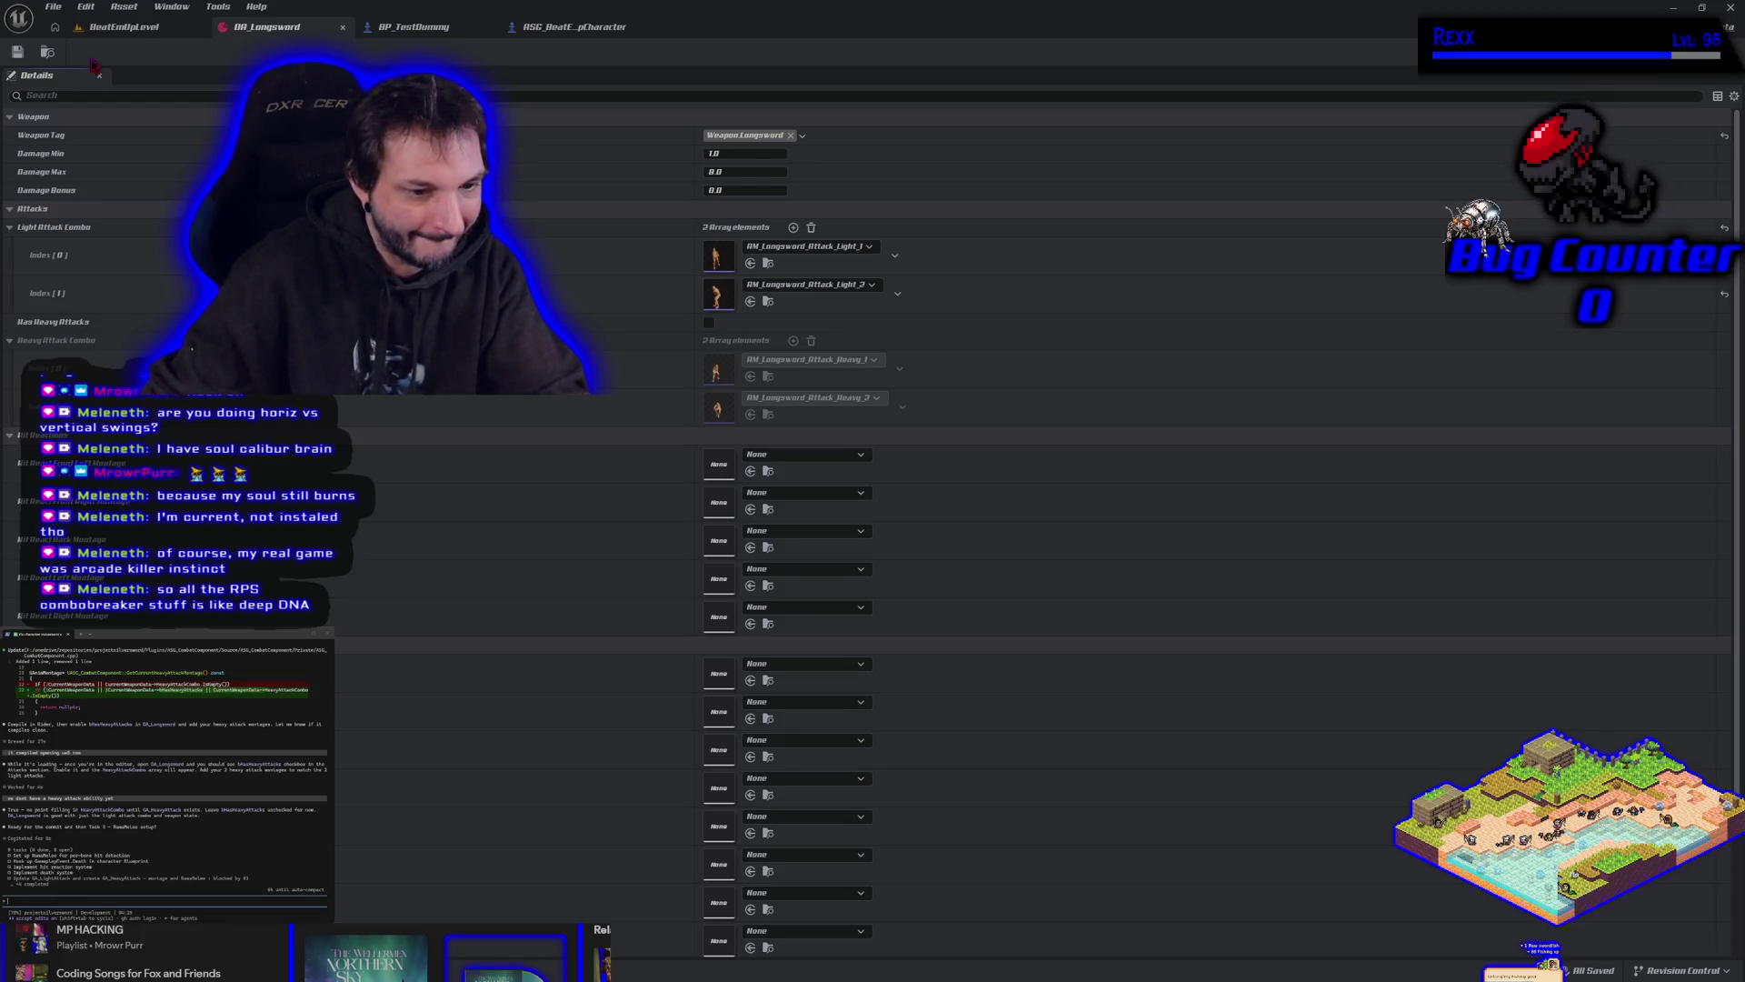
{"action": "left_click", "coordinate": [123, 26]}
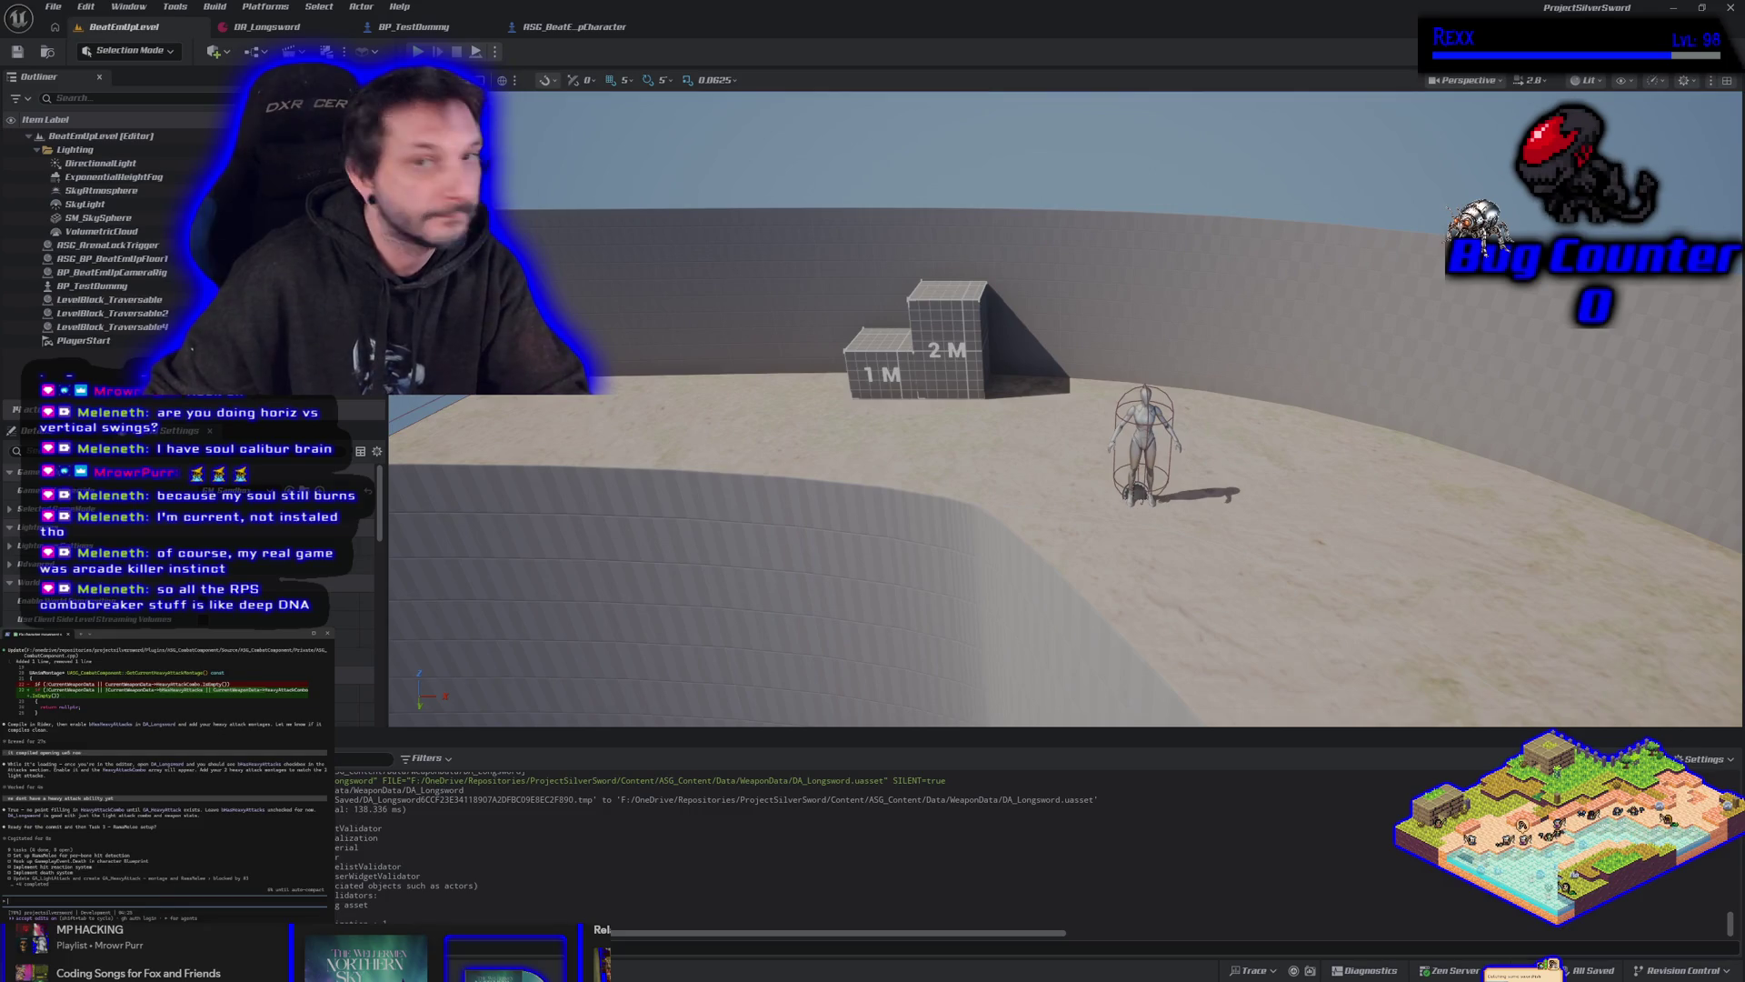
Run a play session: move the character to the test dummy, attack it with J, then stop.
{"action": "key", "text": "alt+p"}
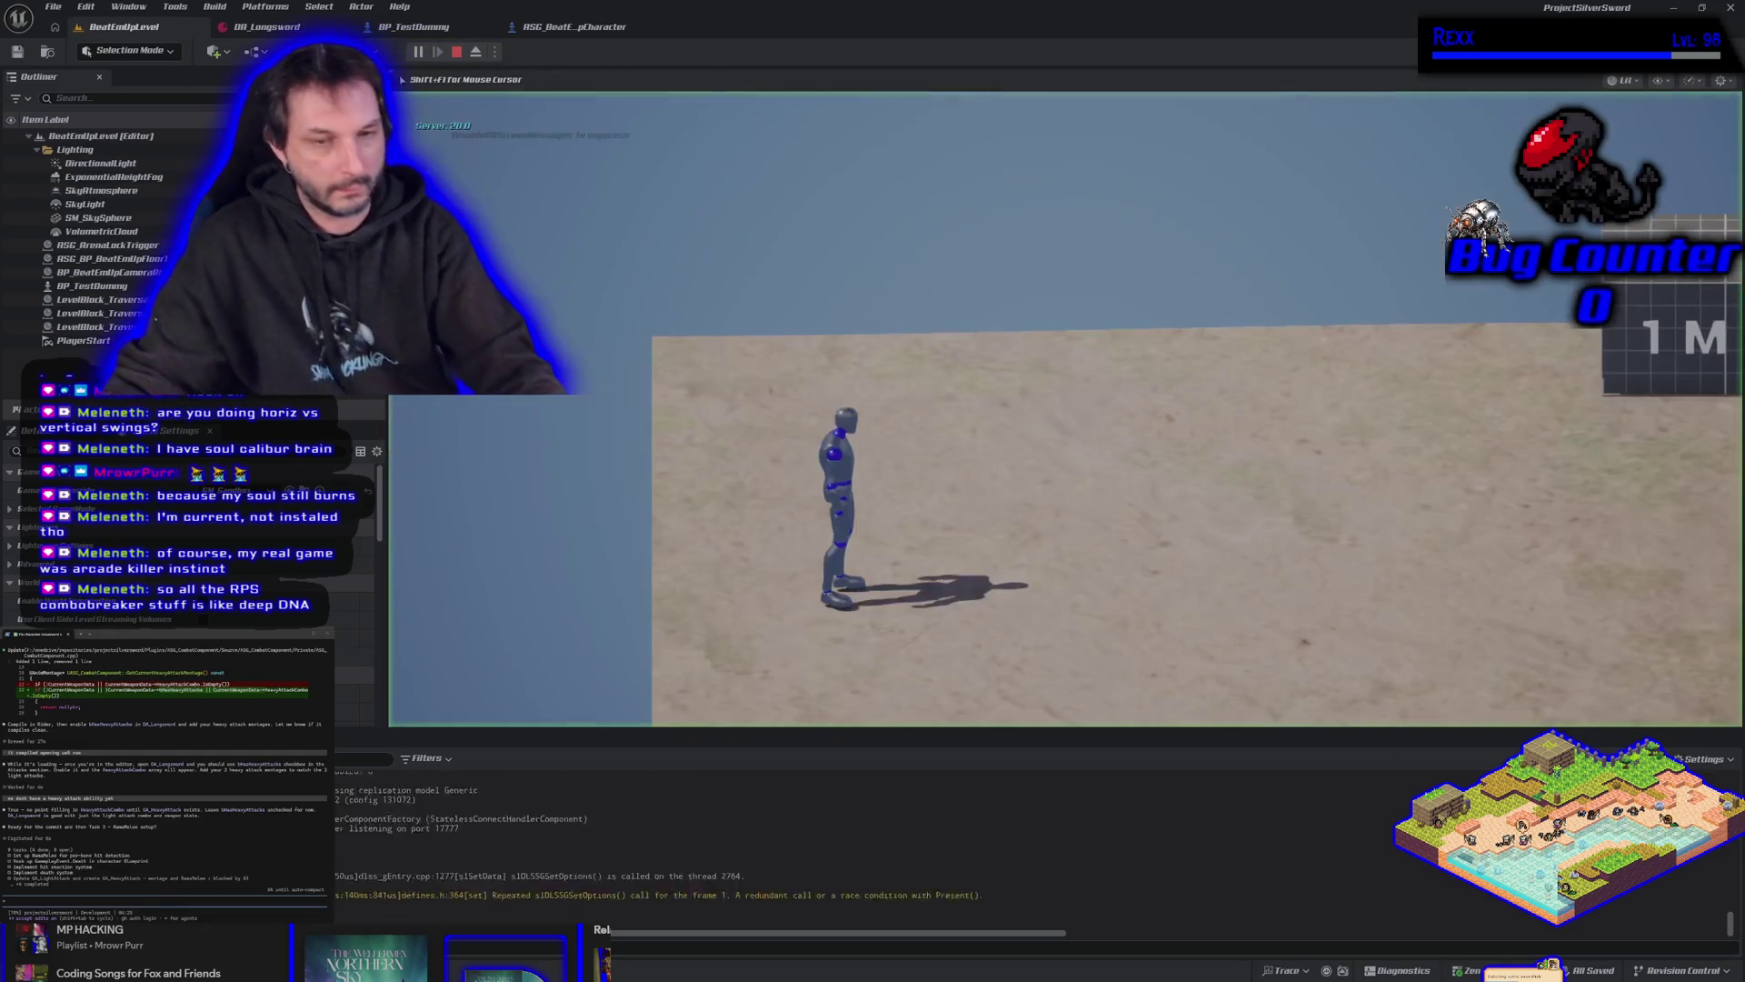
{"action": "key", "text": "a"}
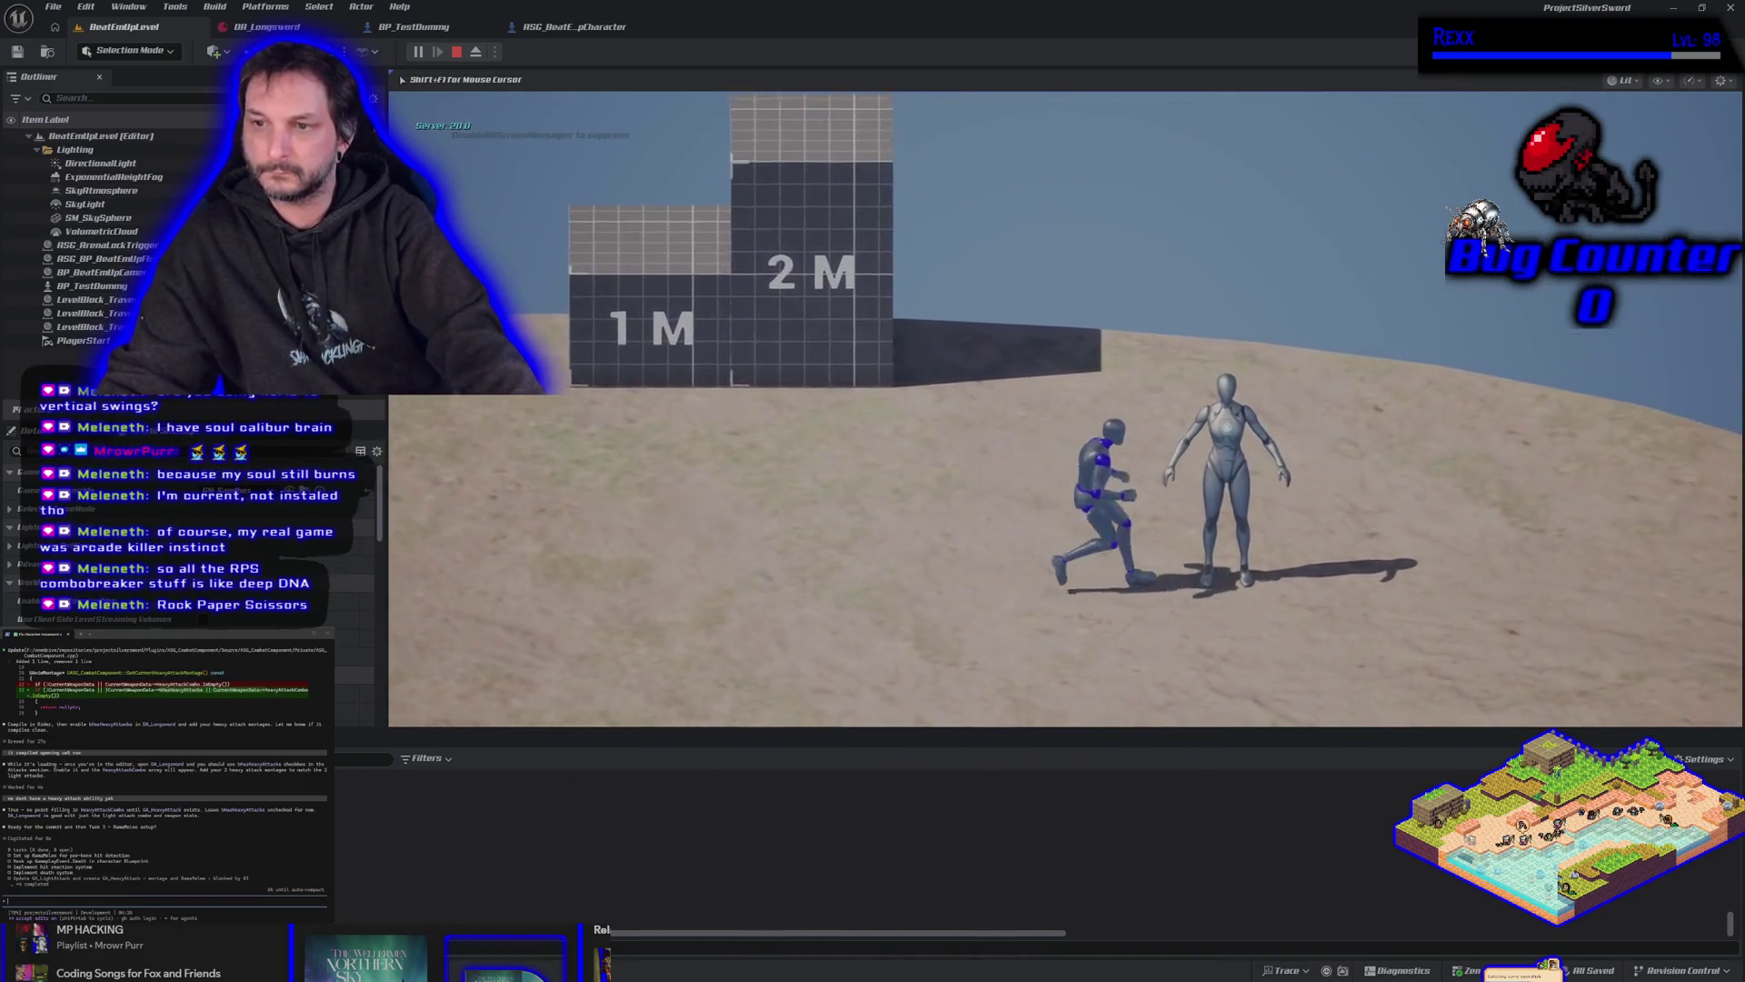
{"action": "key", "text": "j"}
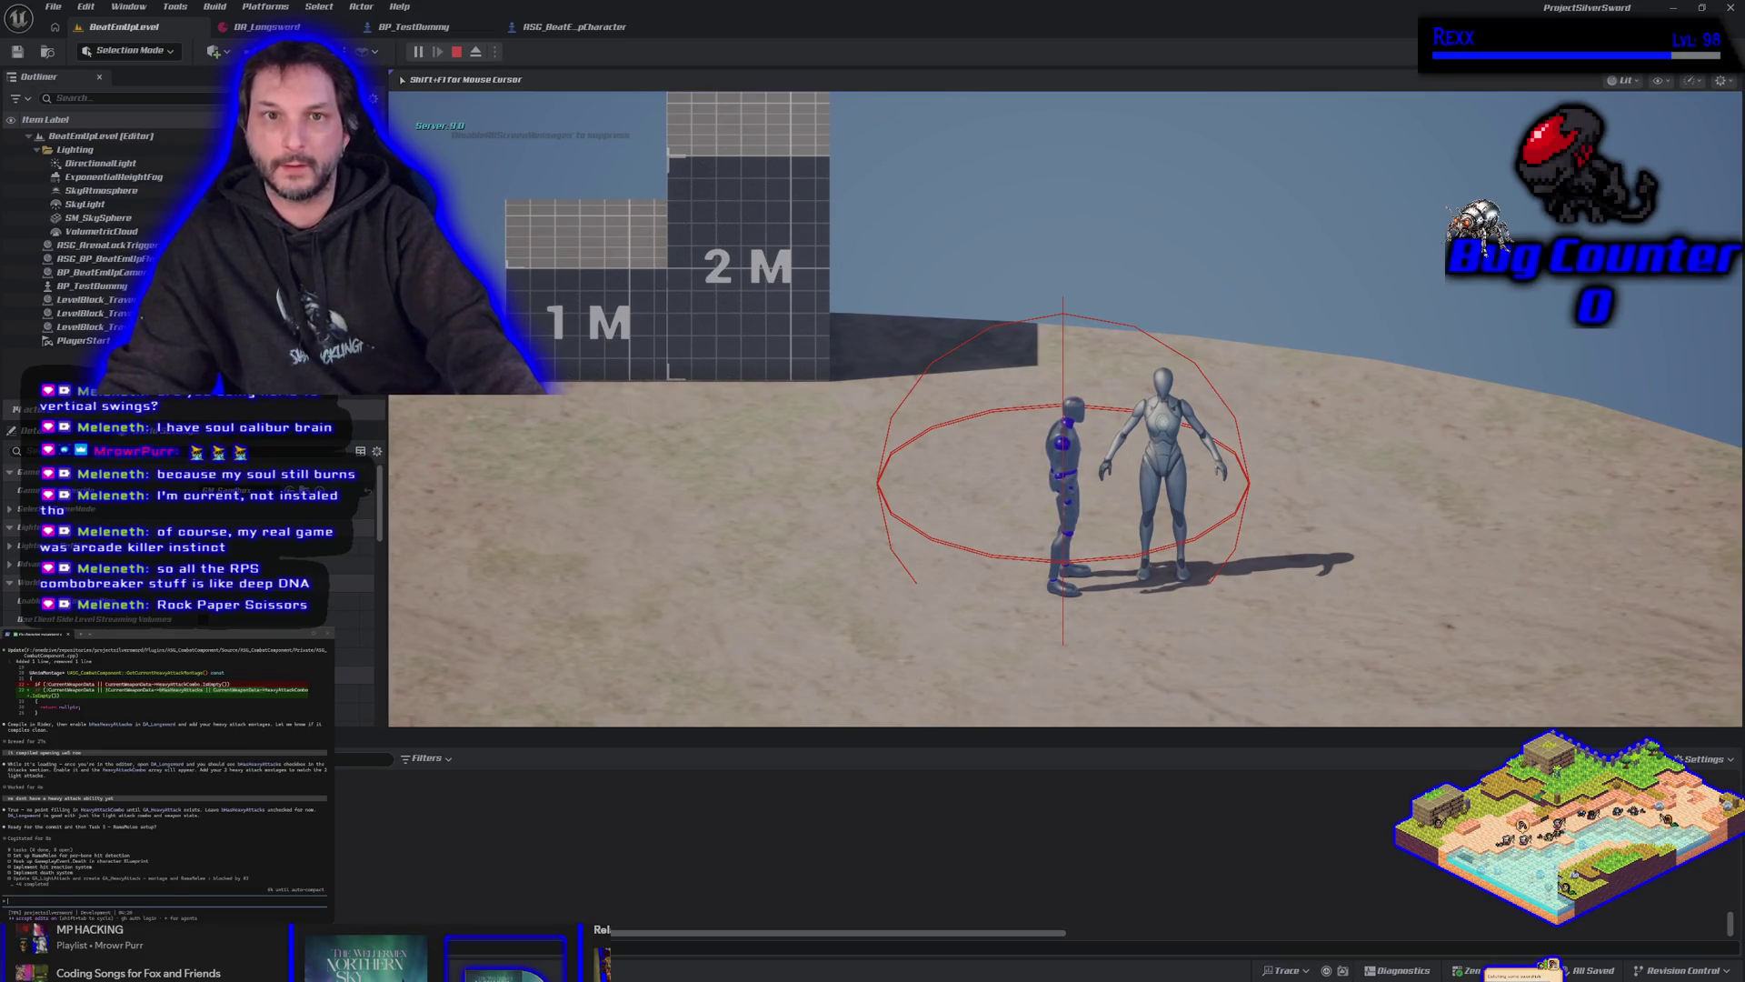
{"action": "key", "text": "j"}
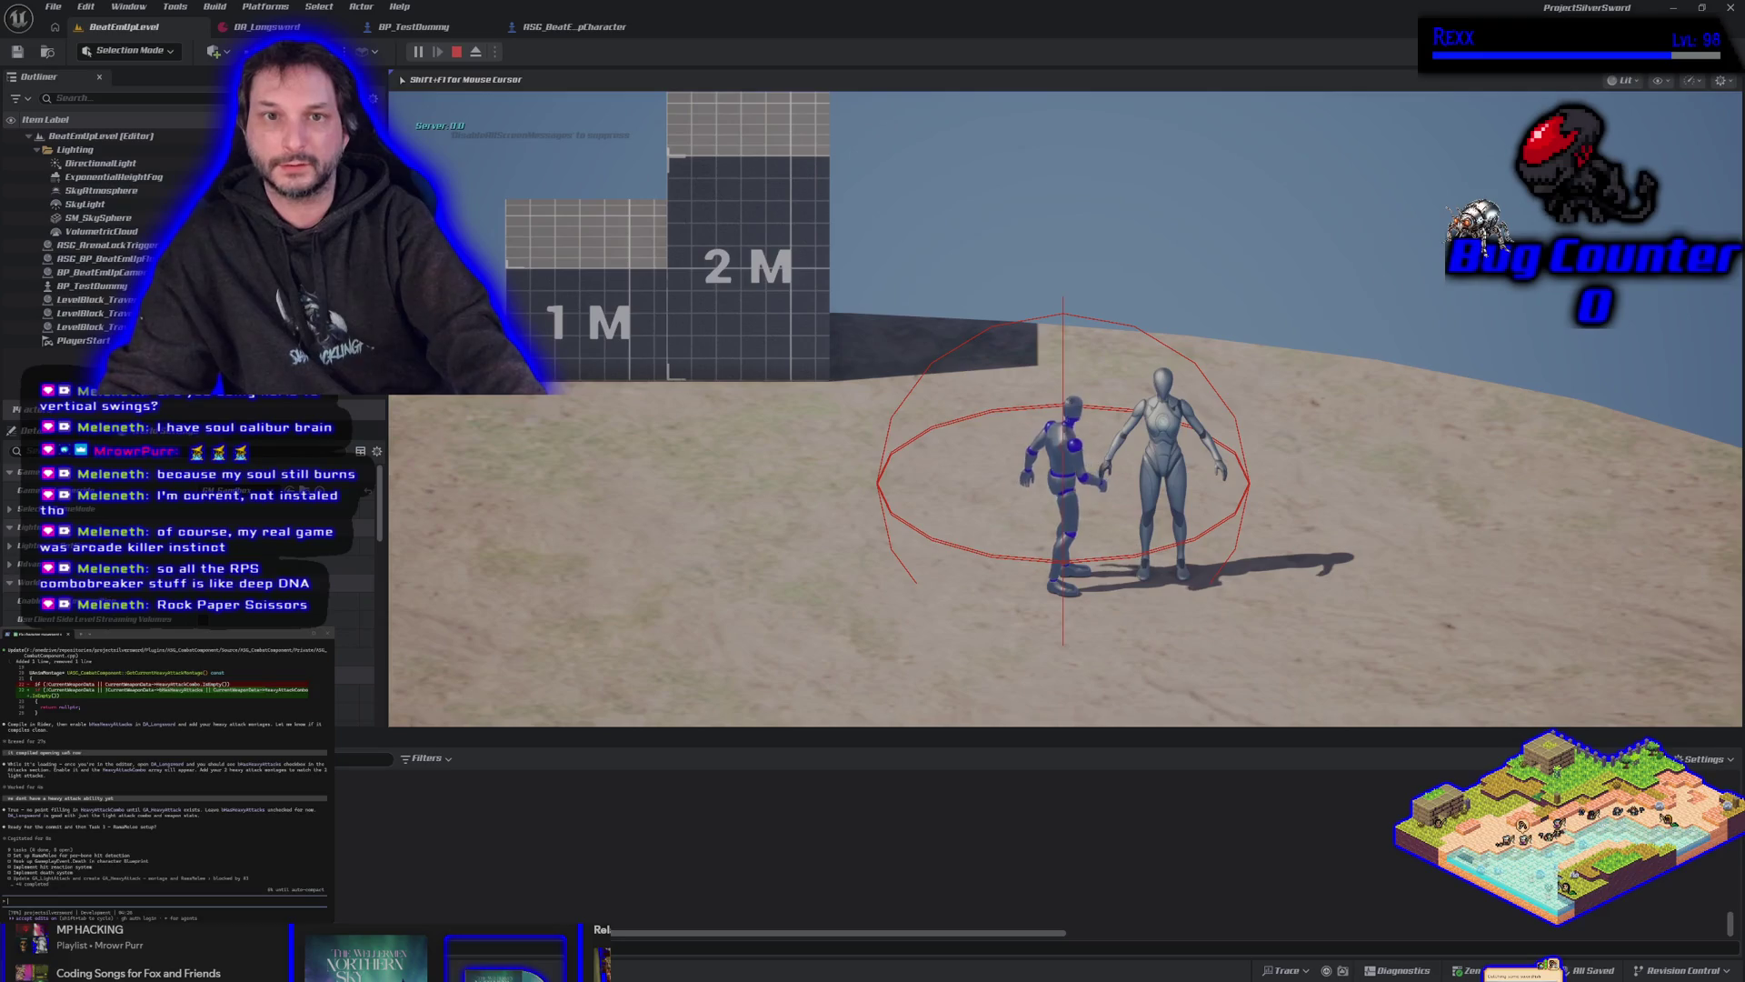
{"action": "key", "text": "Escape"}
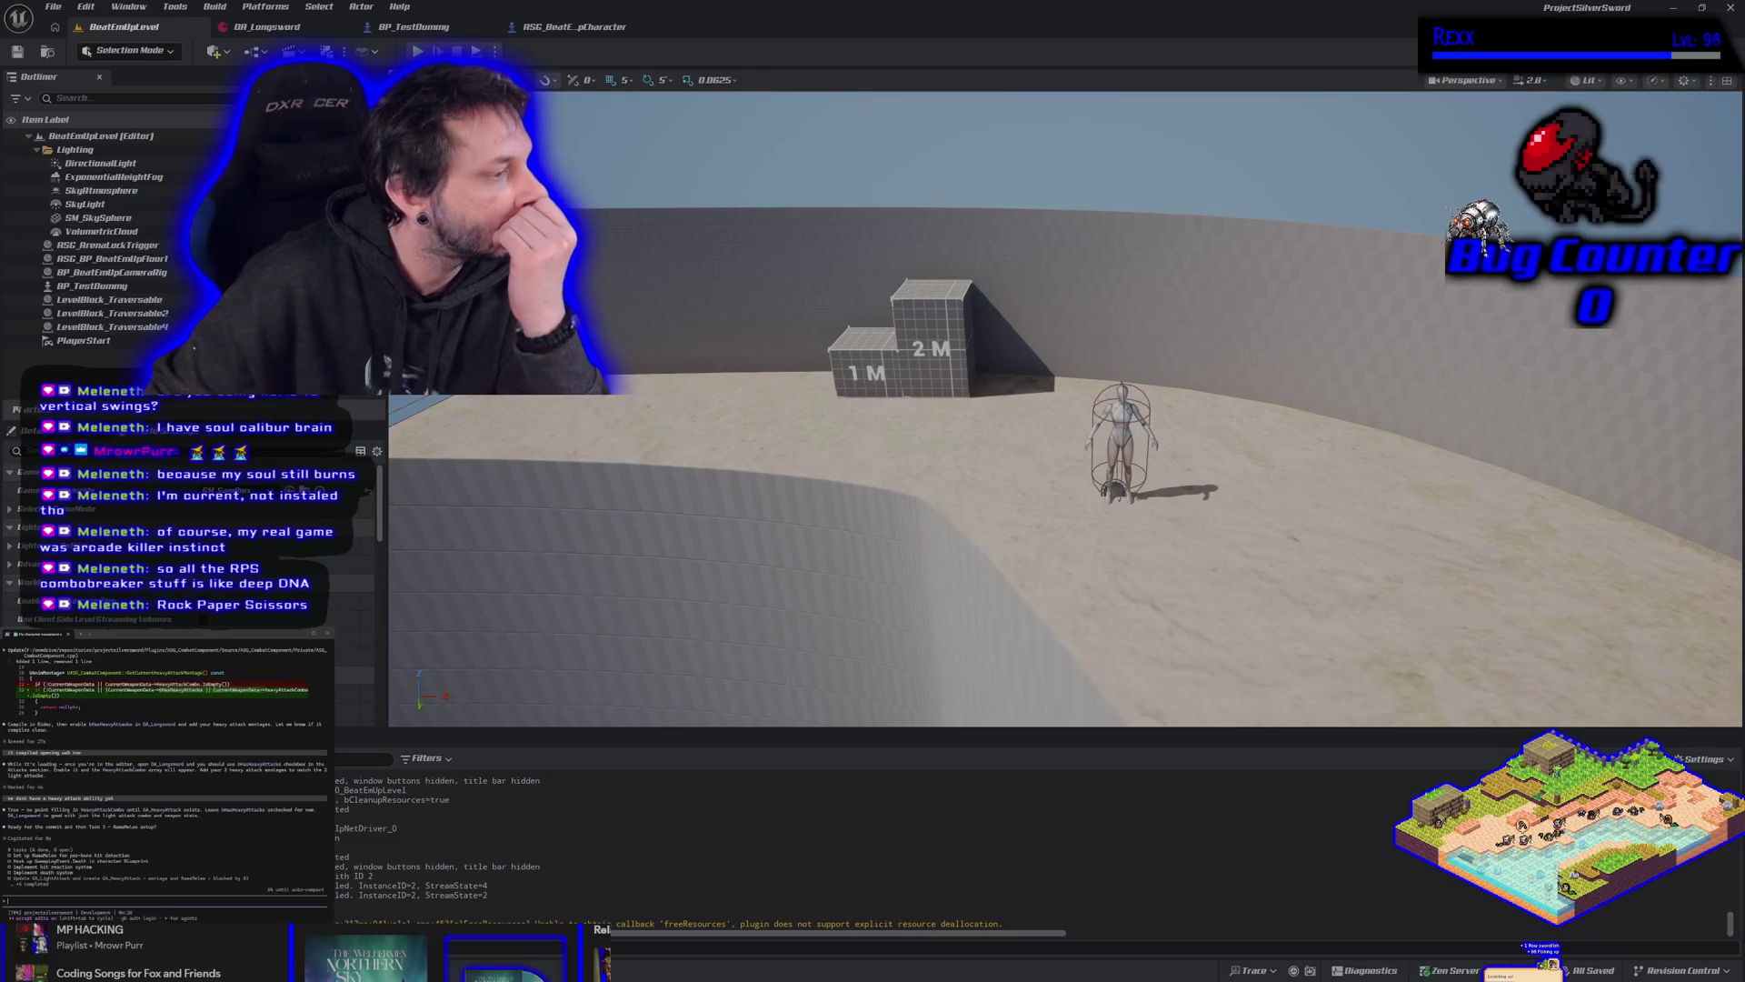
Ask the assistant 'show me the to do list', then bring up GitHub Desktop's 11-file commit.
{"action": "type", "text": "s"}
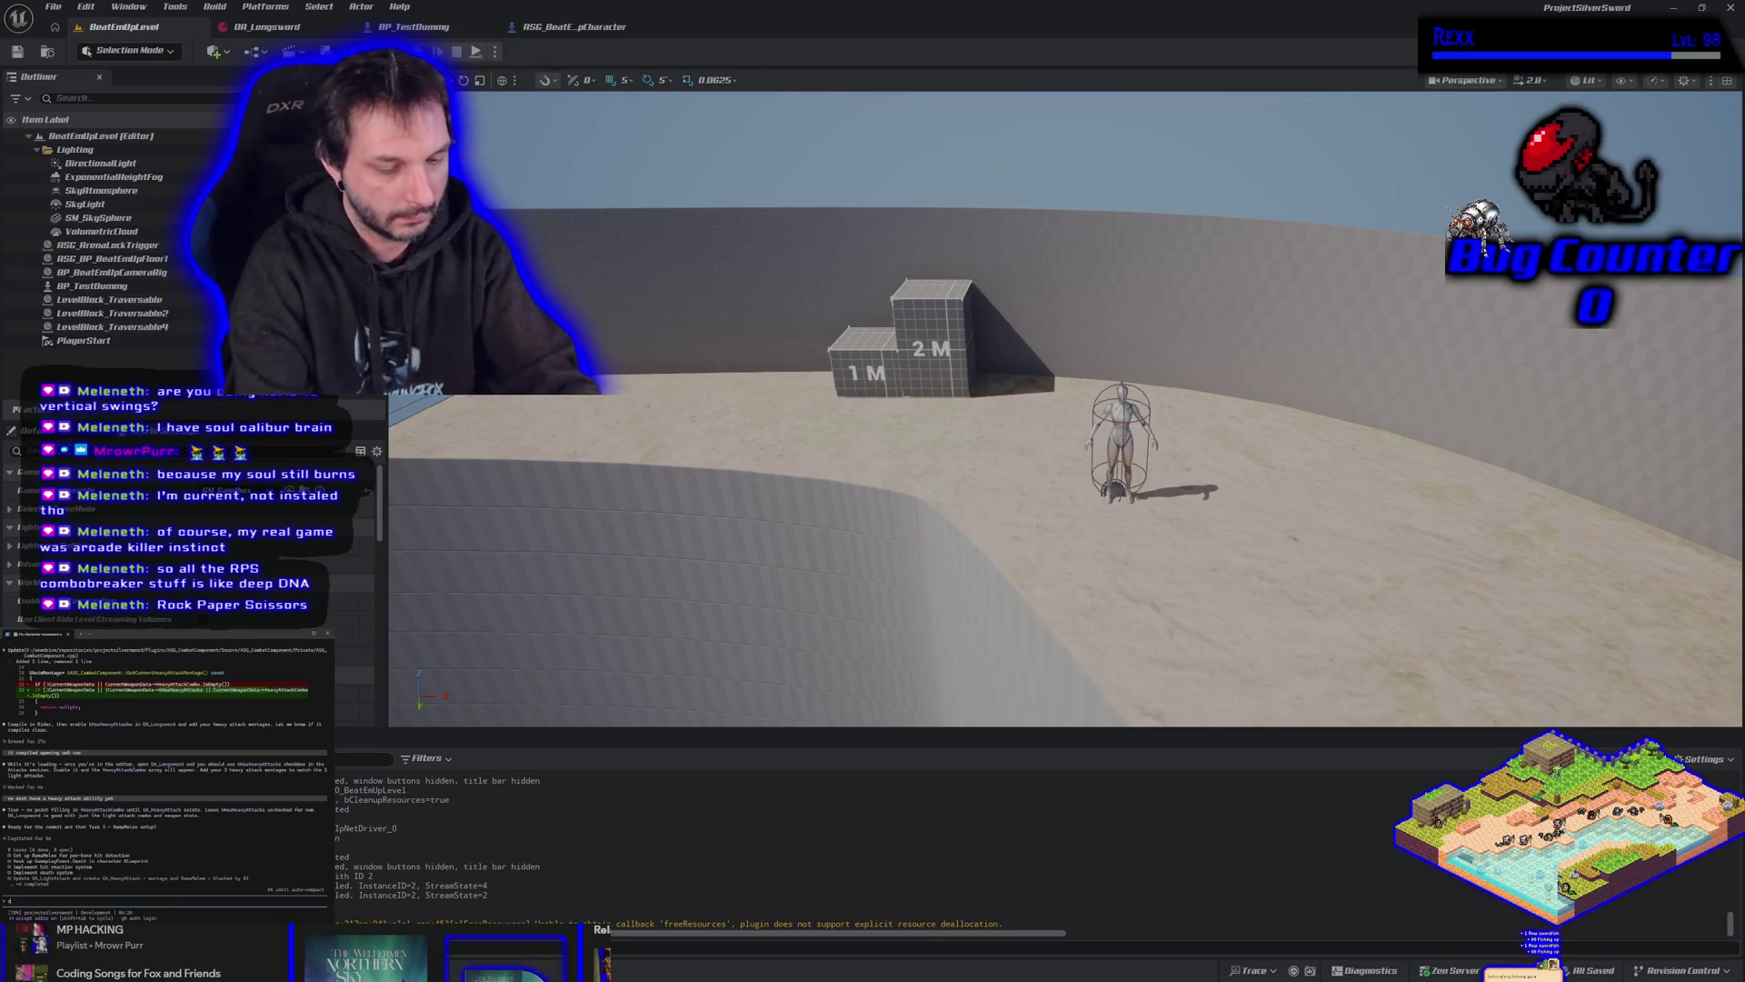
{"action": "type", "text": "how me the to d"}
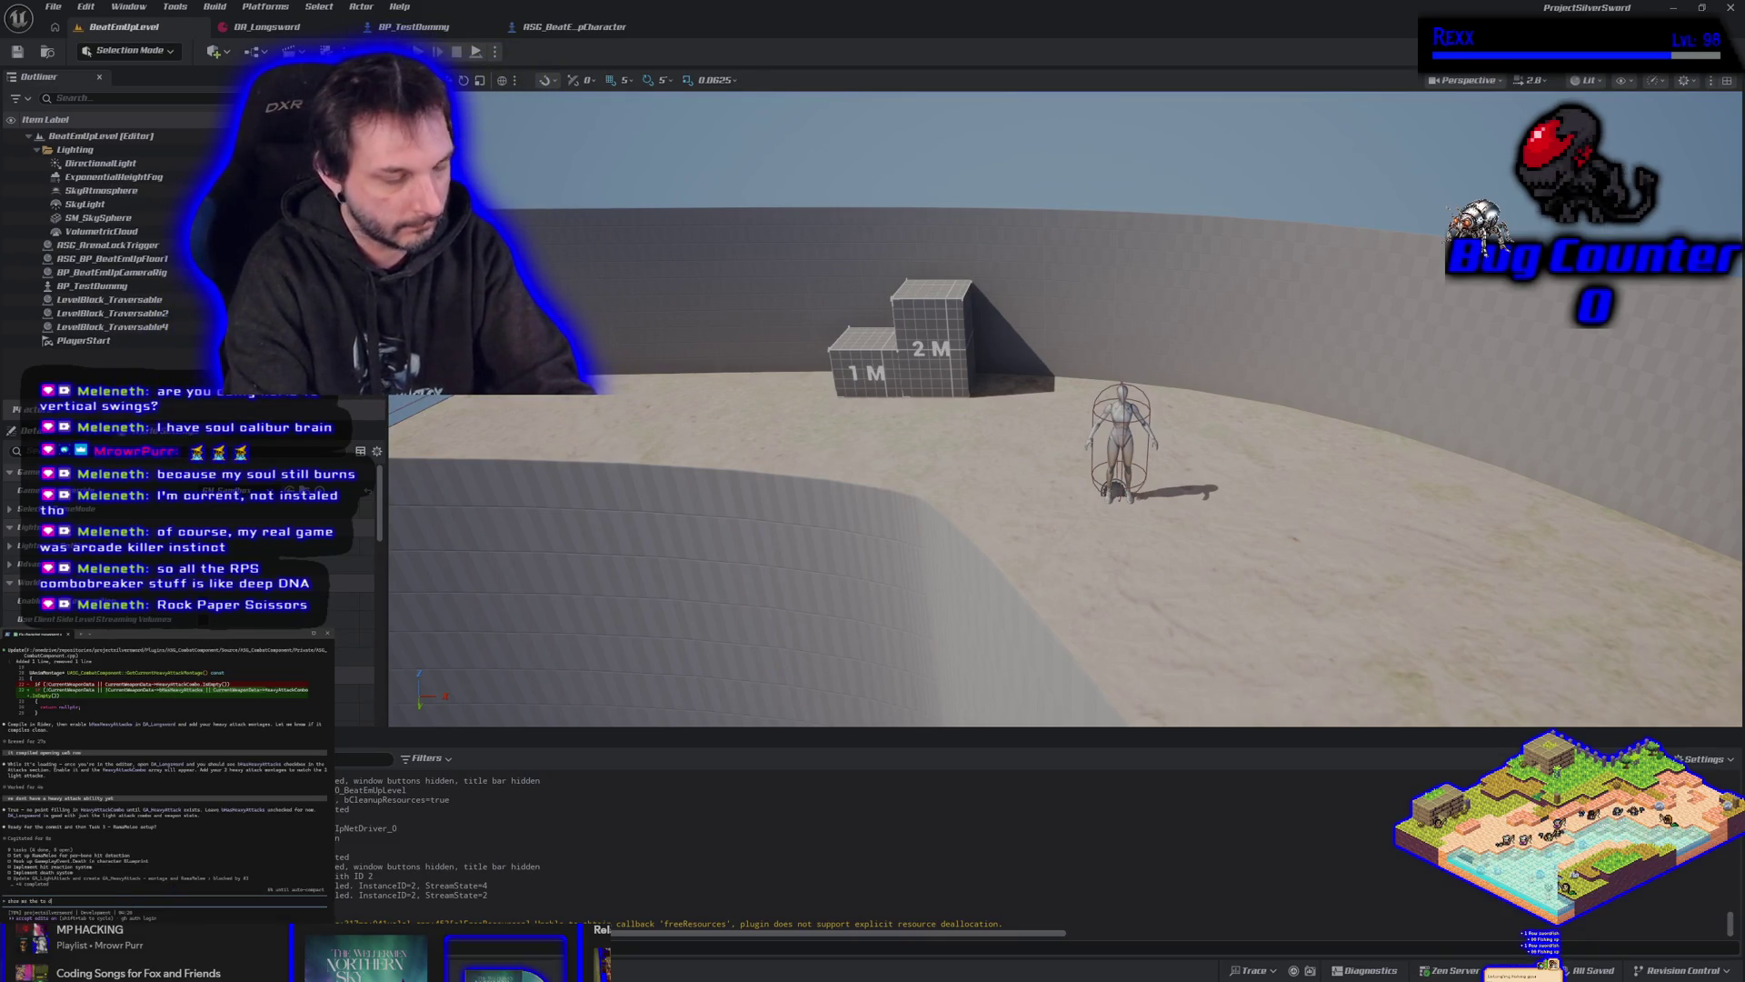
{"action": "type", "text": "o"}
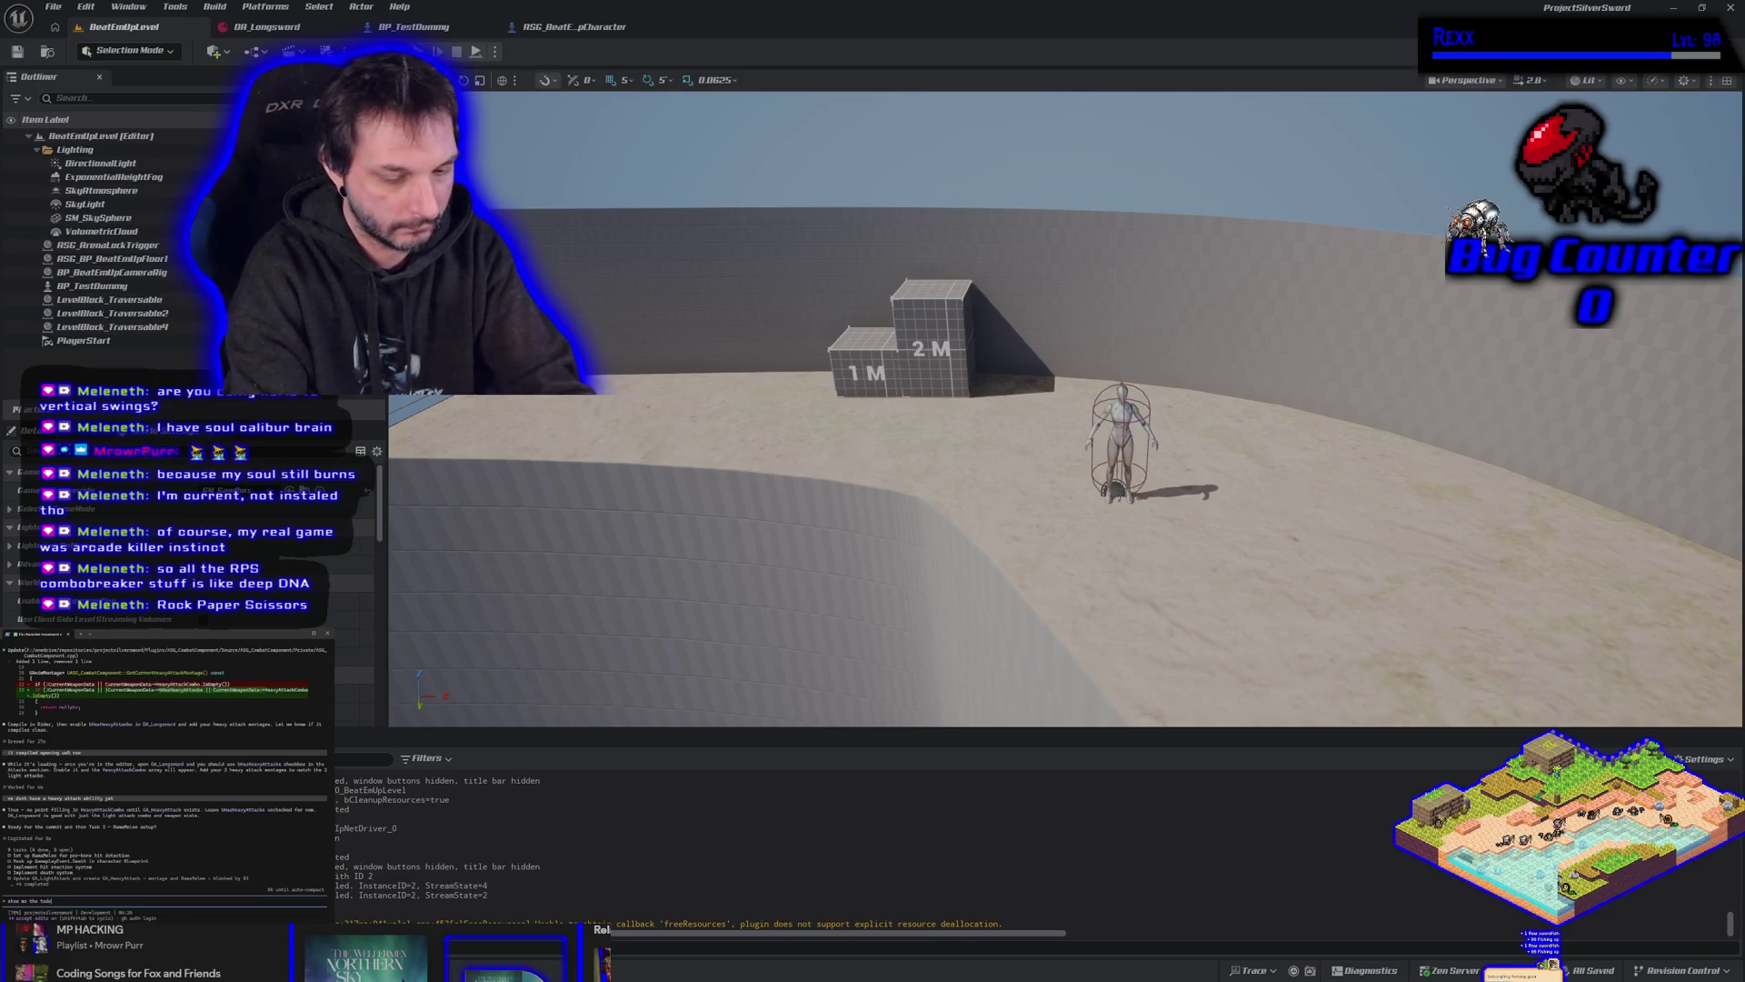
{"action": "type", "text": " list"}
{"action": "key", "text": "Return"}
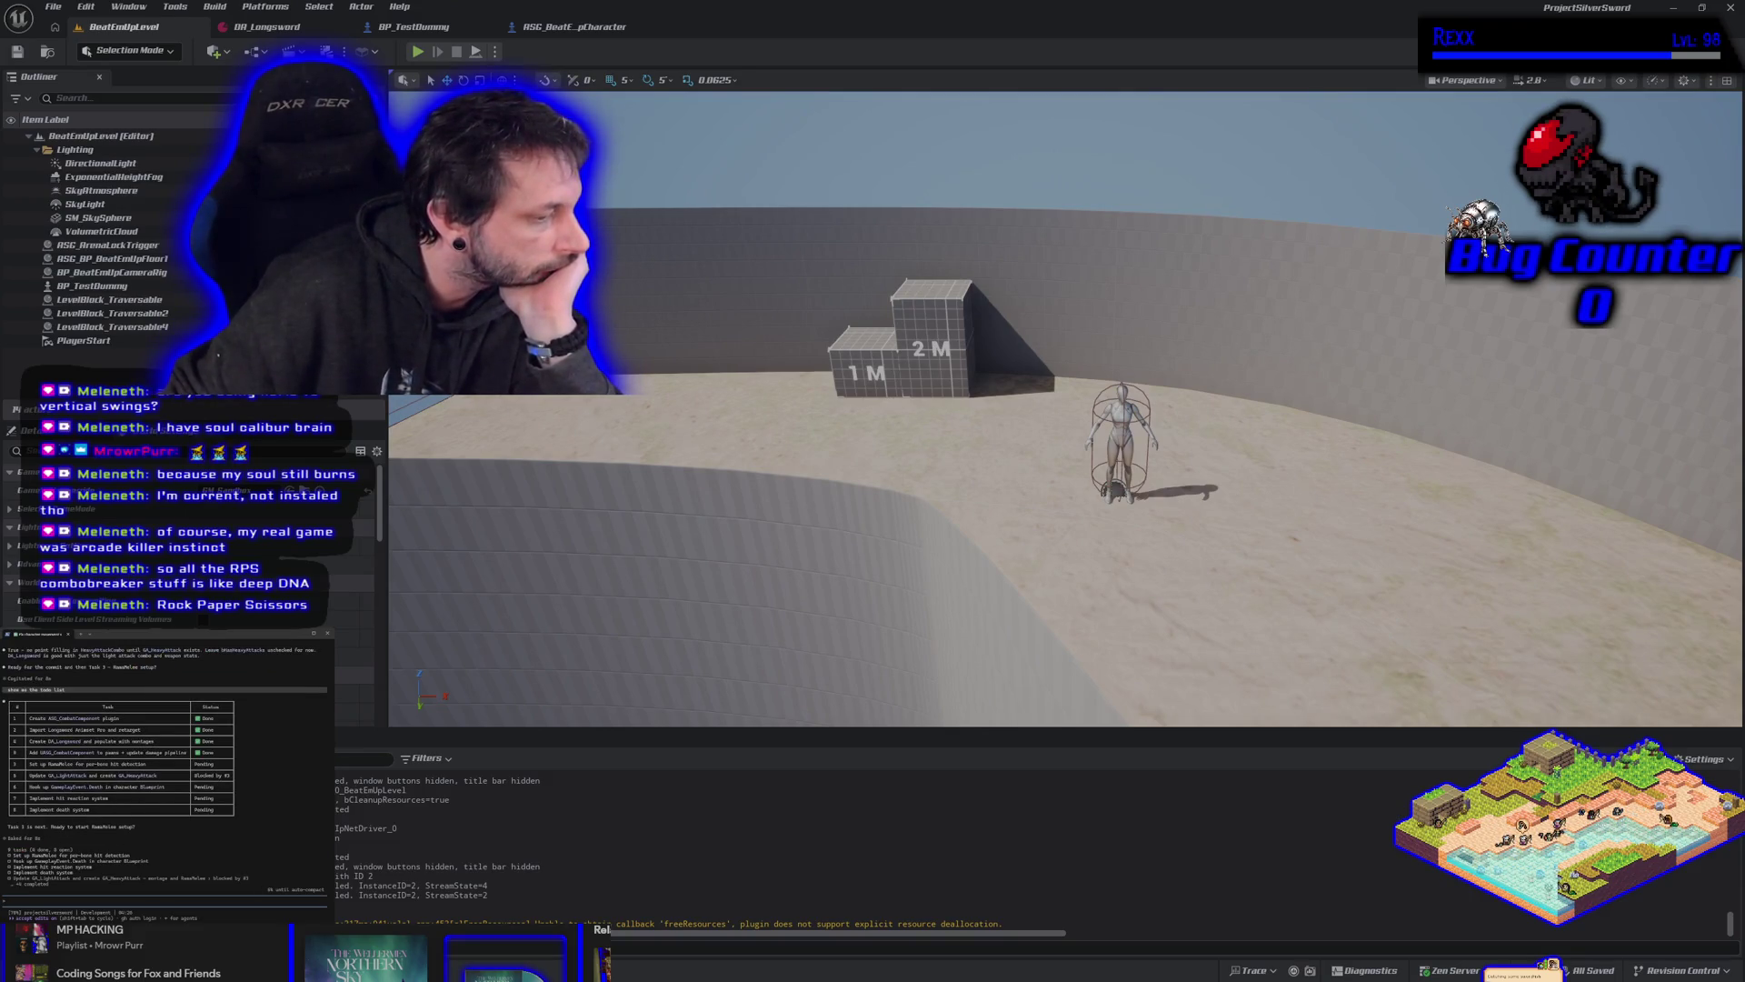
{"action": "key", "text": "alt+Tab"}
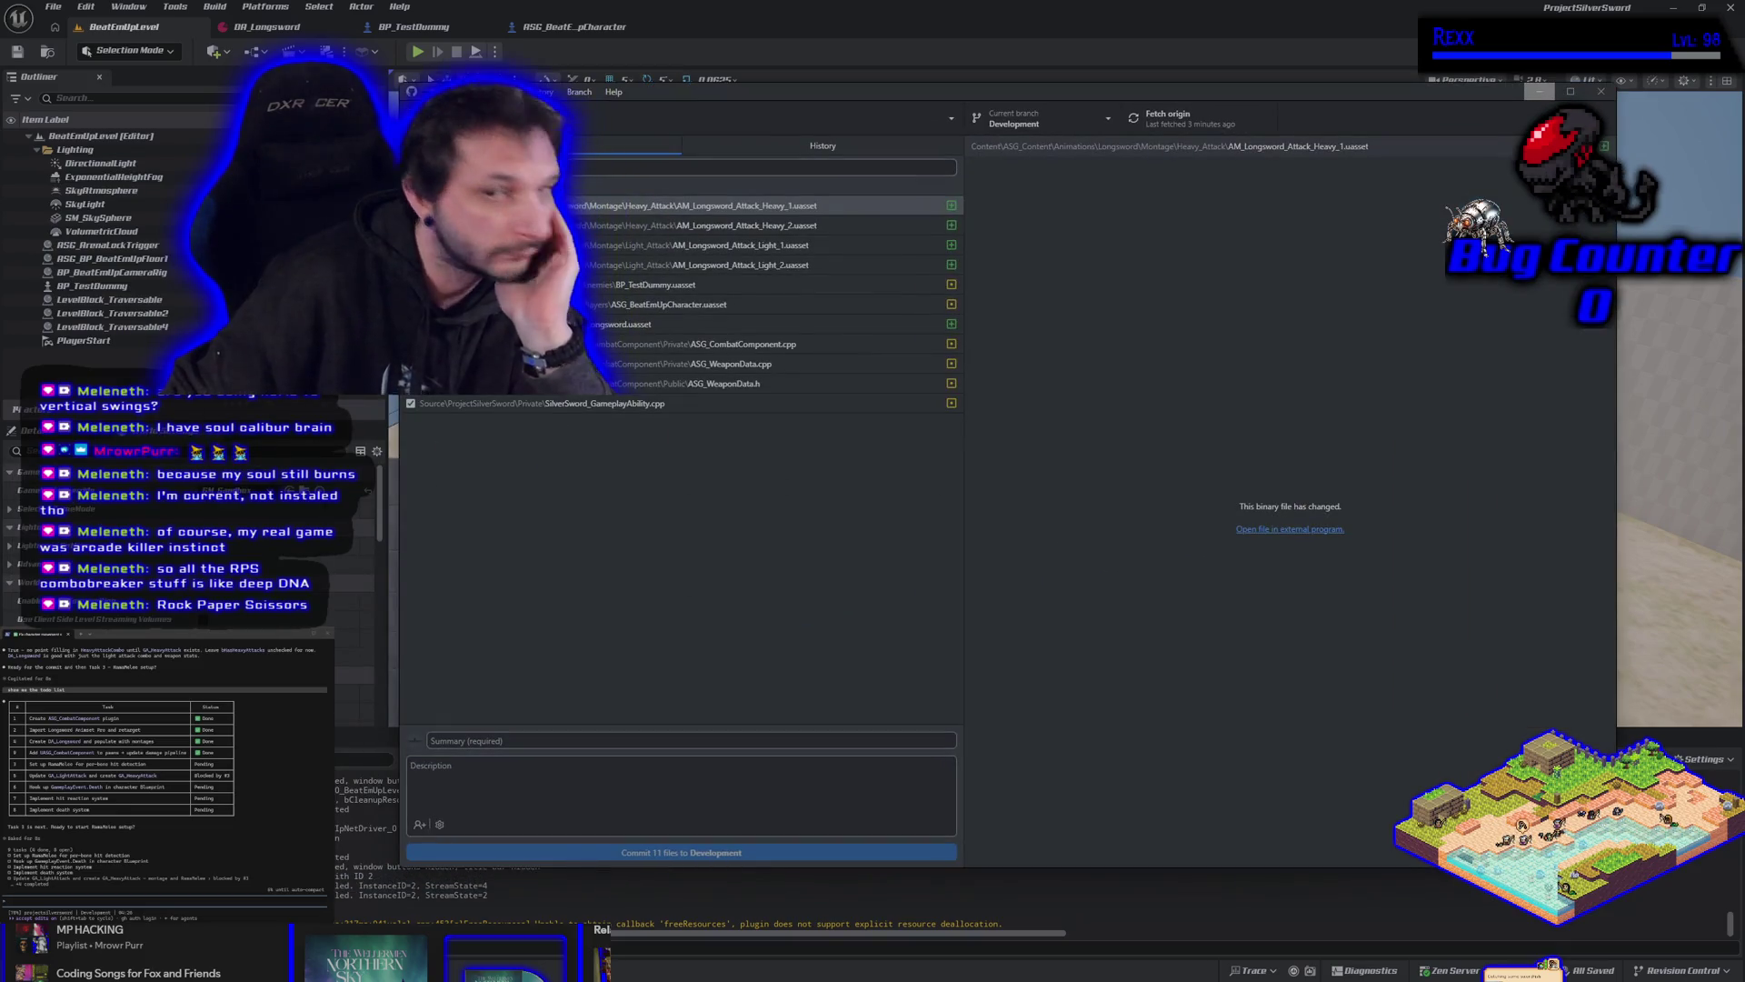
Request a commit summary and description from the assistant, then return to the Unreal editor.
{"action": "type", "text": "give me the commit summary and description"}
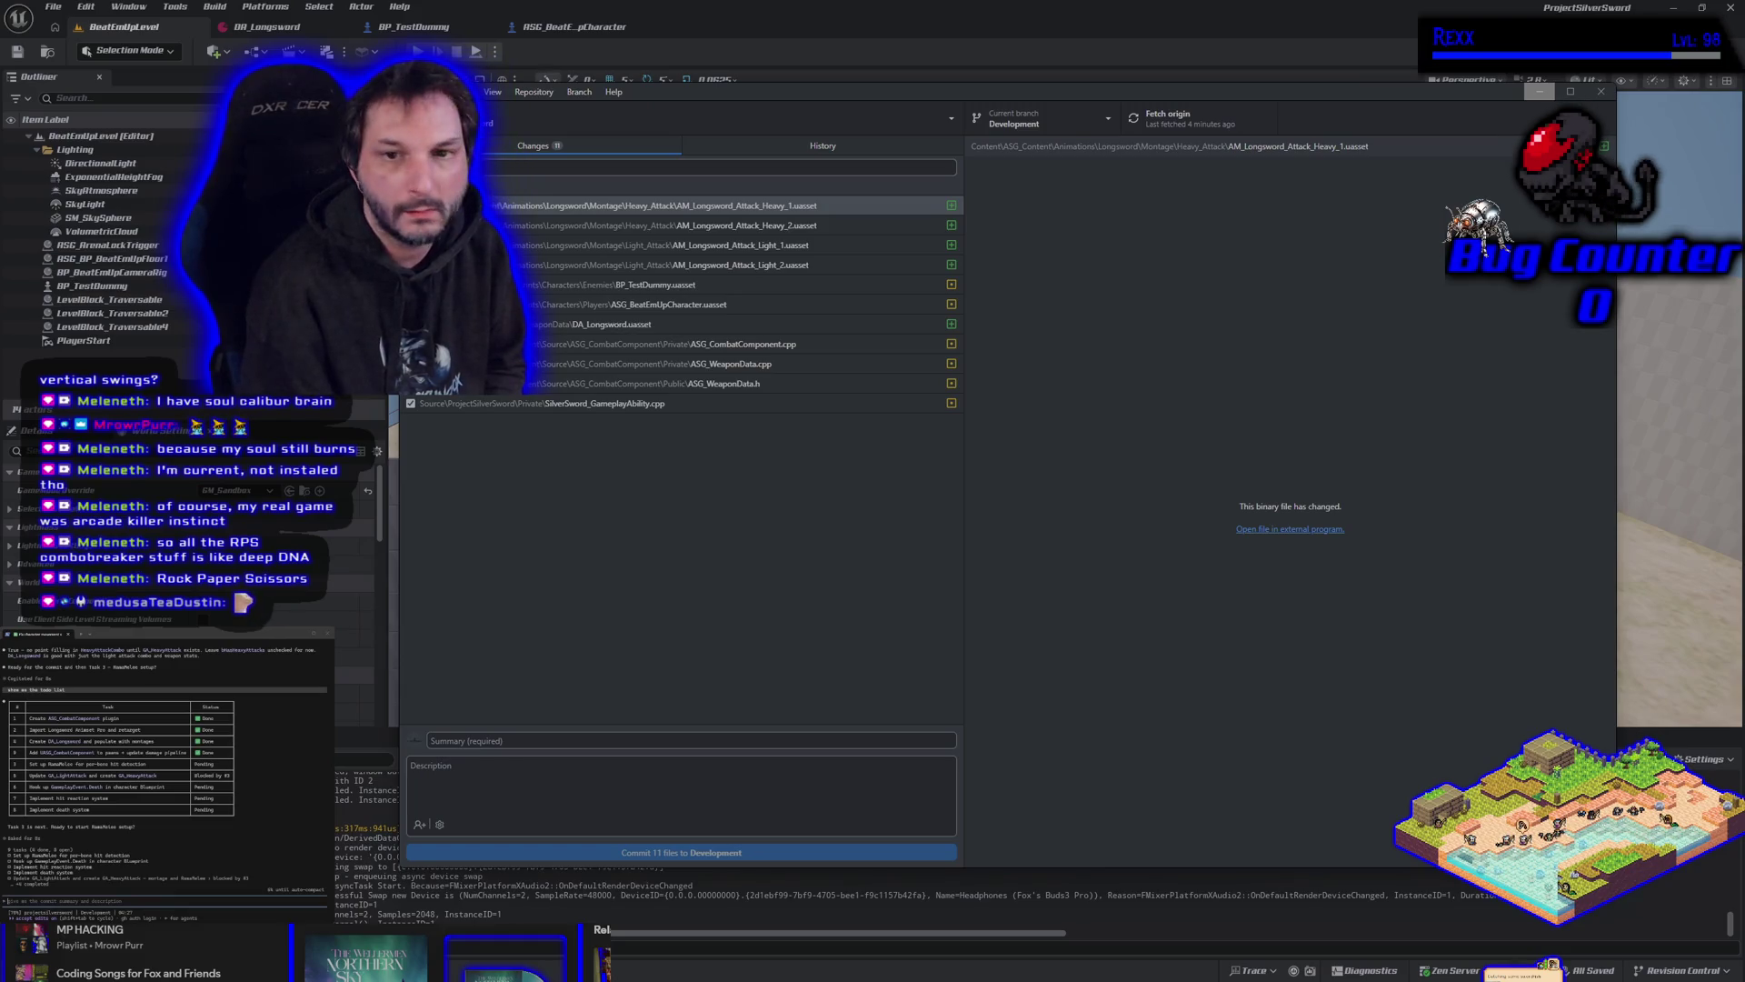
{"action": "key", "text": "alt+Tab"}
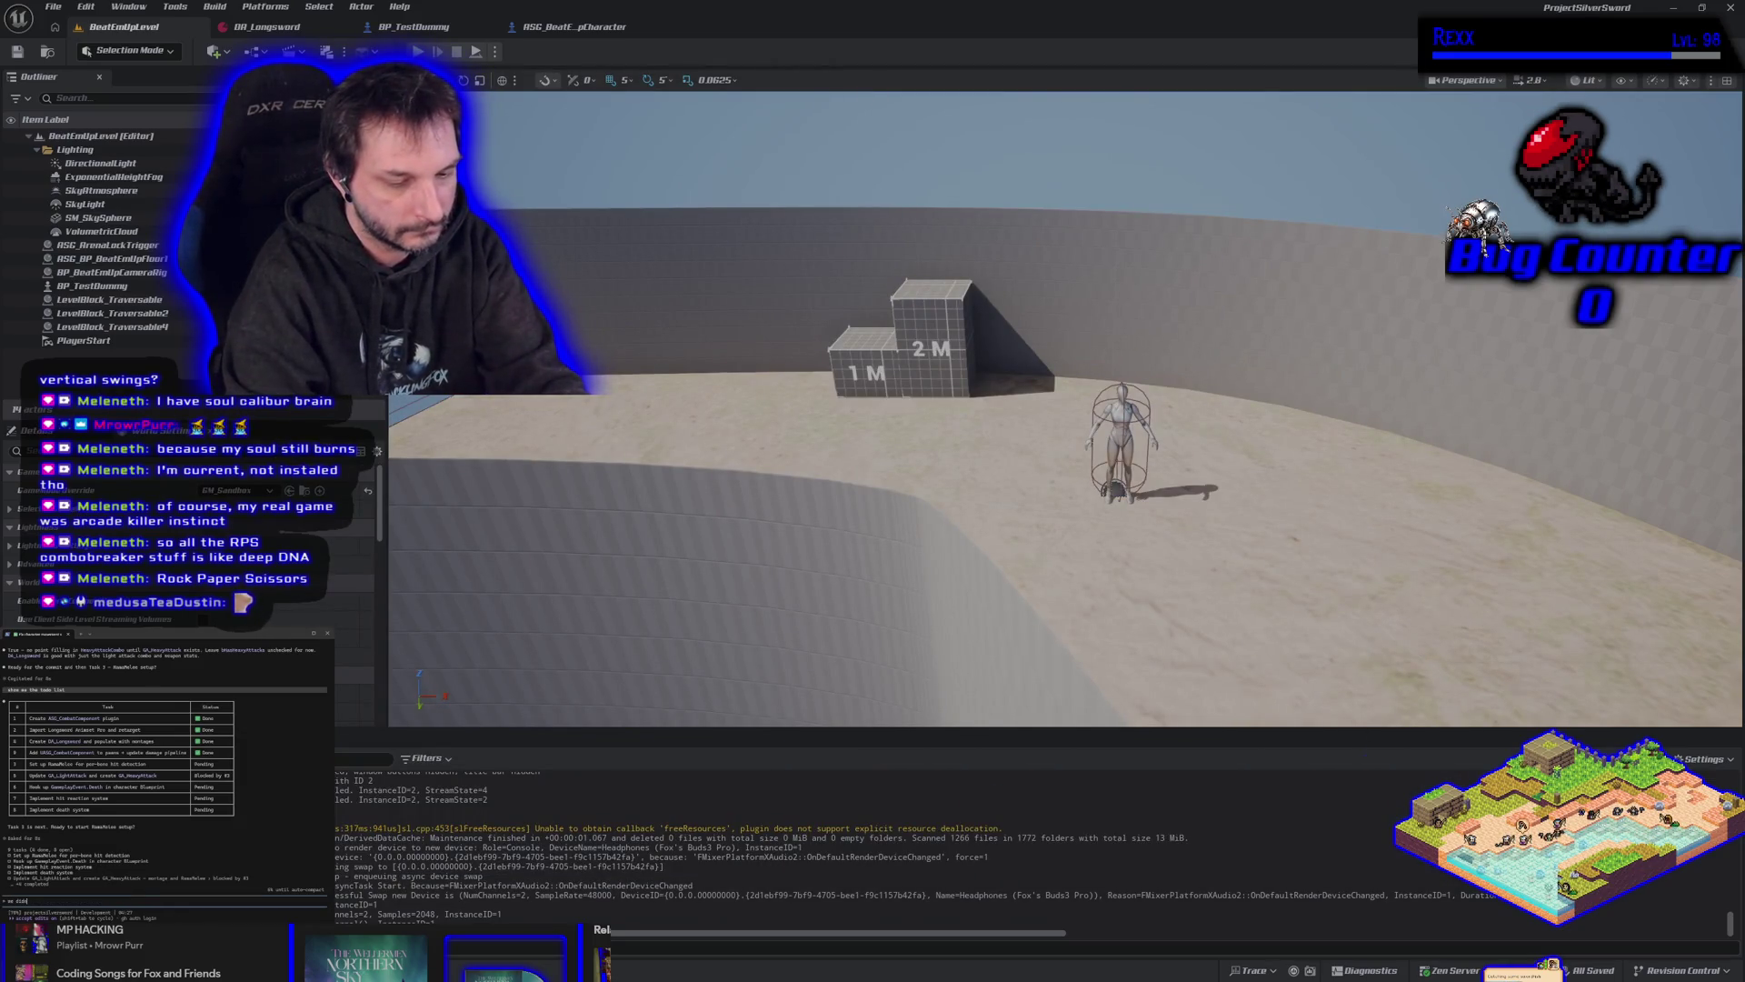
Ask the assistant whether anything in the project was missed.
{"action": "type", "text": "t miss anything?"}
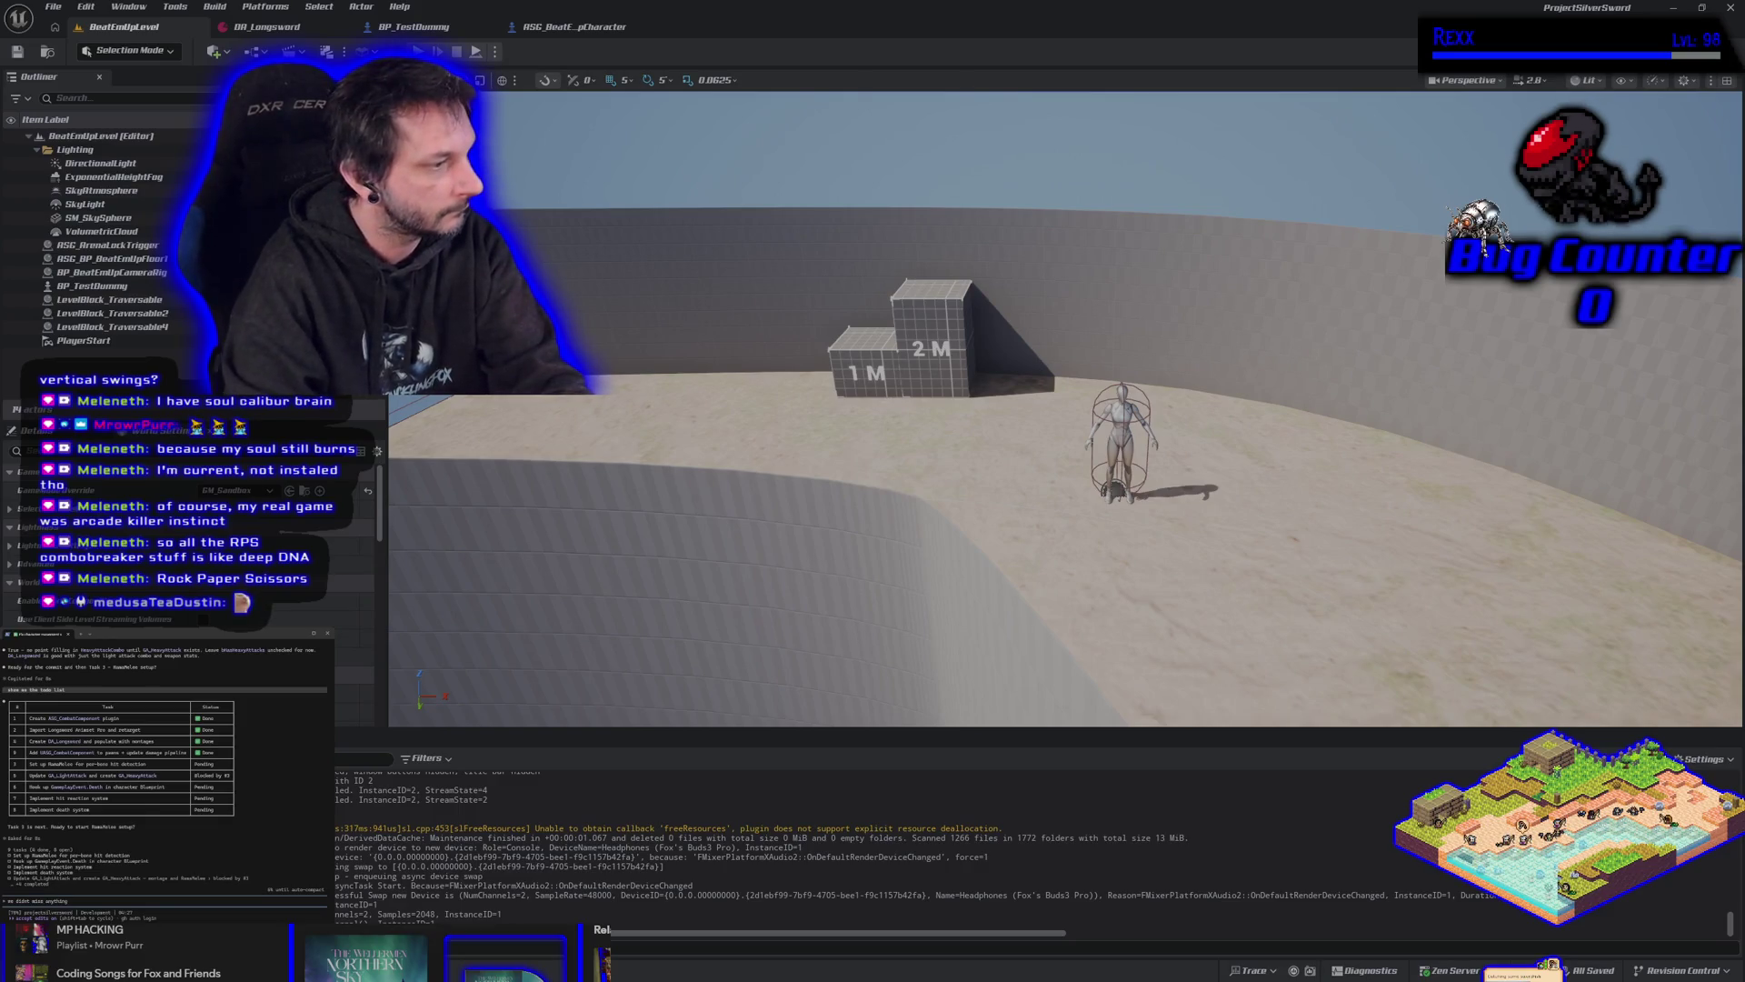
{"action": "key", "text": "Return"}
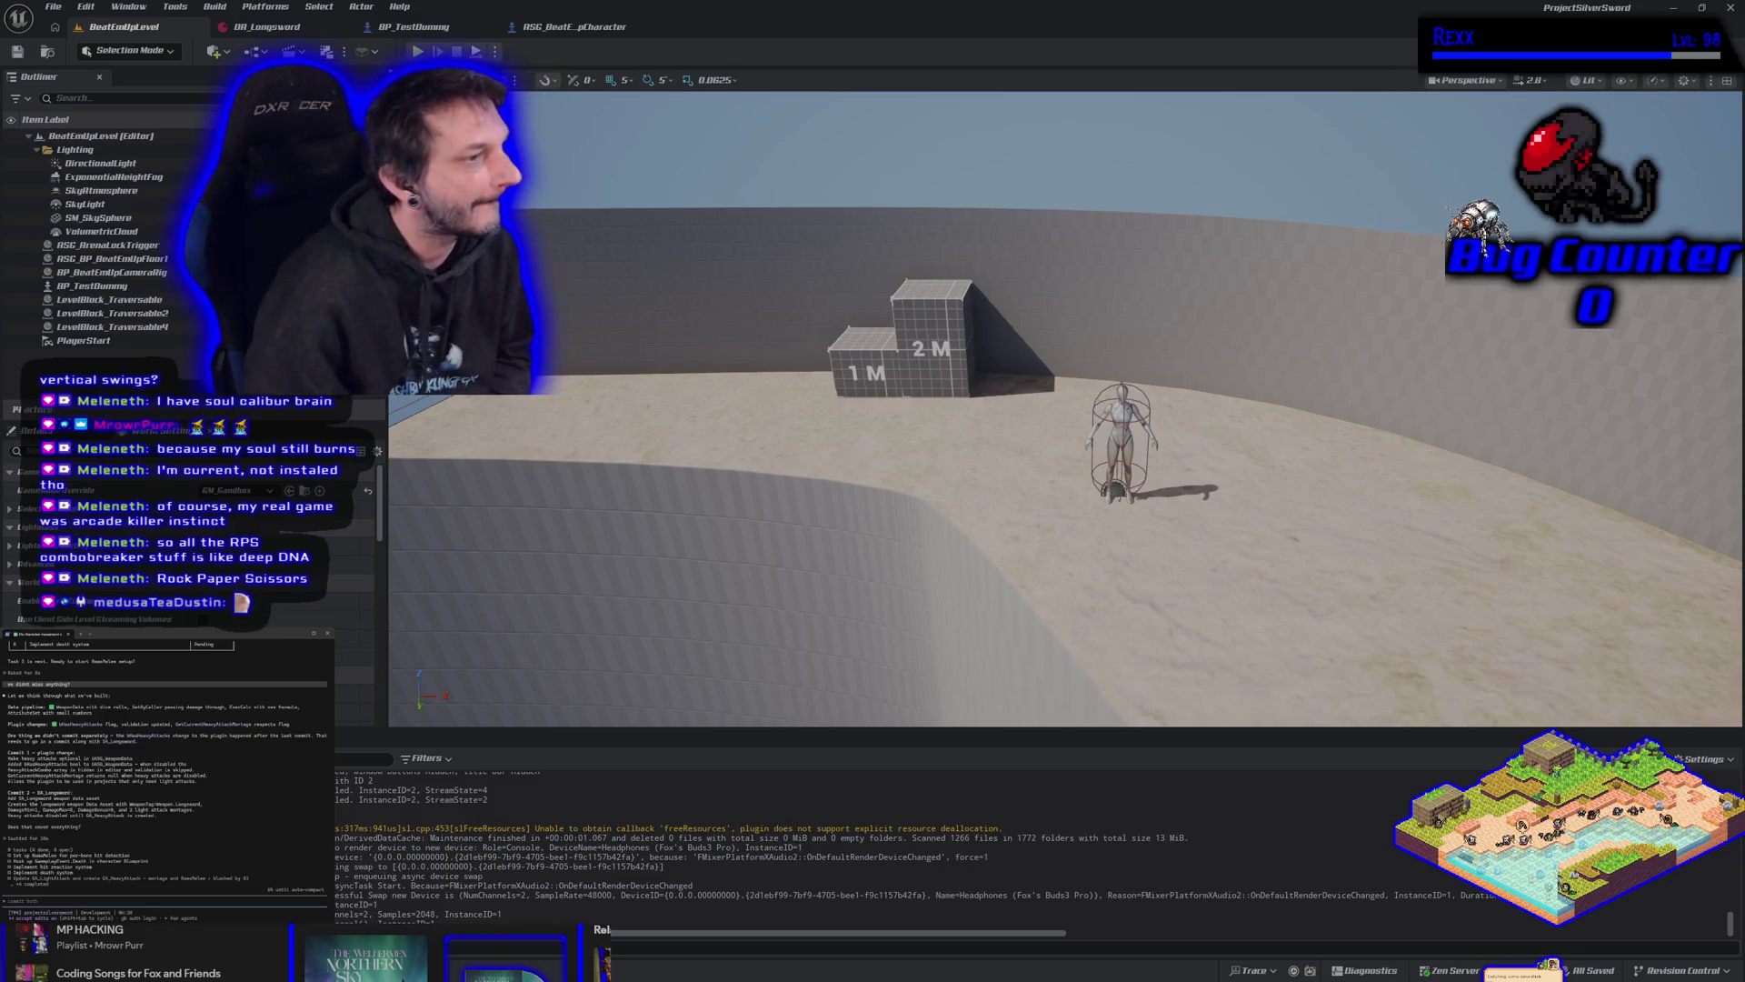
{"action": "type", "text": "1 as"}
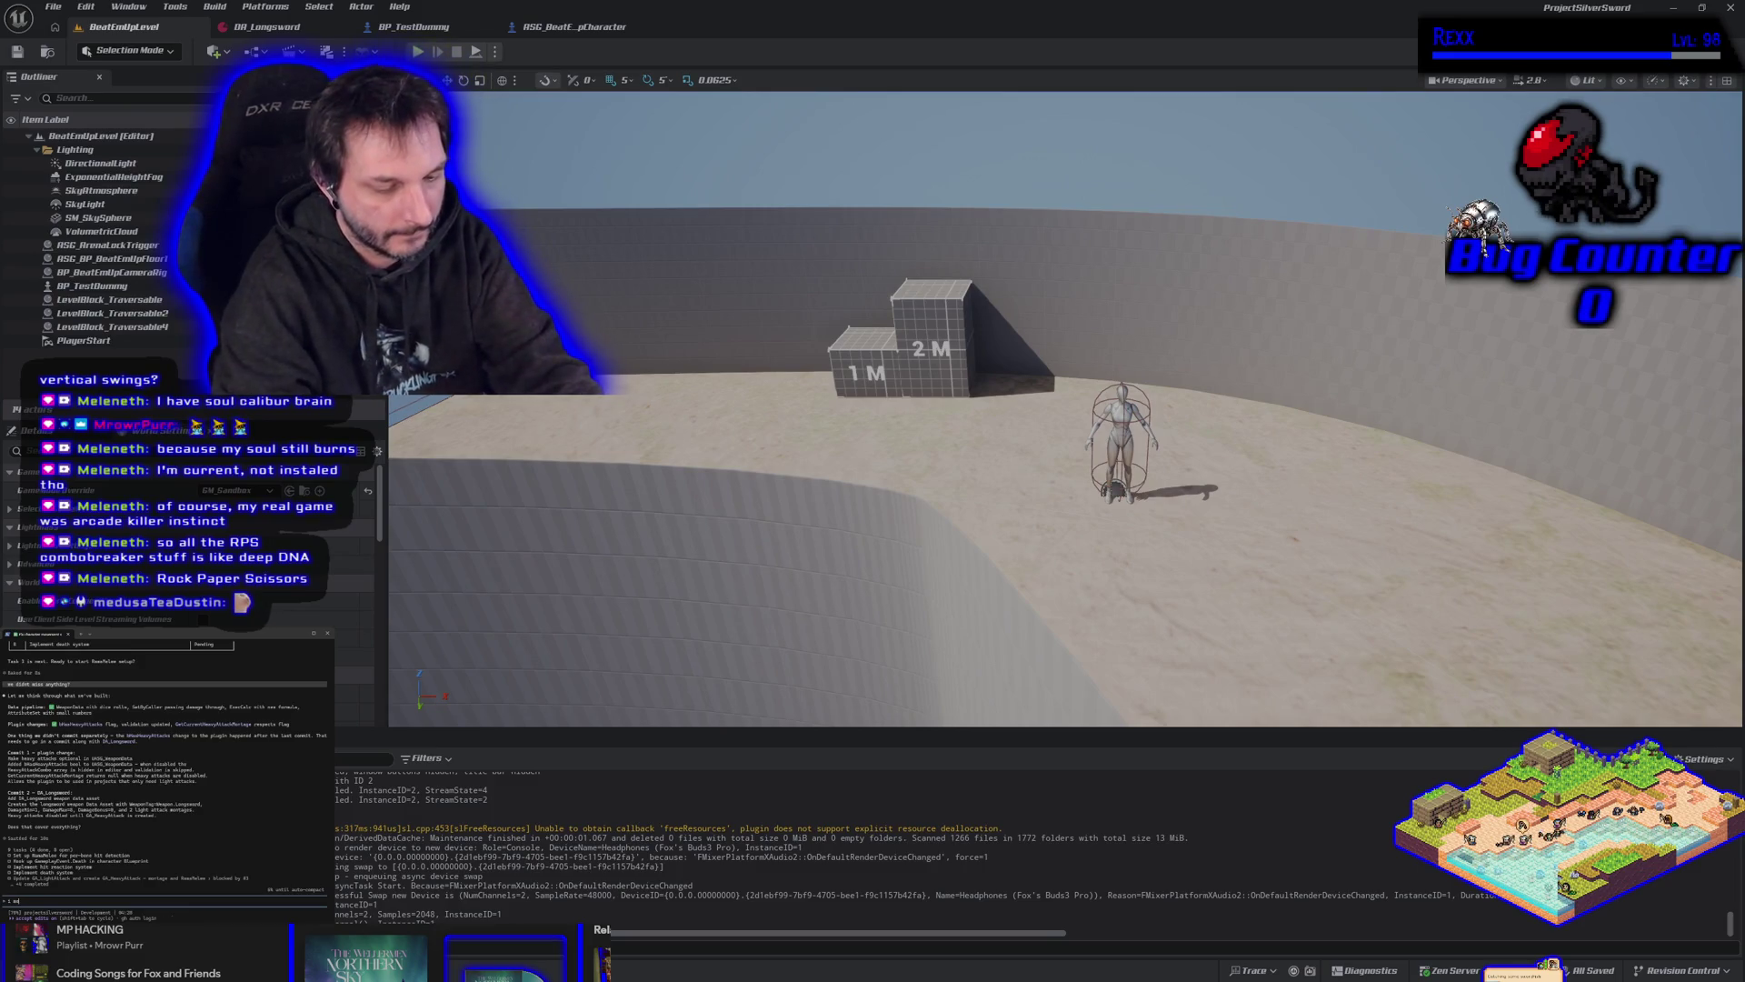
{"action": "type", "text": "set as cidnt miss"}
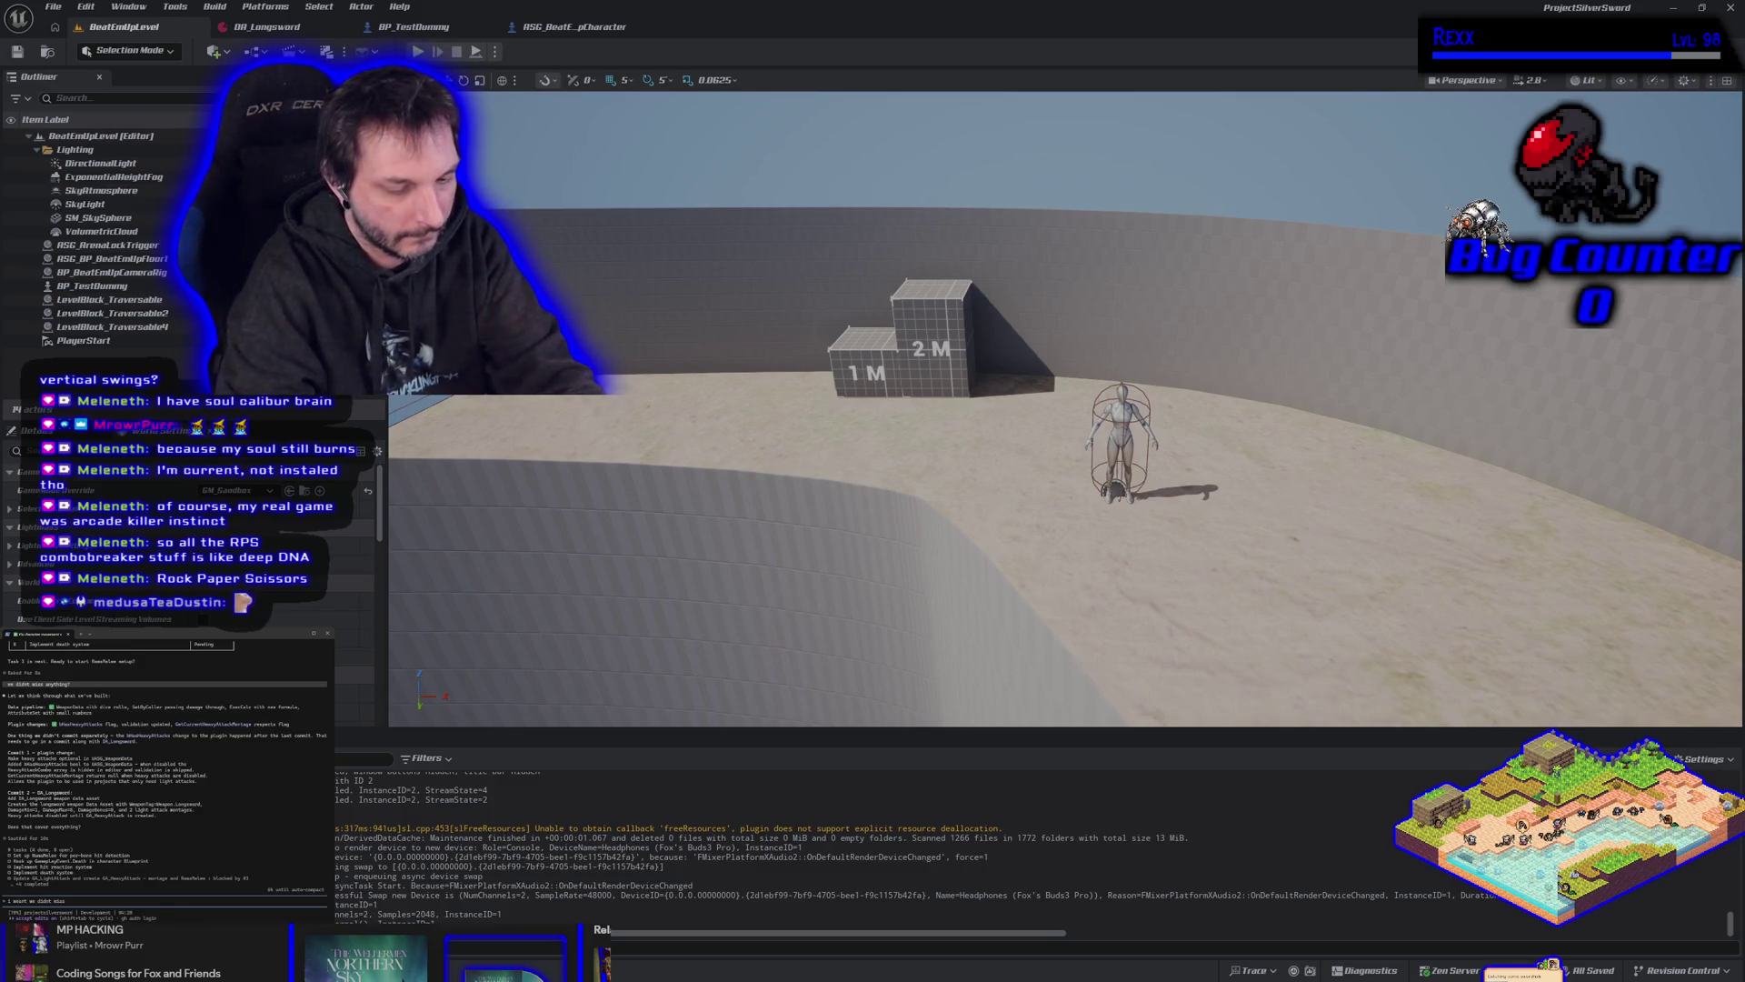
{"action": "type", "text": " anything in "}
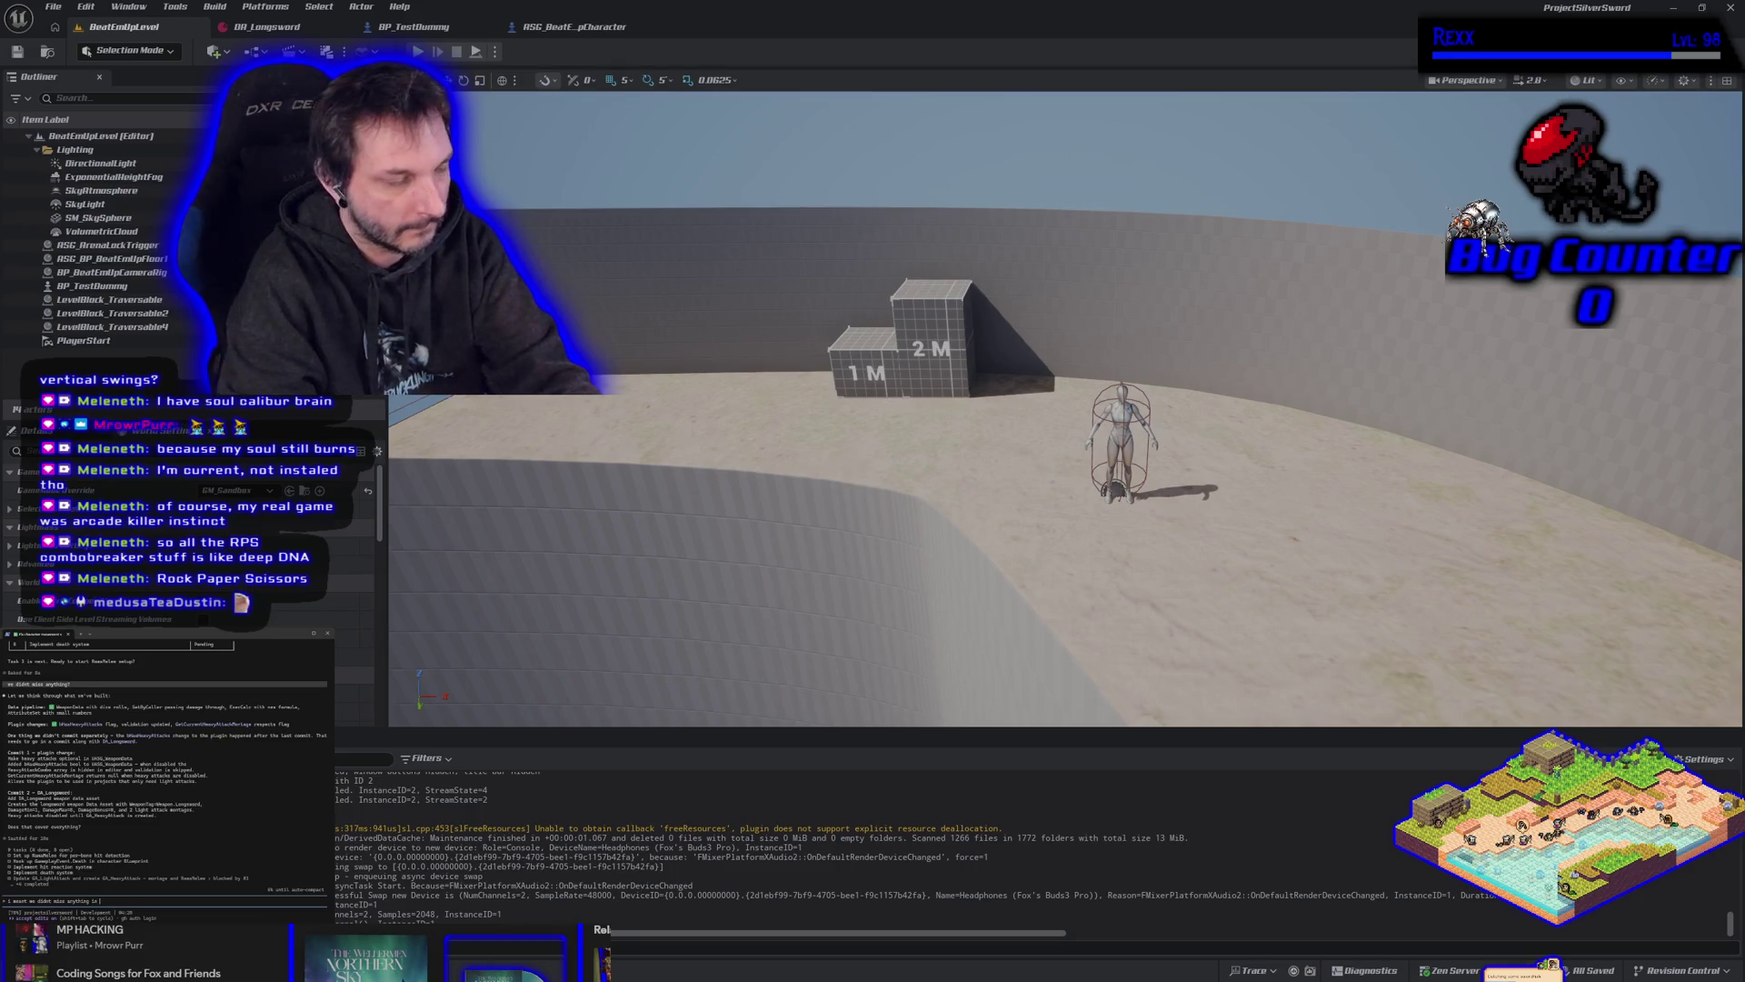
{"action": "type", "text": "the project"}
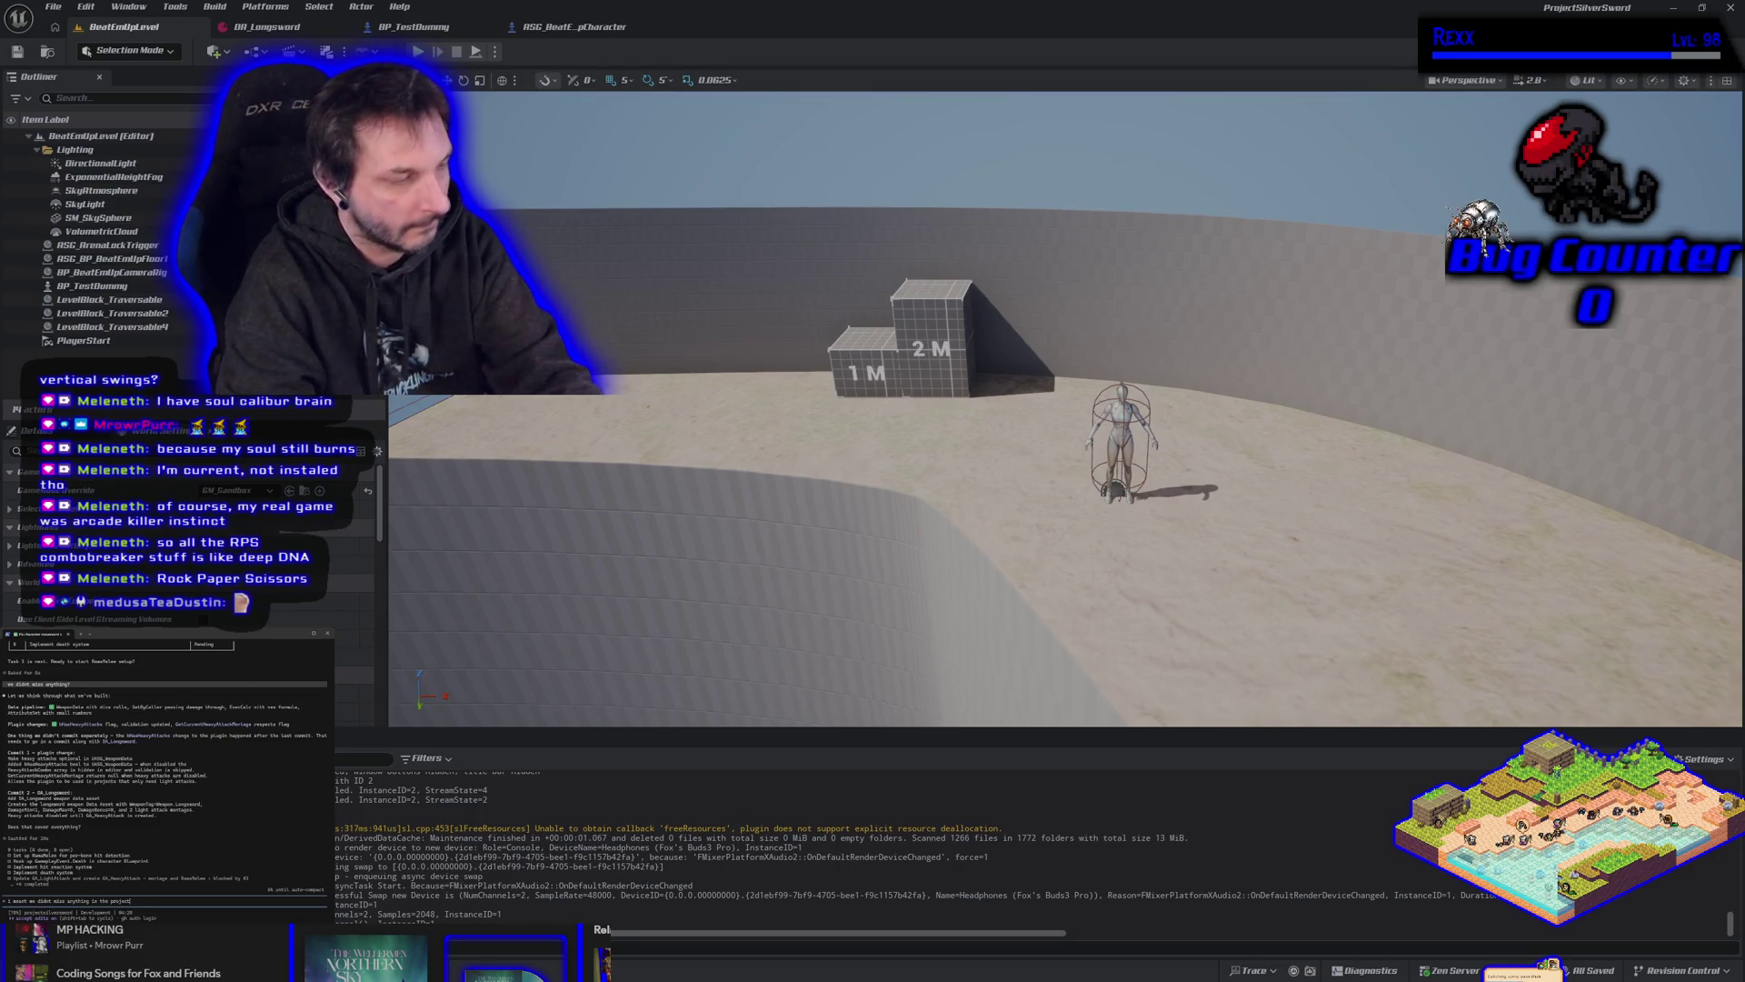
{"action": "key", "text": "Return"}
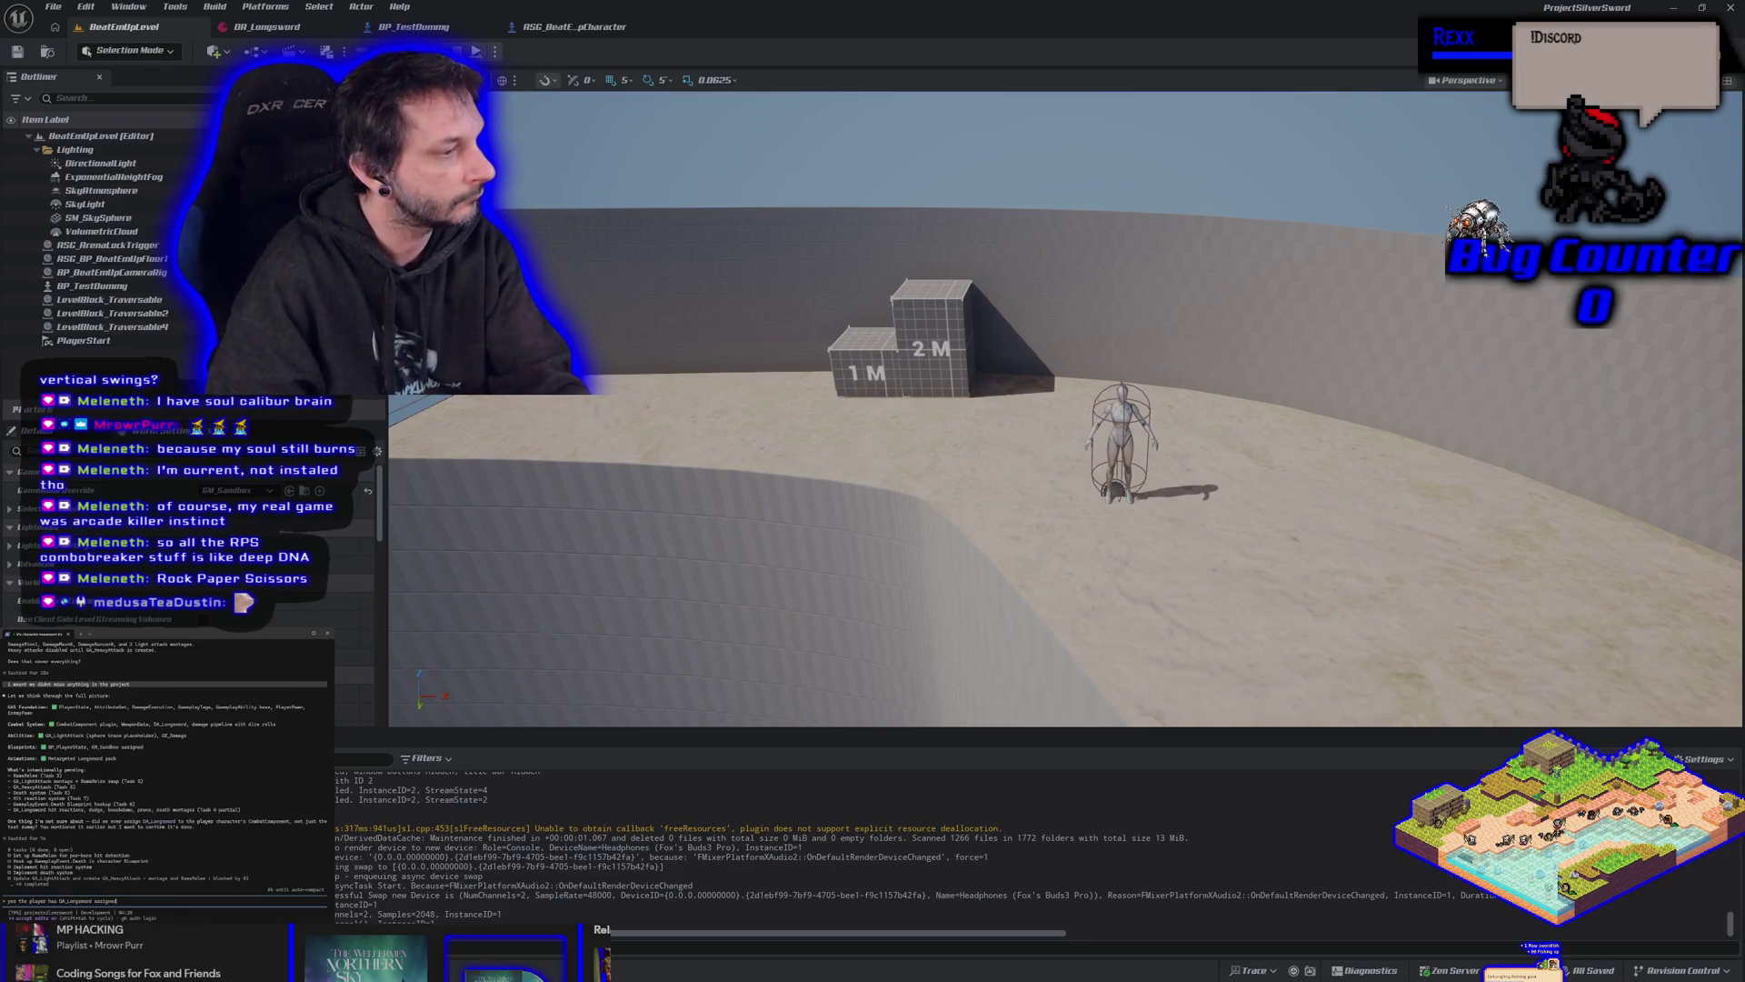
Confirm DA_Longsword is assigned to the player, answer 'yes', and request updated commit information.
{"action": "key", "text": "Return"}
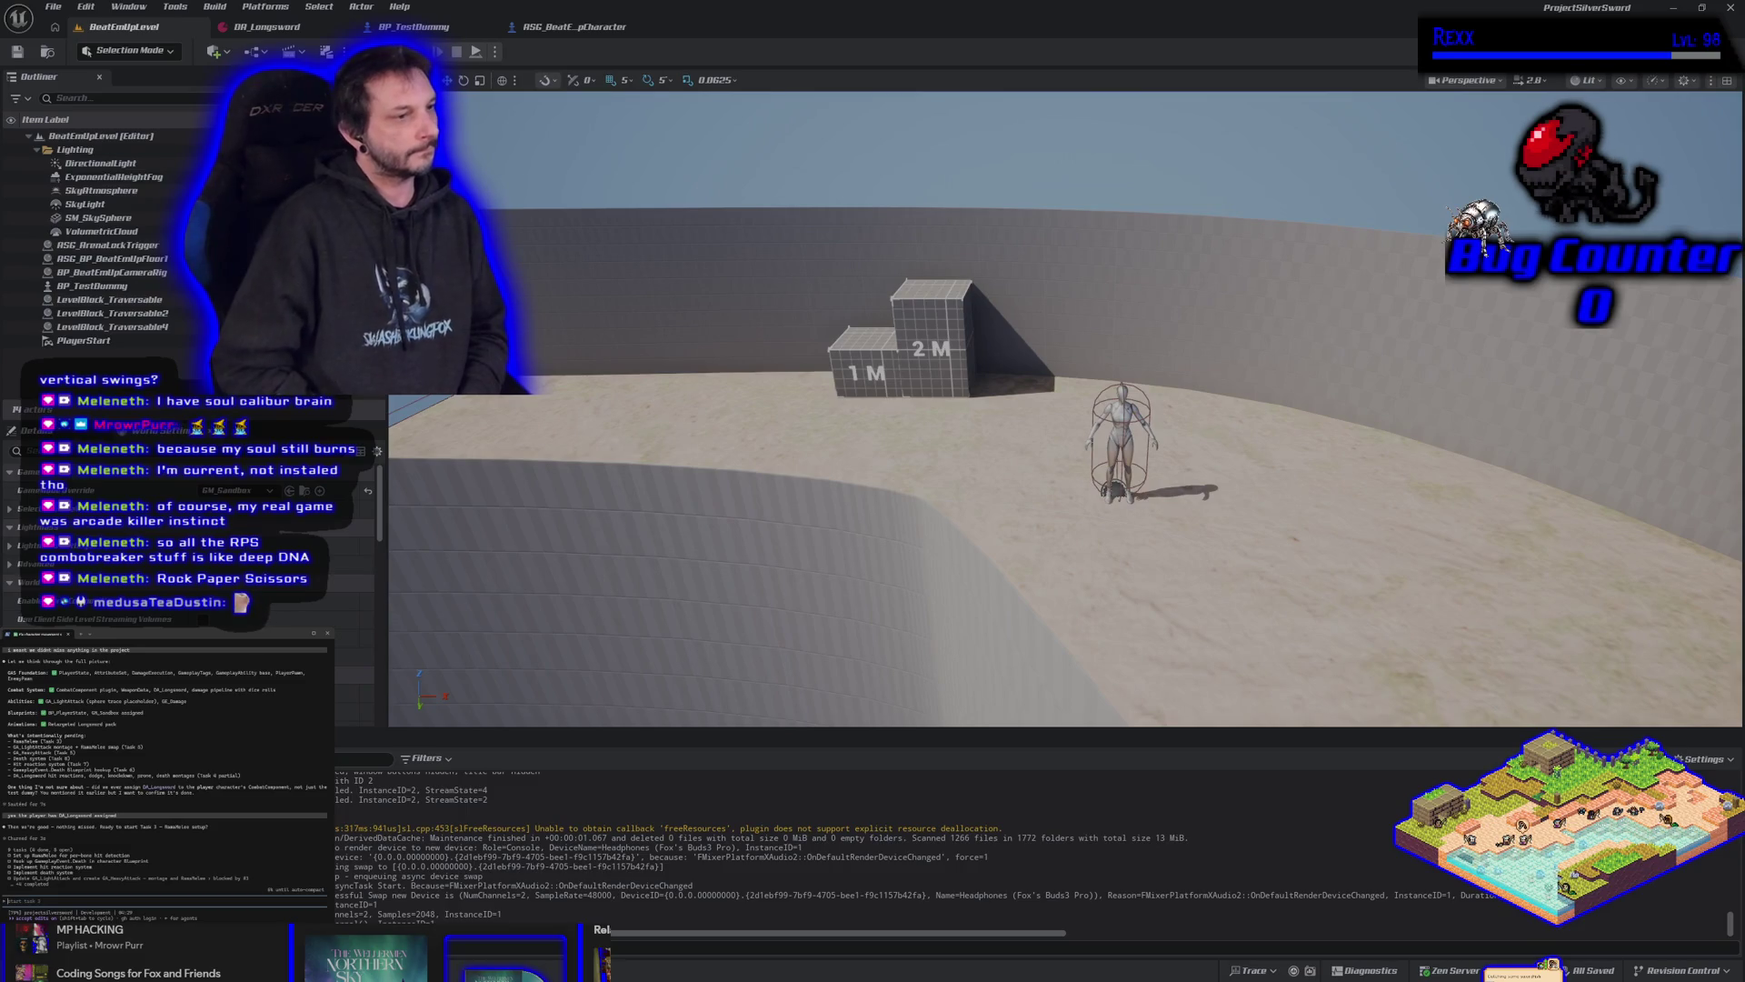
{"action": "type", "text": "yes"}
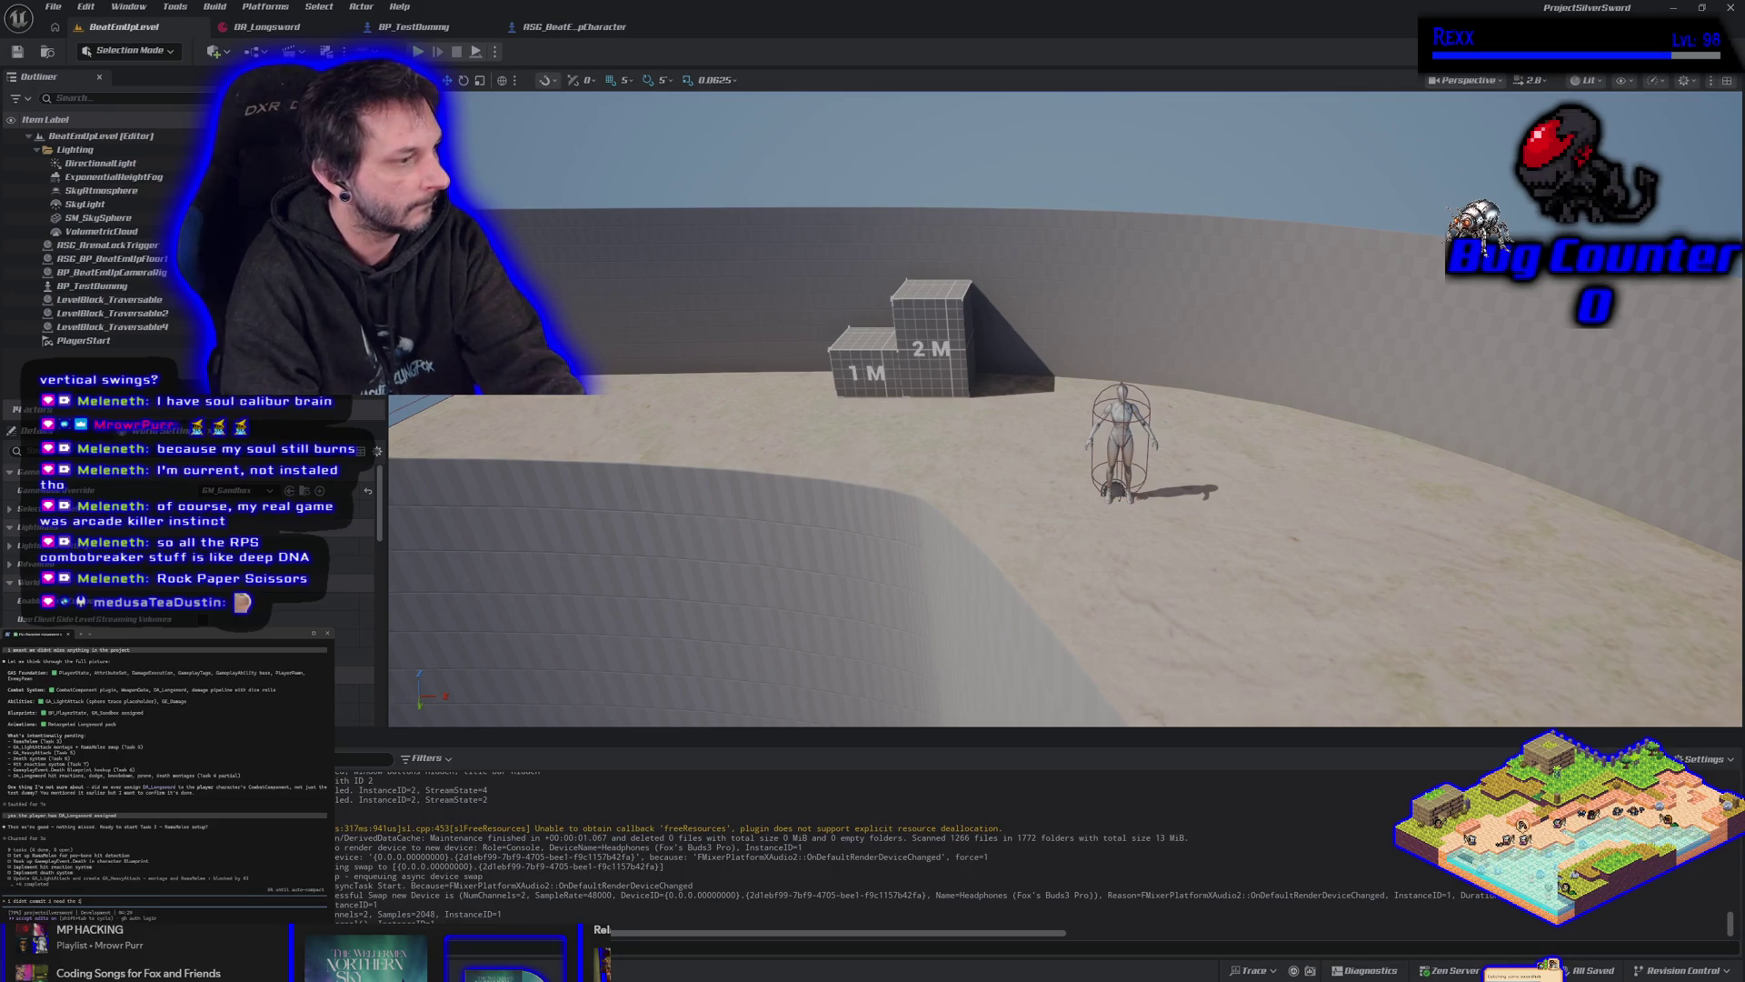
{"action": "type", "text": "ated cod"}
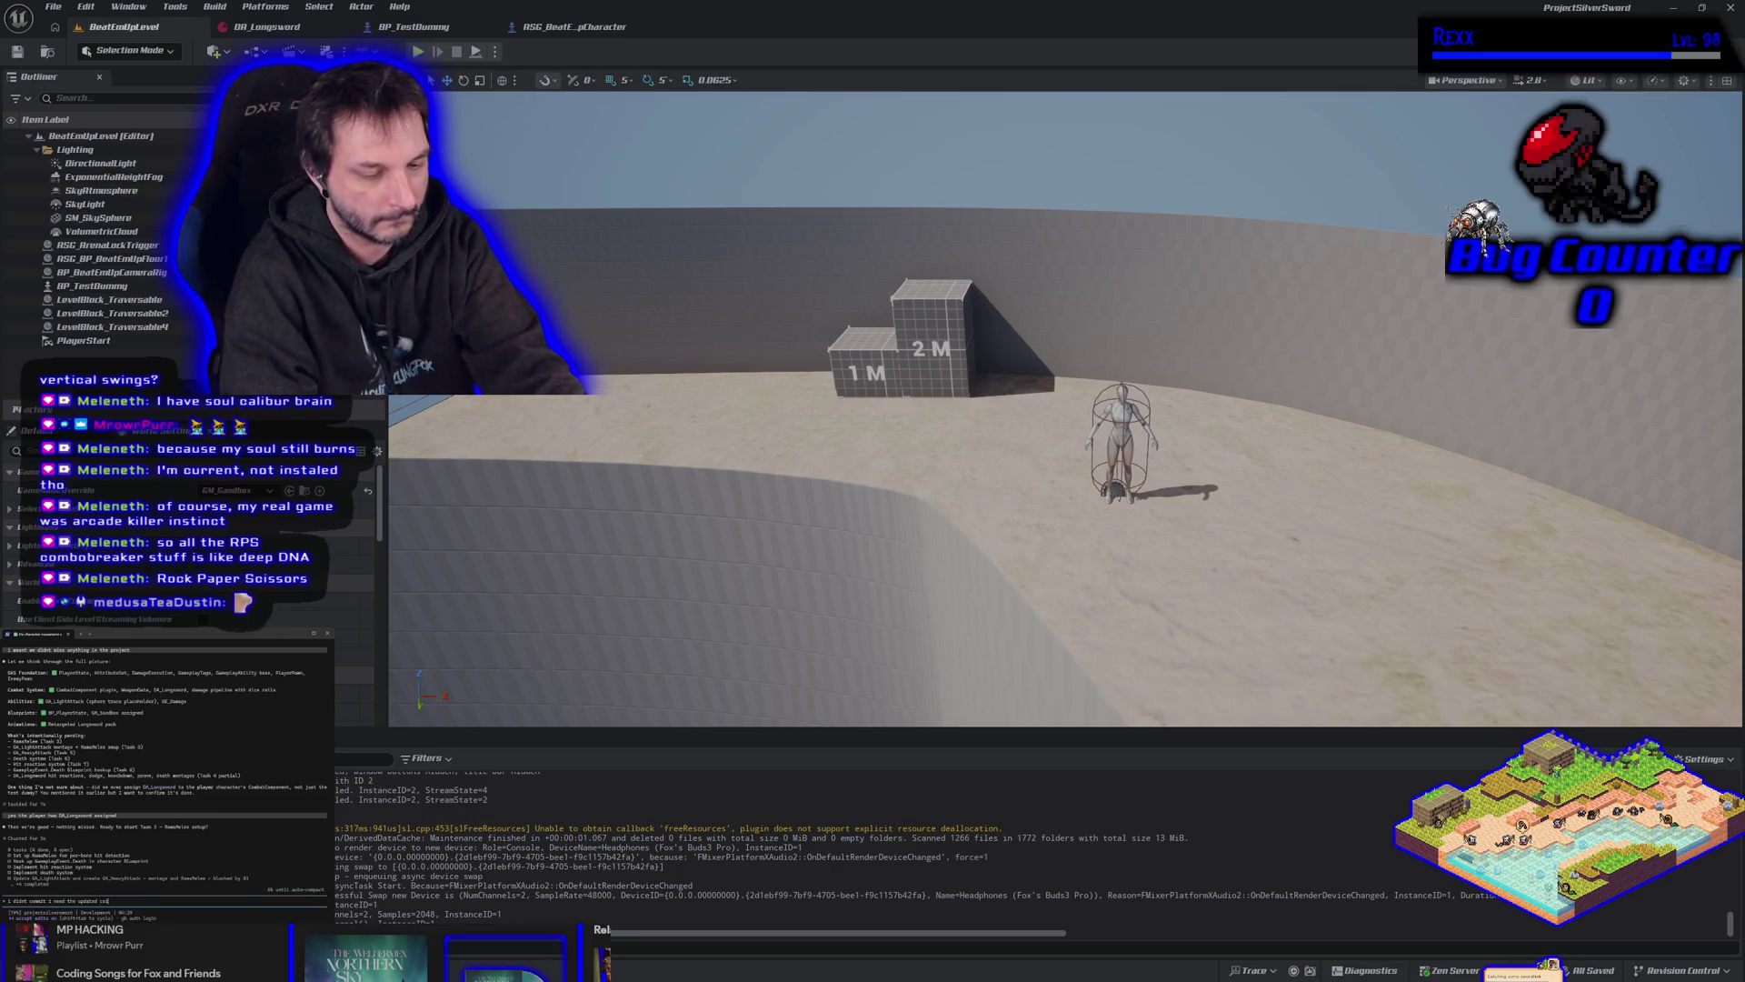
{"action": "key", "text": "BackSpace"}
{"action": "type", "text": "mmit id"}
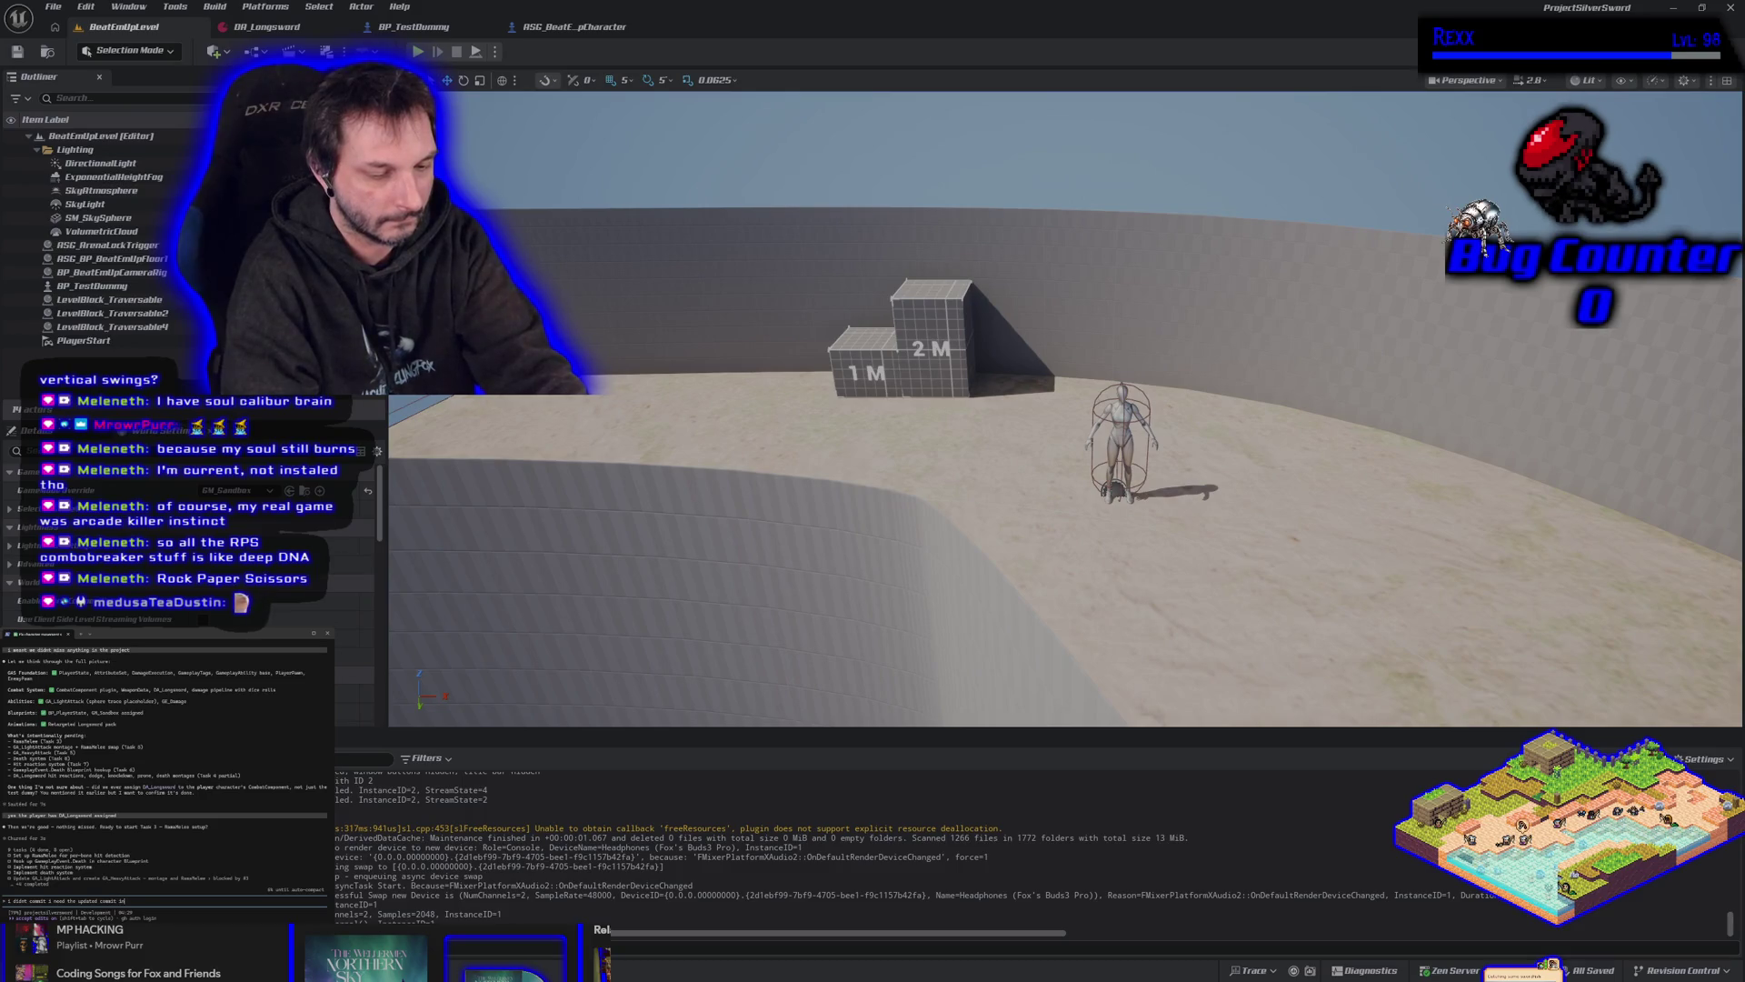
{"action": "key", "text": "Return"}
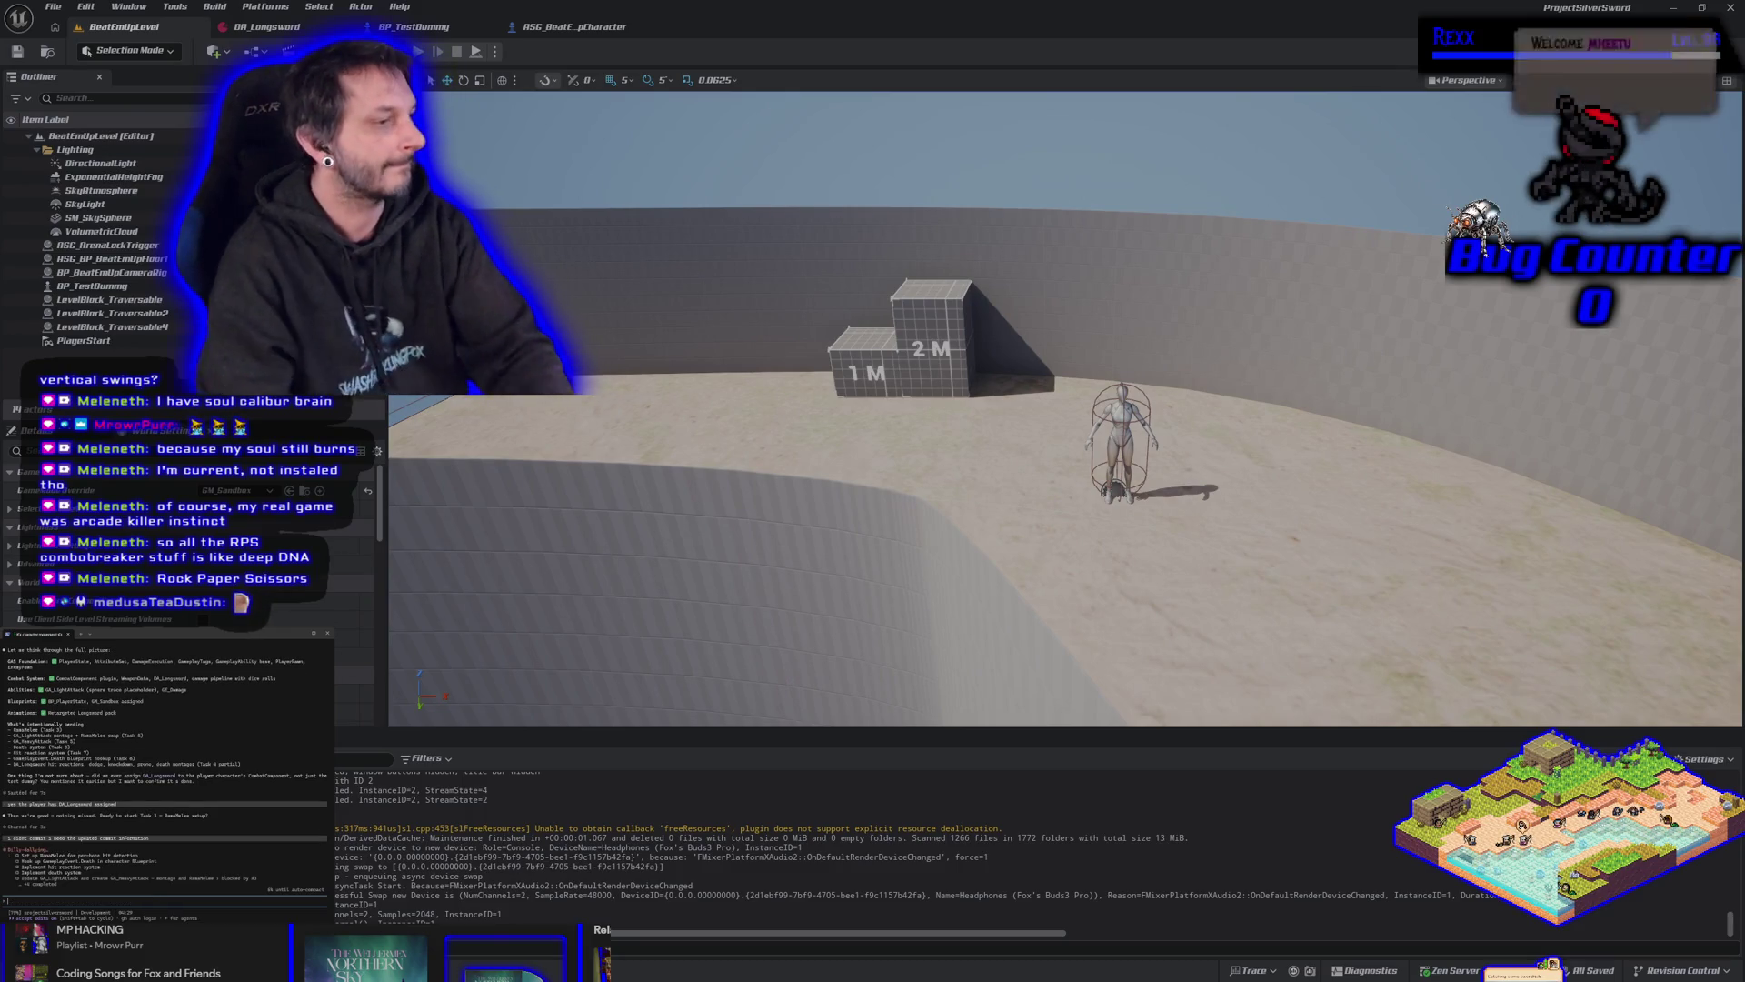
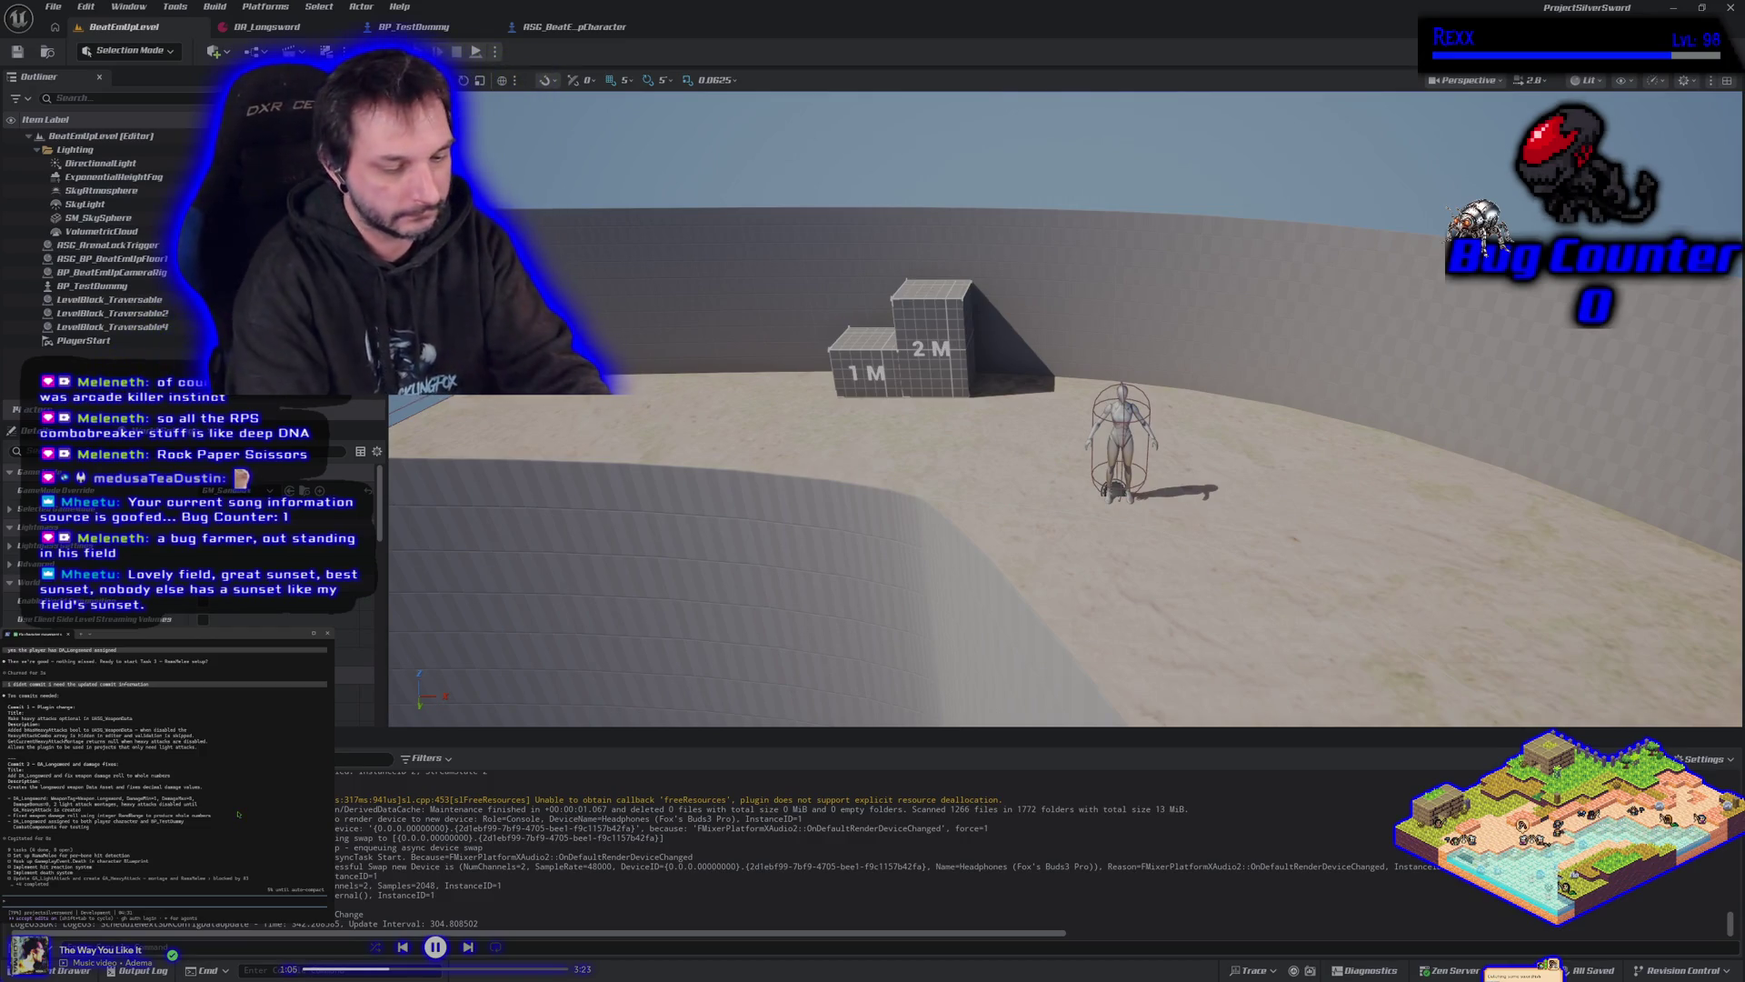
Send 'its just one commit why not combo' to the assistant and copy its proposed commit title.
{"action": "type", "text": "its just one comm"}
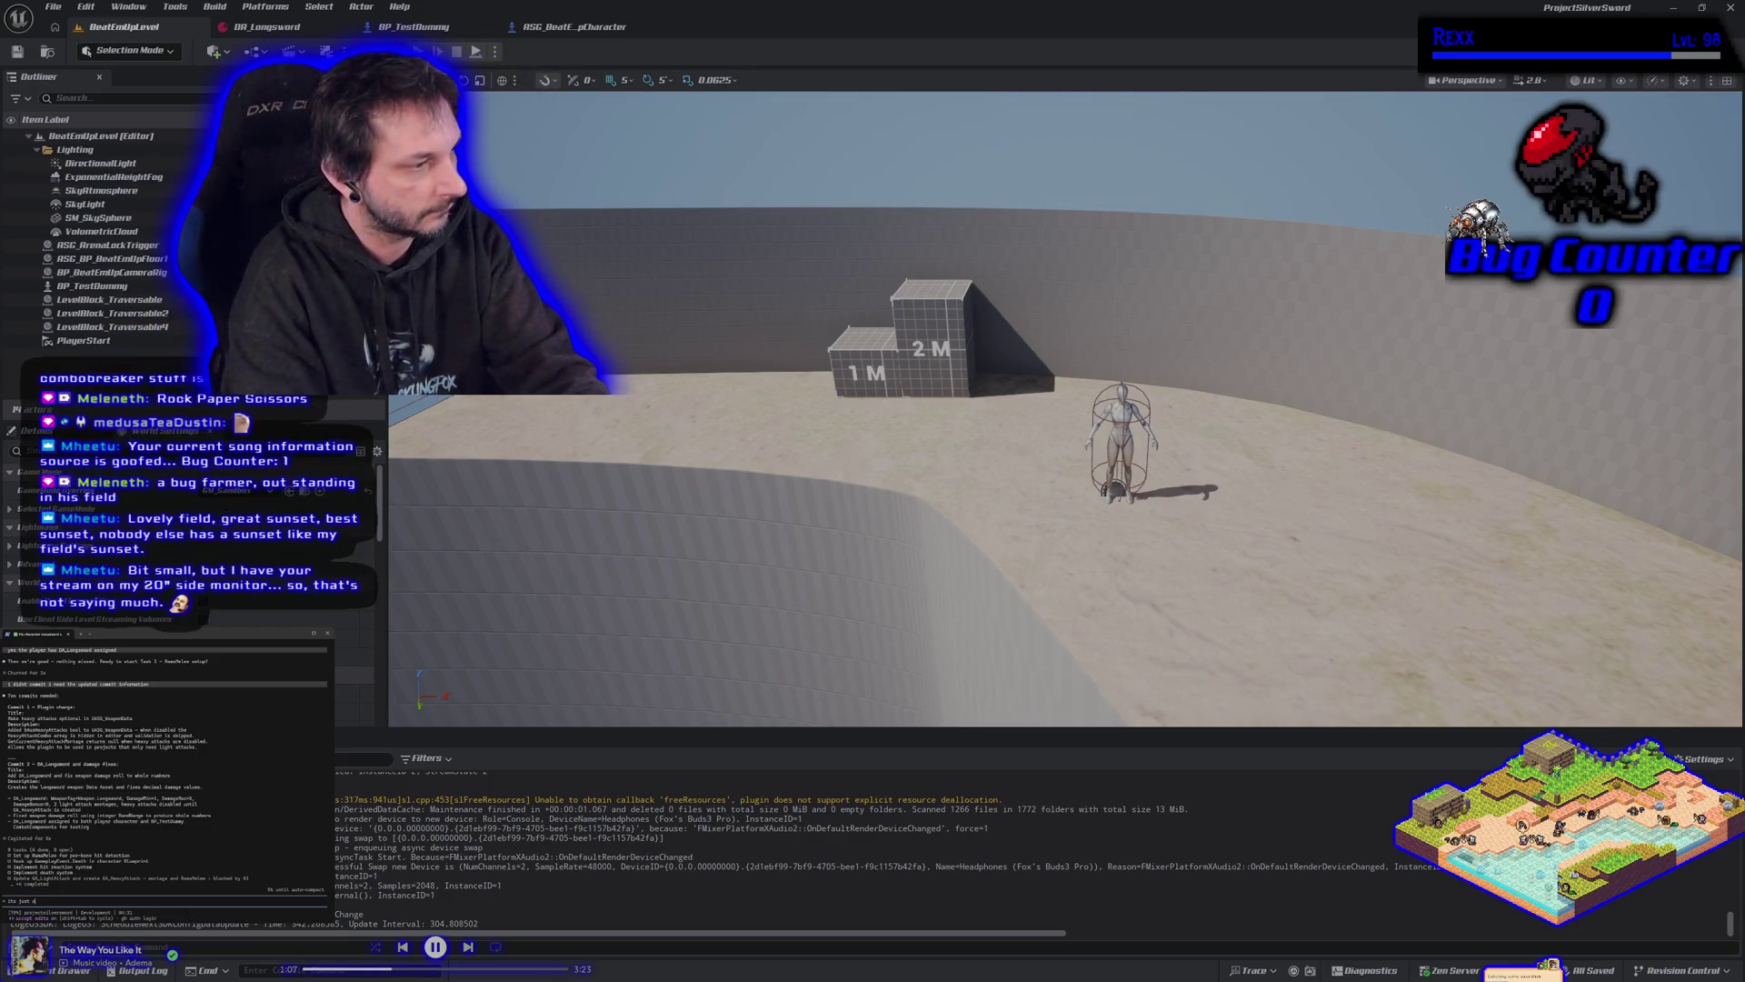
{"action": "type", "text": "it"}
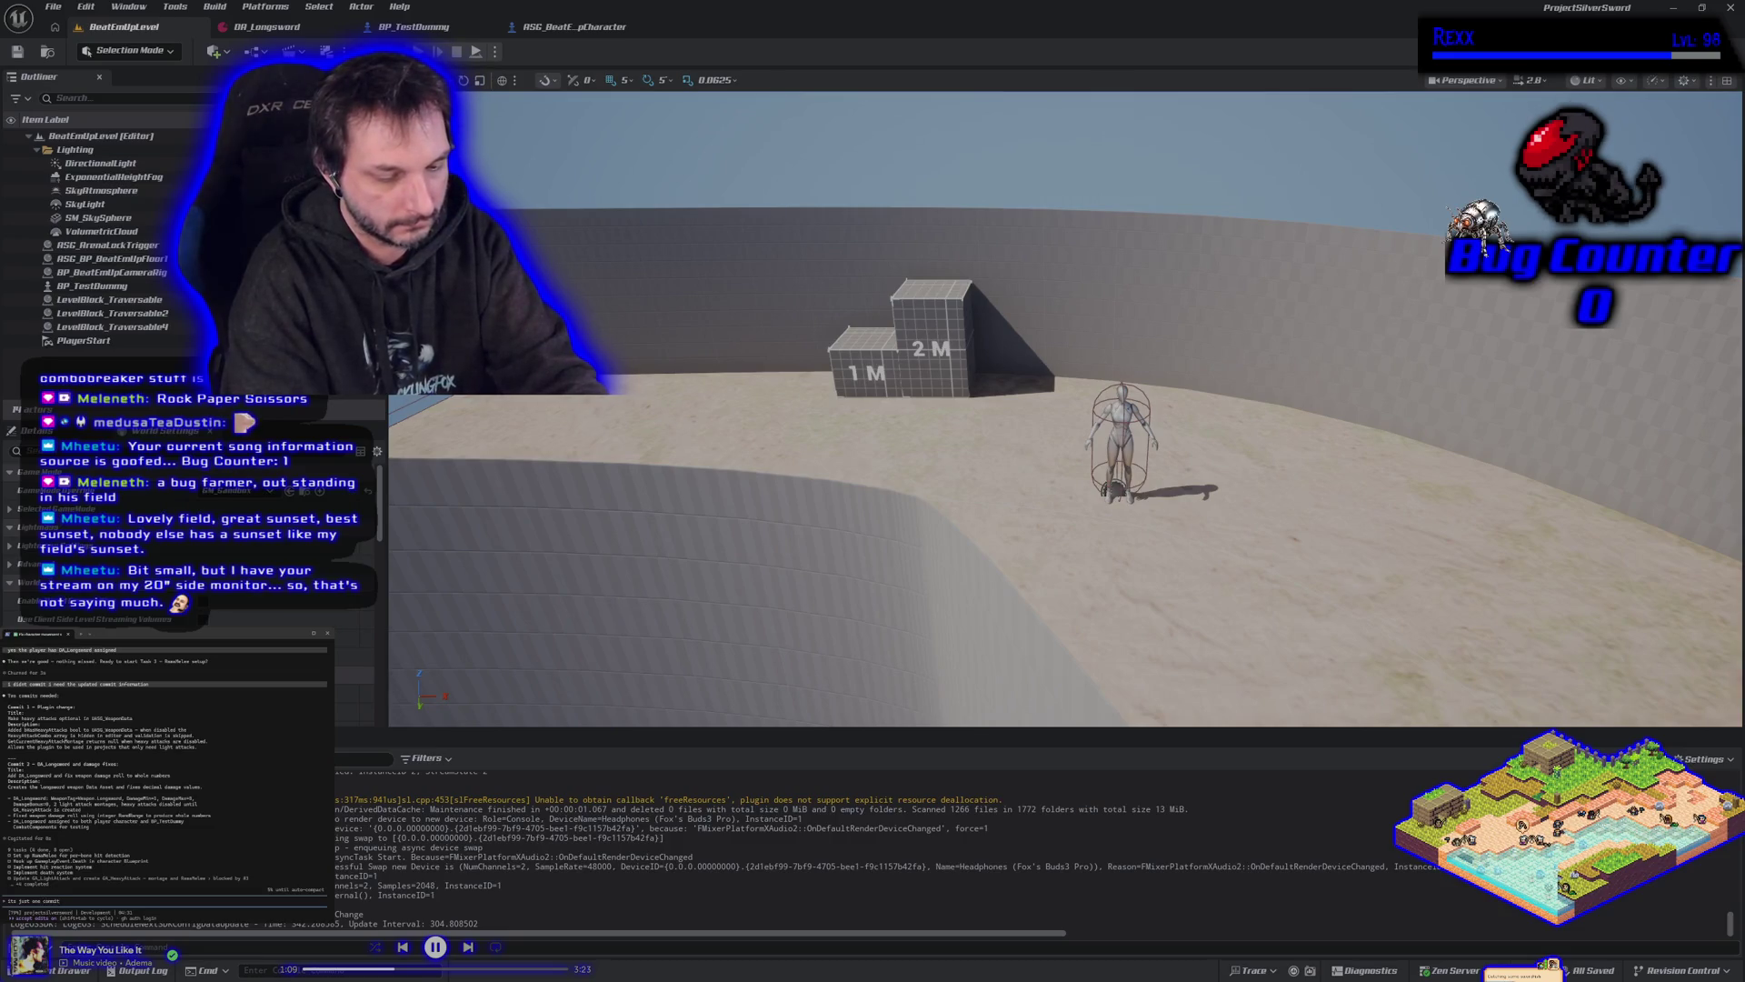
{"action": "type", "text": " why not com"}
{"action": "type", "text": "bo"}
{"action": "key", "text": "Return"}
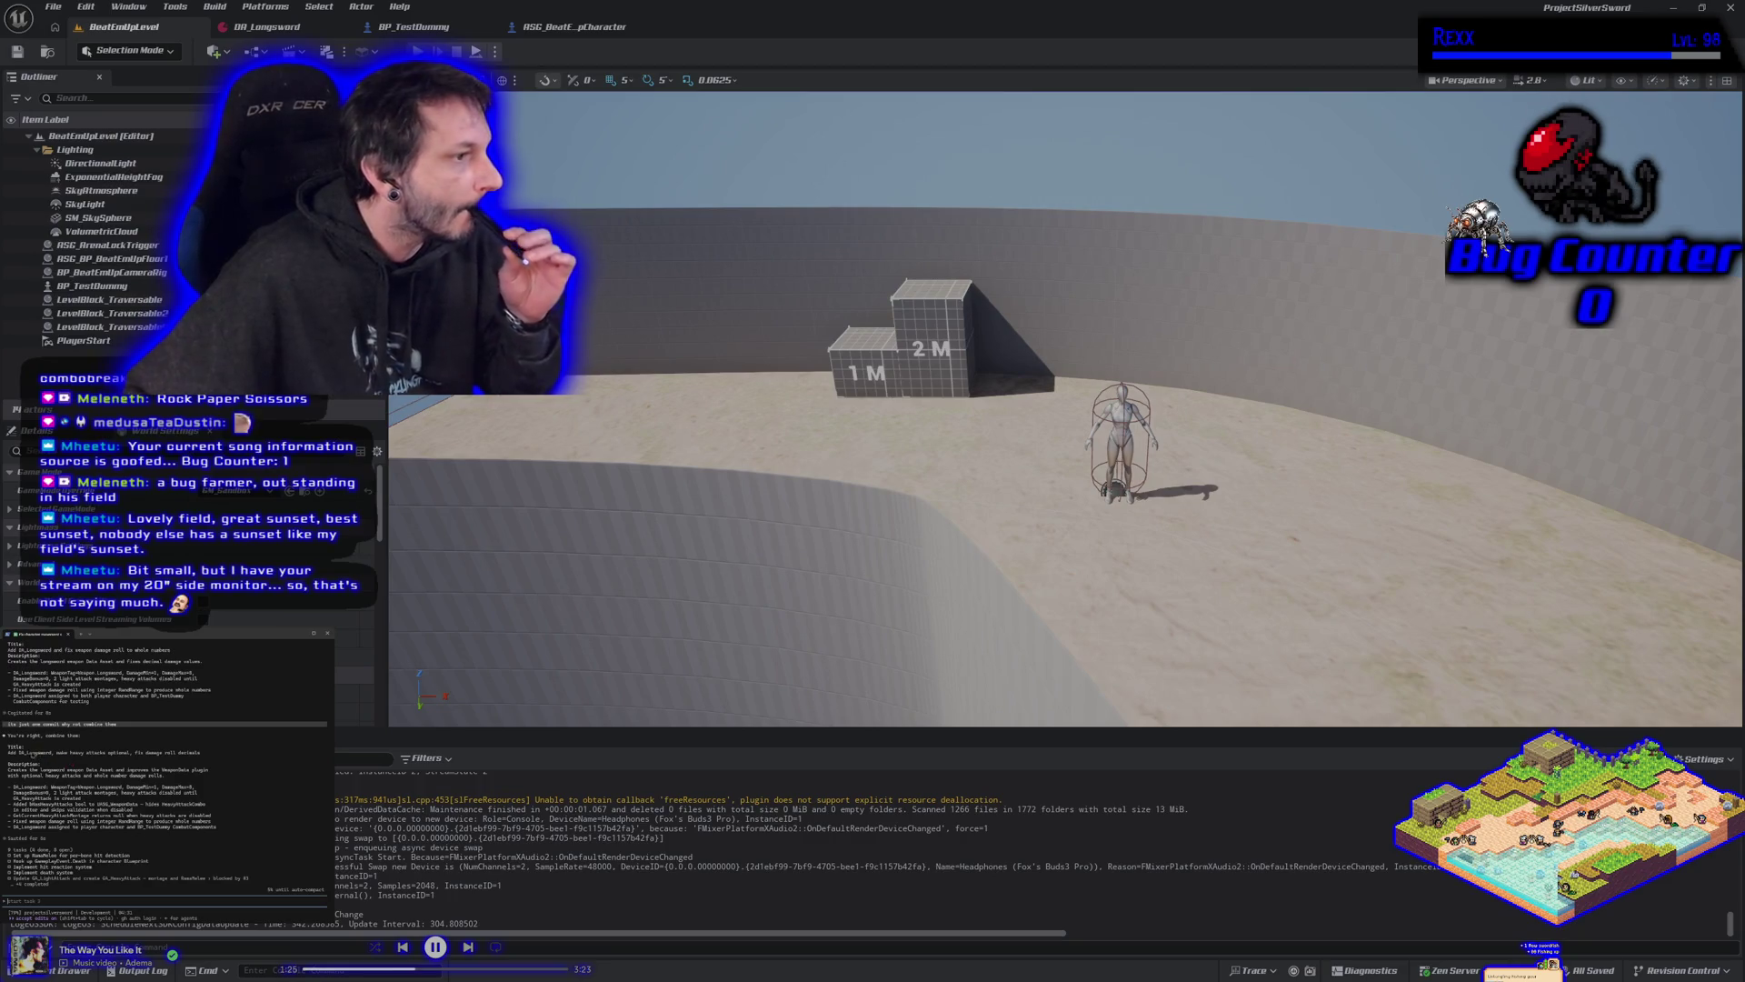
{"action": "left_click_drag", "start_coordinate": [7, 752], "coordinate": [206, 753]}
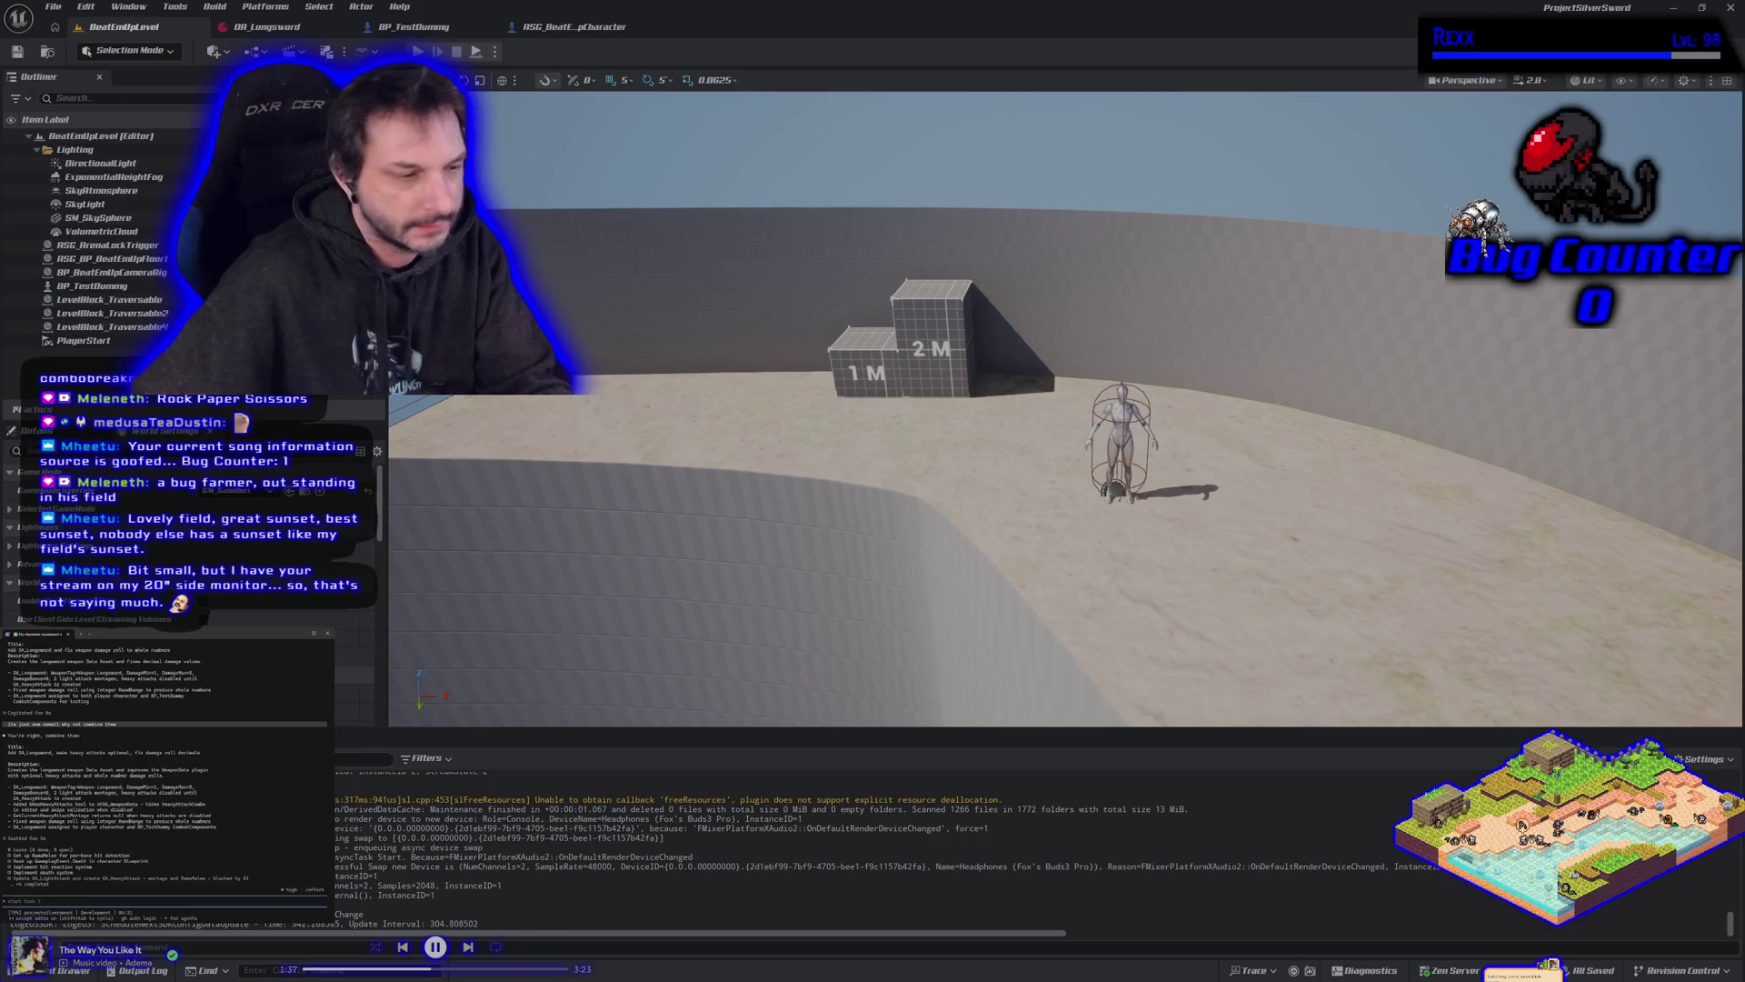
Commit the 11 files to Development using the copied title and description, then push.
{"action": "key", "text": "alt+Tab"}
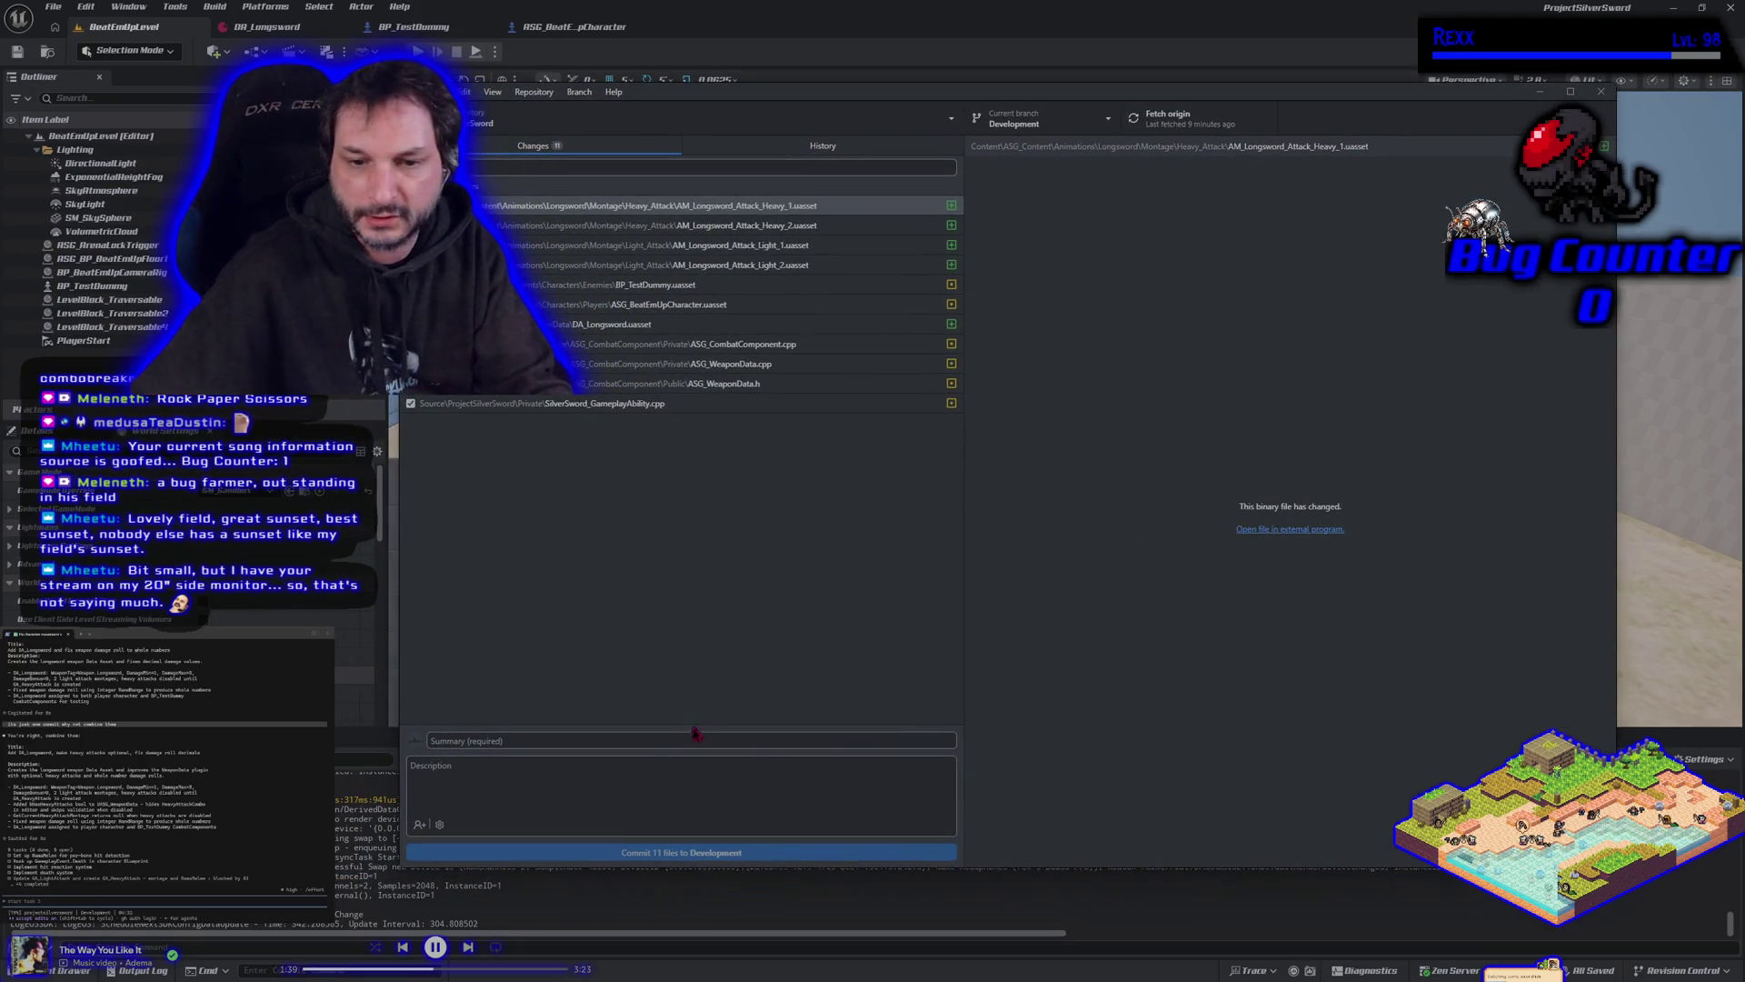
{"action": "type", "text": "Add DA_Longsword, make heavy attacks optional, fix damage roll decimals"}
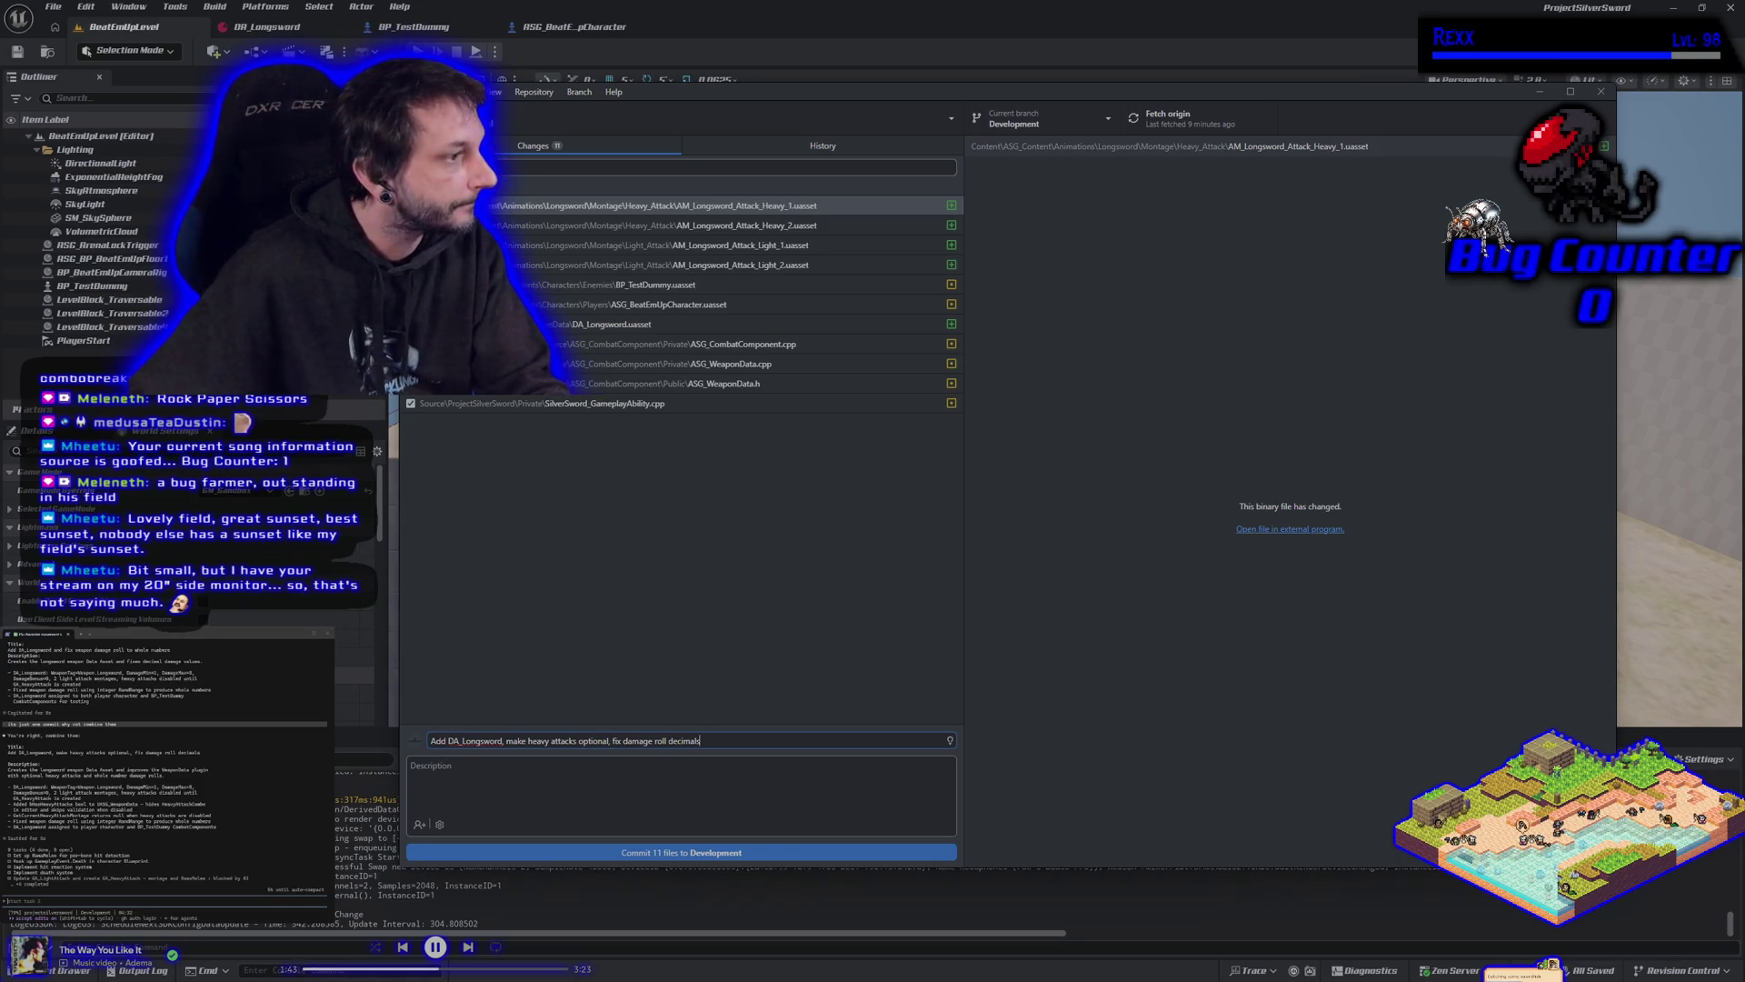
{"action": "mouse_move", "coordinate": [8, 770]}
{"action": "left_mouse_down"}
{"action": "mouse_move", "coordinate": [182, 788]}
{"action": "mouse_move", "coordinate": [182, 808]}
{"action": "mouse_move", "coordinate": [137, 828]}
{"action": "mouse_move", "coordinate": [229, 830]}
{"action": "left_mouse_up"}
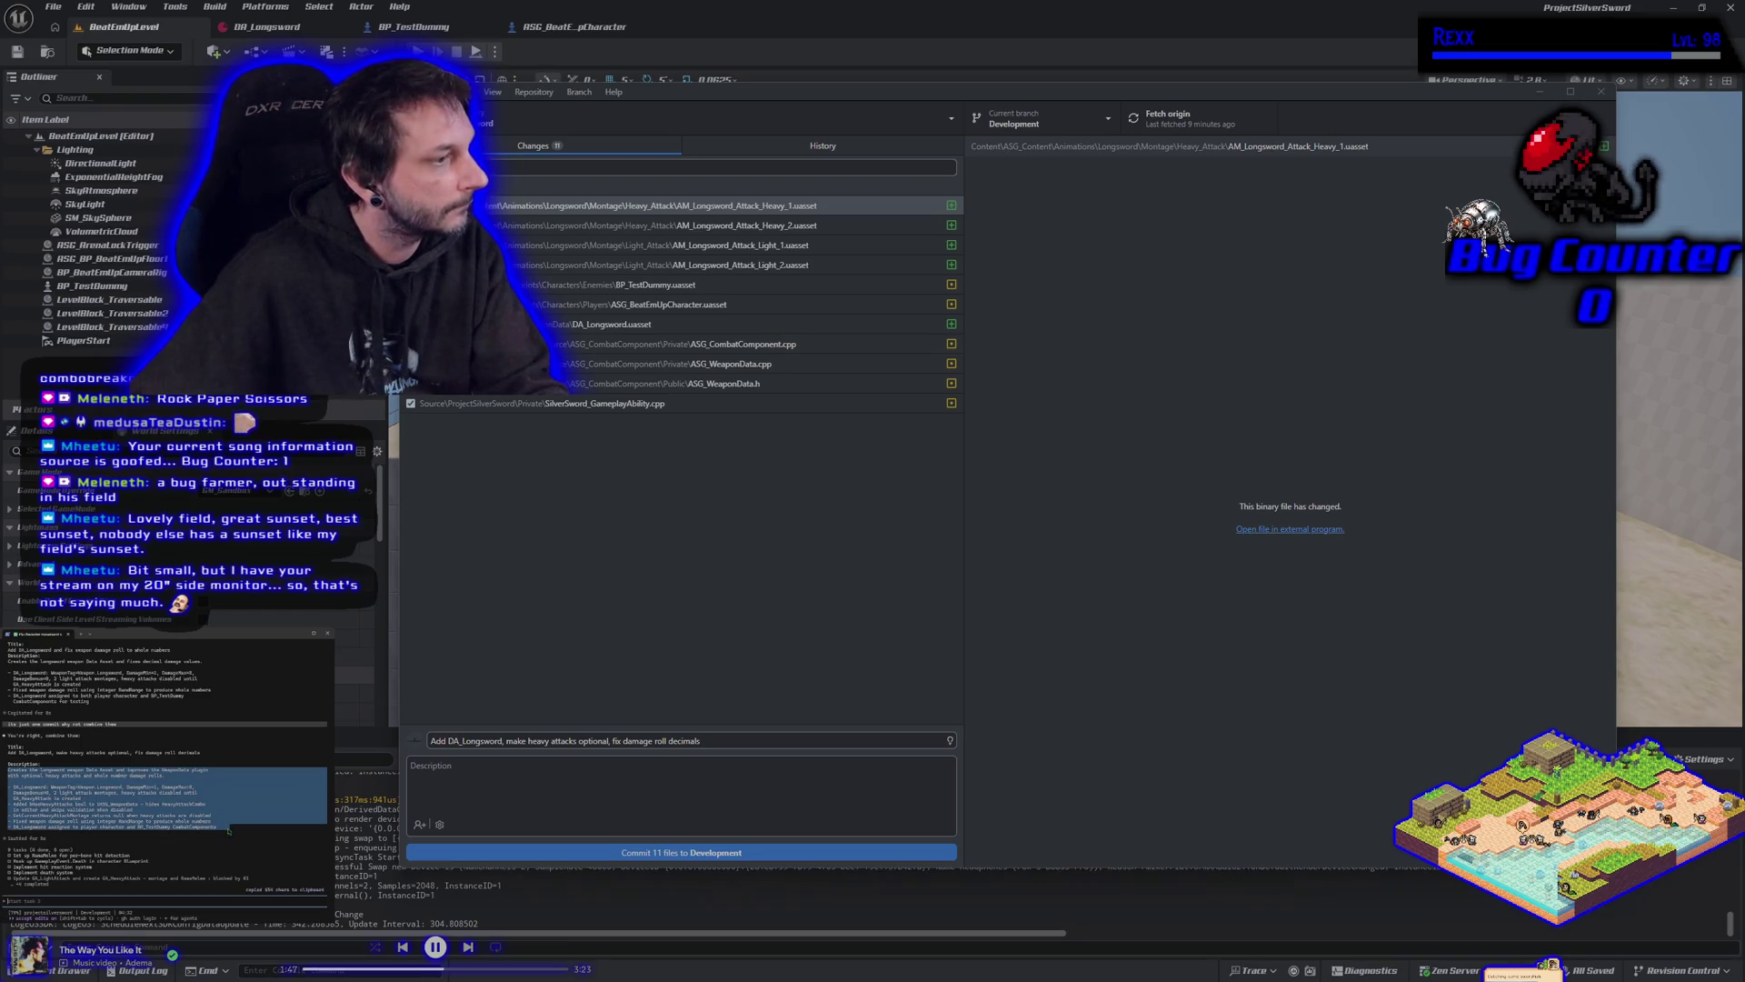
{"action": "key", "text": "ctrl+c"}
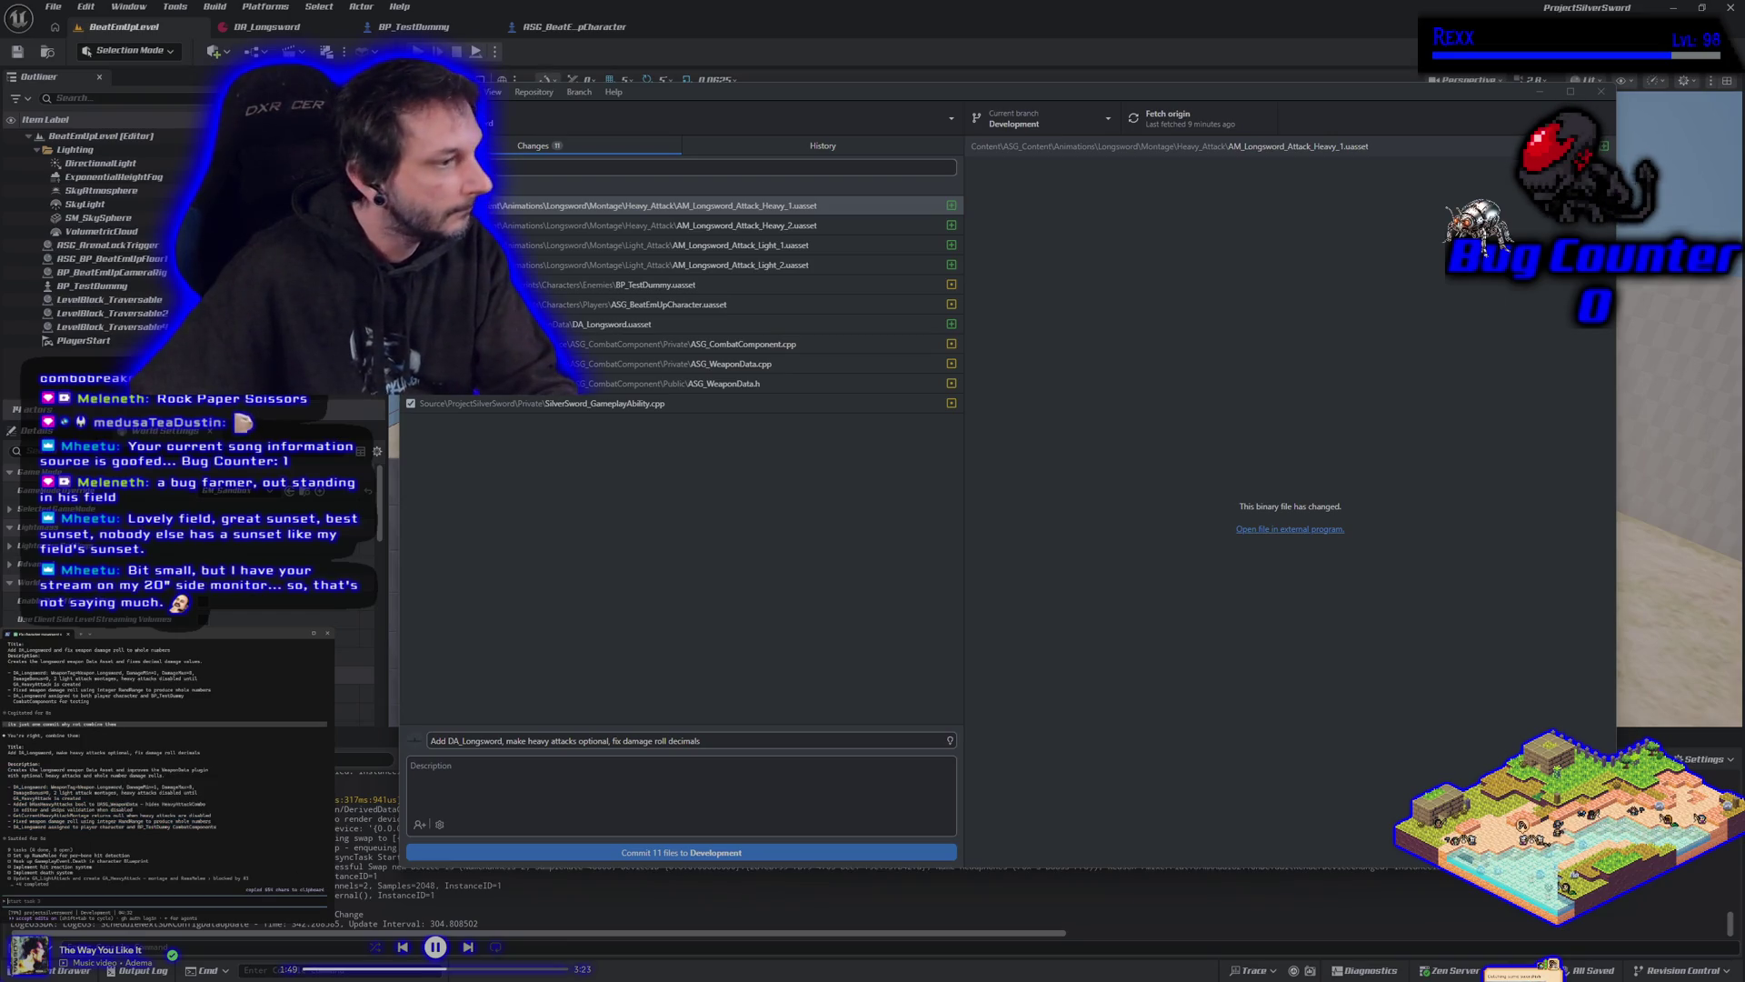
{"action": "left_click", "coordinate": [592, 790]}
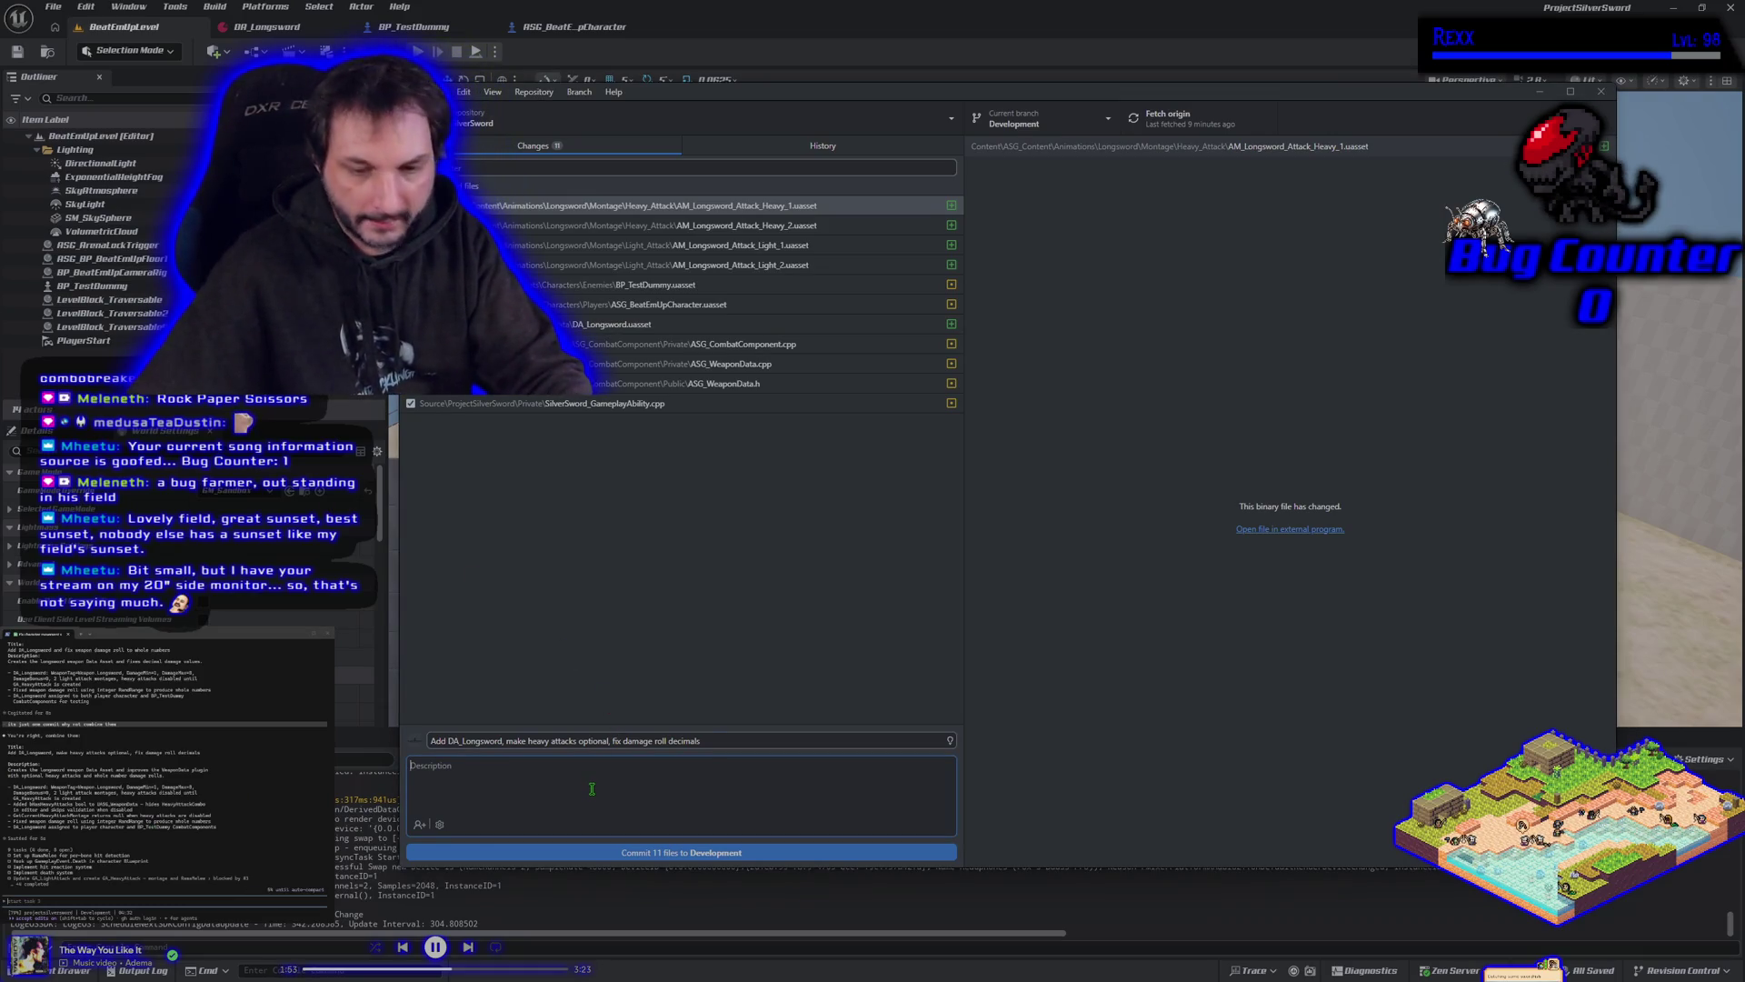
{"action": "key", "text": "ctrl+v"}
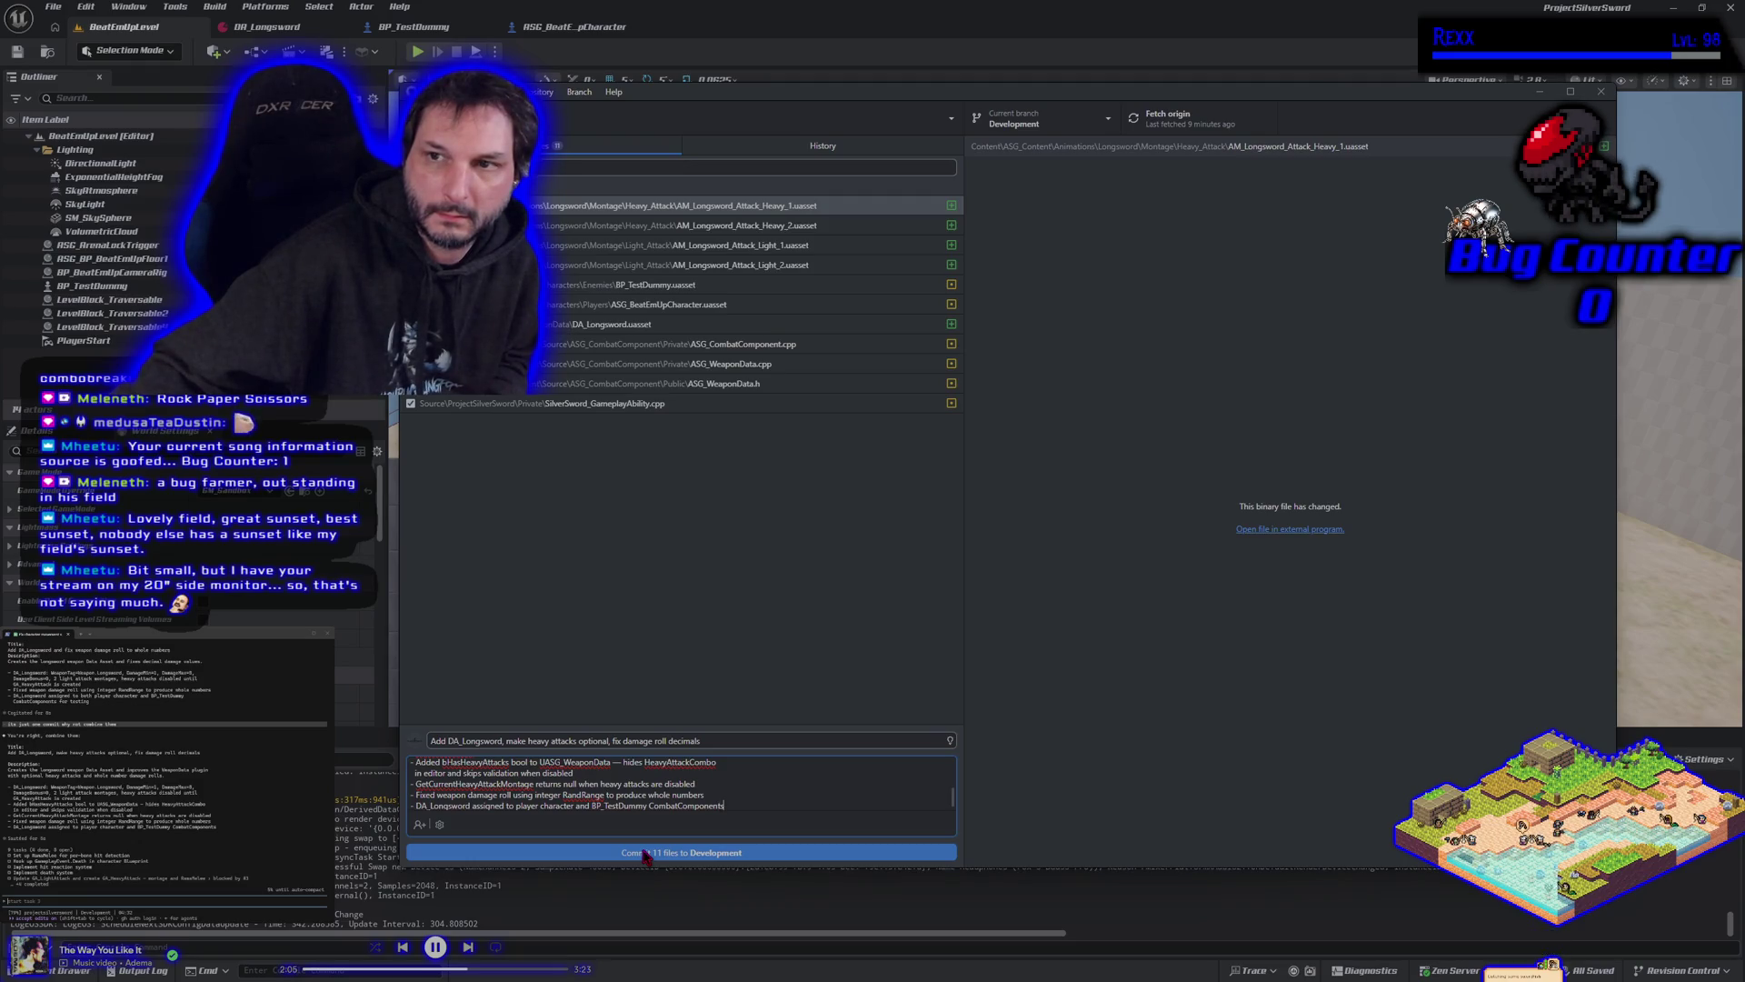
{"action": "left_click", "coordinate": [644, 853]}
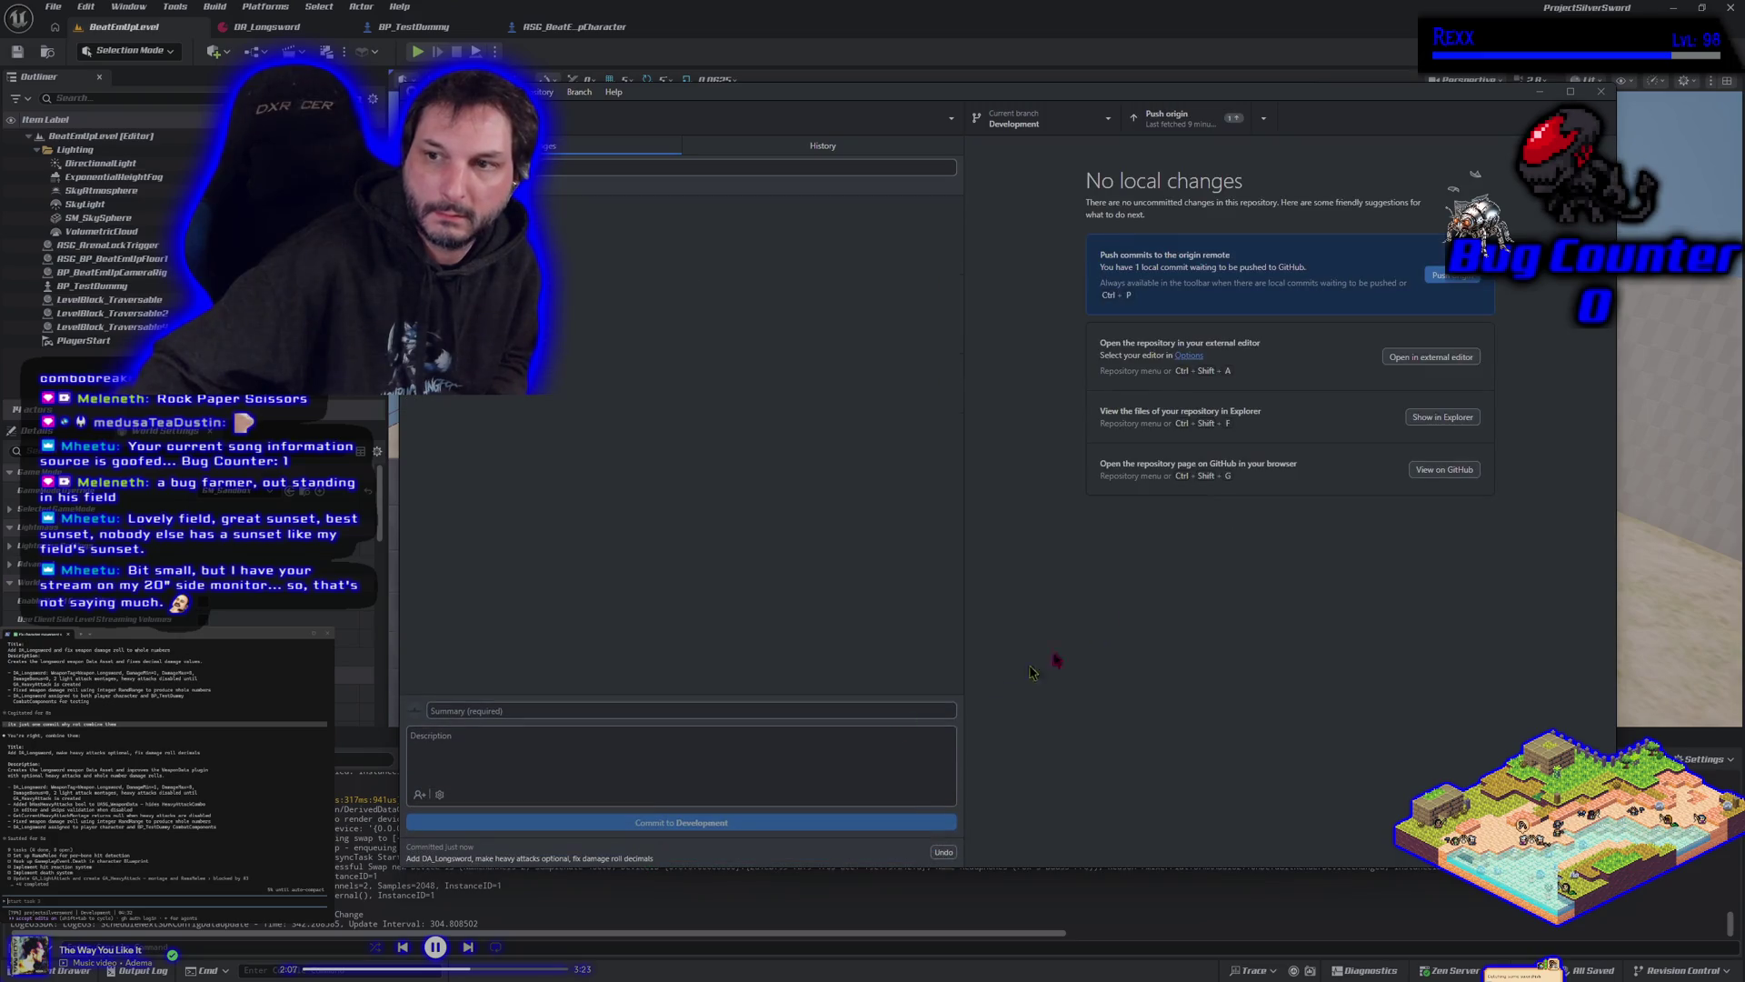
{"action": "left_click", "coordinate": [1452, 278]}
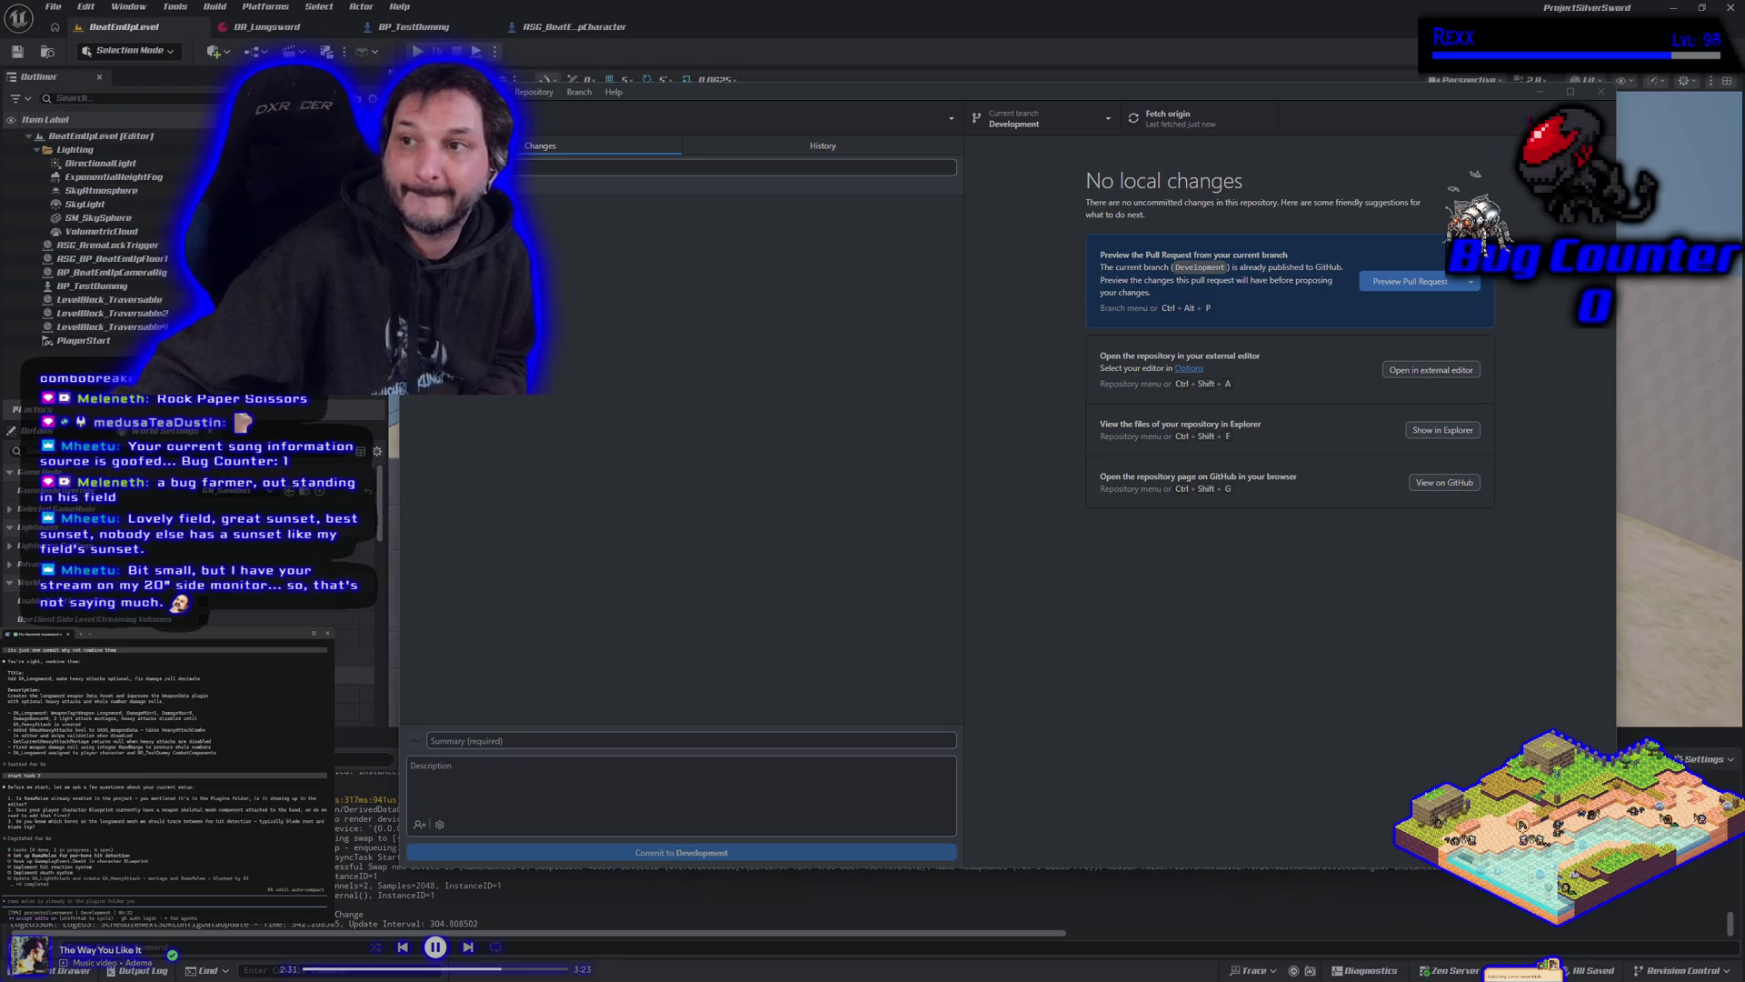
Minimize GitHub Desktop after the push to return to the Unreal level.
{"action": "left_click", "coordinate": [1539, 94]}
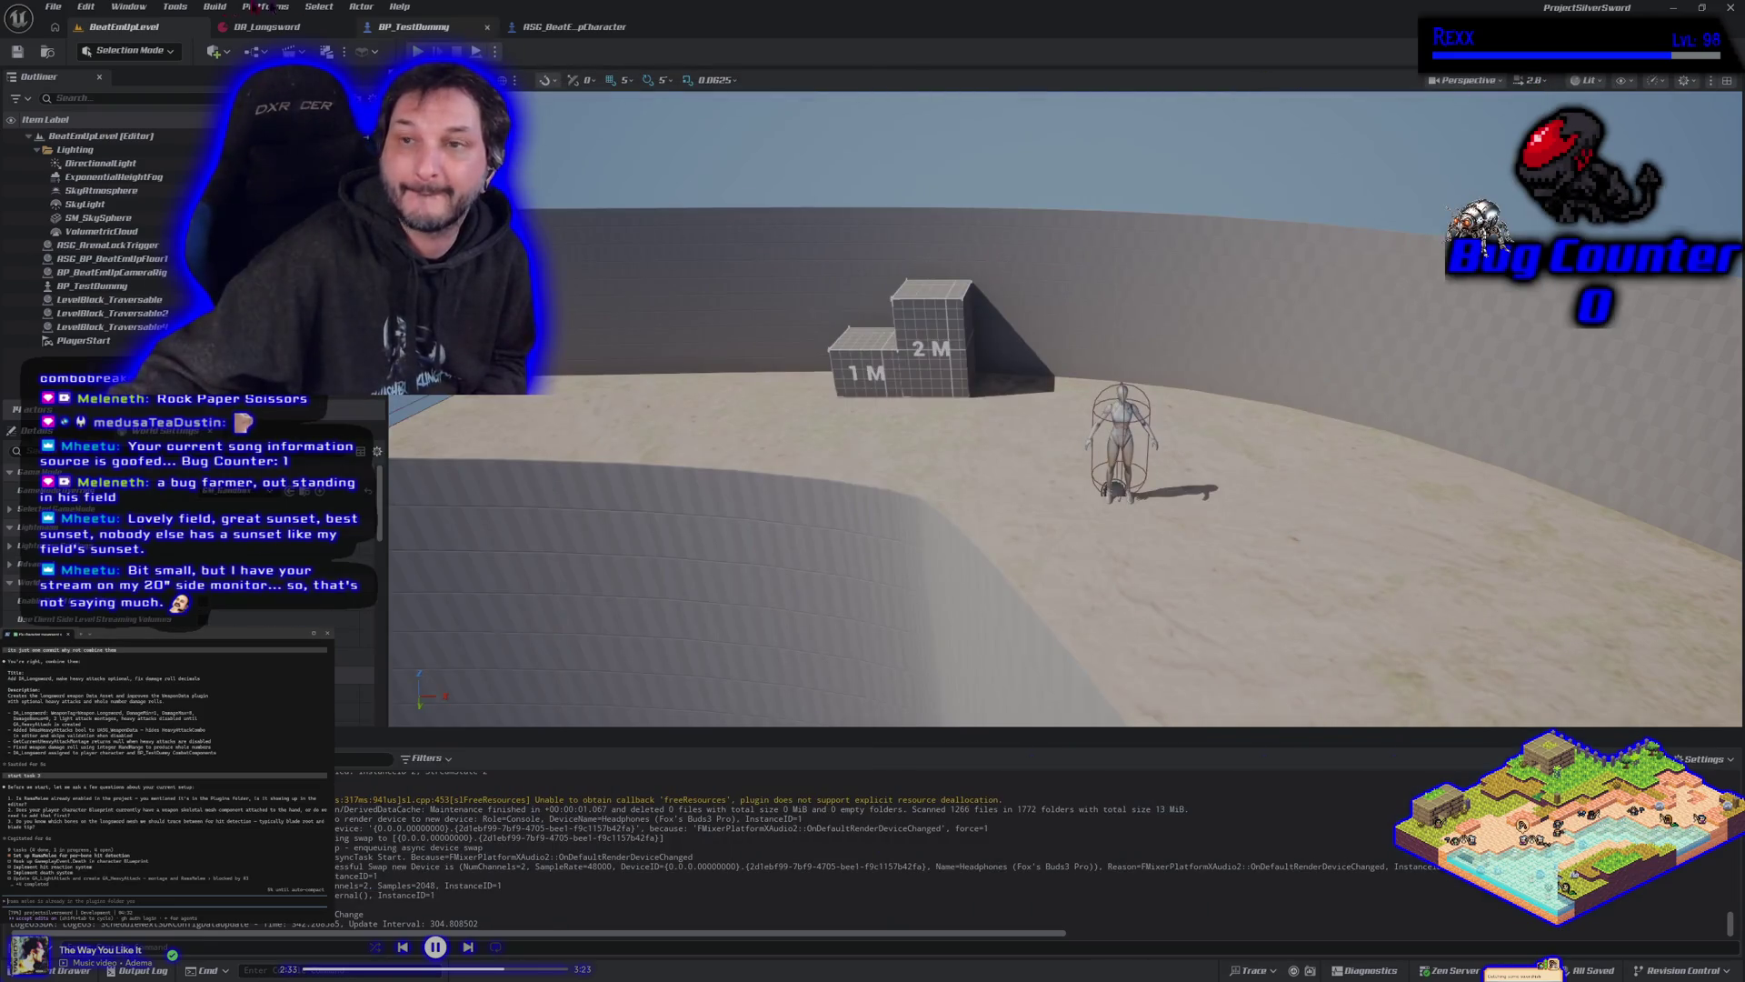
Confirm Rama Melee Plugin appears under the Rama category in Edit > Plugins, then close Plugins.
{"action": "left_click", "coordinate": [85, 6]}
{"action": "left_click", "coordinate": [156, 218]}
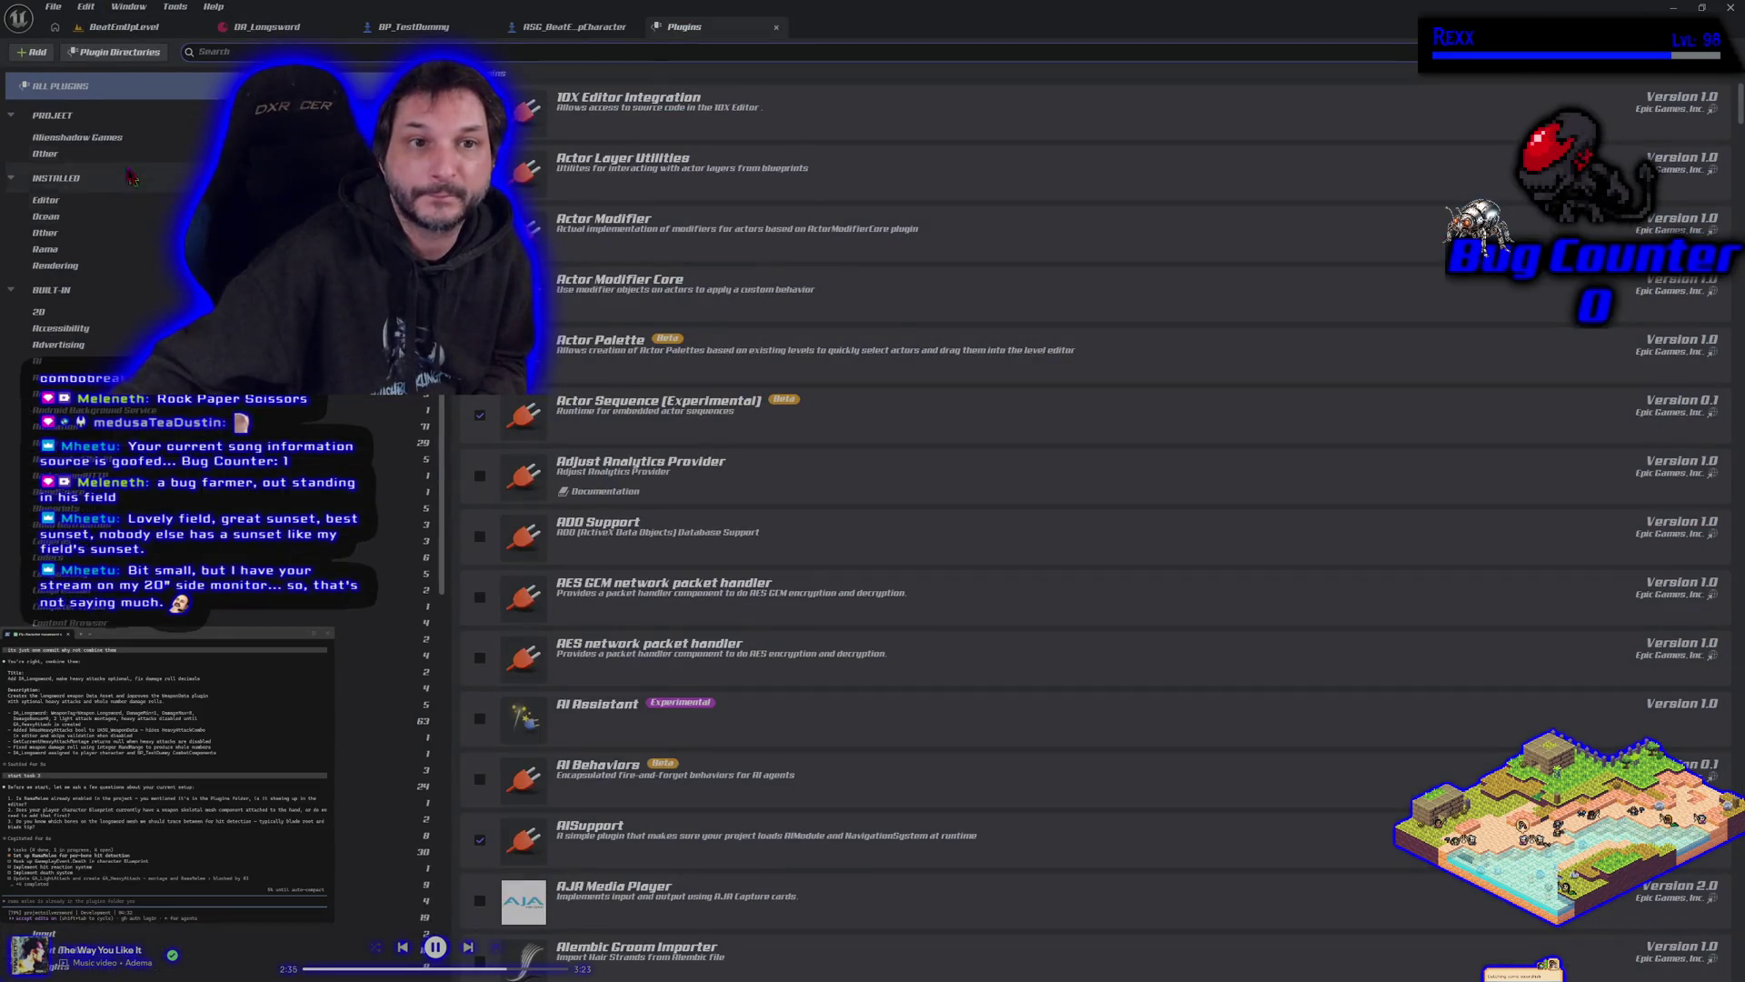
{"action": "left_click", "coordinate": [78, 251]}
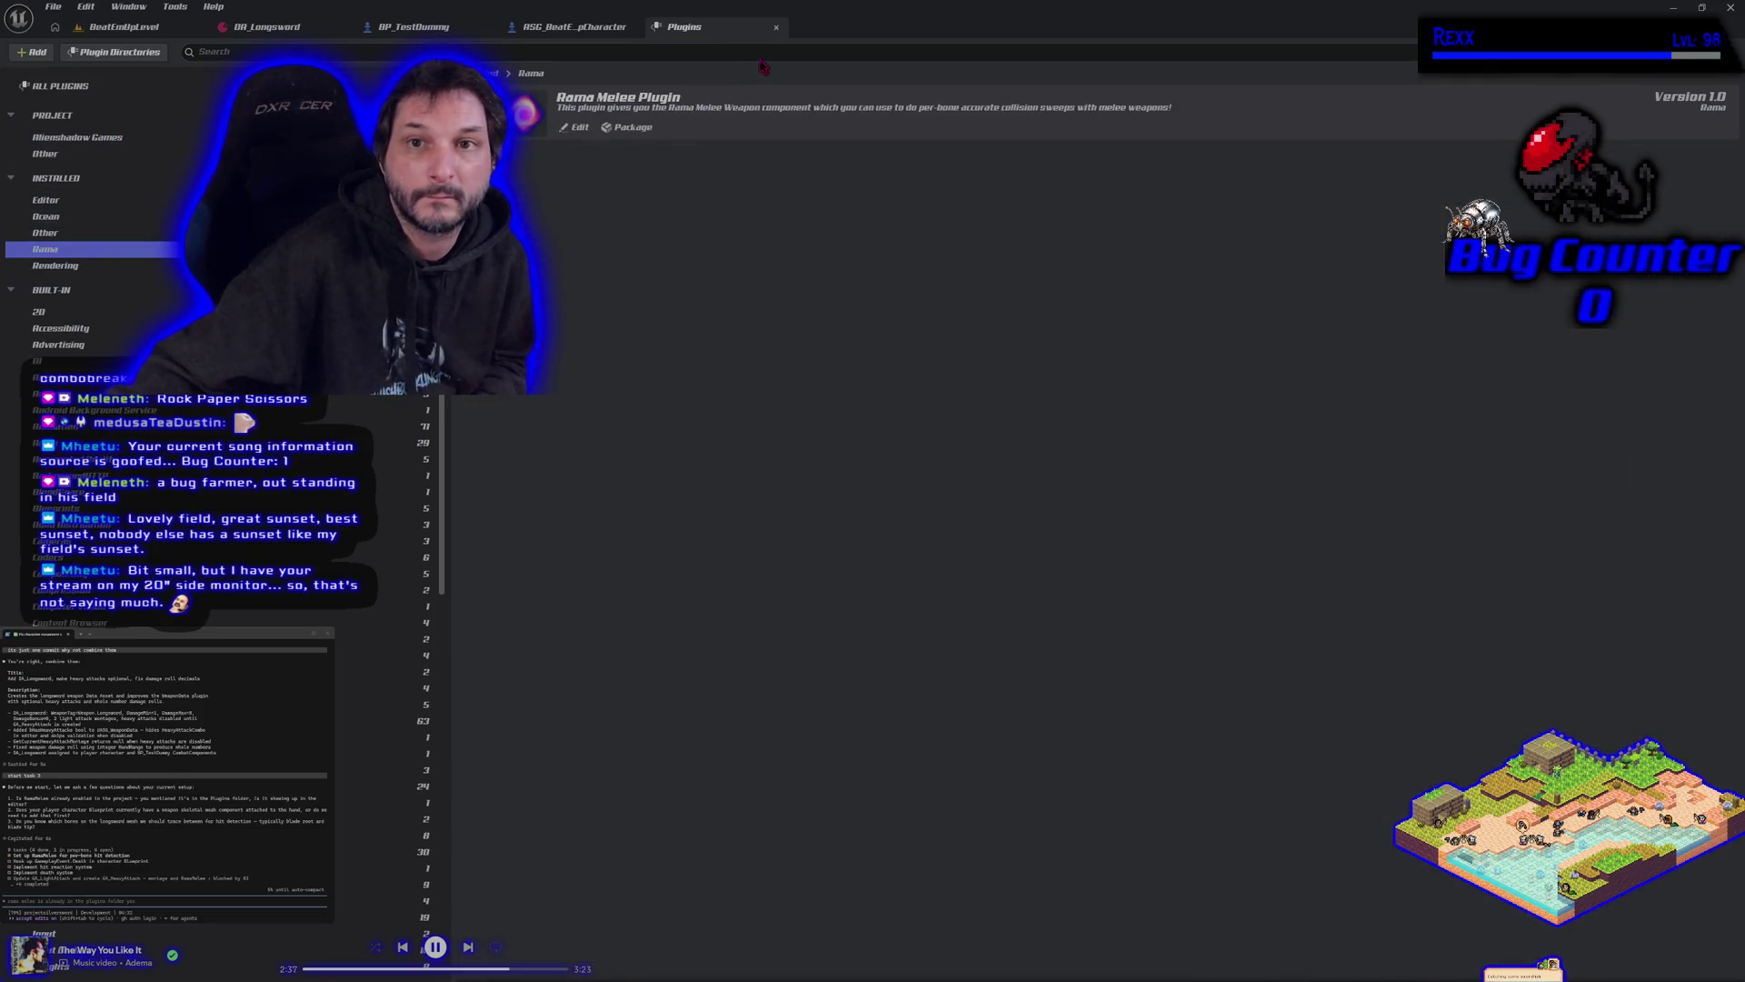
{"action": "left_click", "coordinate": [777, 28]}
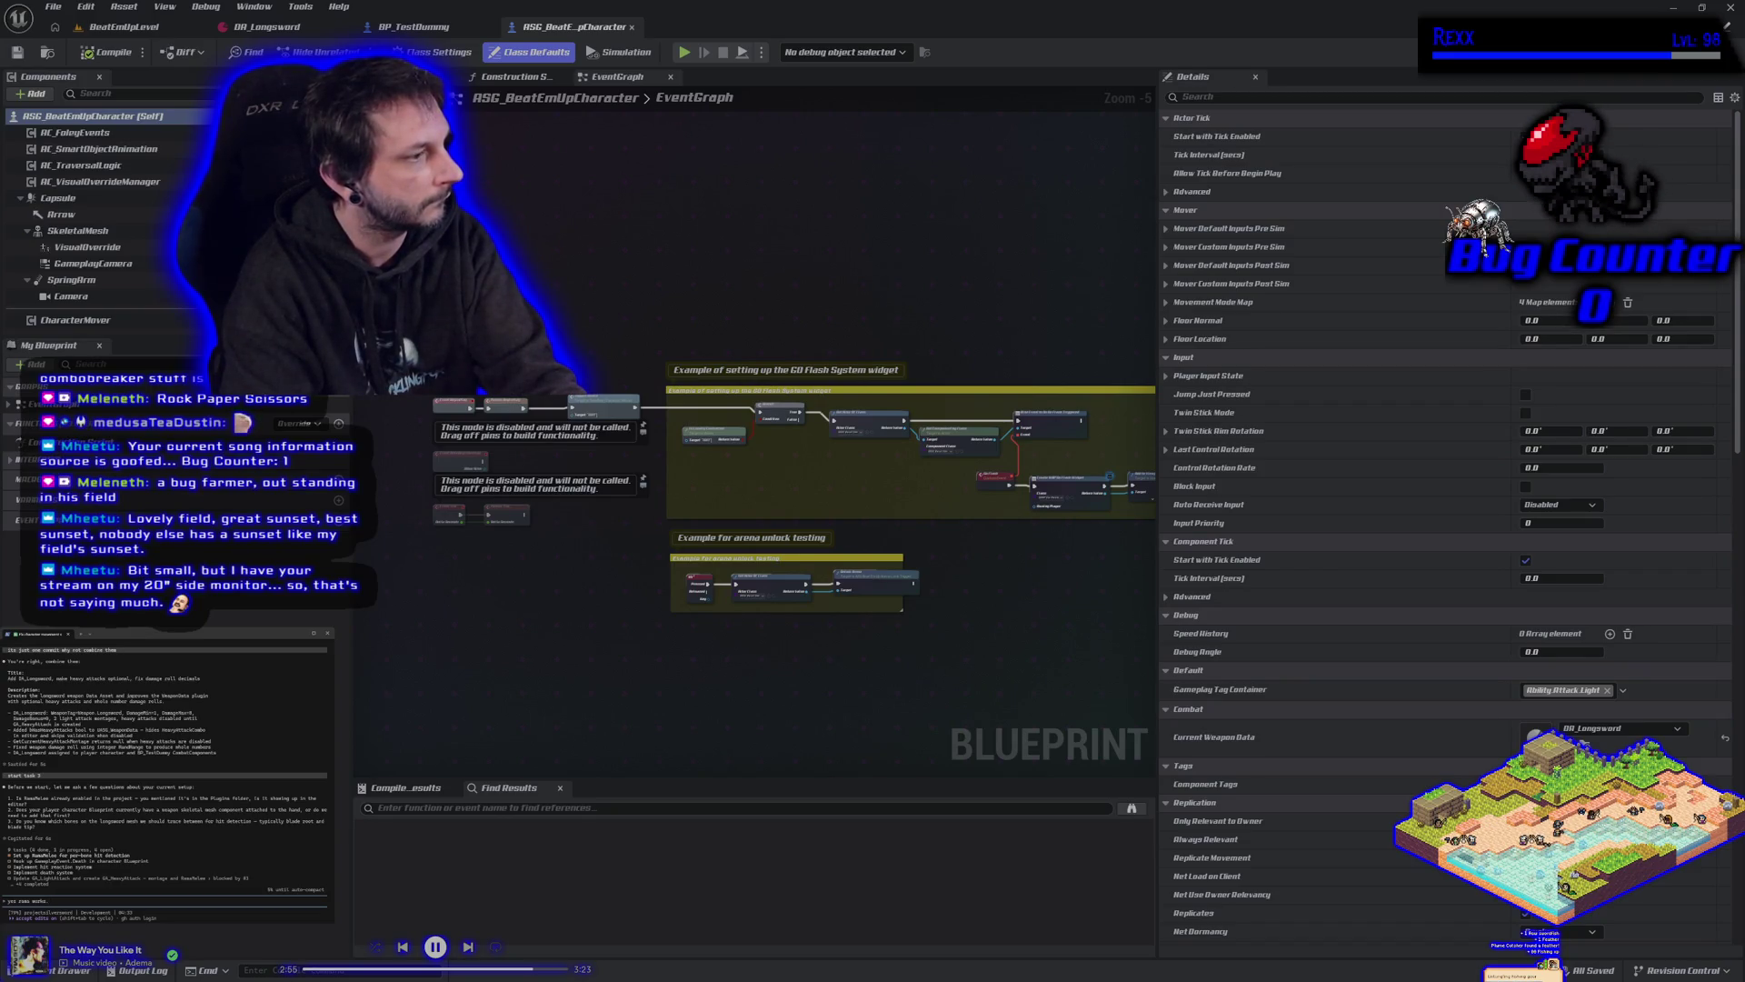
{"action": "type", "text": "i have not"}
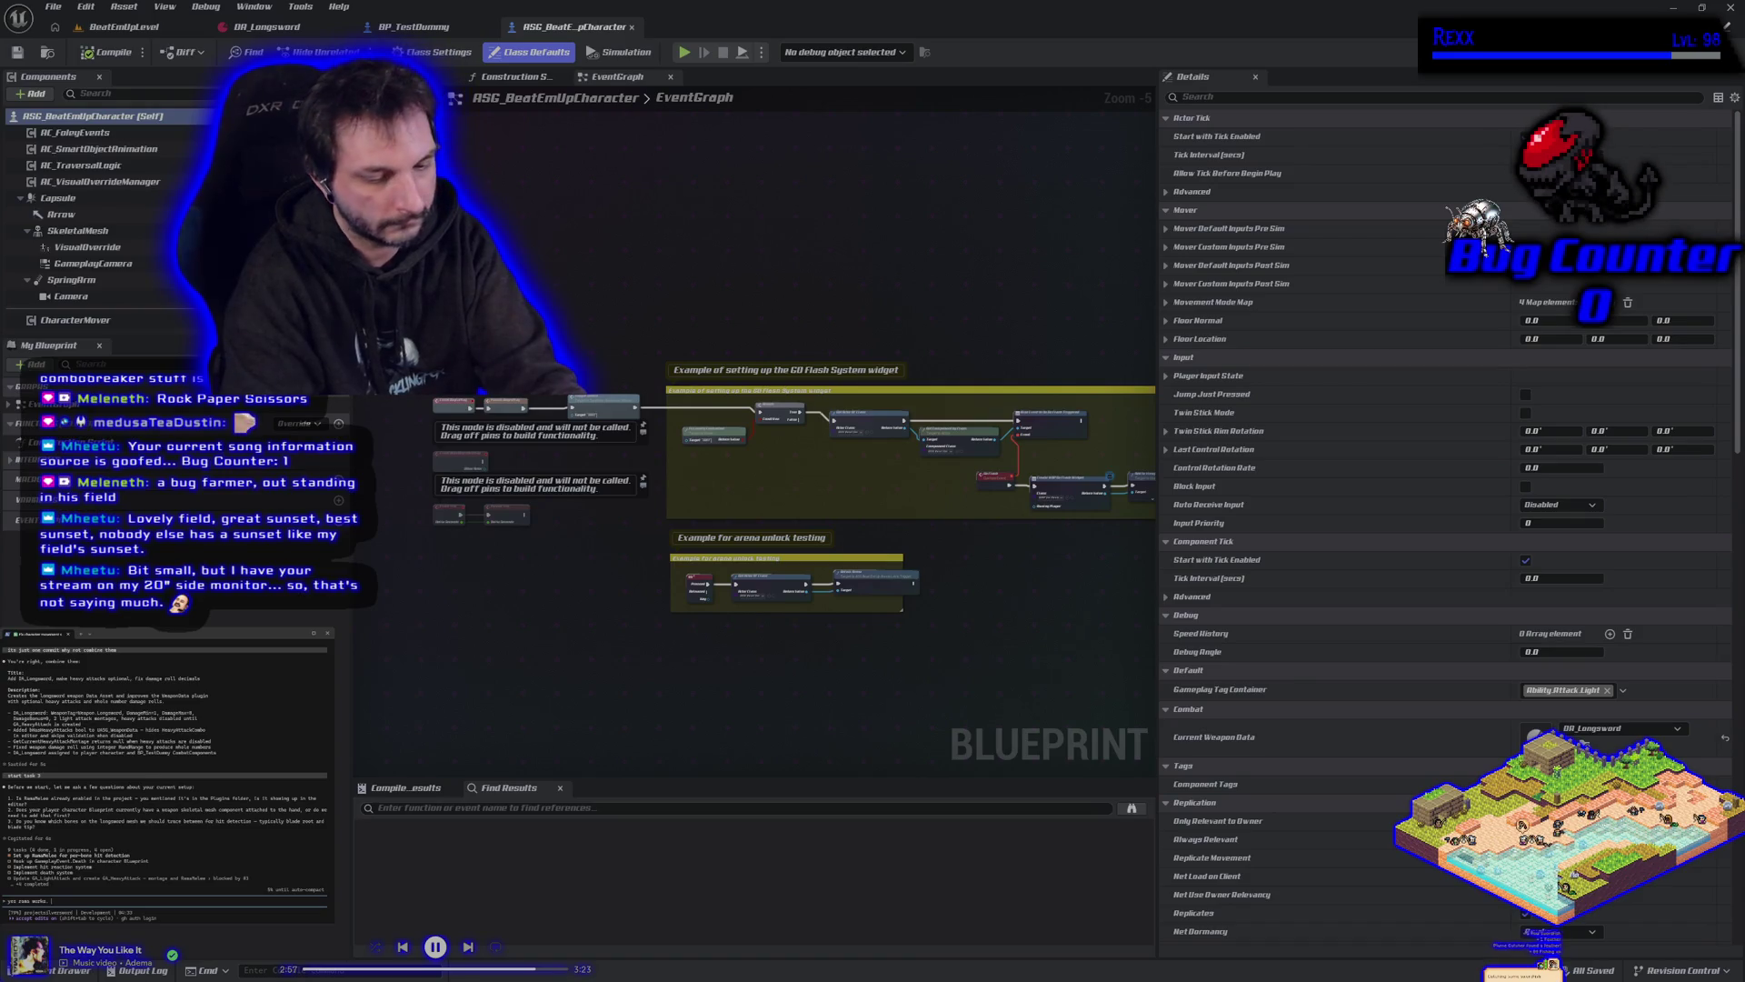
{"action": "type", "text": " decid"}
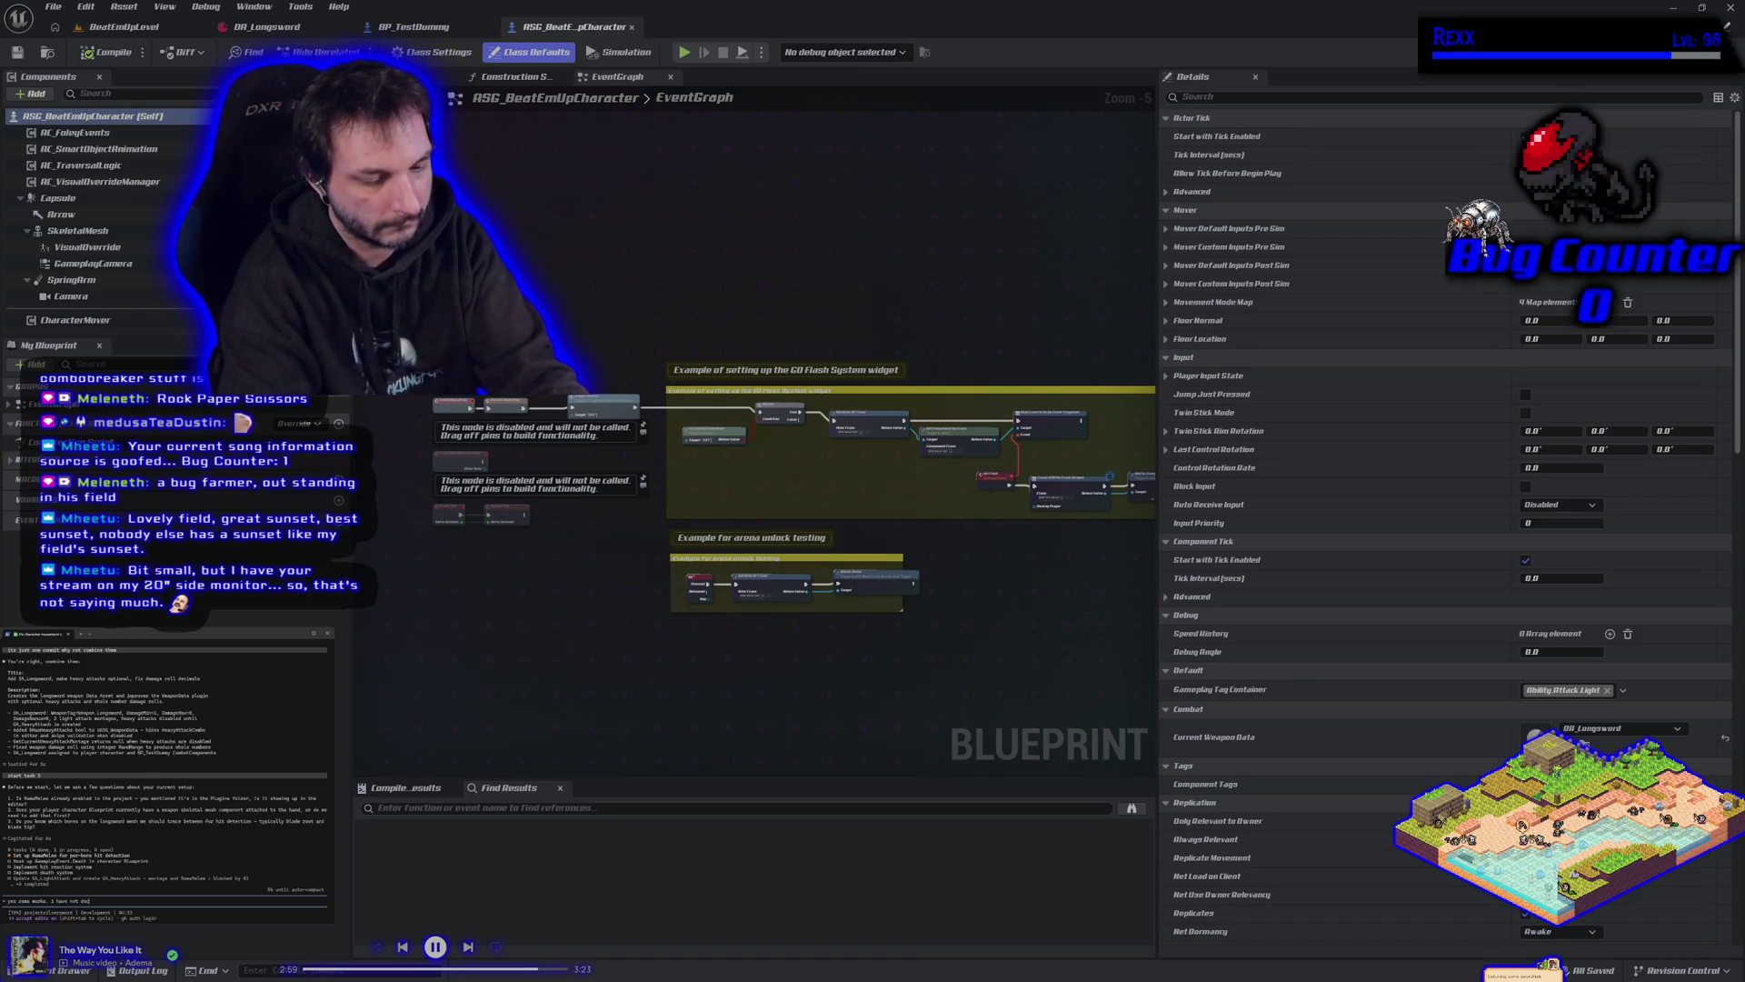
{"action": "type", "text": "ed how i w"}
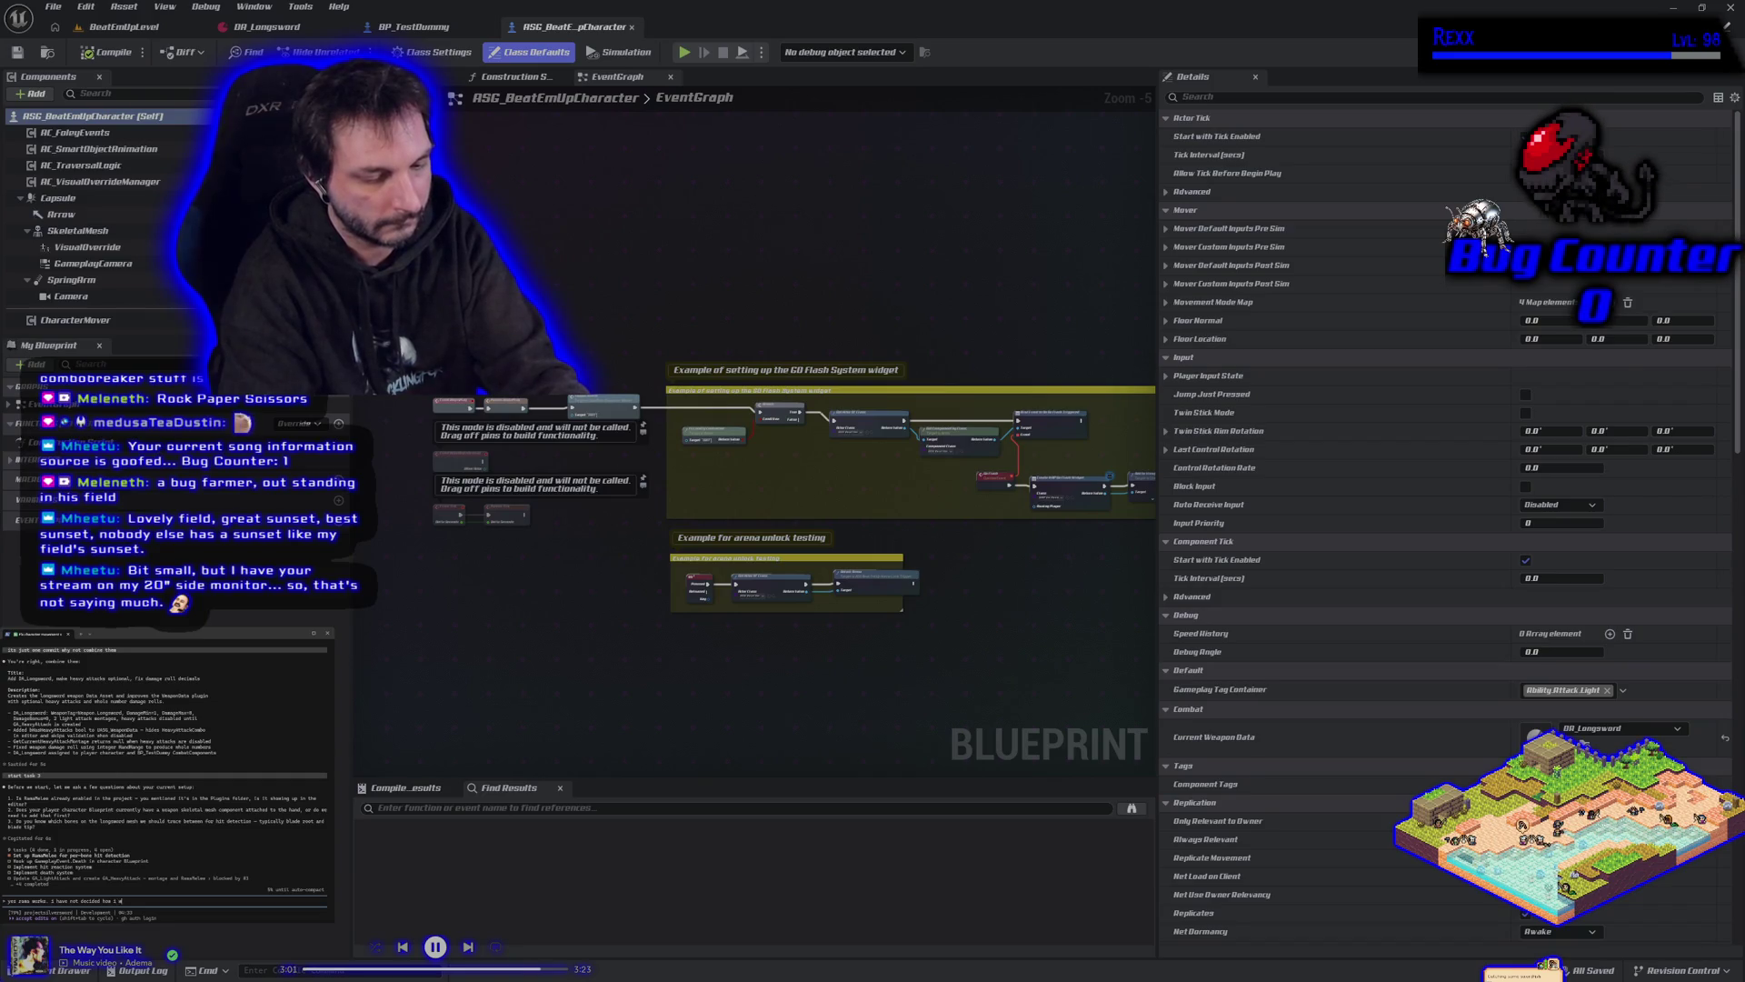
{"action": "type", "text": "ant to perference the weapon"}
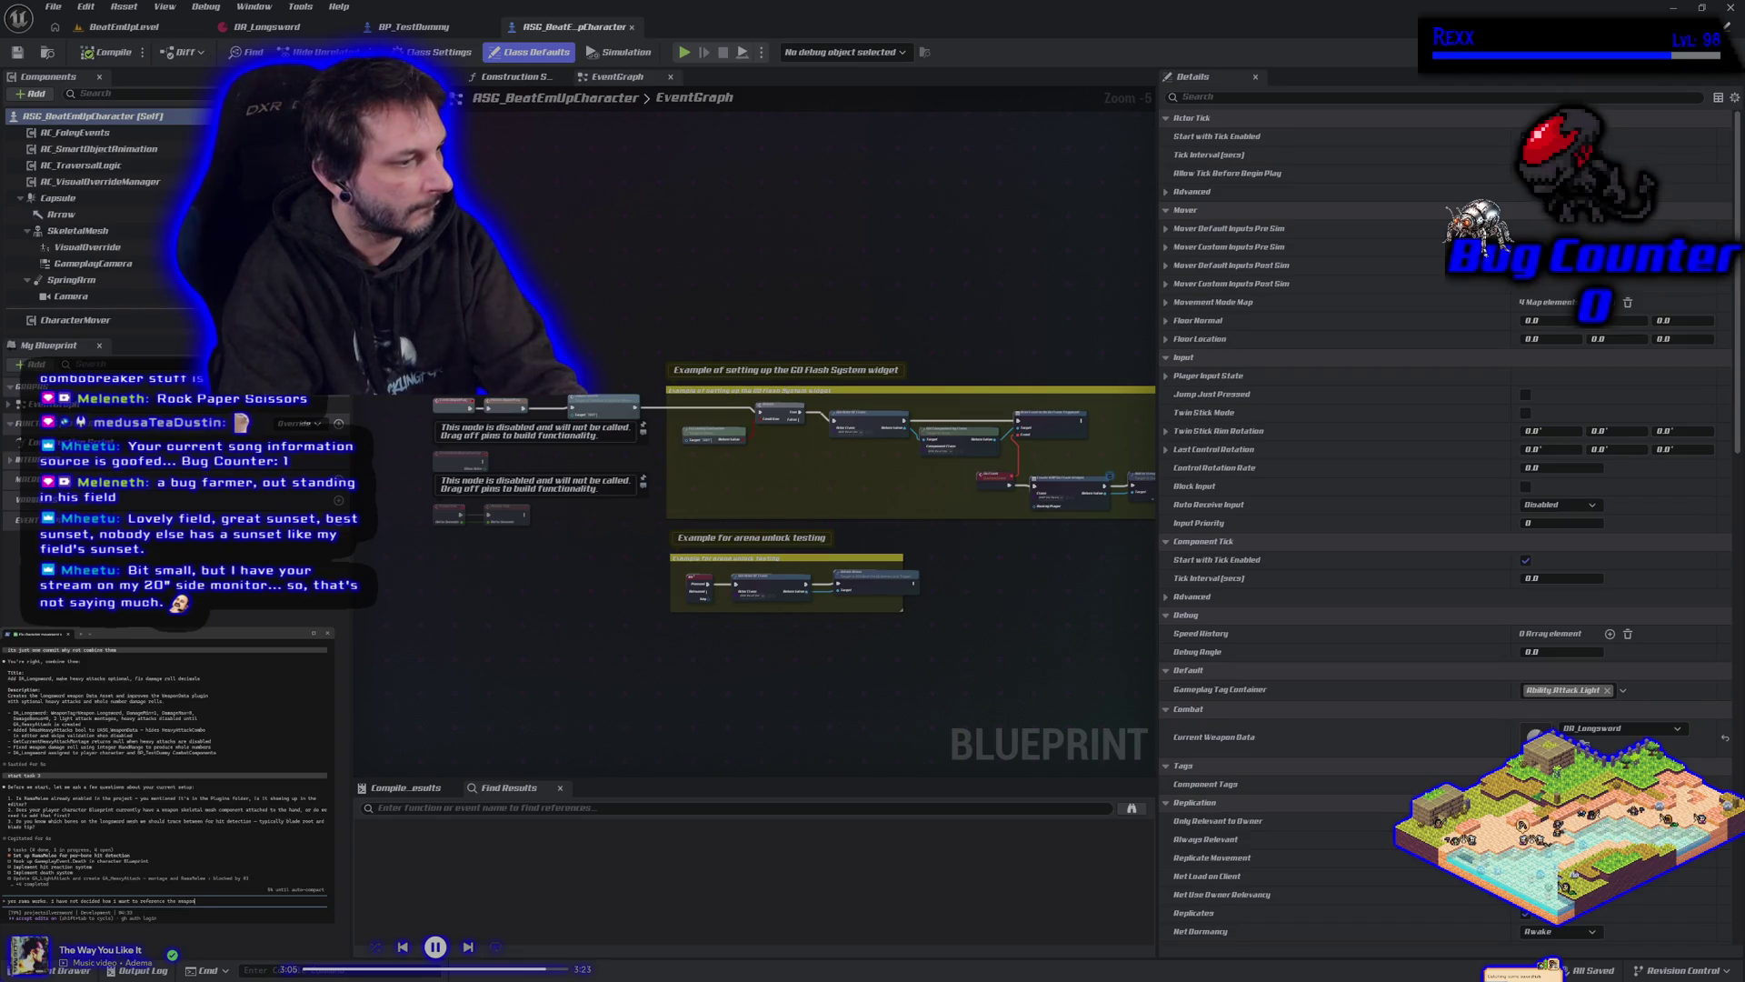
{"action": "type", "text": " mesh yet"}
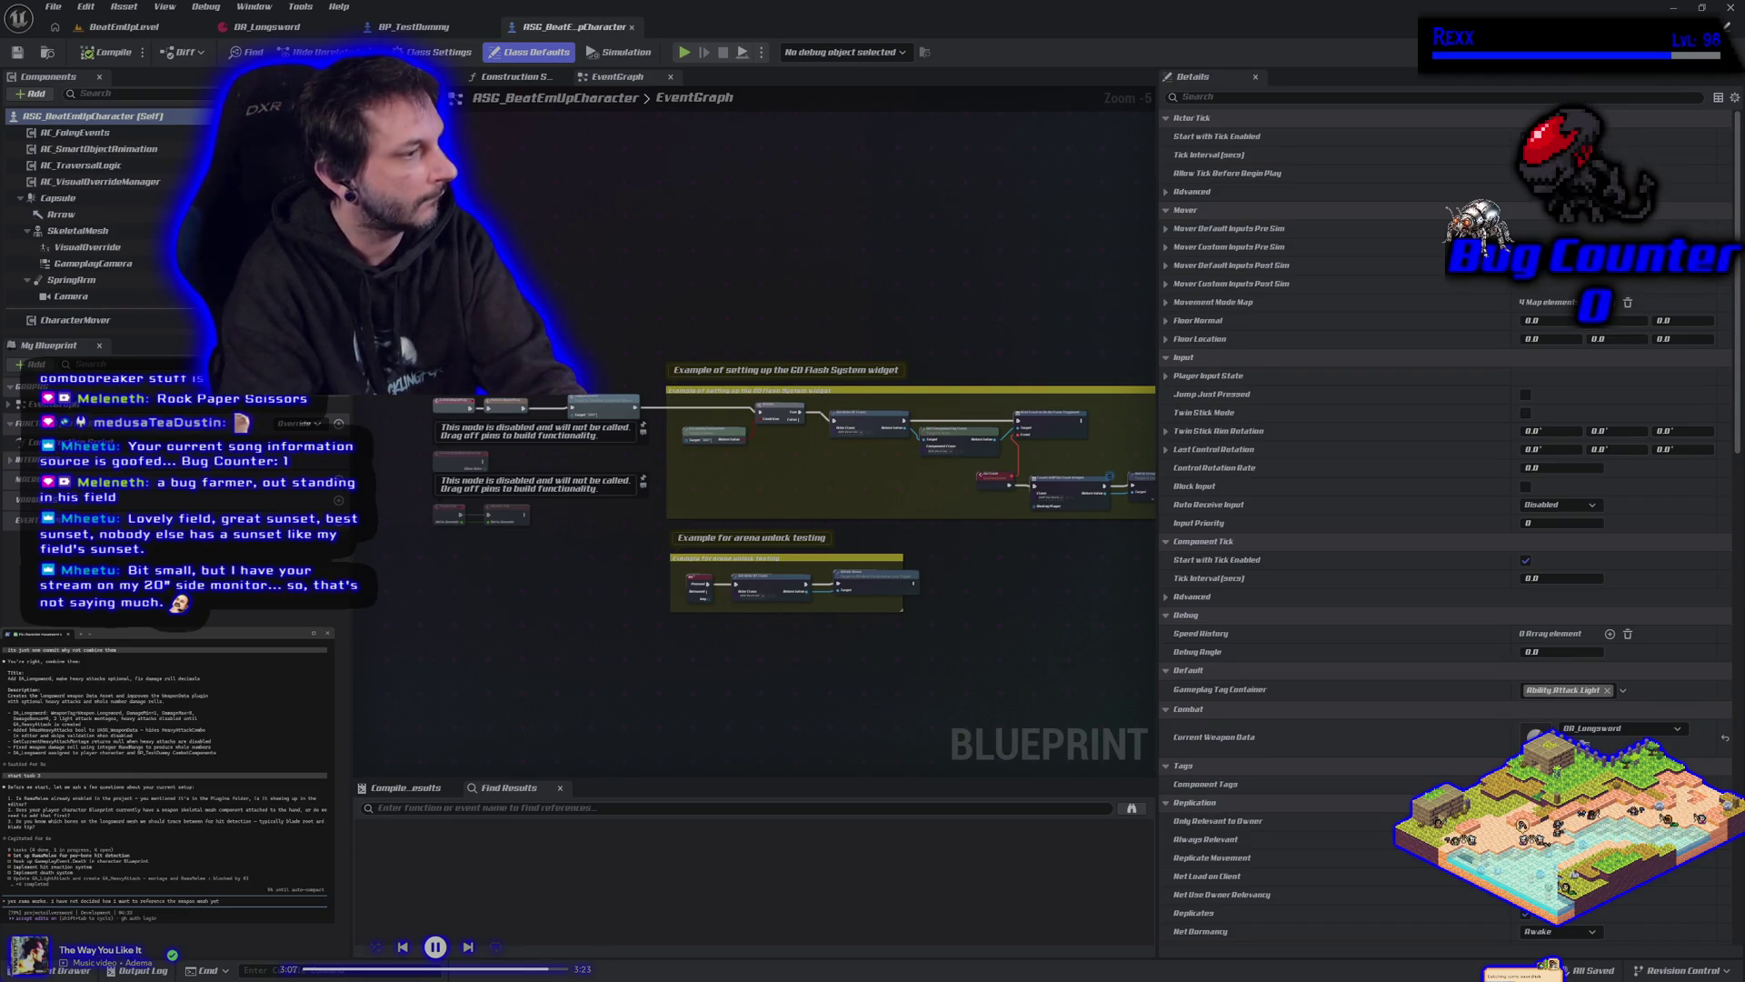
{"action": "type", "text": ","}
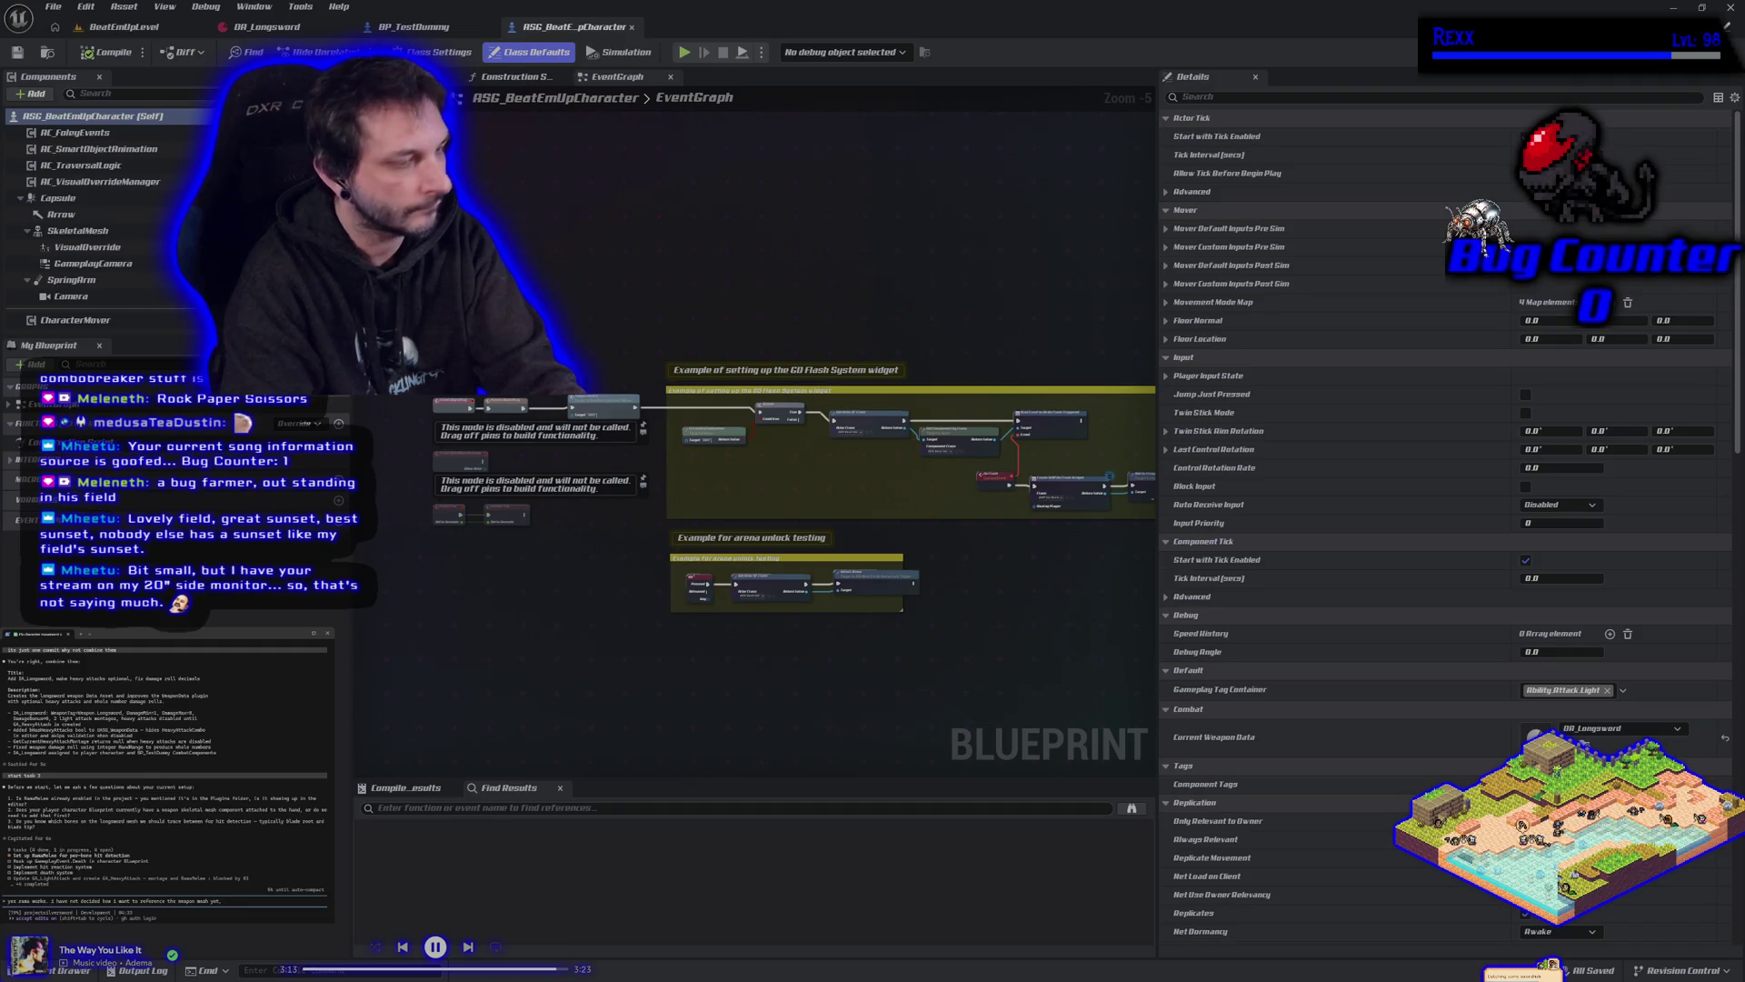
{"action": "type", "text": " my current"}
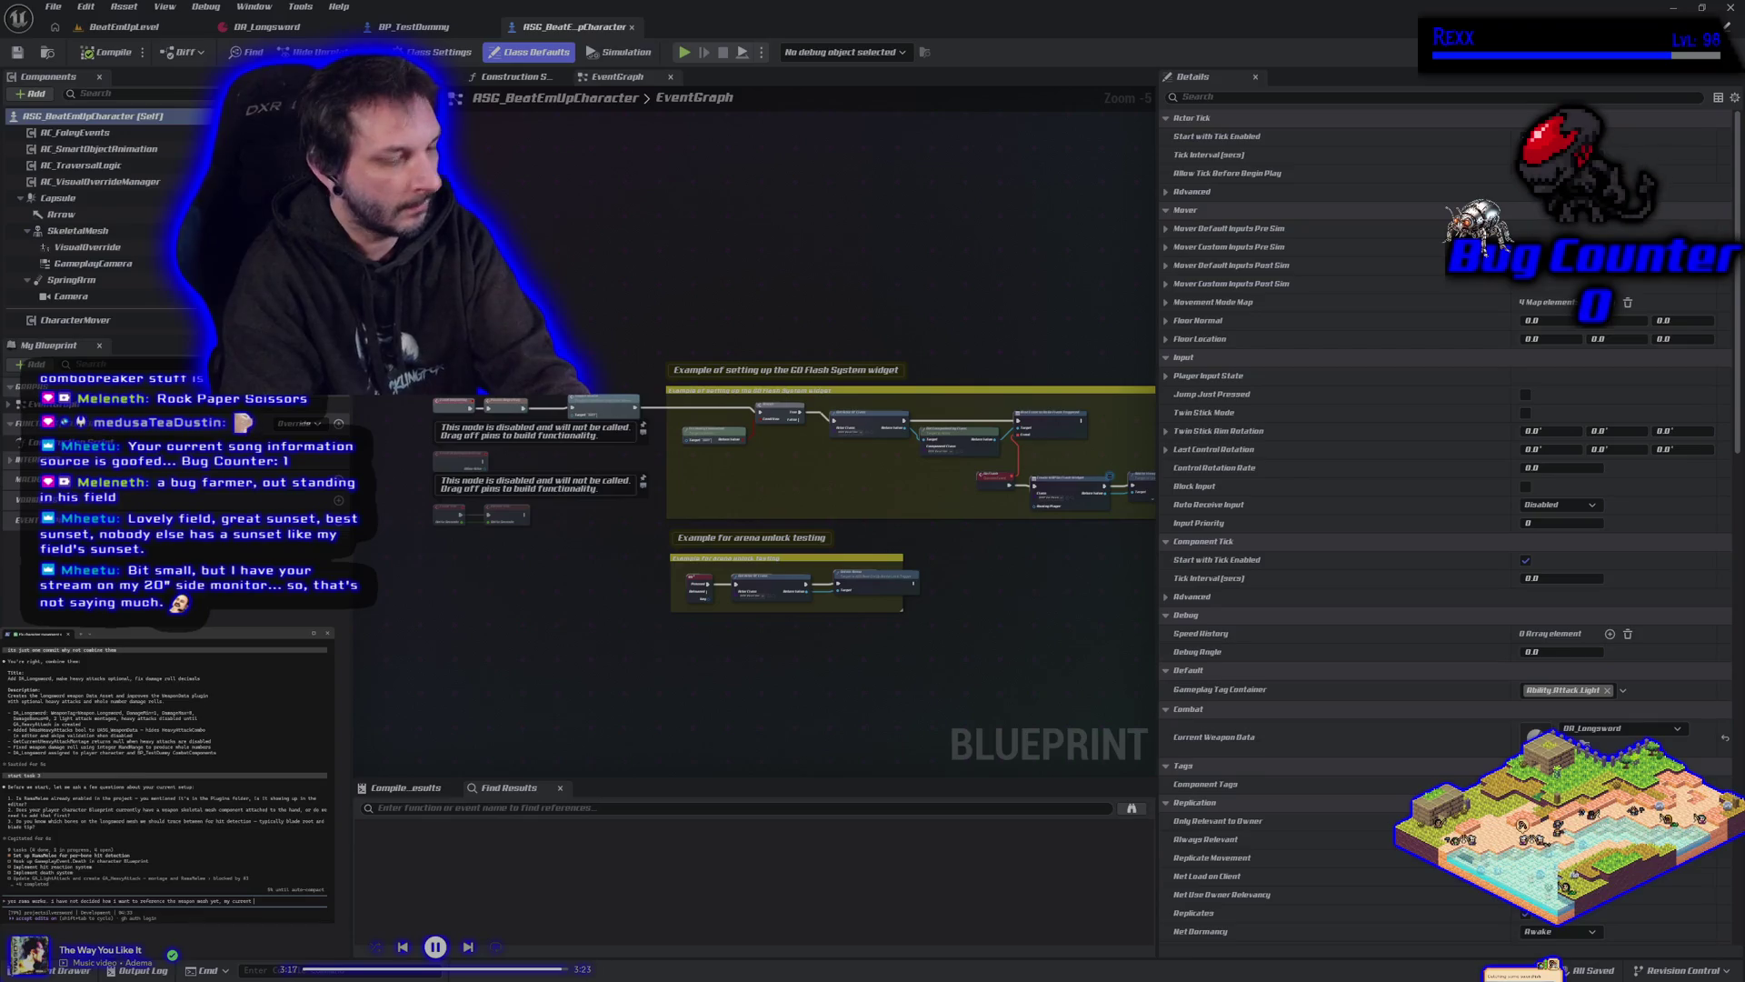
{"action": "type", "text": "me"}
{"action": "type", "text": "doesnt ha"}
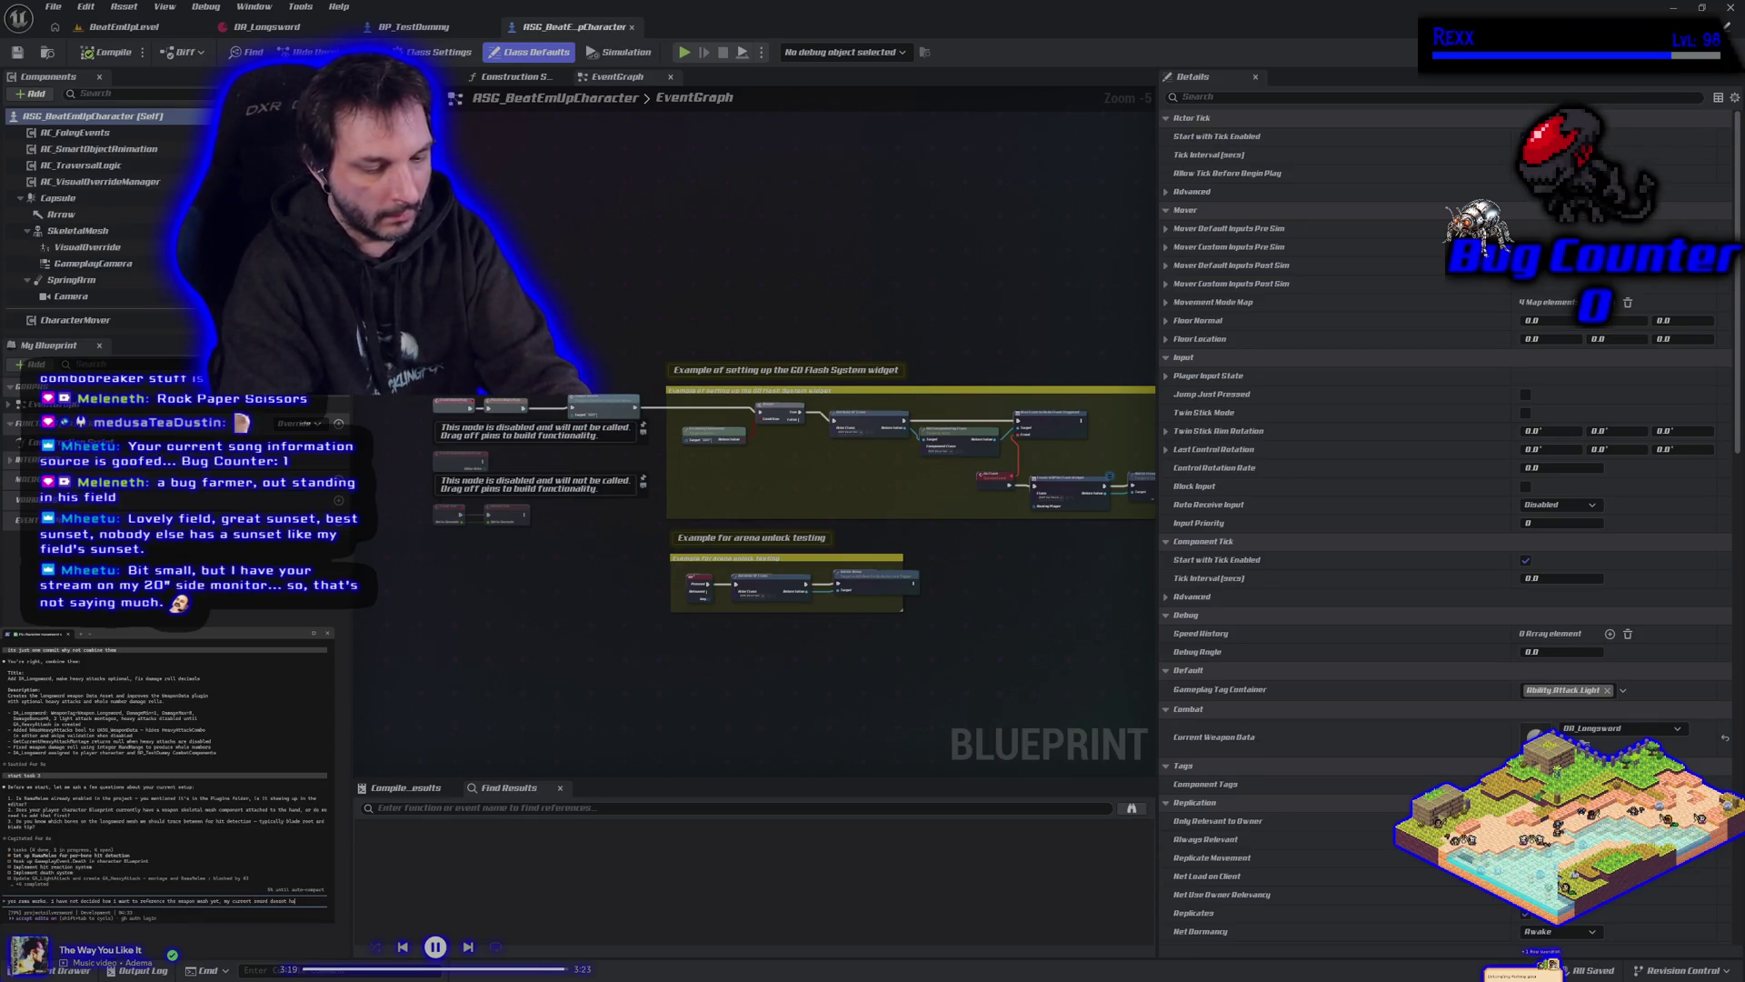
{"action": "type", "text": "ve bones its a static mesh, i think"}
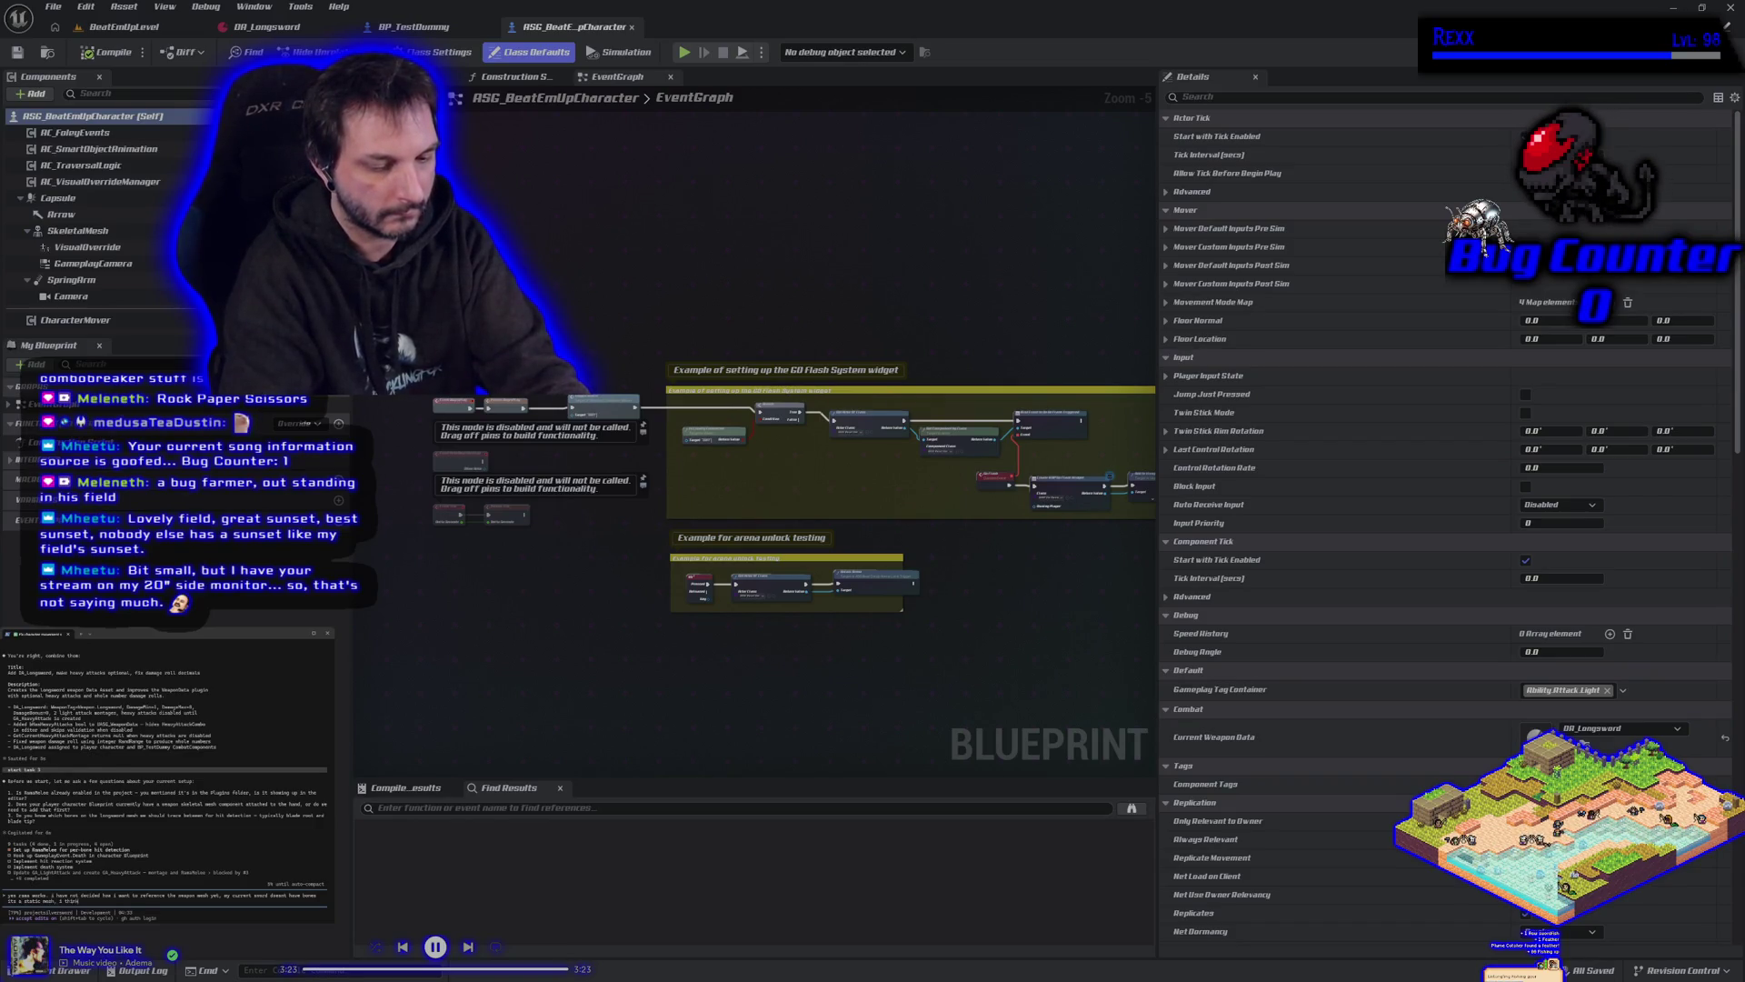
{"action": "type", "text": " that can be"}
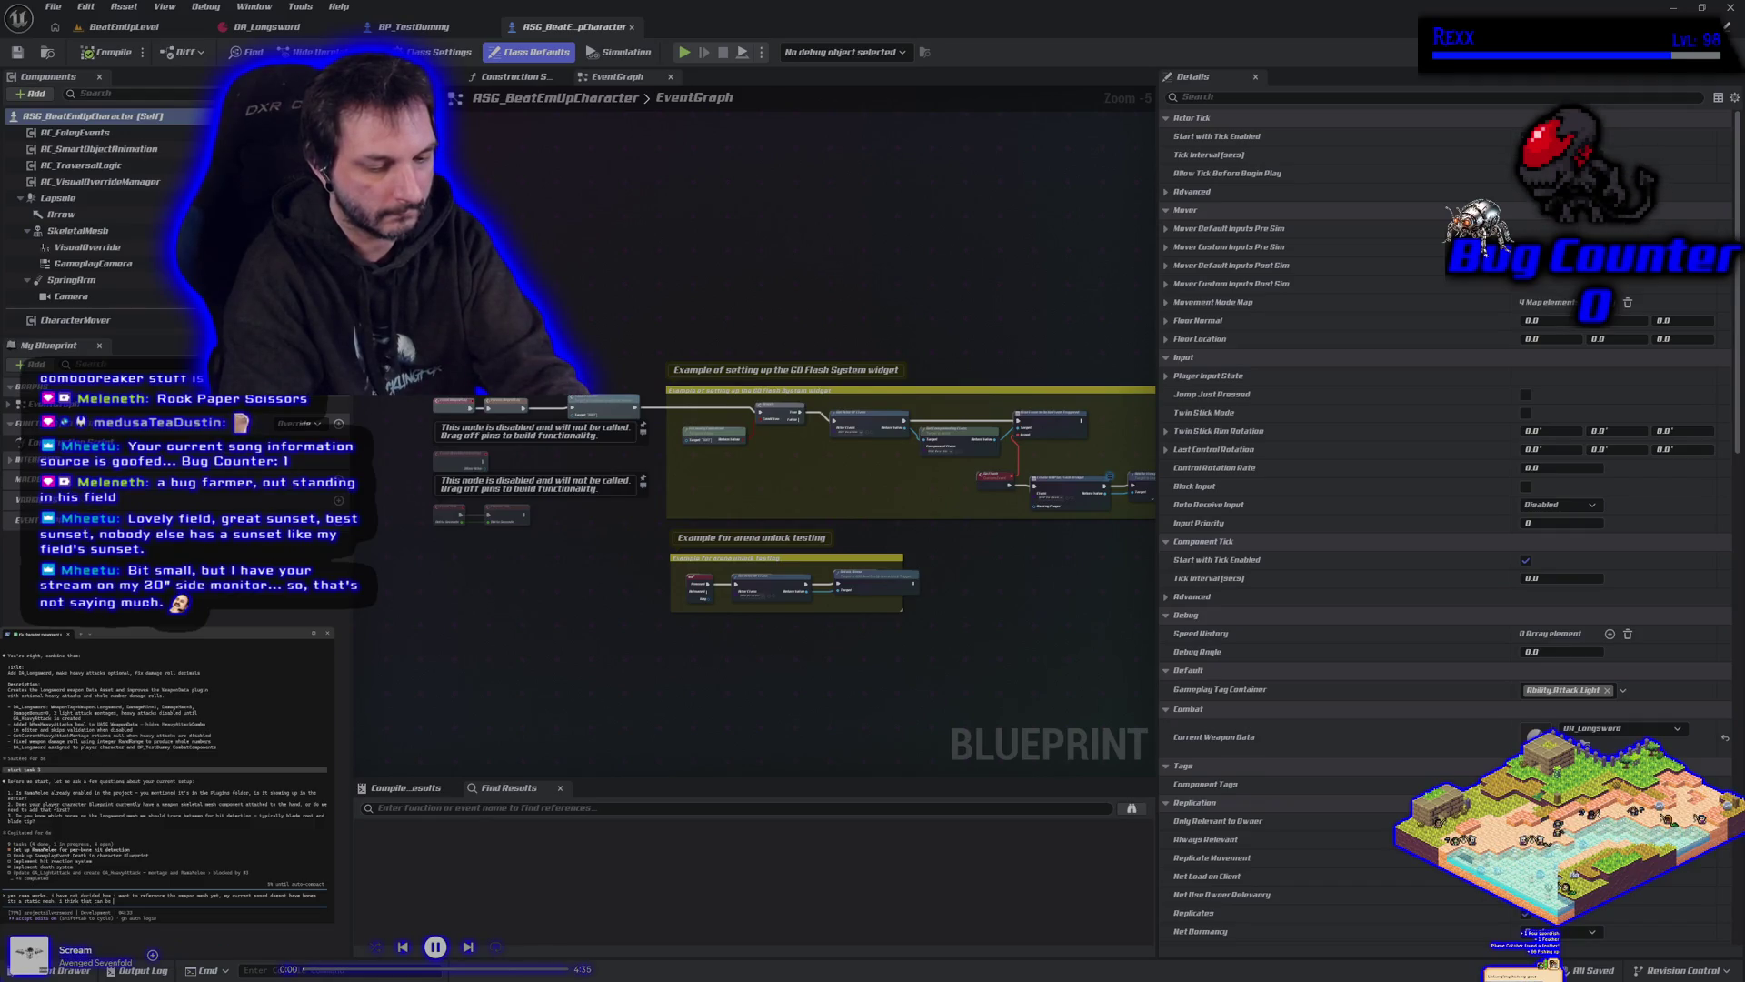
{"action": "type", "text": " fixed by exporting it and then reimporting as a skeletal mesh?"}
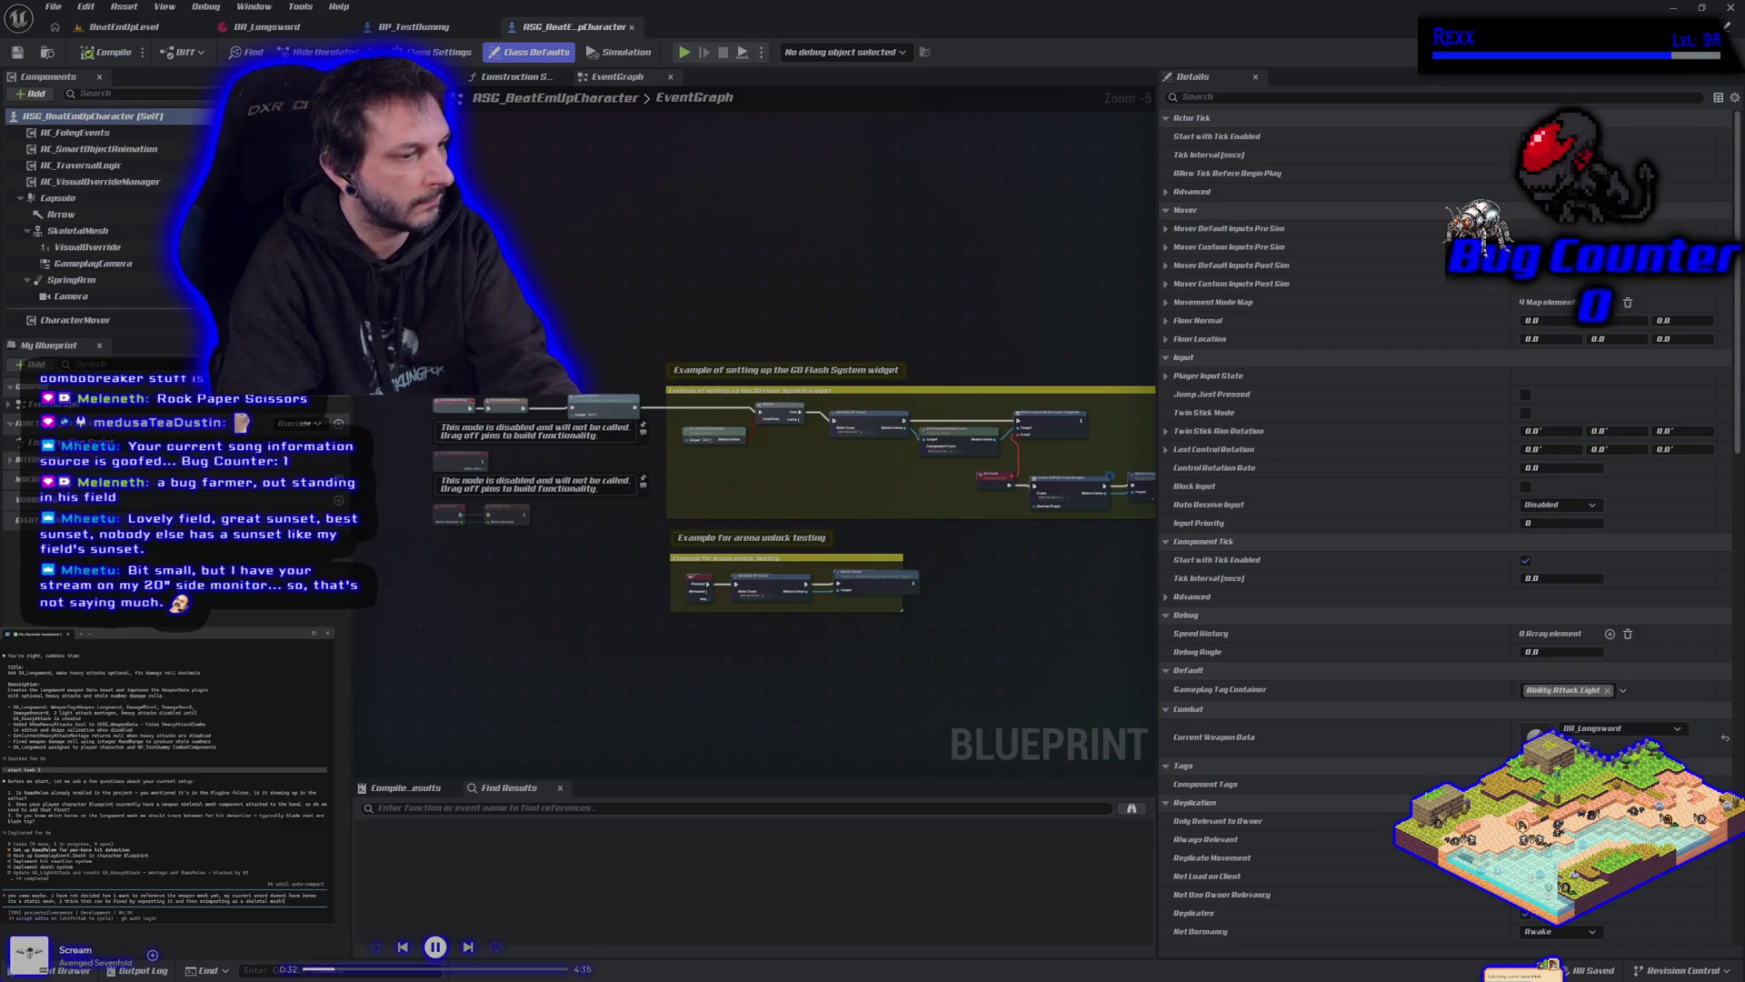
{"action": "type", "text": " I havent"}
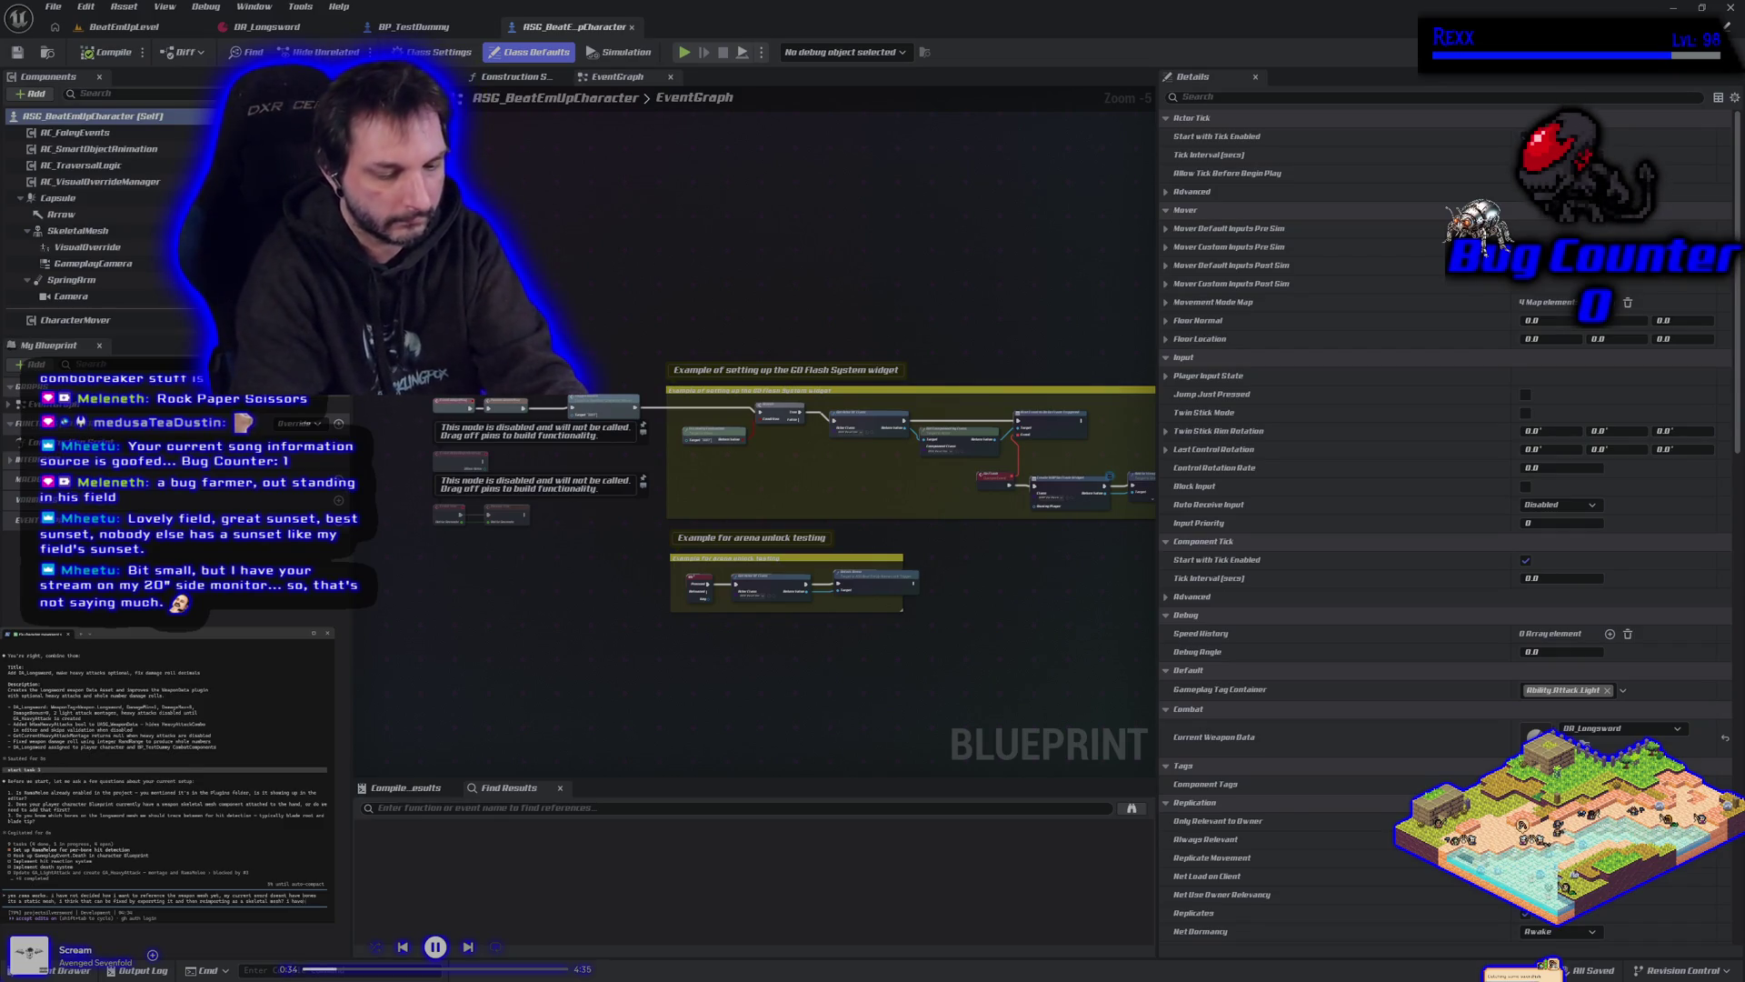
{"action": "type", "text": " actually set up rama in a while im"}
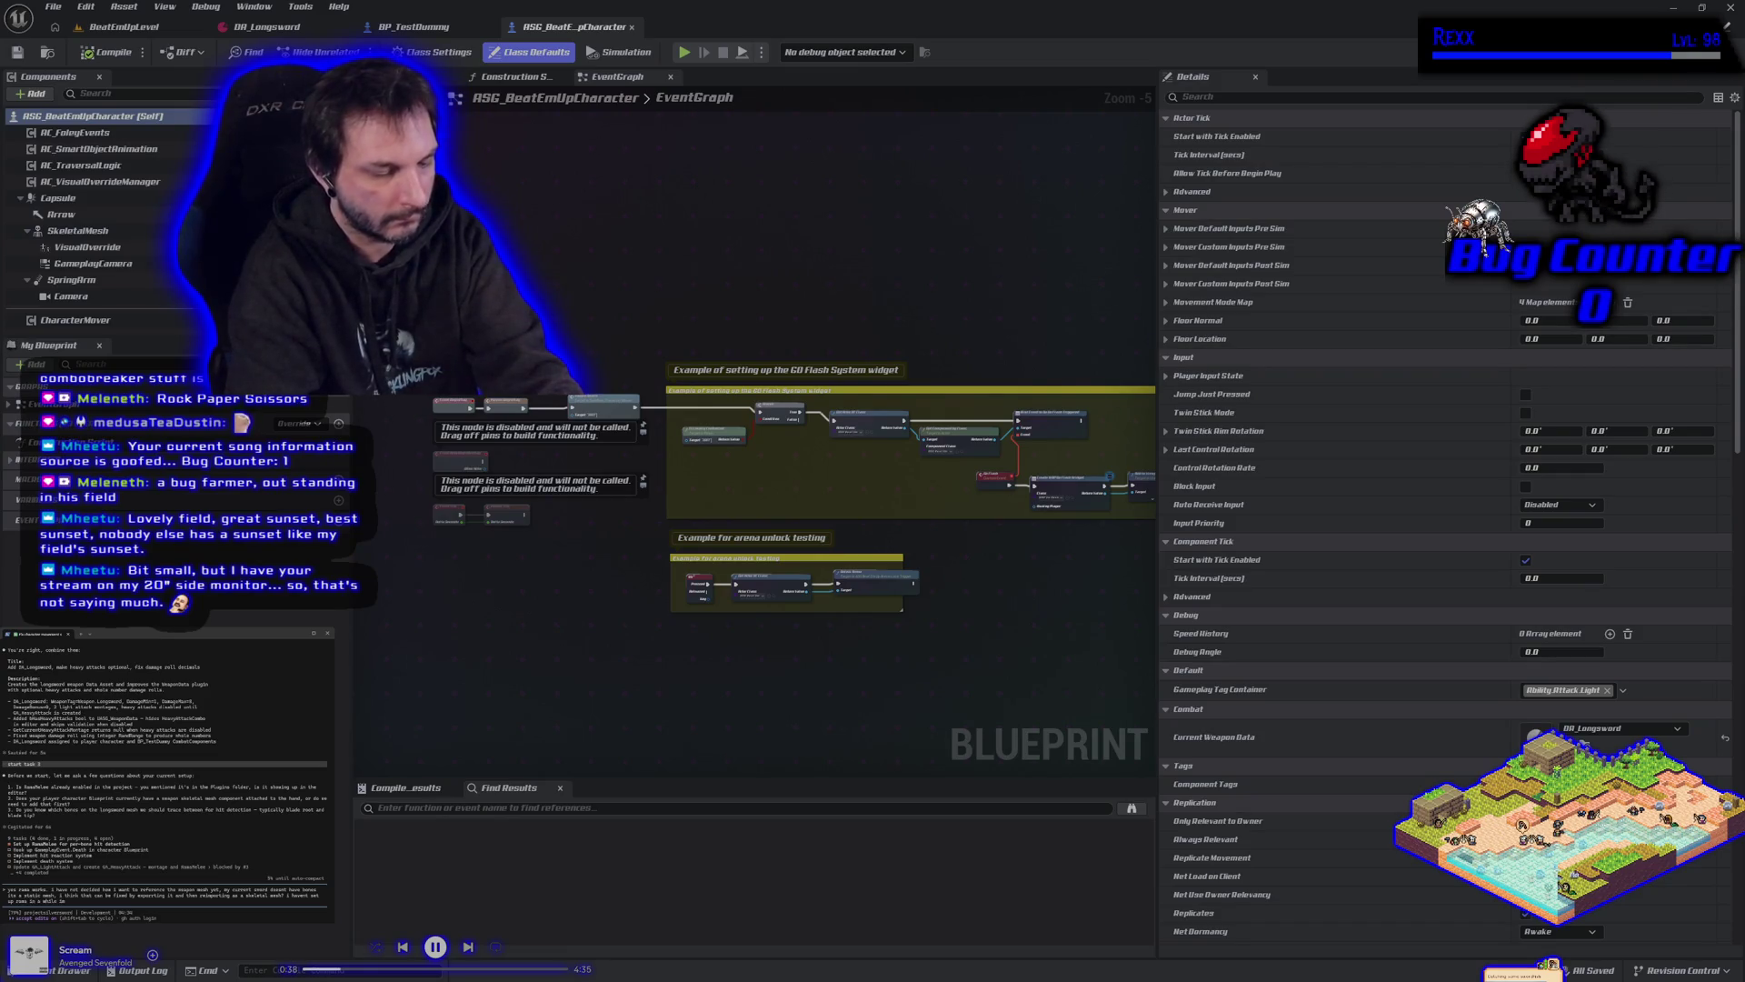
{"action": "type", "text": " rusty"}
Submit the skeletal-mesh weapon question, then follow up asking whether weapons can be static meshes.
{"action": "key", "text": "Return"}
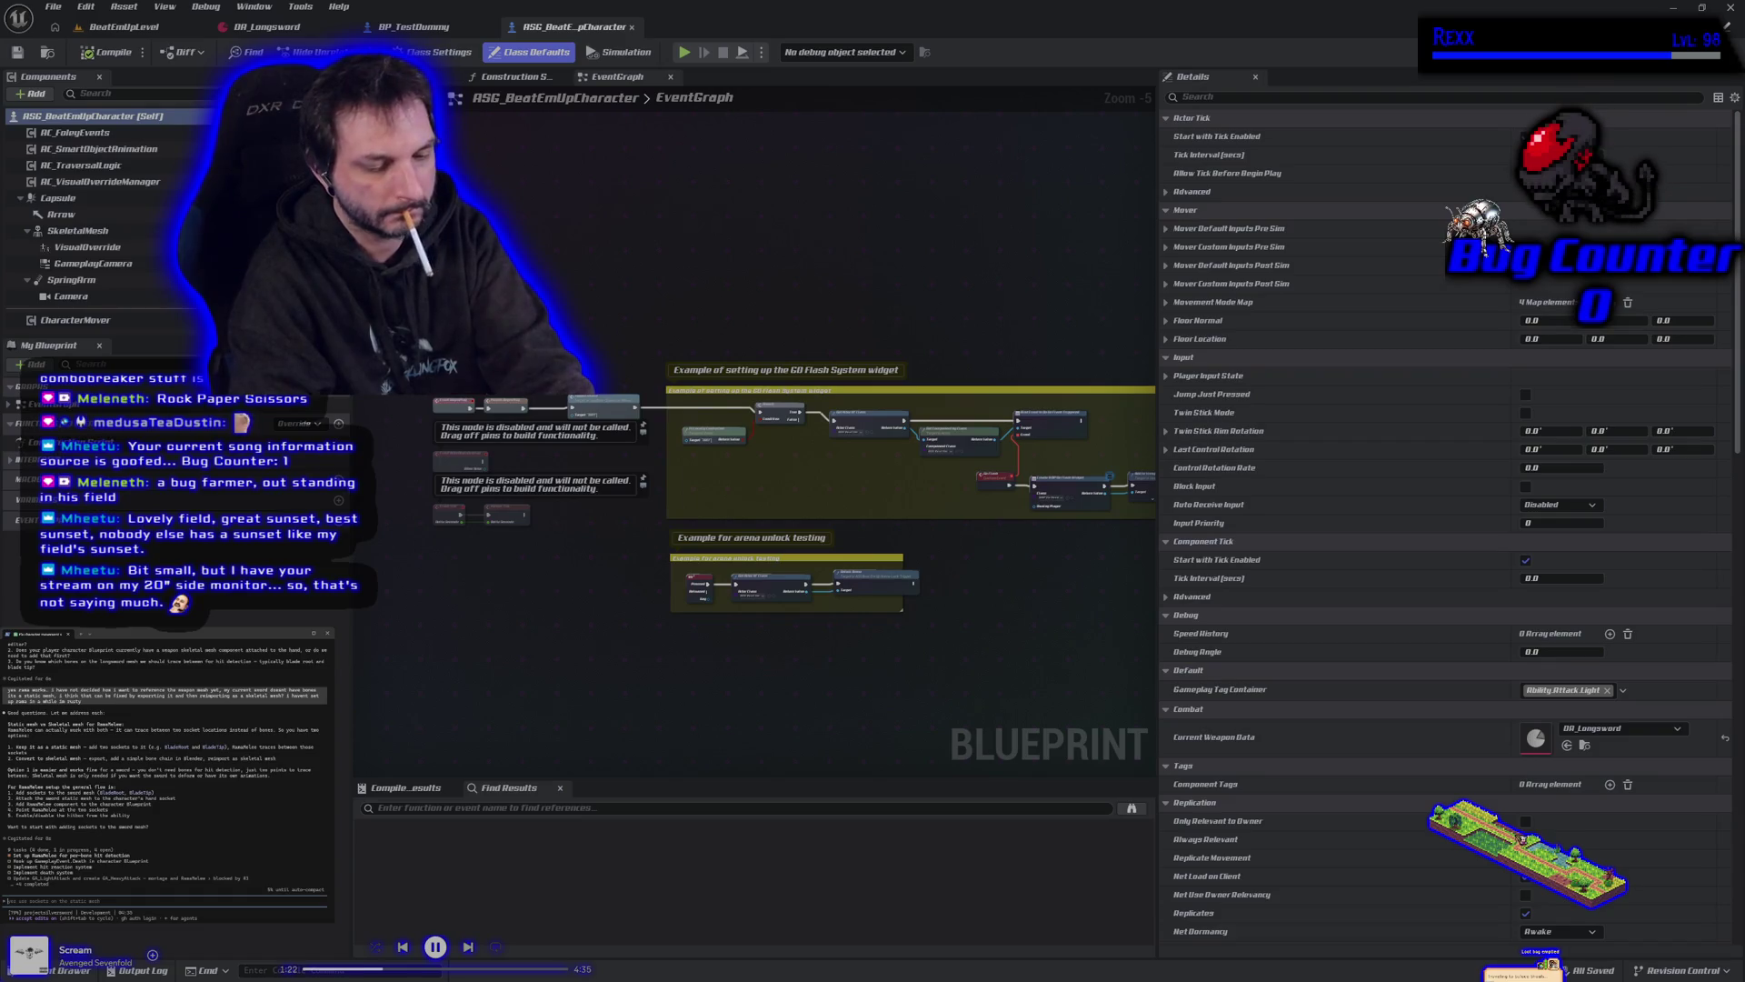
{"action": "type", "text": "ble"}
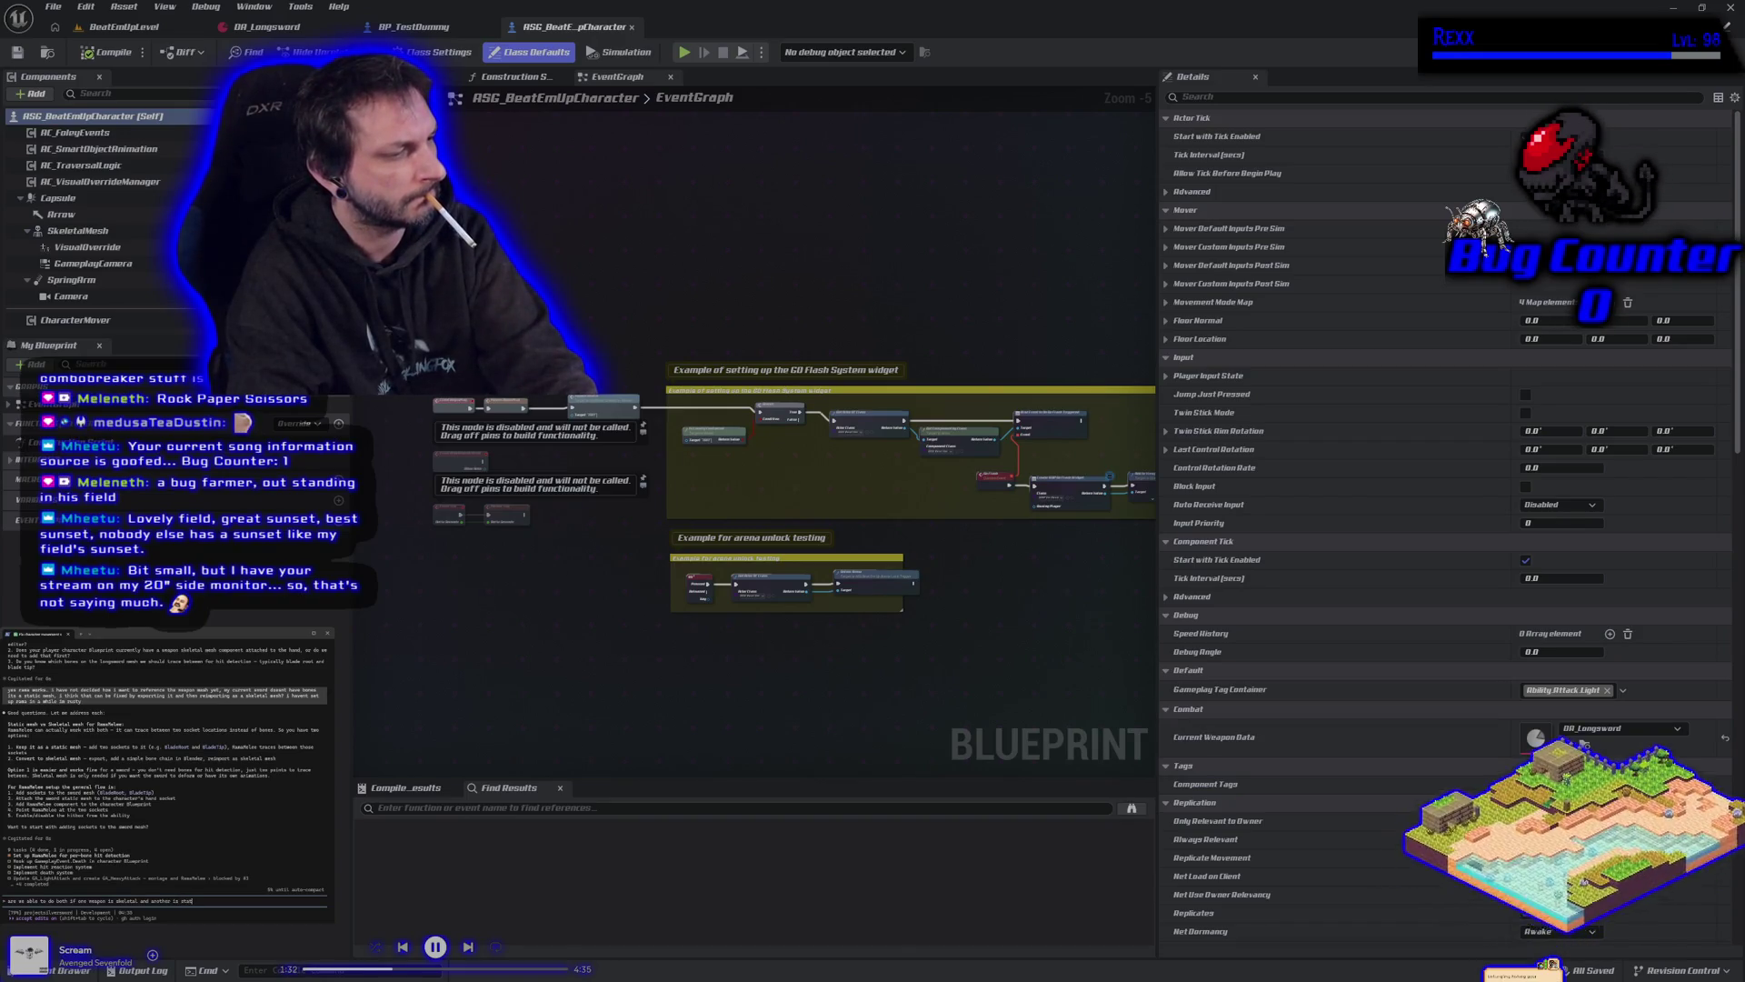
{"action": "type", "text": "static?"}
{"action": "key", "text": "Return"}
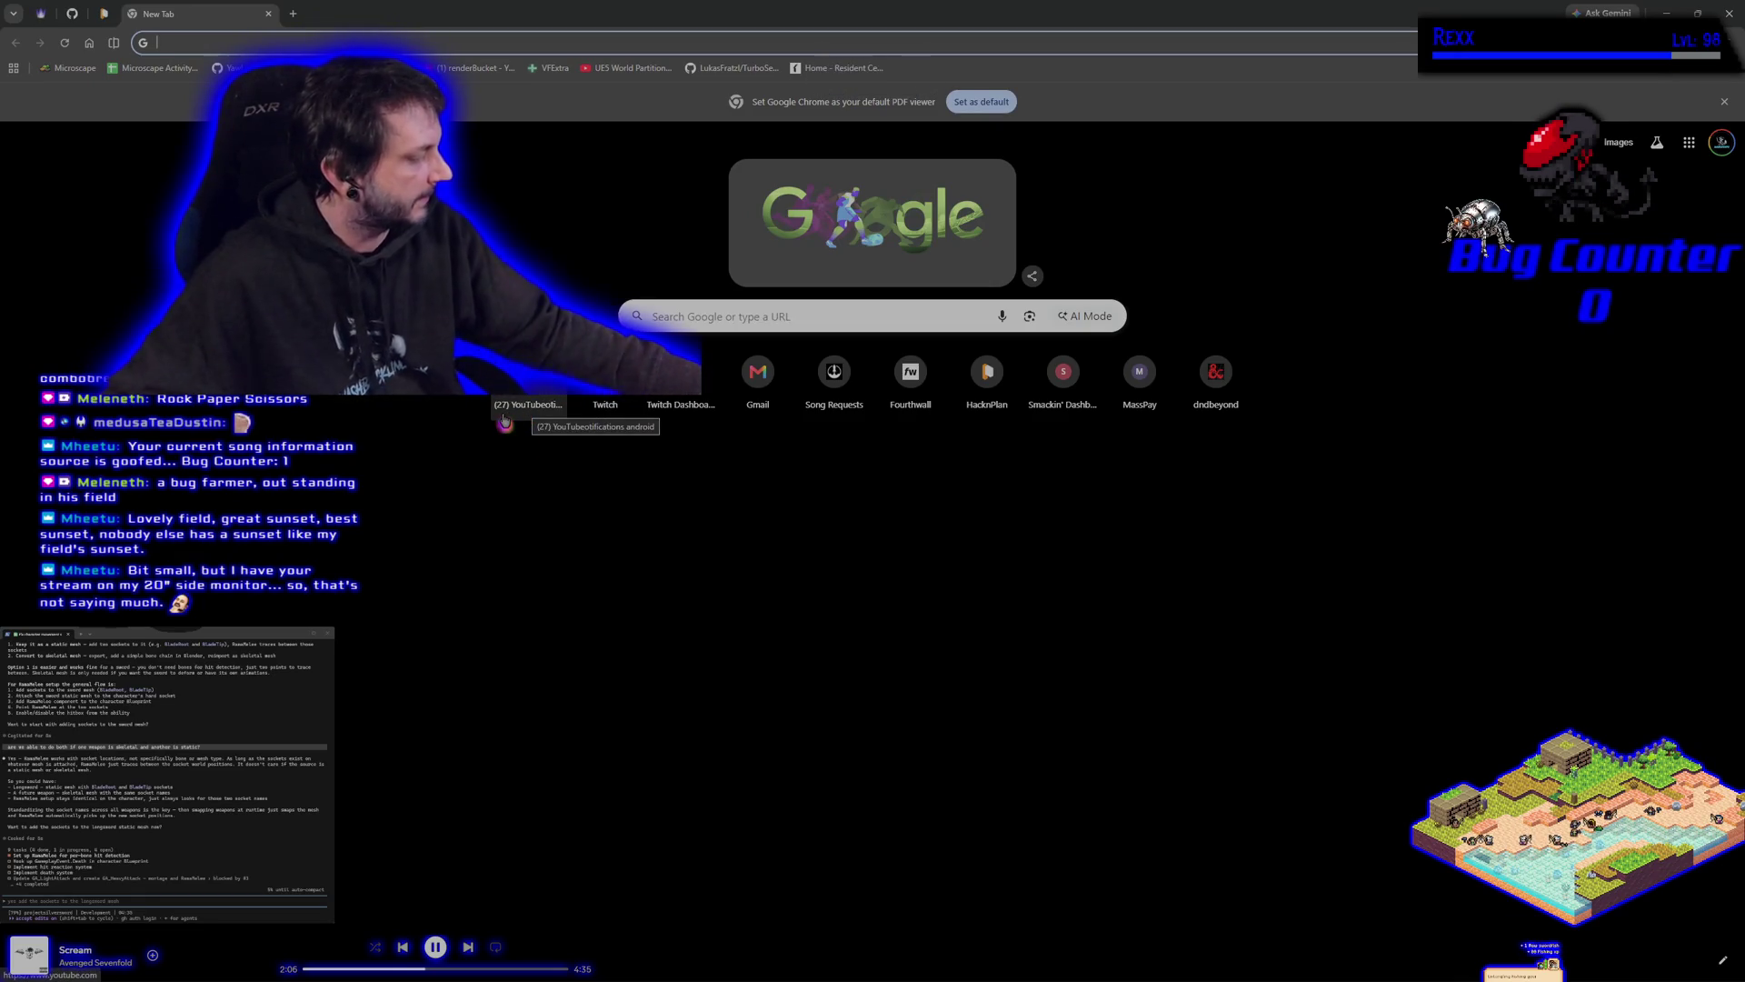
Open YouTube in the new tab and start searching for 'rama'.
{"action": "left_click", "coordinate": [503, 419]}
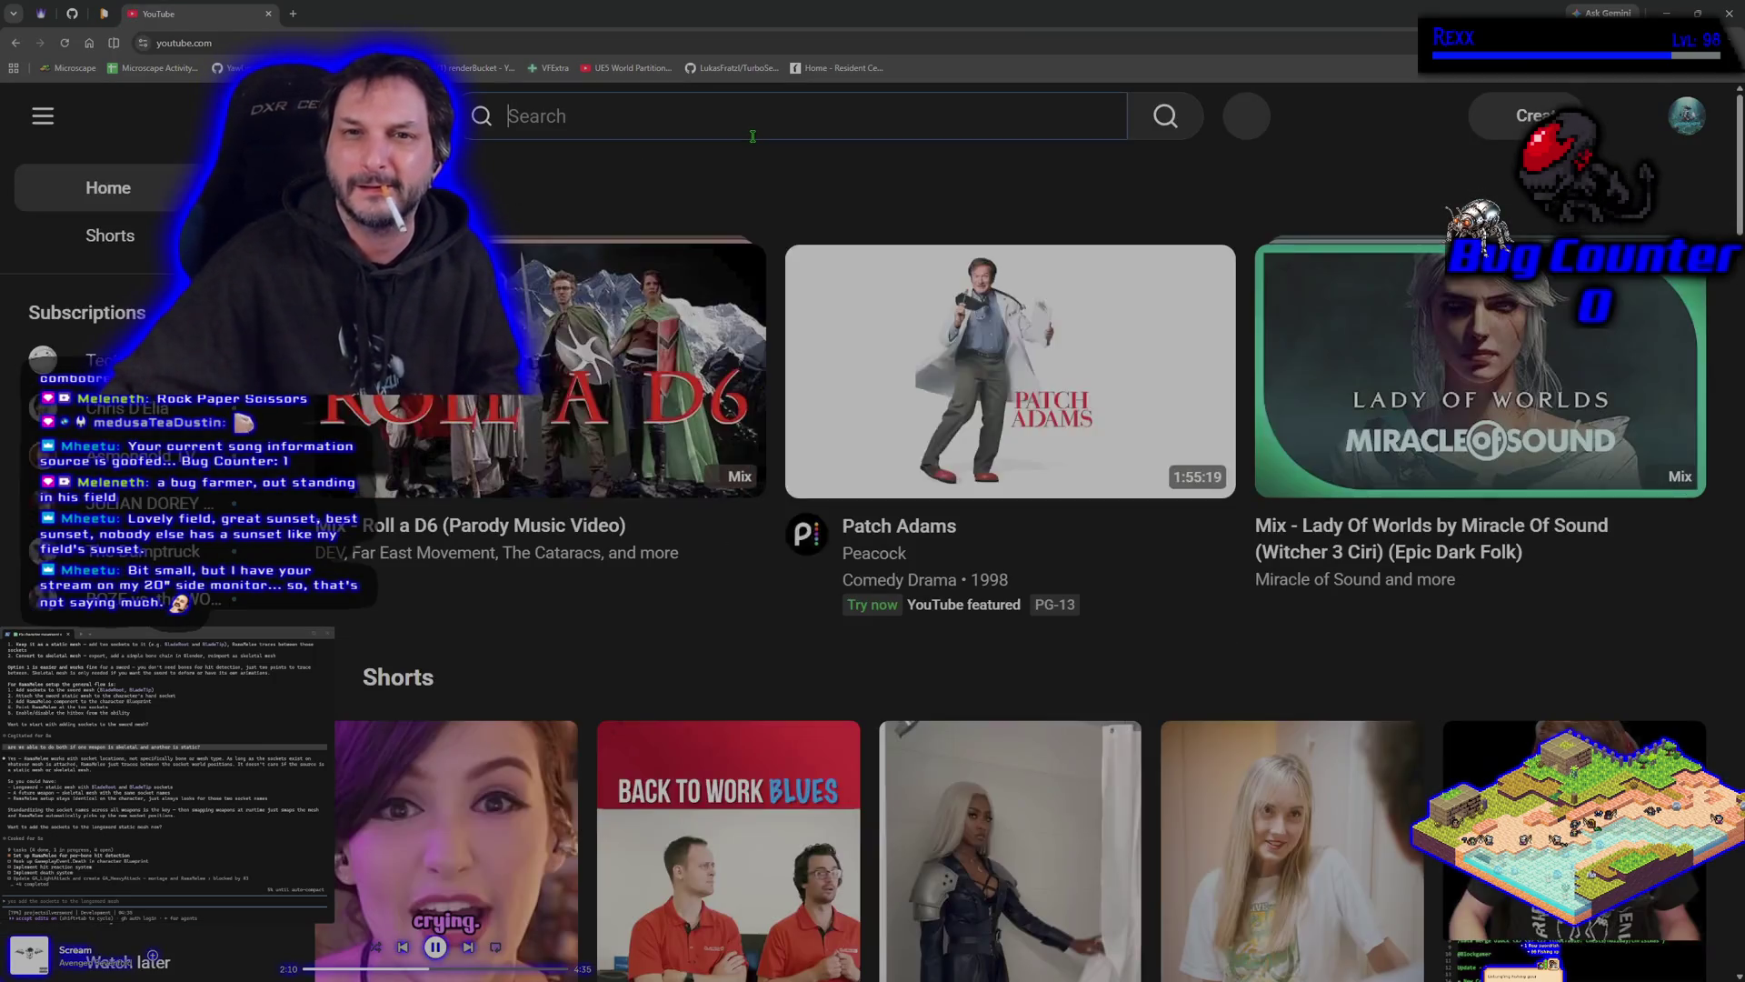
{"action": "left_click", "coordinate": [745, 127]}
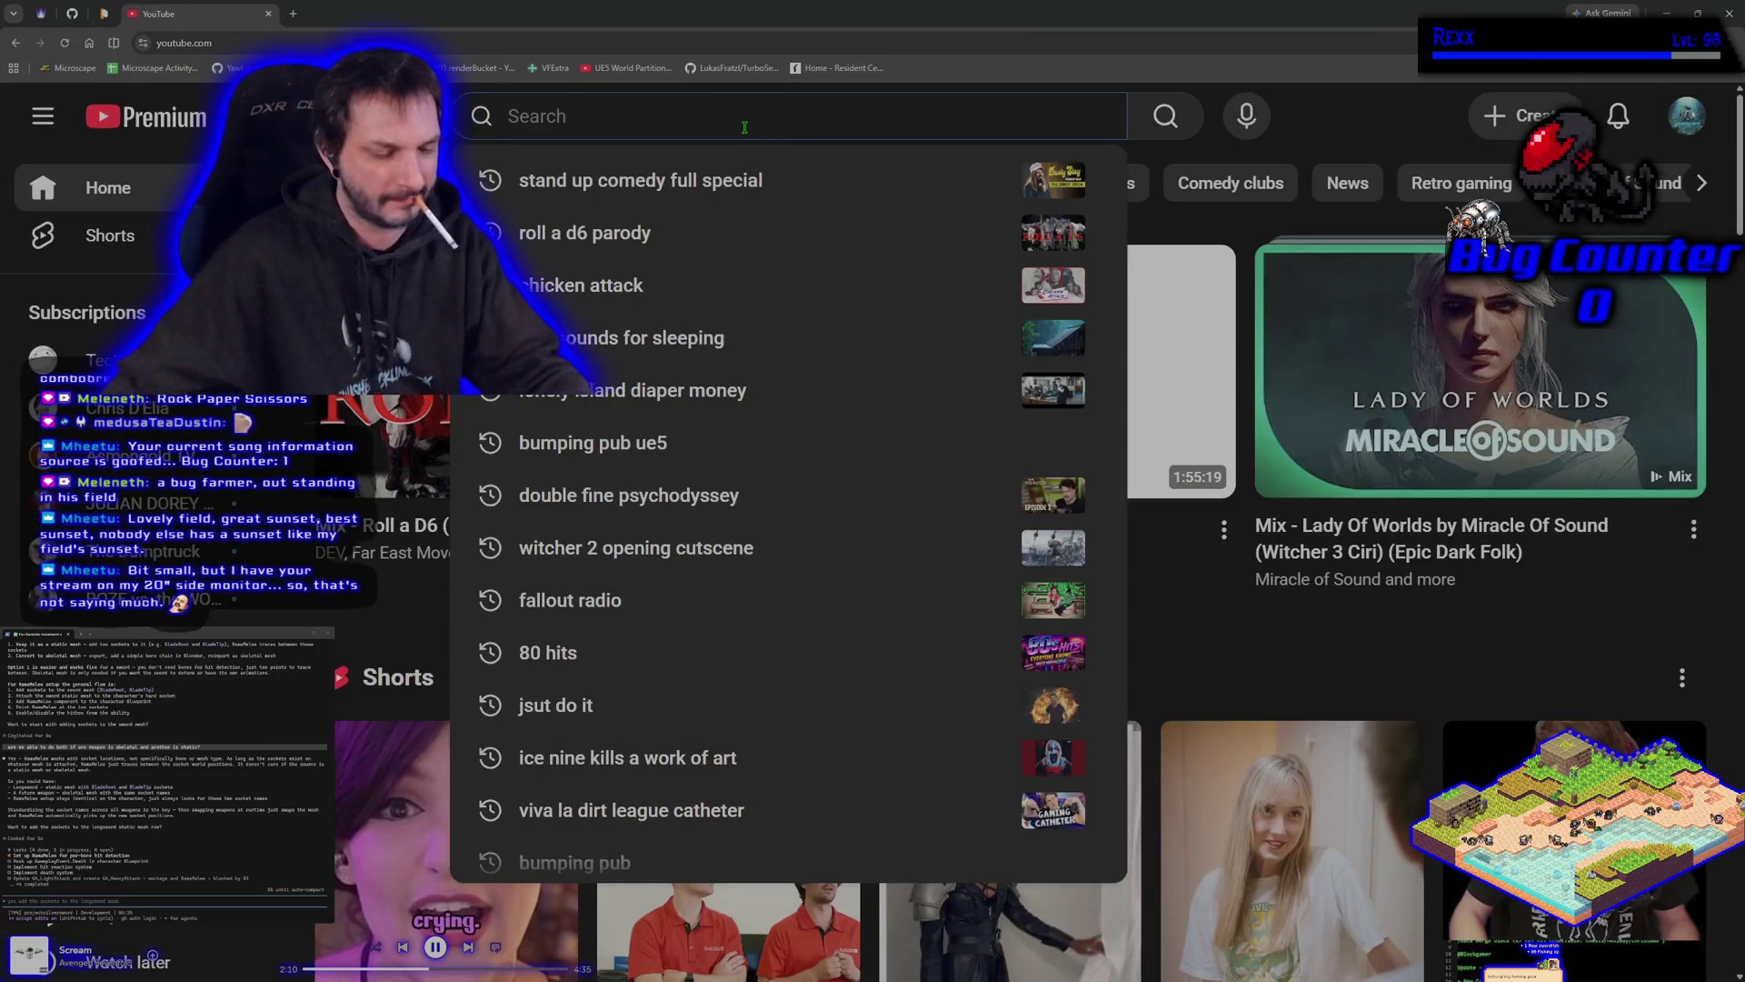
{"action": "type", "text": "rama"}
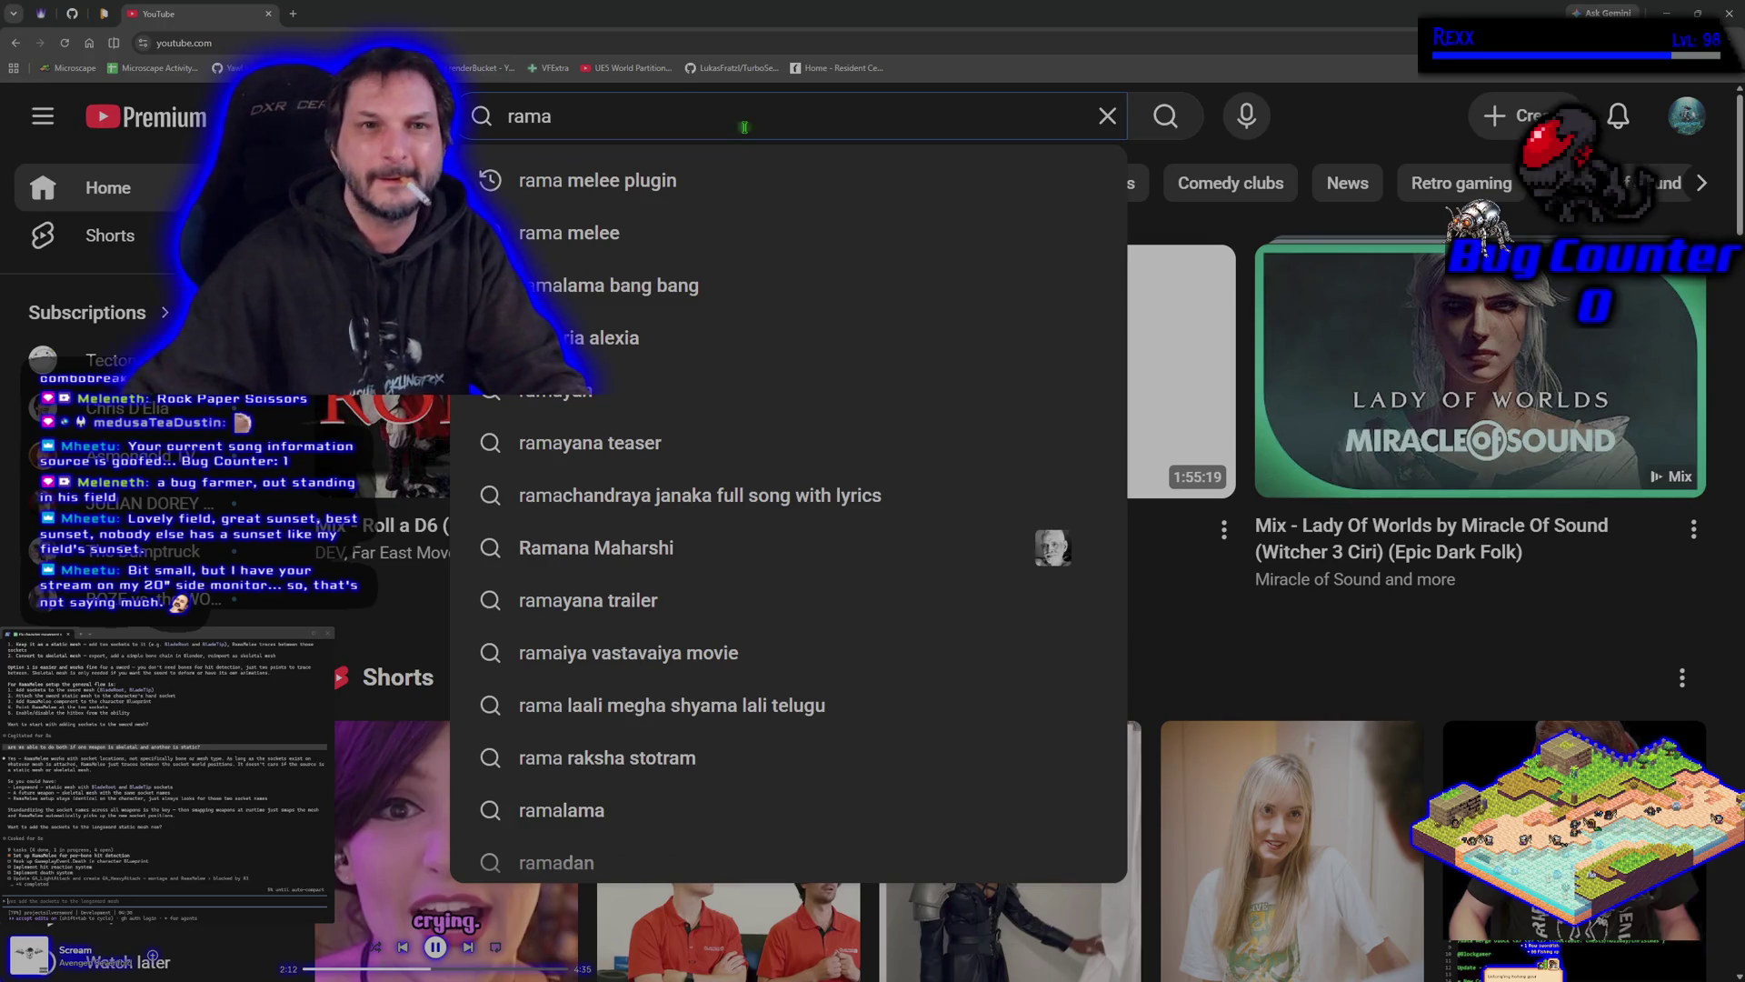
Search Google for 'rama melee plugin fab' in a new tab and open the Fab result.
{"action": "left_click", "coordinate": [294, 14]}
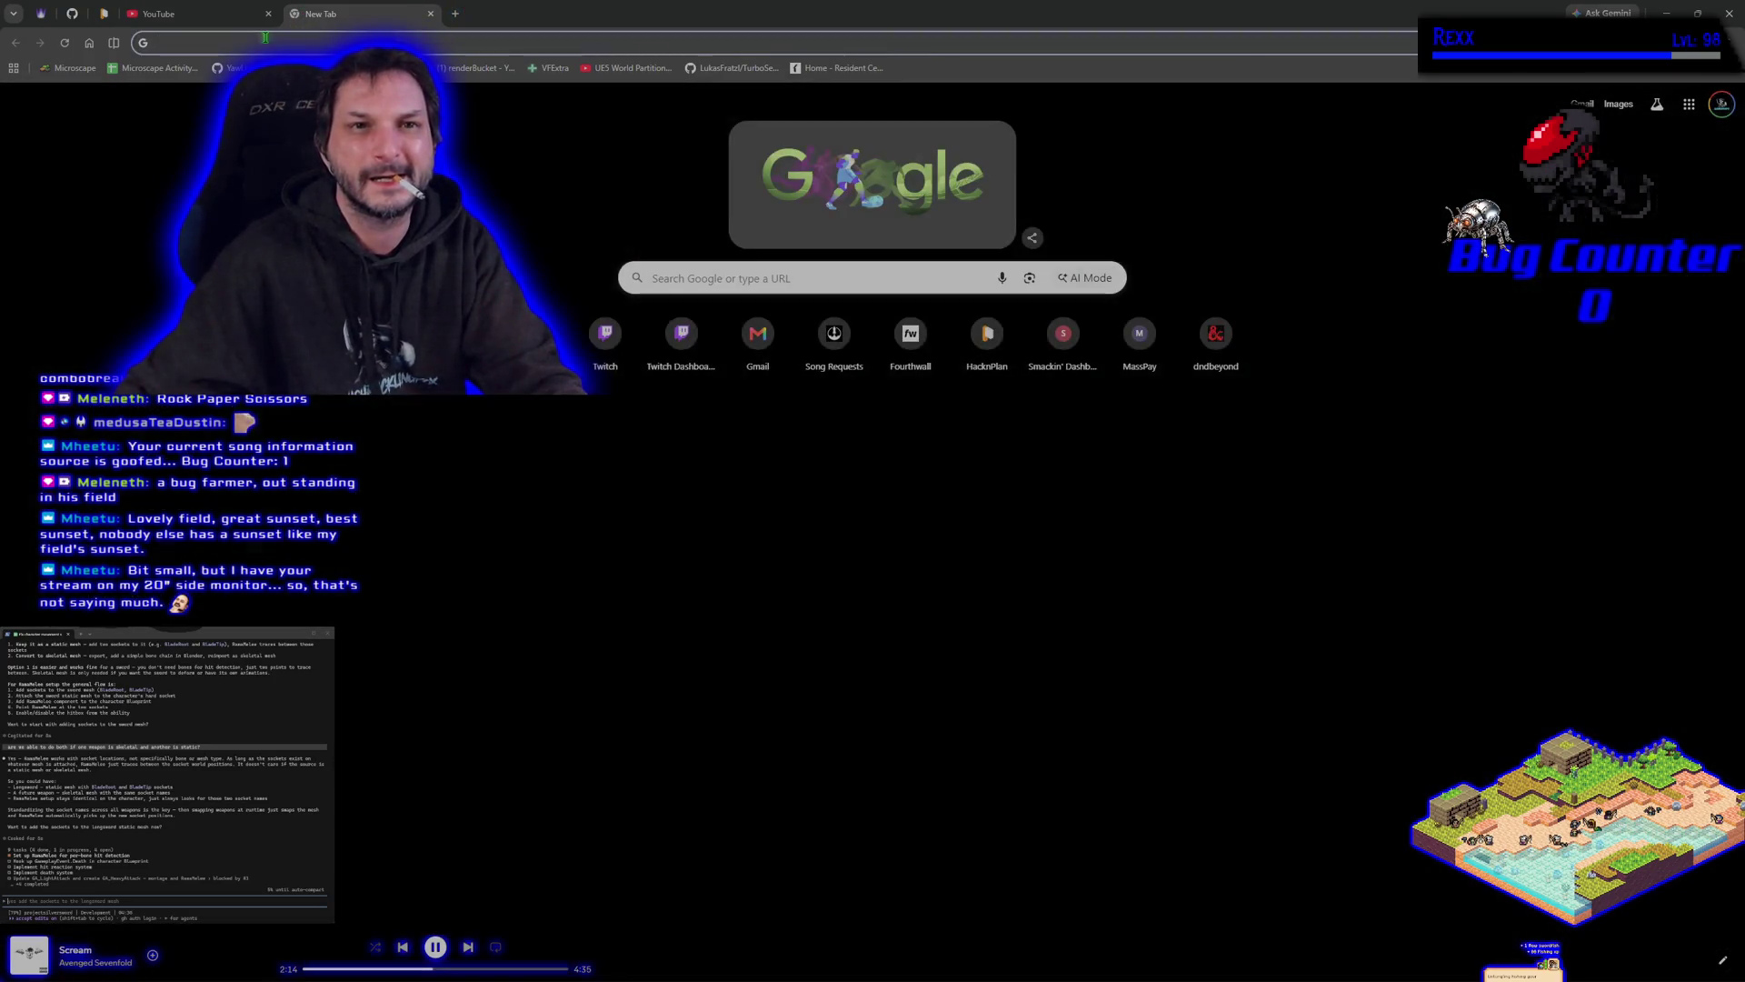
{"action": "type", "text": "rama"}
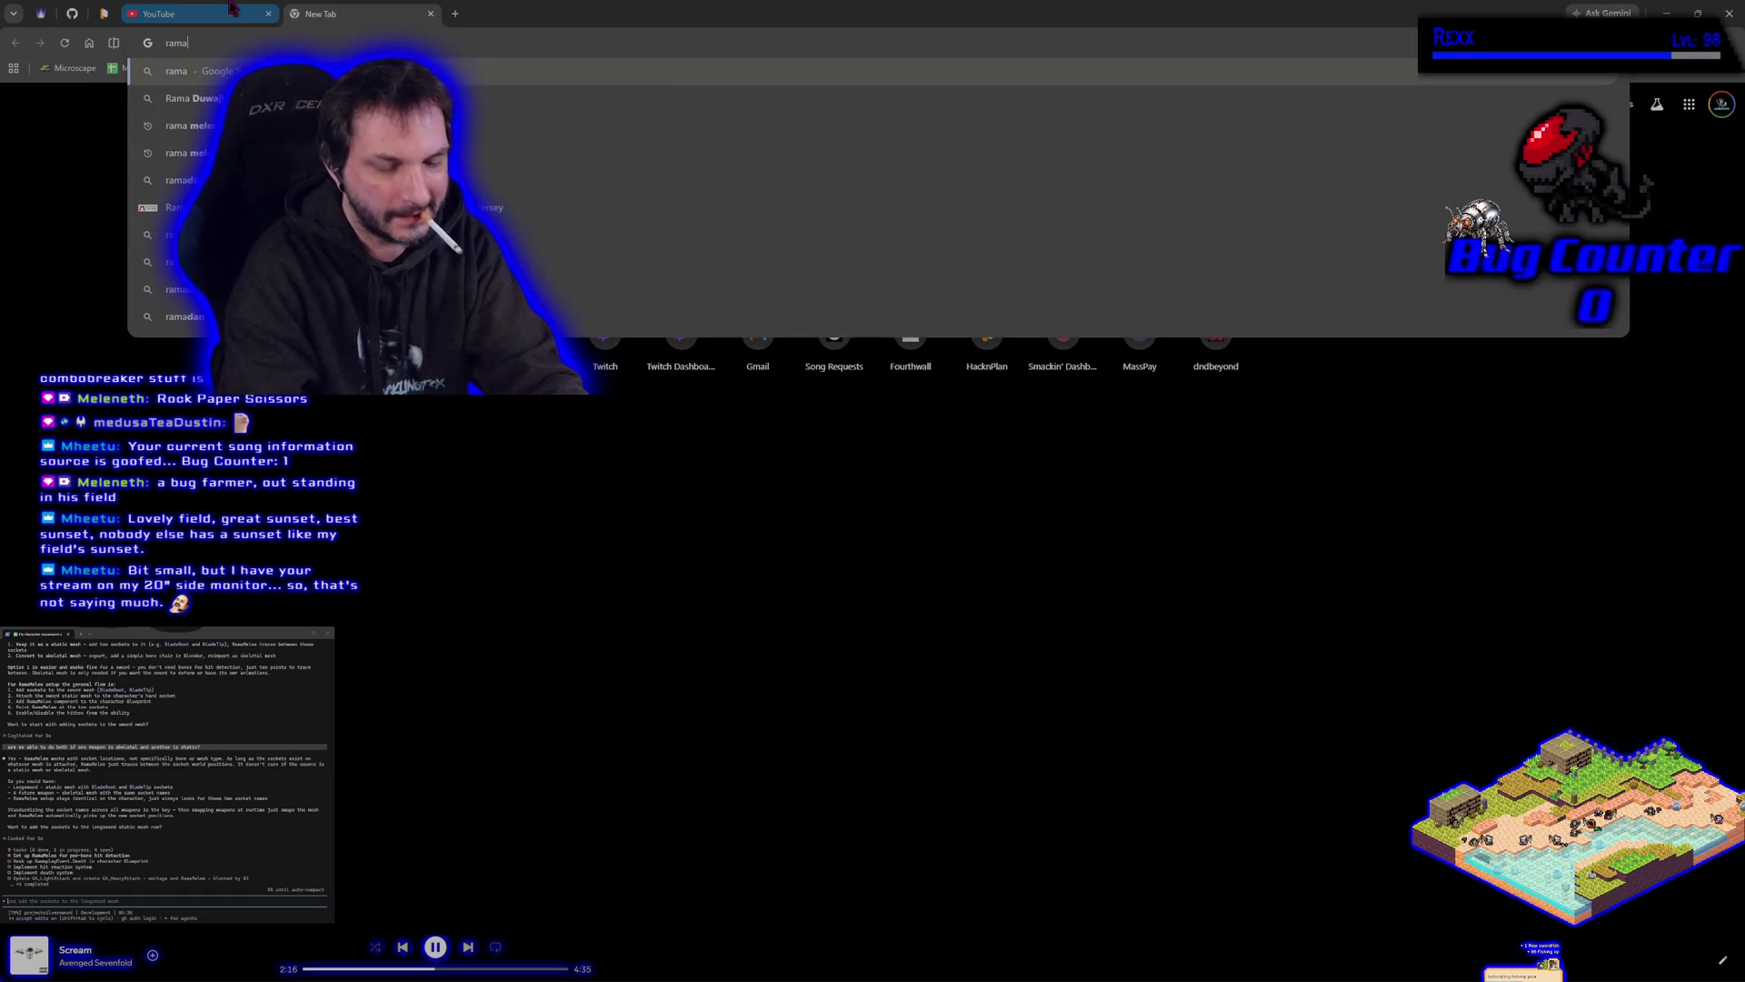
{"action": "type", "text": " melee p"}
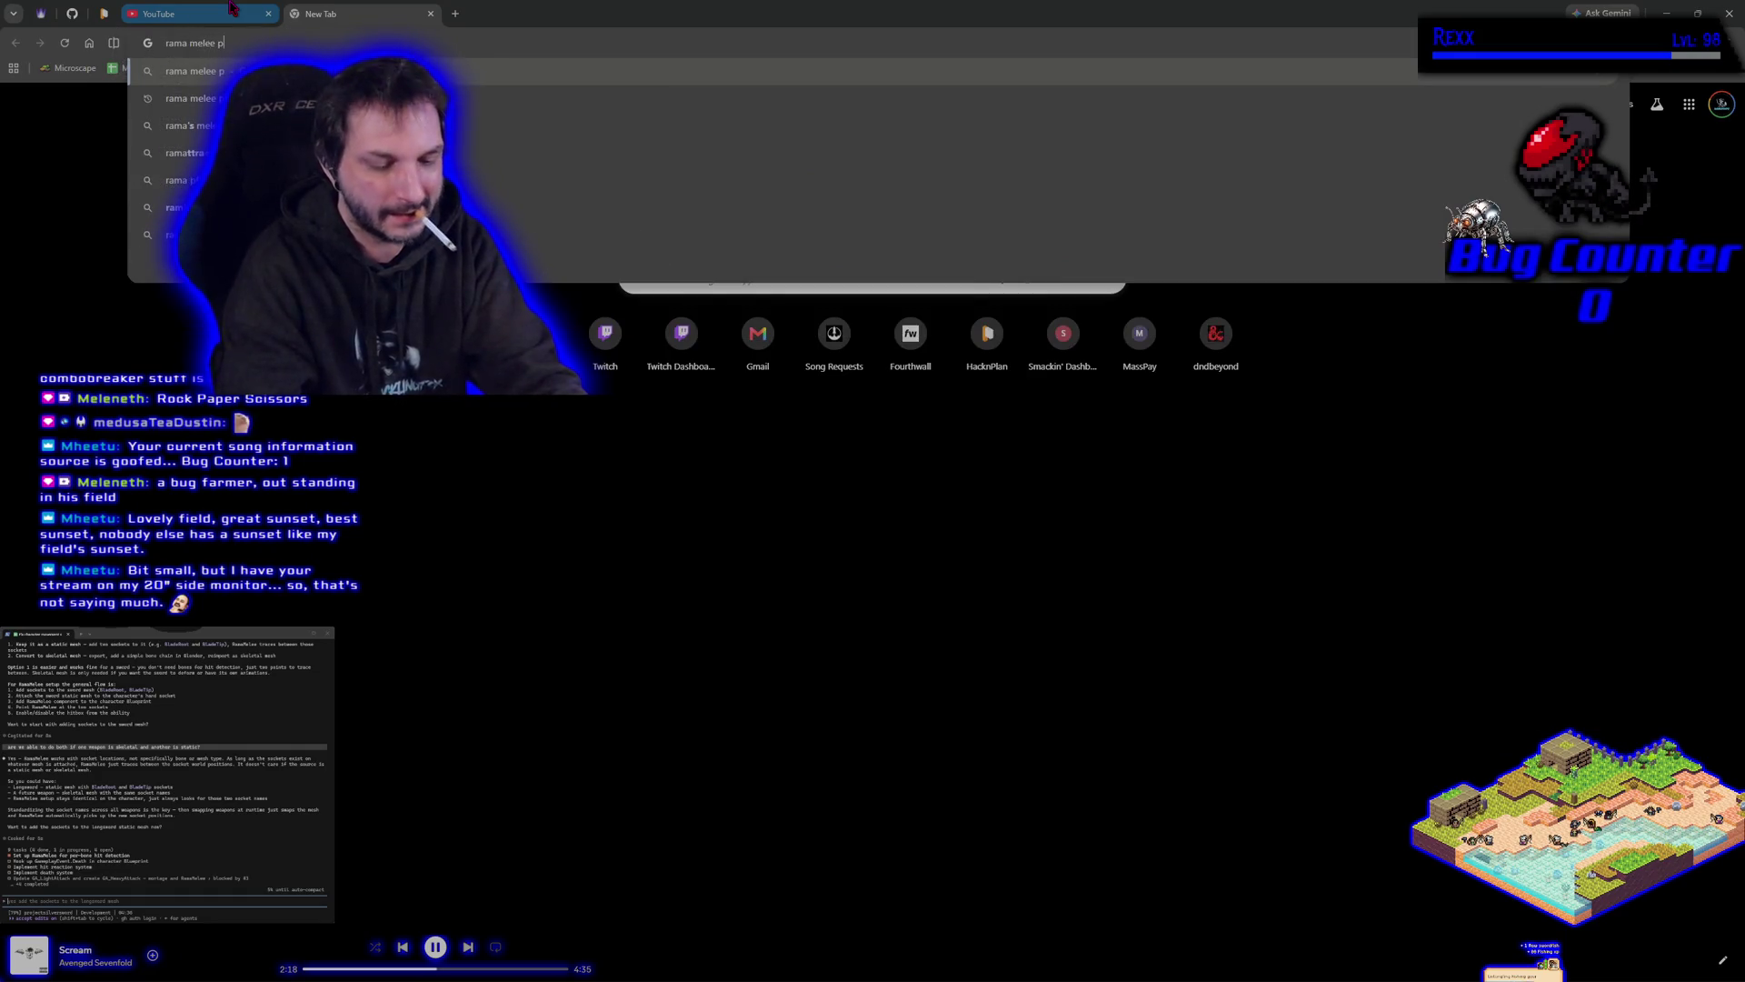
{"action": "type", "text": "lugin fab"}
{"action": "key", "text": "Return"}
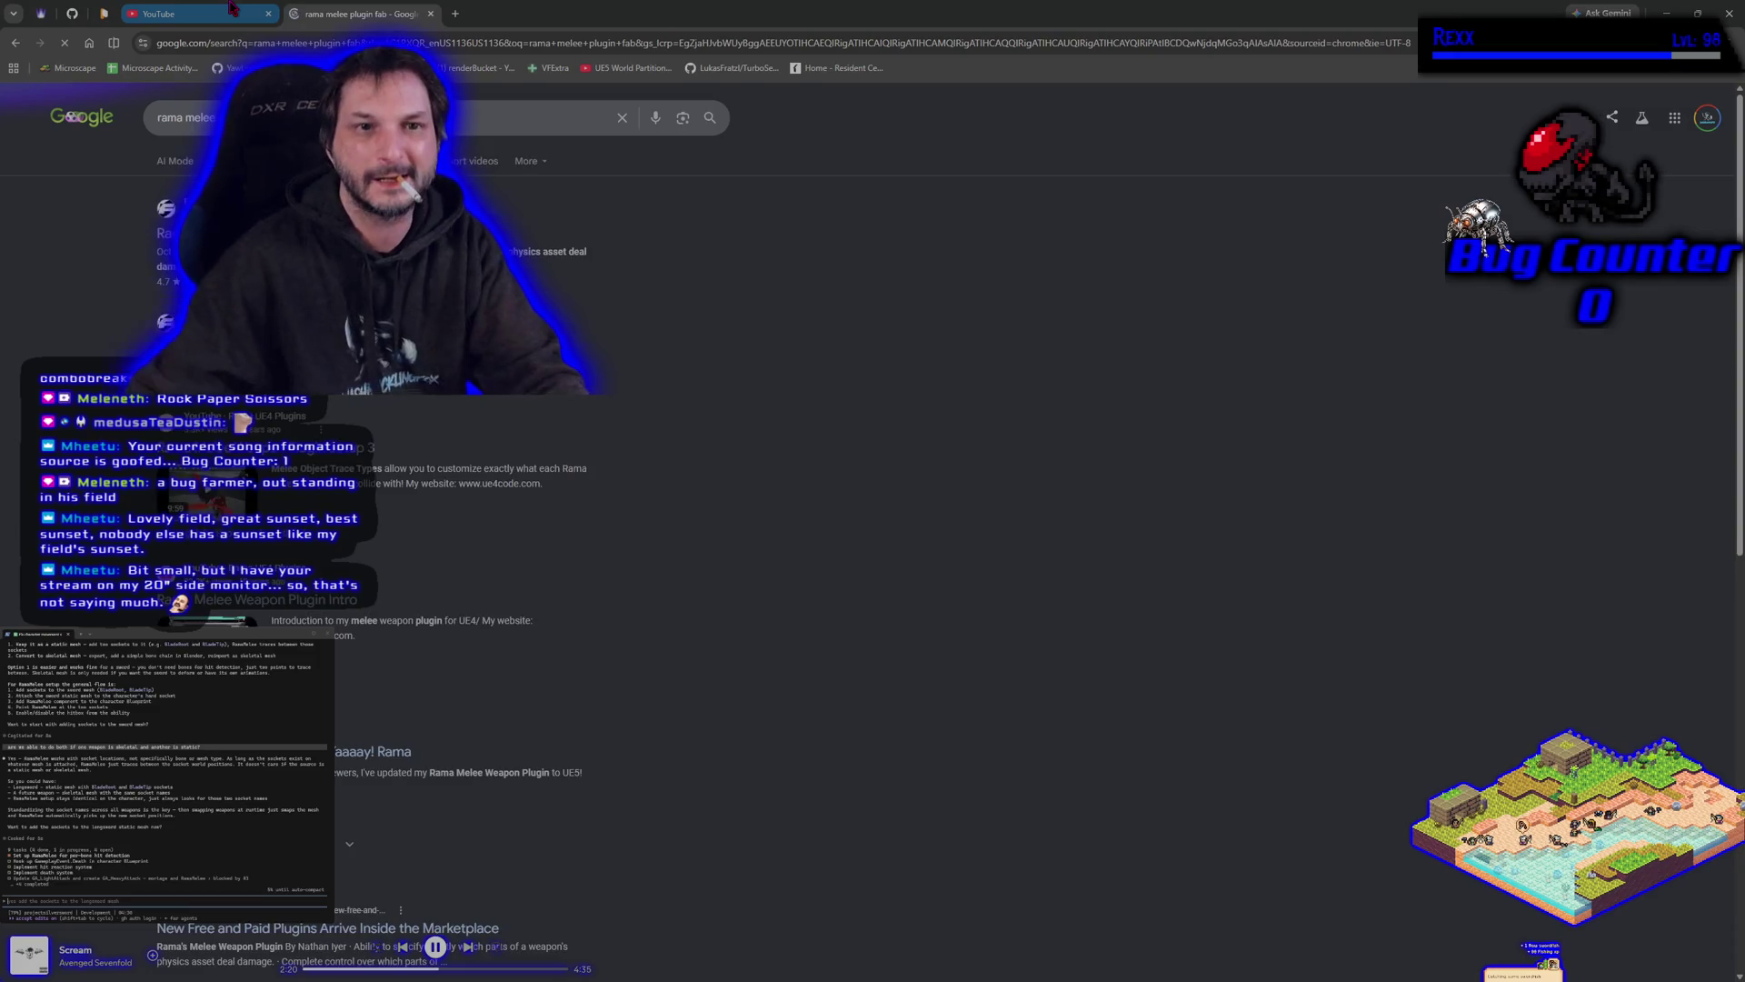
{"action": "left_click", "coordinate": [227, 233]}
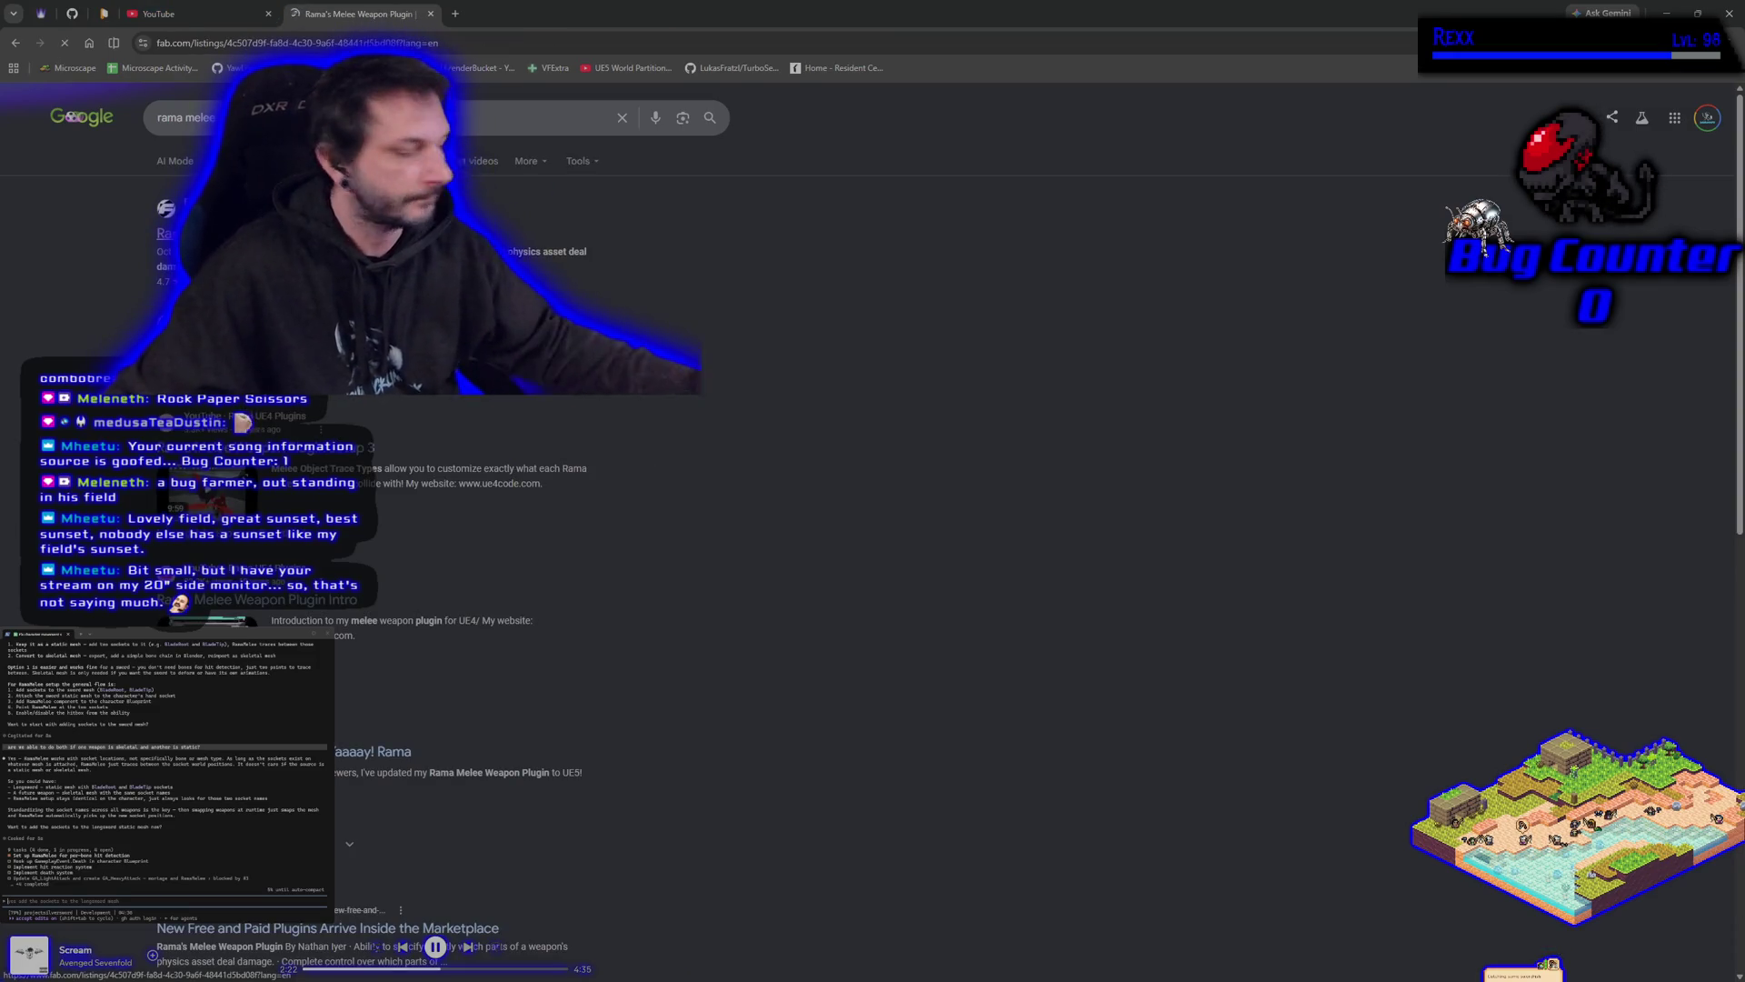
Scroll through the Fab listing and expand the plugin's full description.
{"action": "scroll", "coordinate": [1101, 674], "scroll_direction": "down", "scroll_amount": 10}
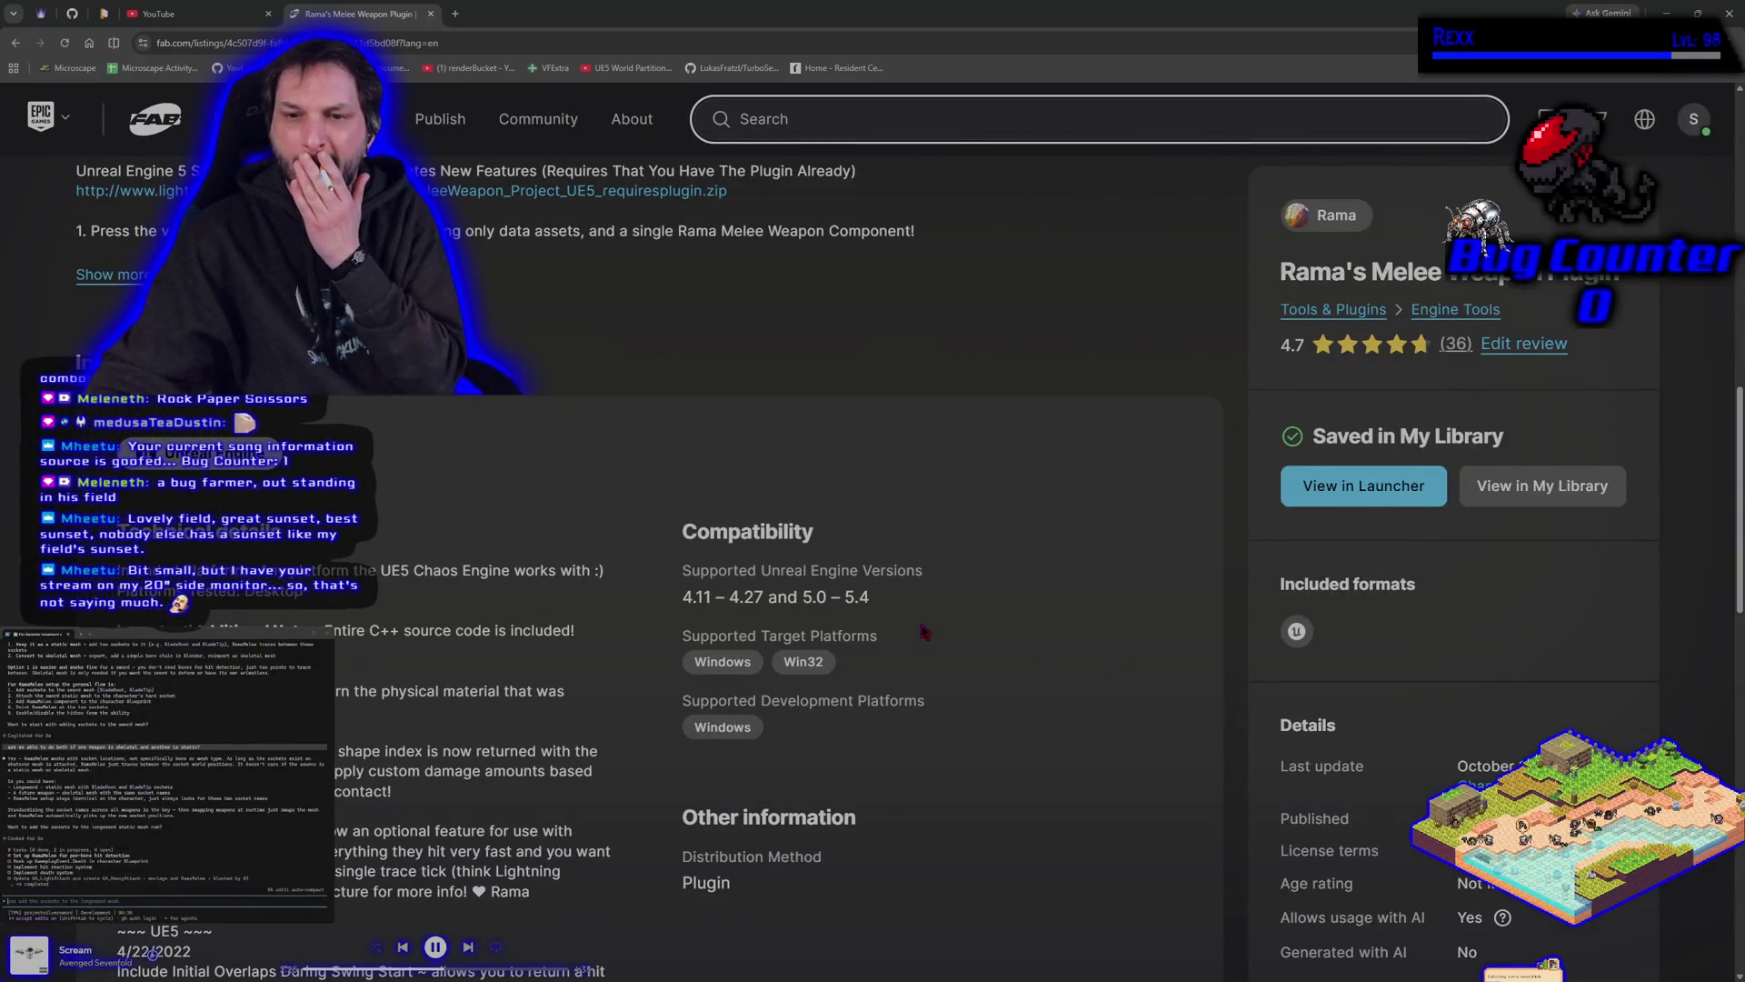
{"action": "scroll", "coordinate": [1052, 741], "scroll_direction": "down", "scroll_amount": 3}
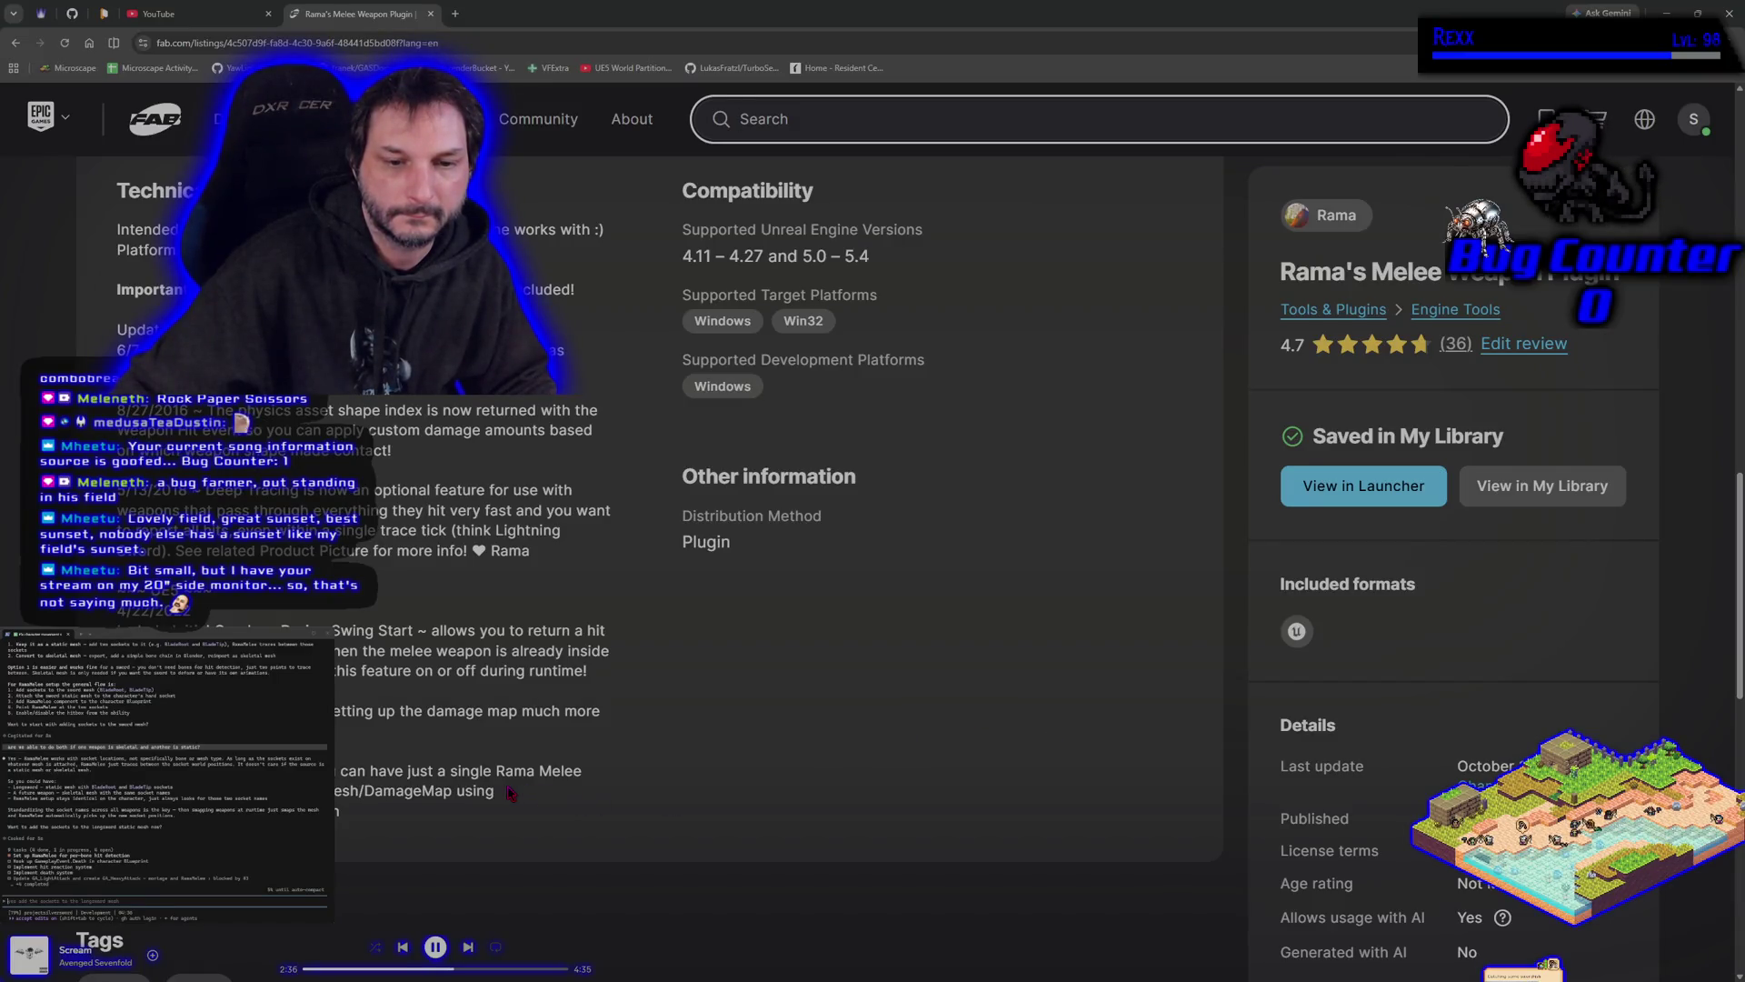
{"action": "scroll", "coordinate": [515, 801], "scroll_direction": "up", "scroll_amount": 7}
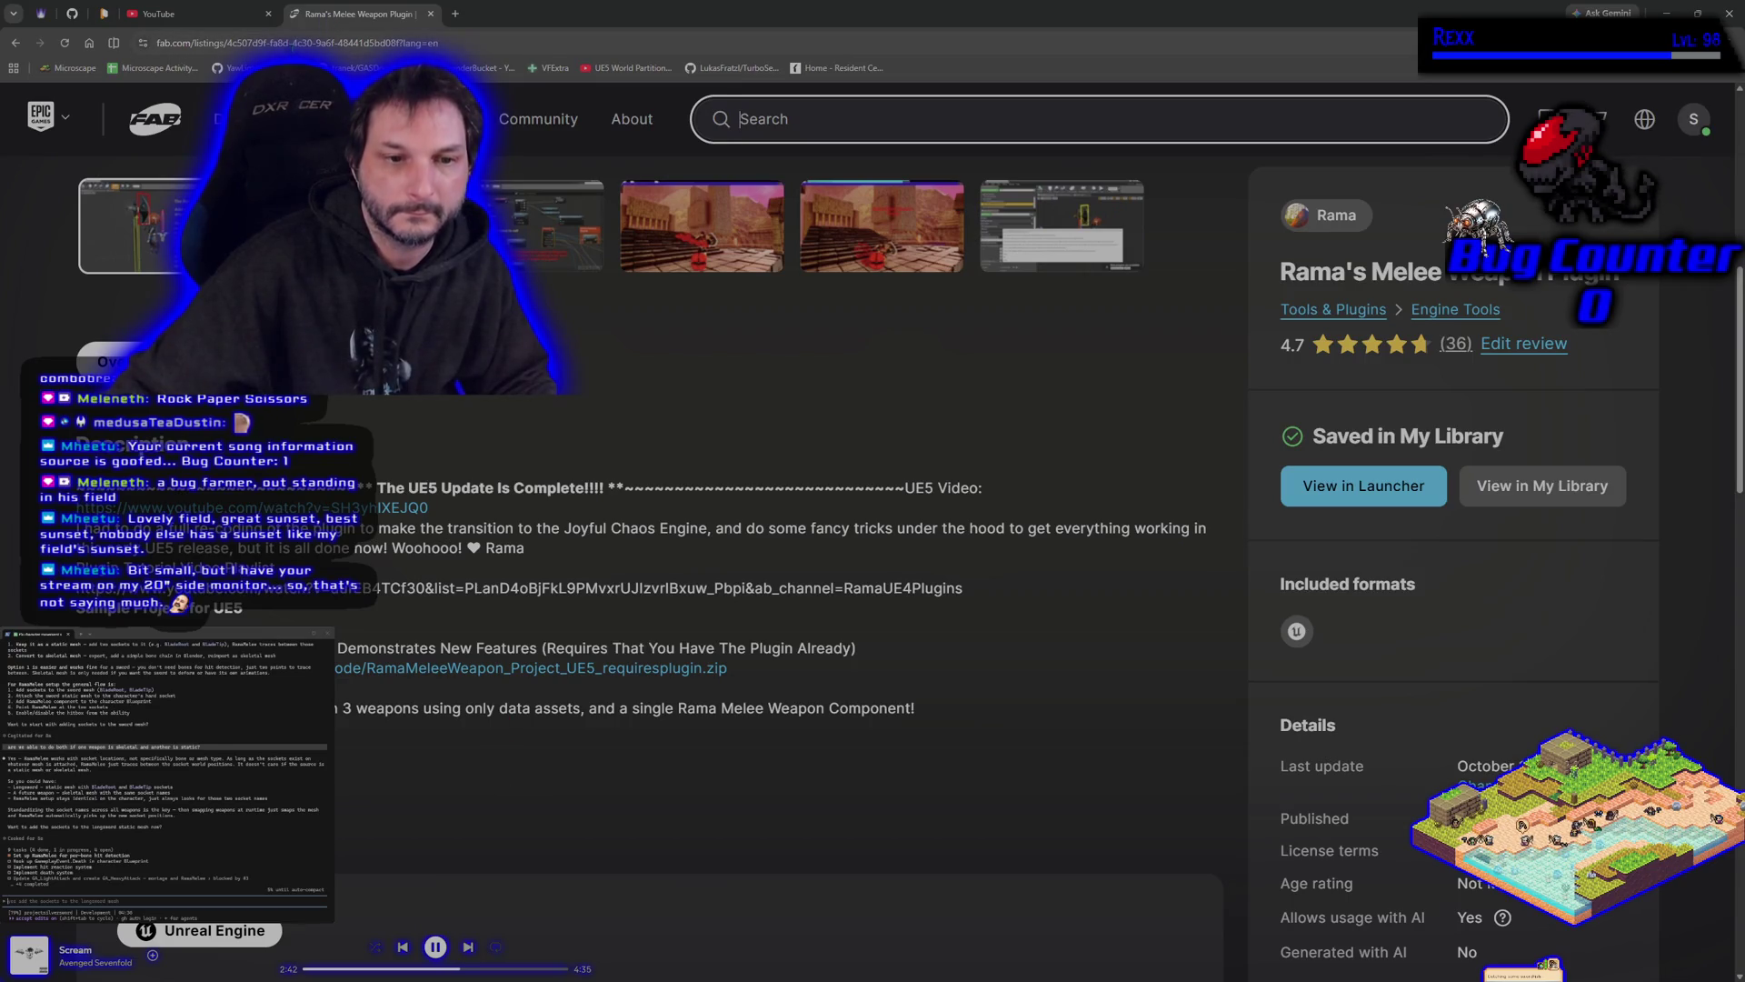
{"action": "scroll", "coordinate": [406, 808], "scroll_direction": "down", "scroll_amount": 1}
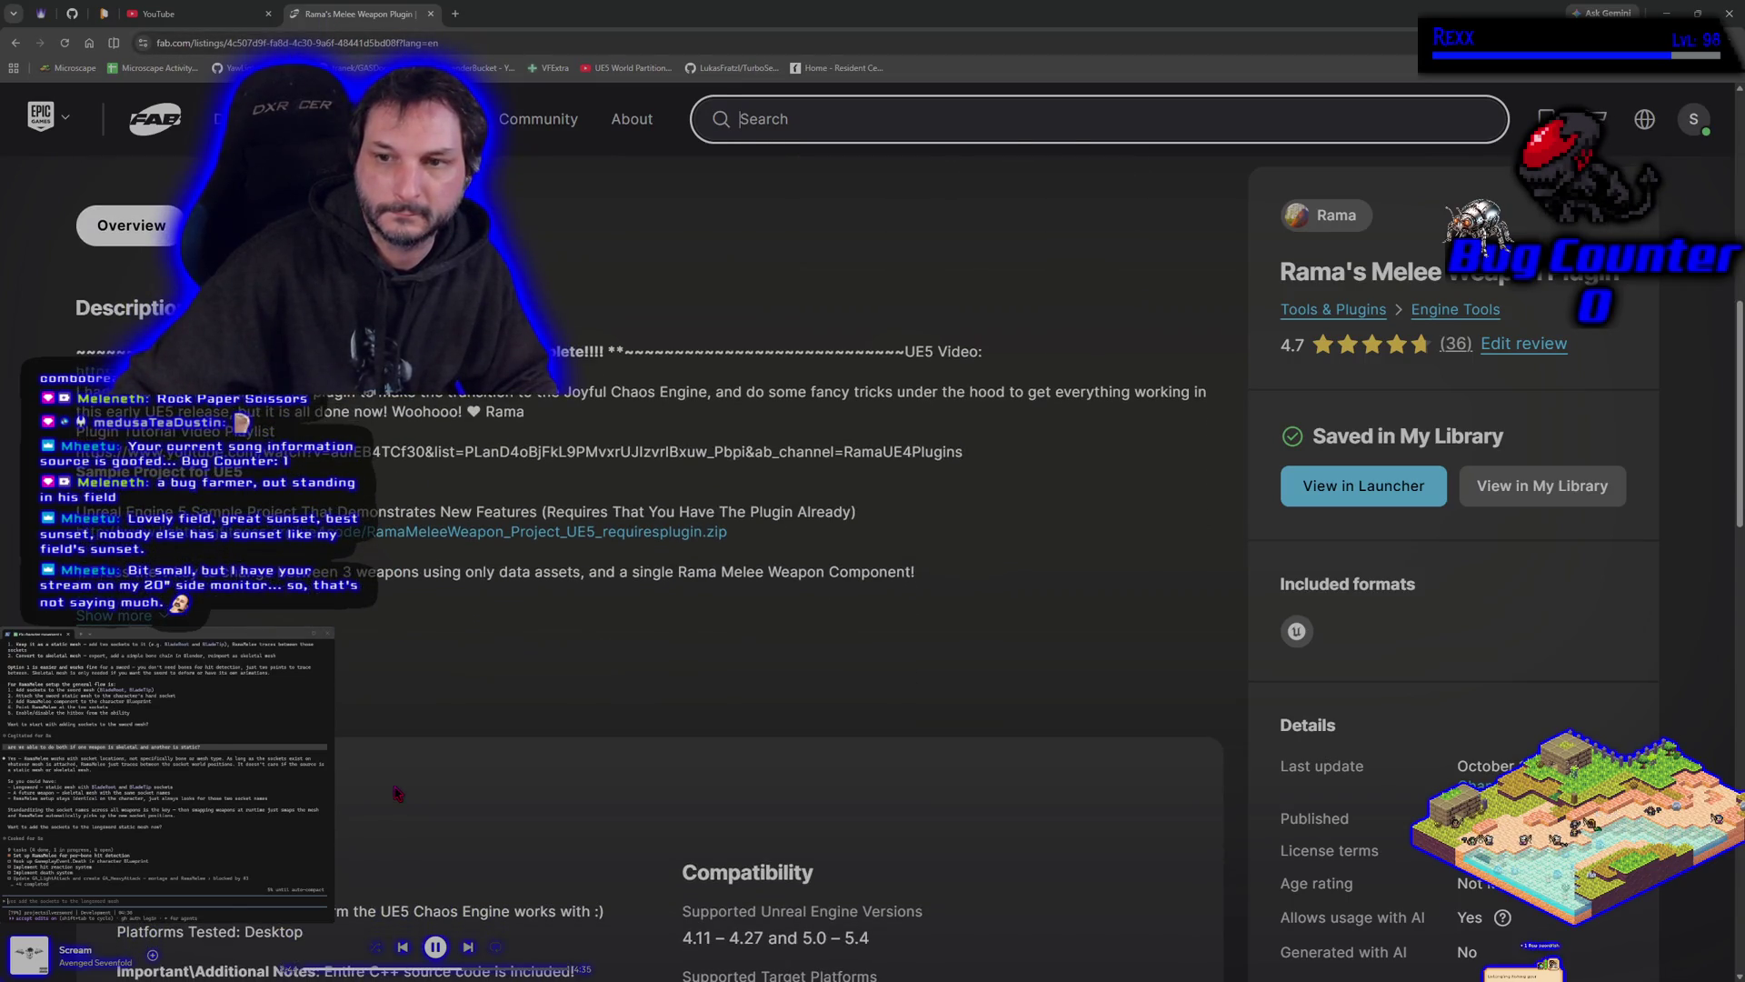
{"action": "left_click", "coordinate": [461, 712]}
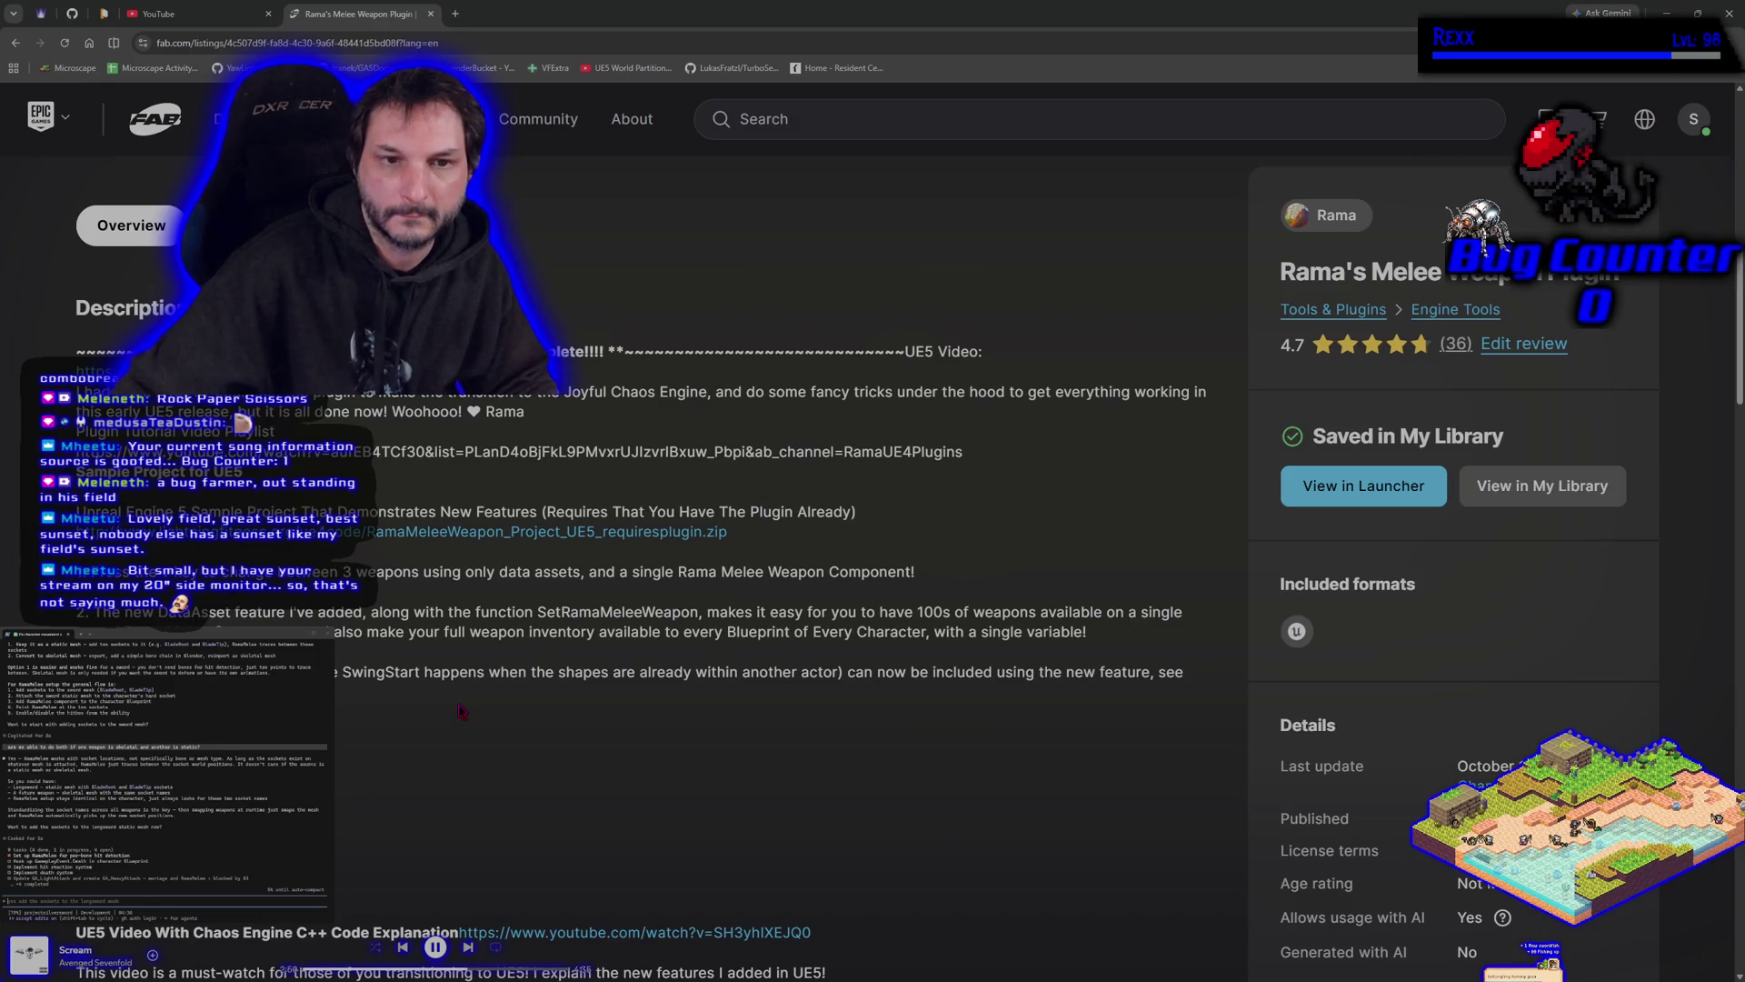
Copy the listing's URL and submit it to the coding assistant in the terminal.
{"action": "left_click", "coordinate": [169, 42]}
{"action": "right_click", "coordinate": [168, 45]}
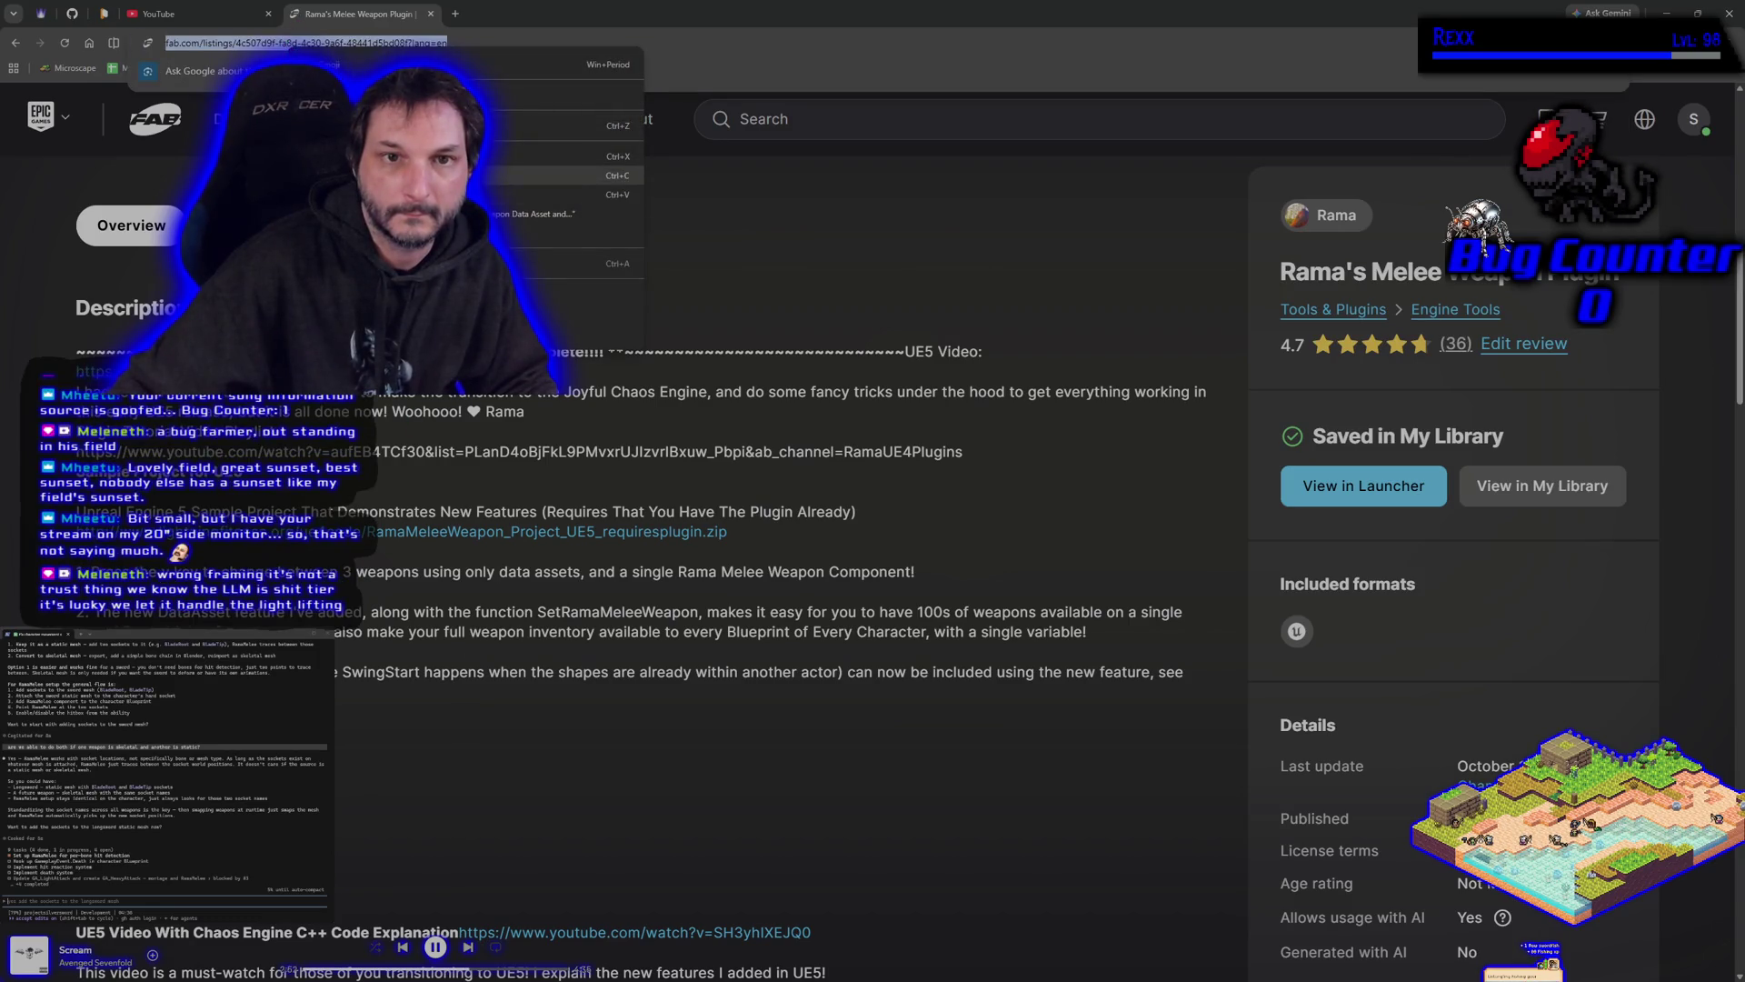
{"action": "left_click", "coordinate": [545, 174]}
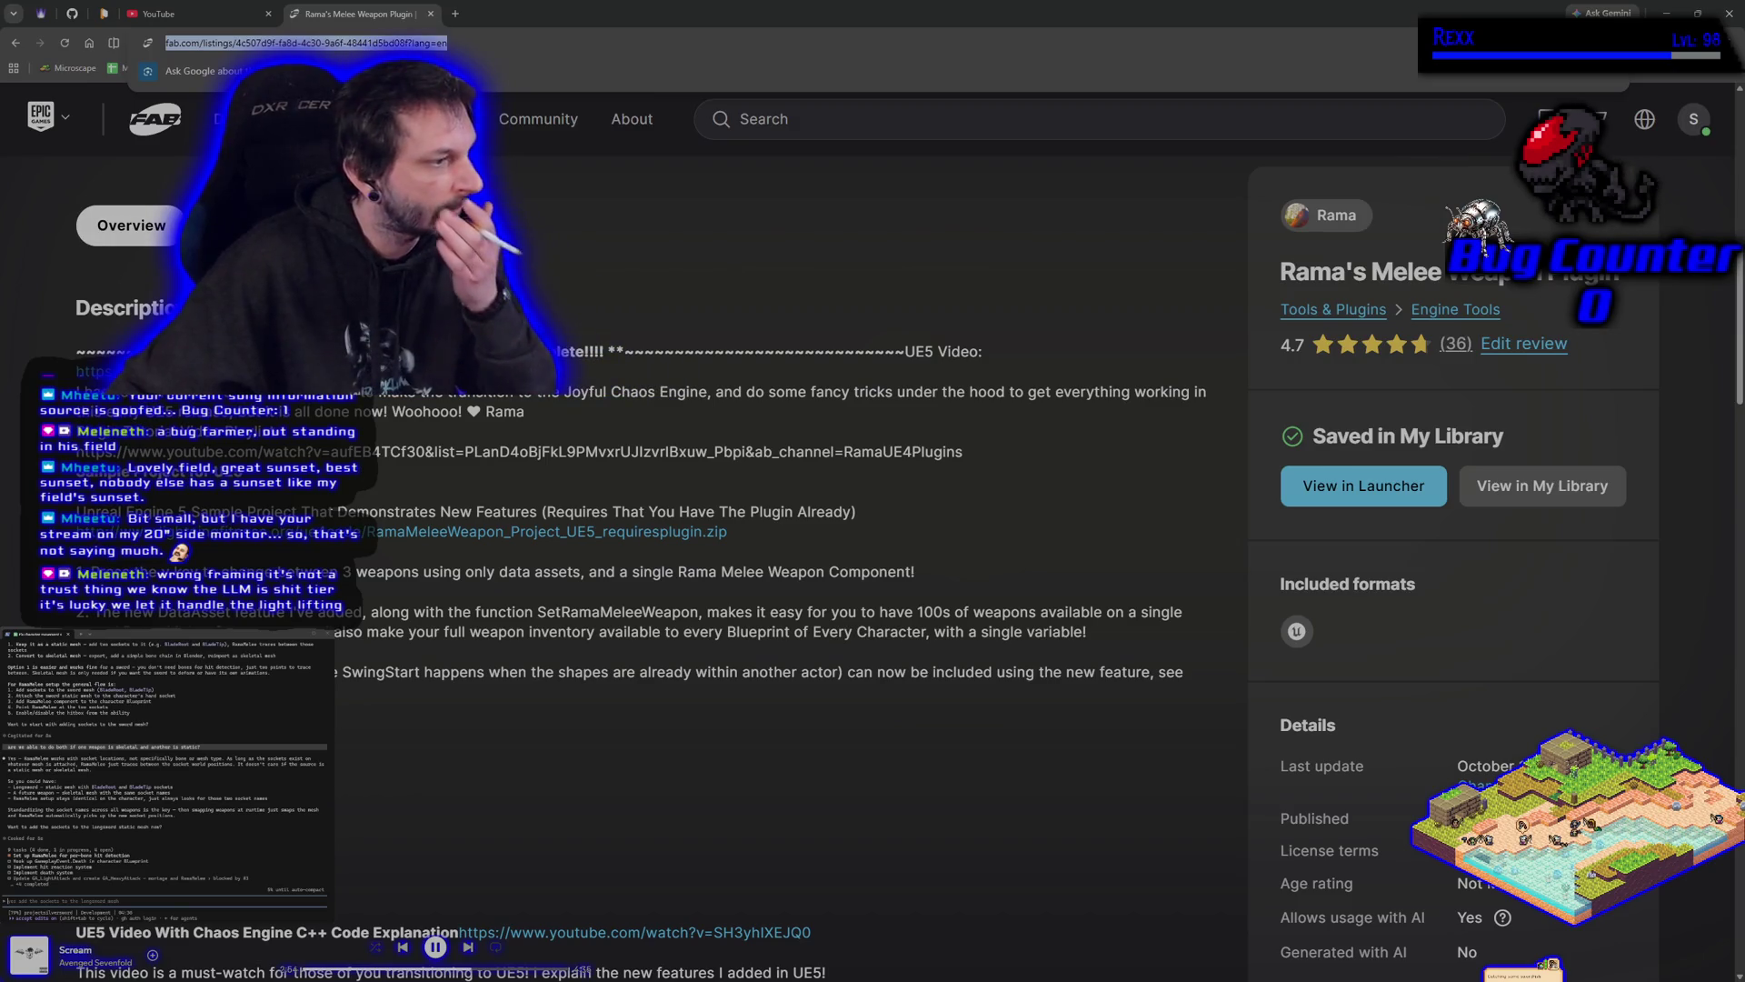
{"action": "key", "text": "Escape"}
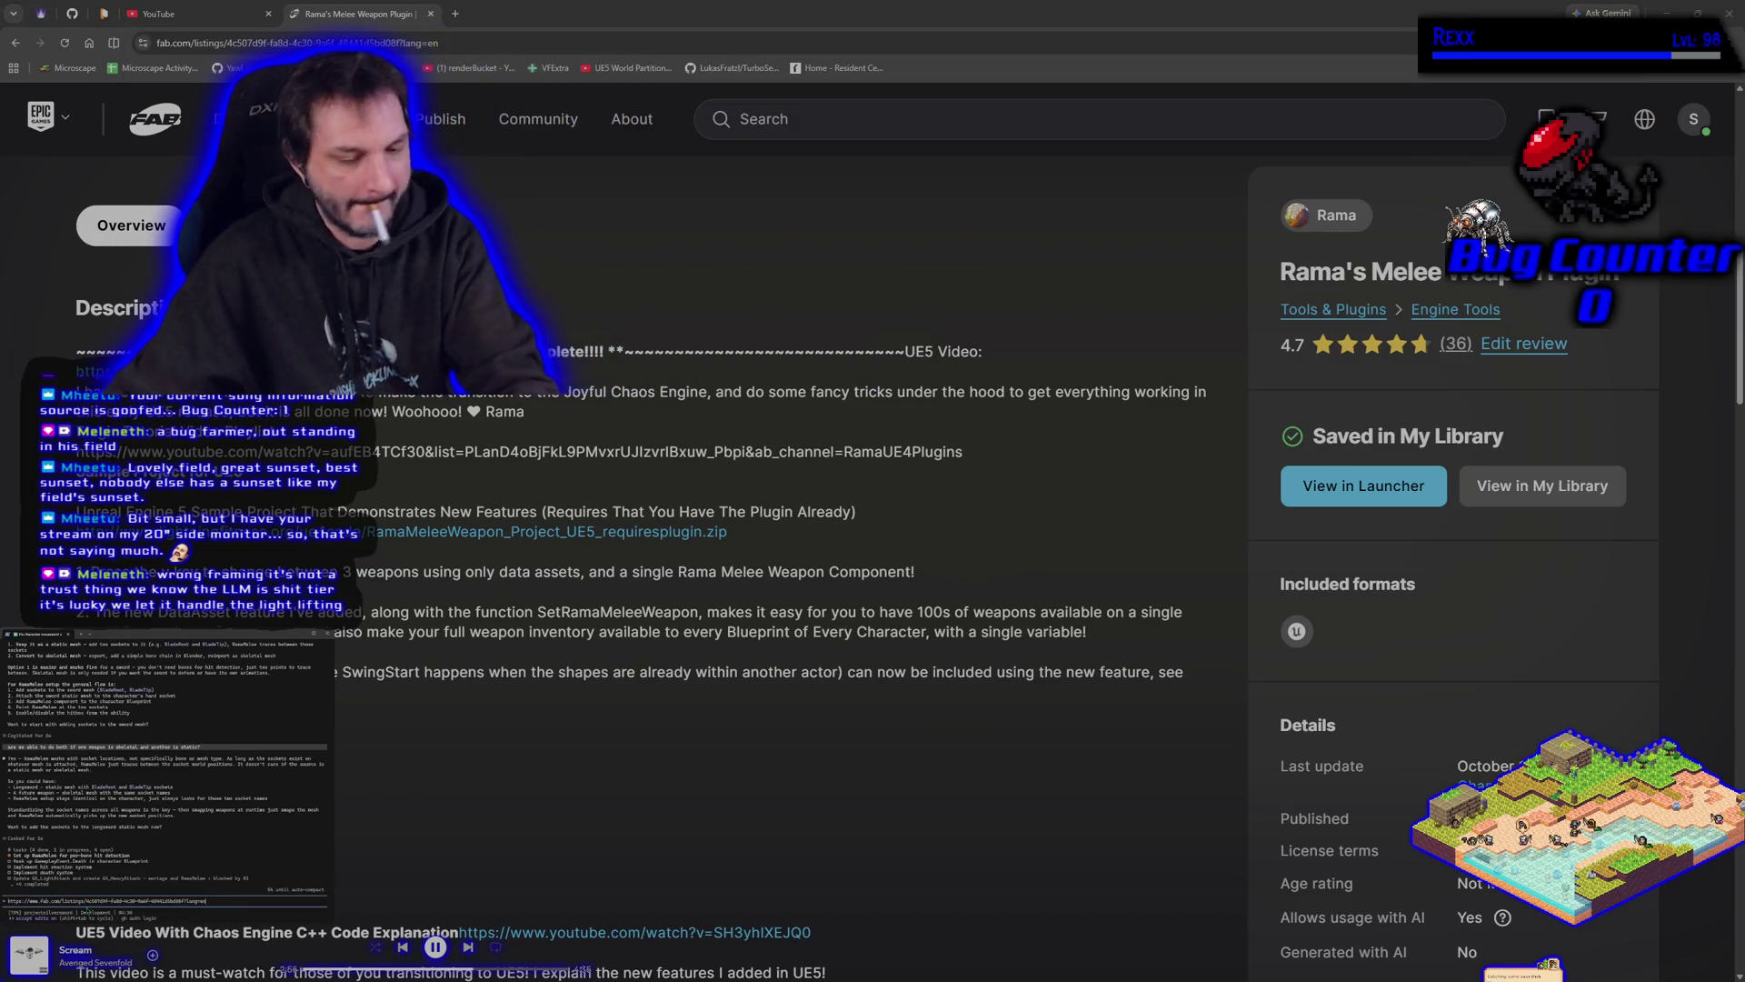
{"action": "key", "text": "ctrl+v"}
{"action": "key", "text": "Return"}
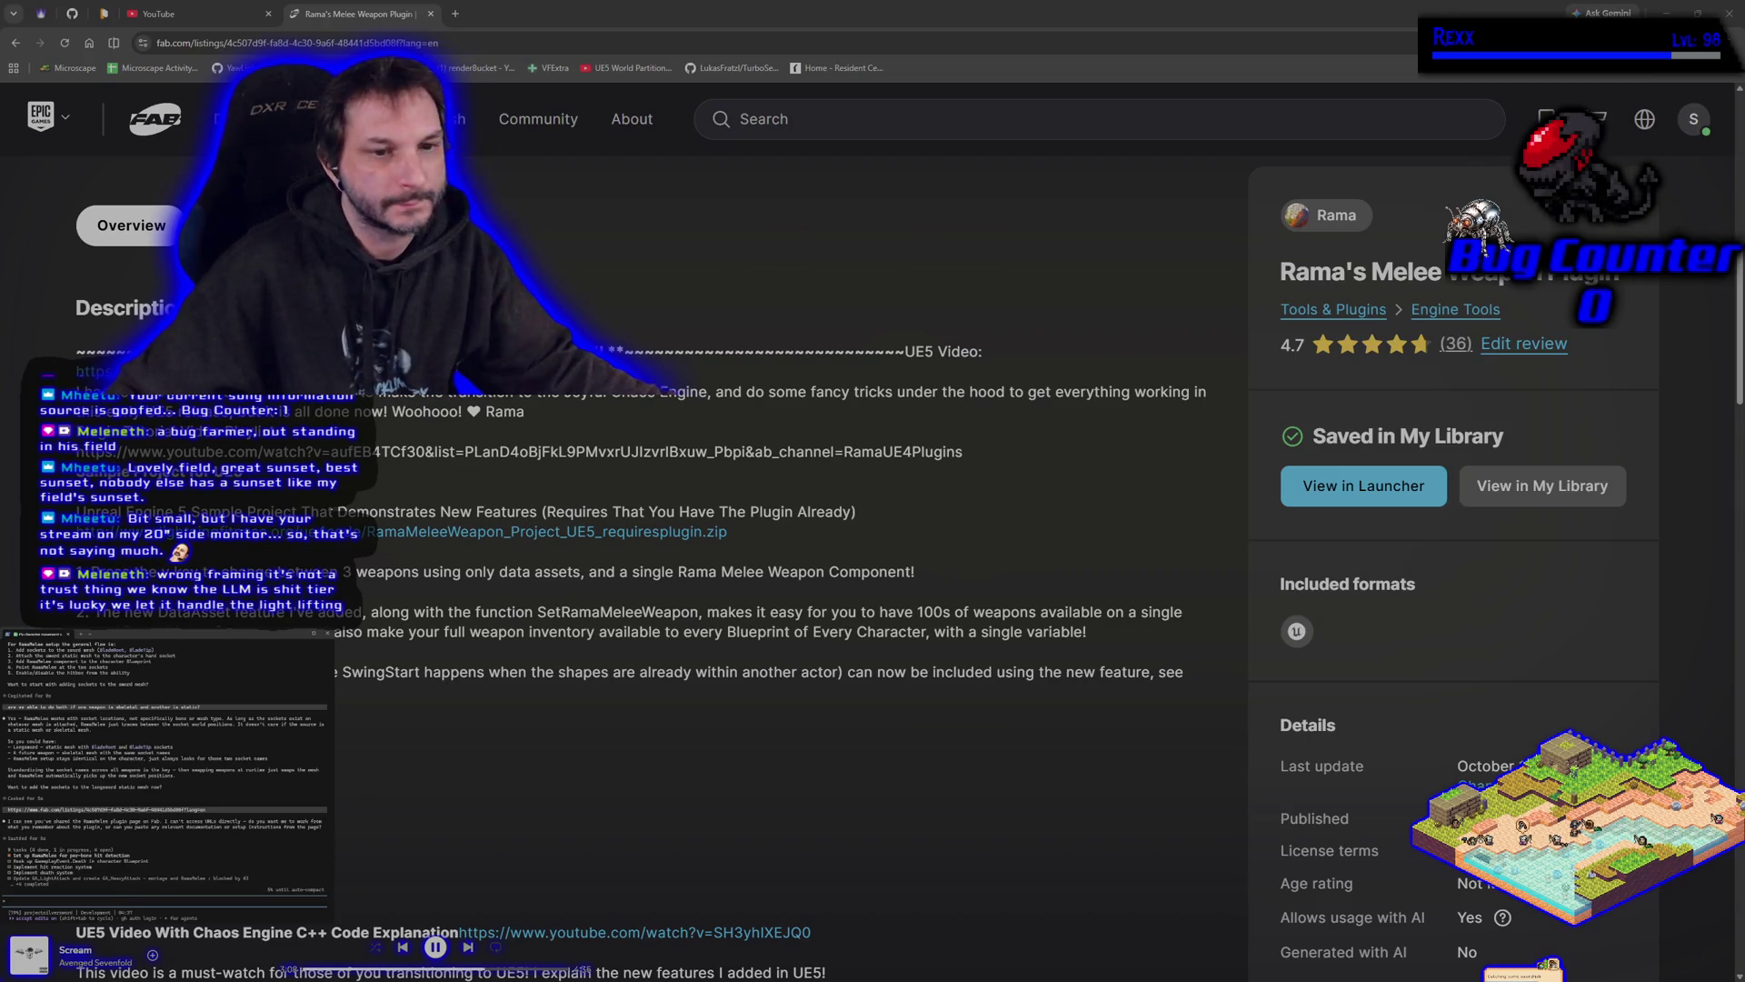
Paste the SetRamaMeleeWeapon description lines into the terminal with 'from that page' and submit.
{"action": "left_click_drag", "start_coordinate": [314, 613], "coordinate": [1088, 633]}
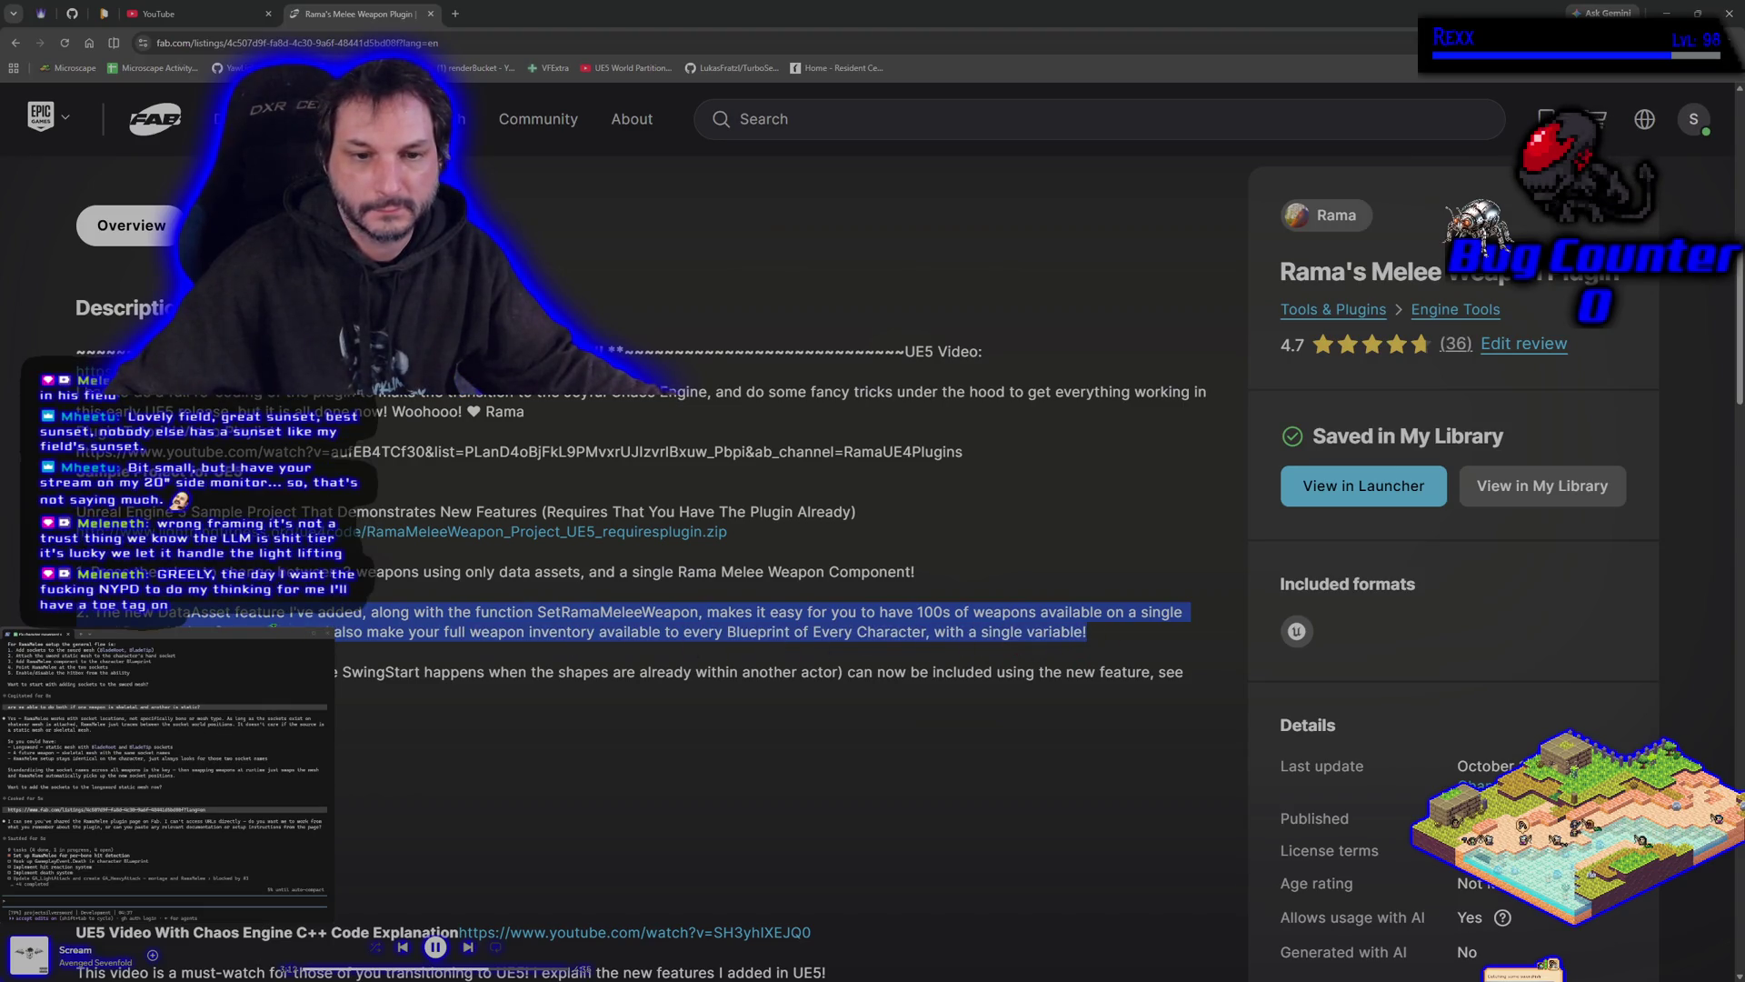
{"action": "key", "text": "ctrl+c"}
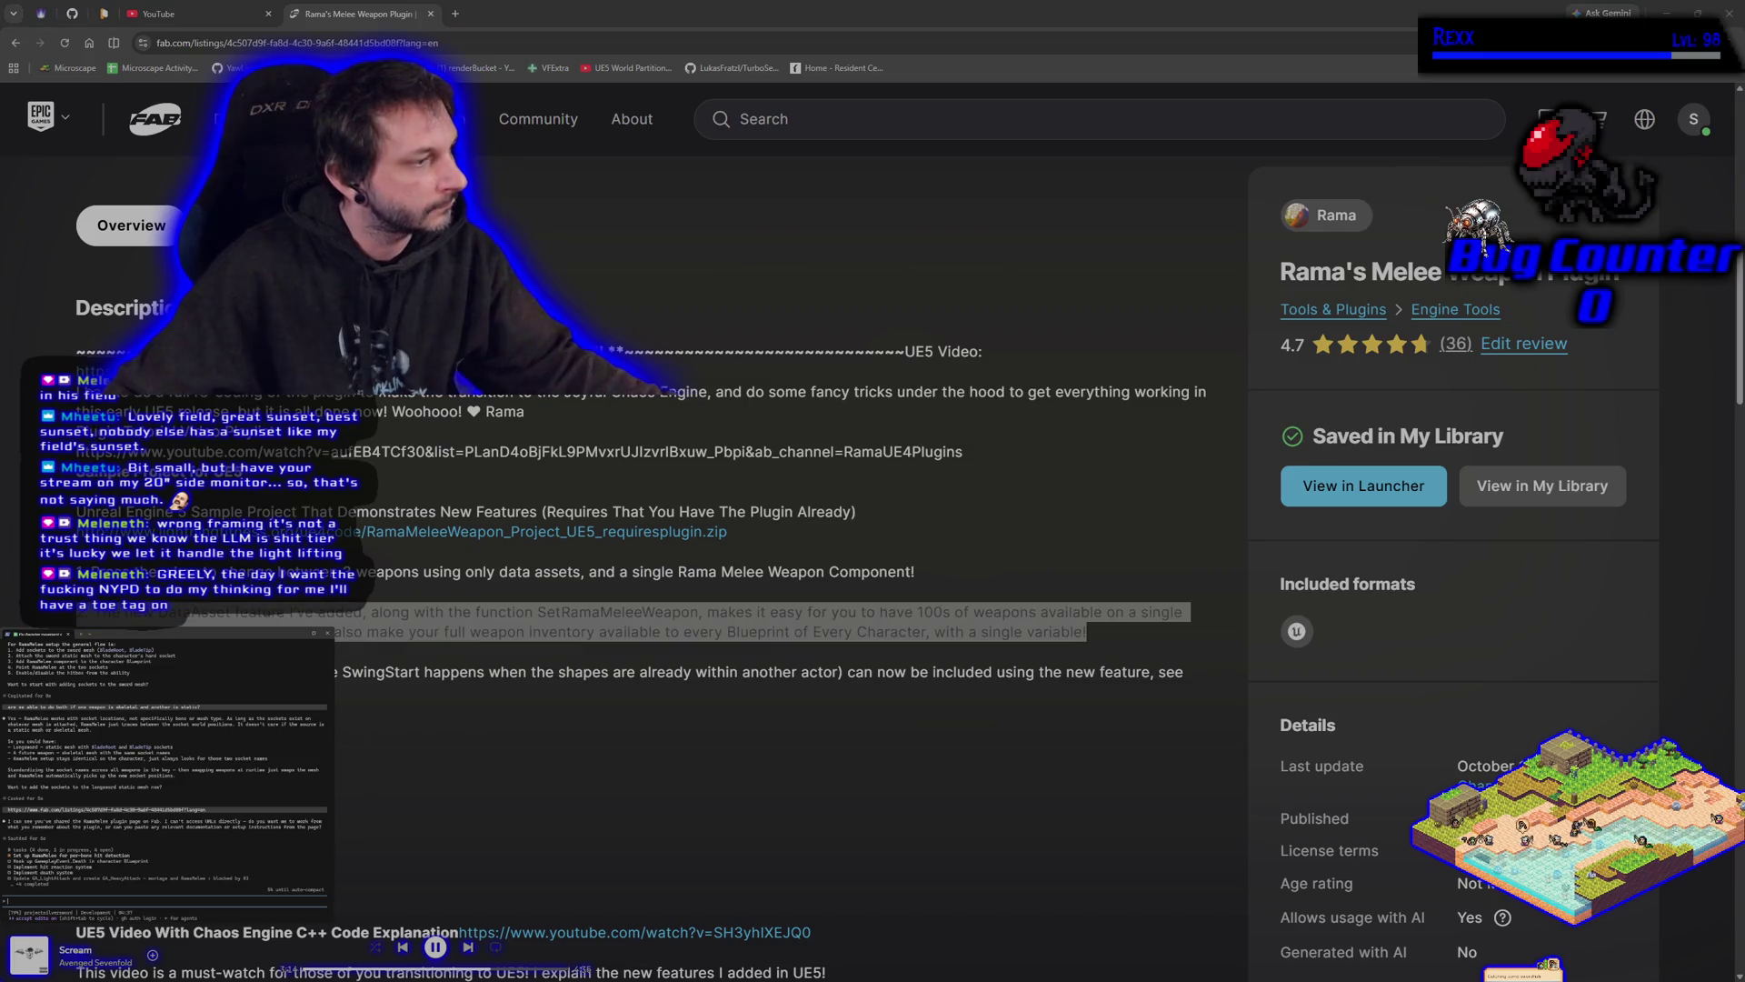
{"action": "key", "text": "ctrl+v"}
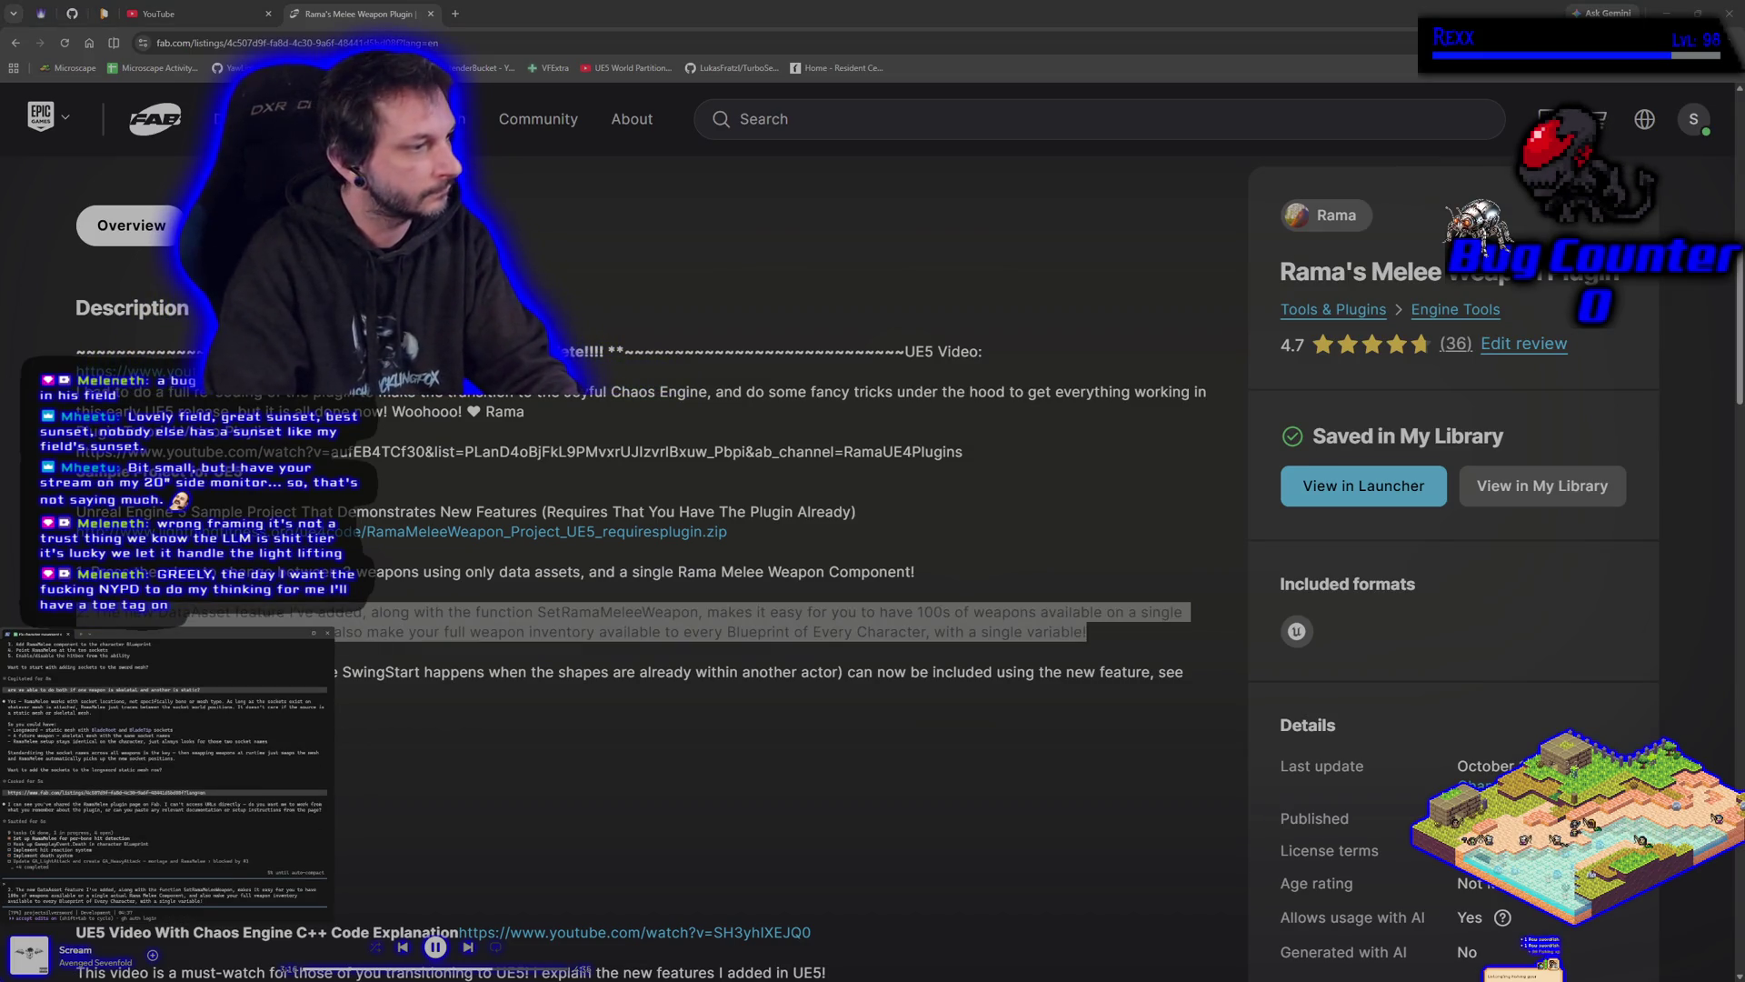
{"action": "type", "text": " from that page"}
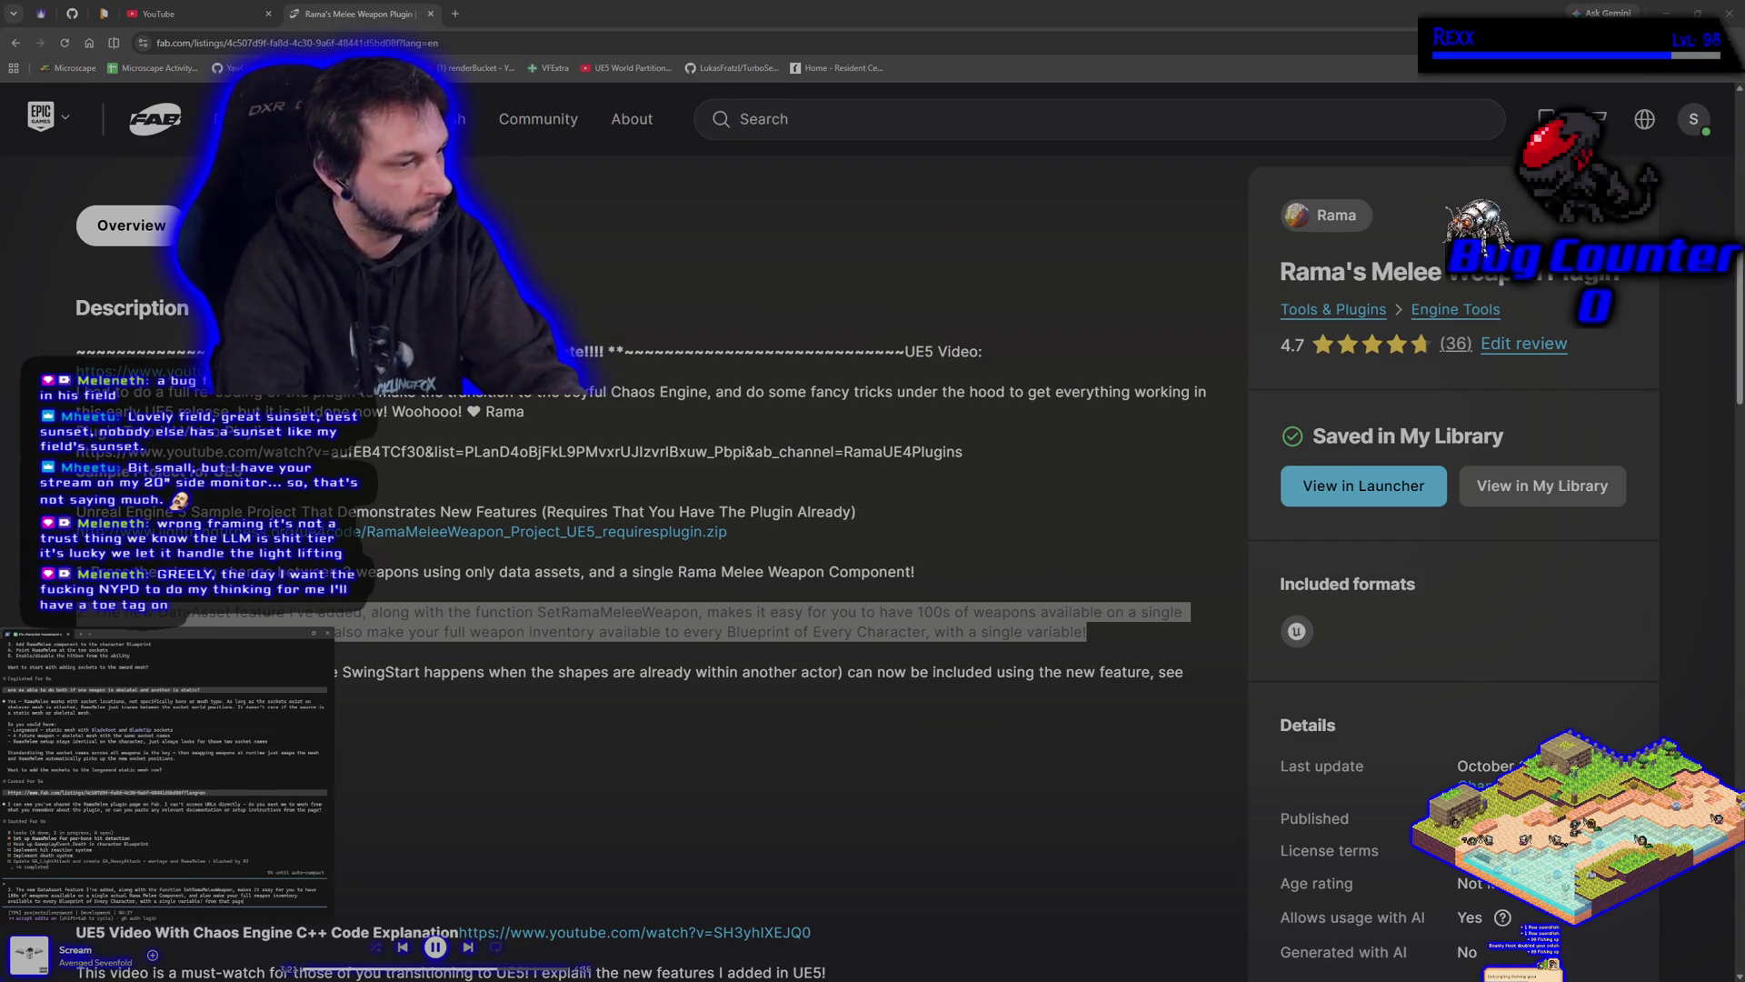
{"action": "key", "text": "Return"}
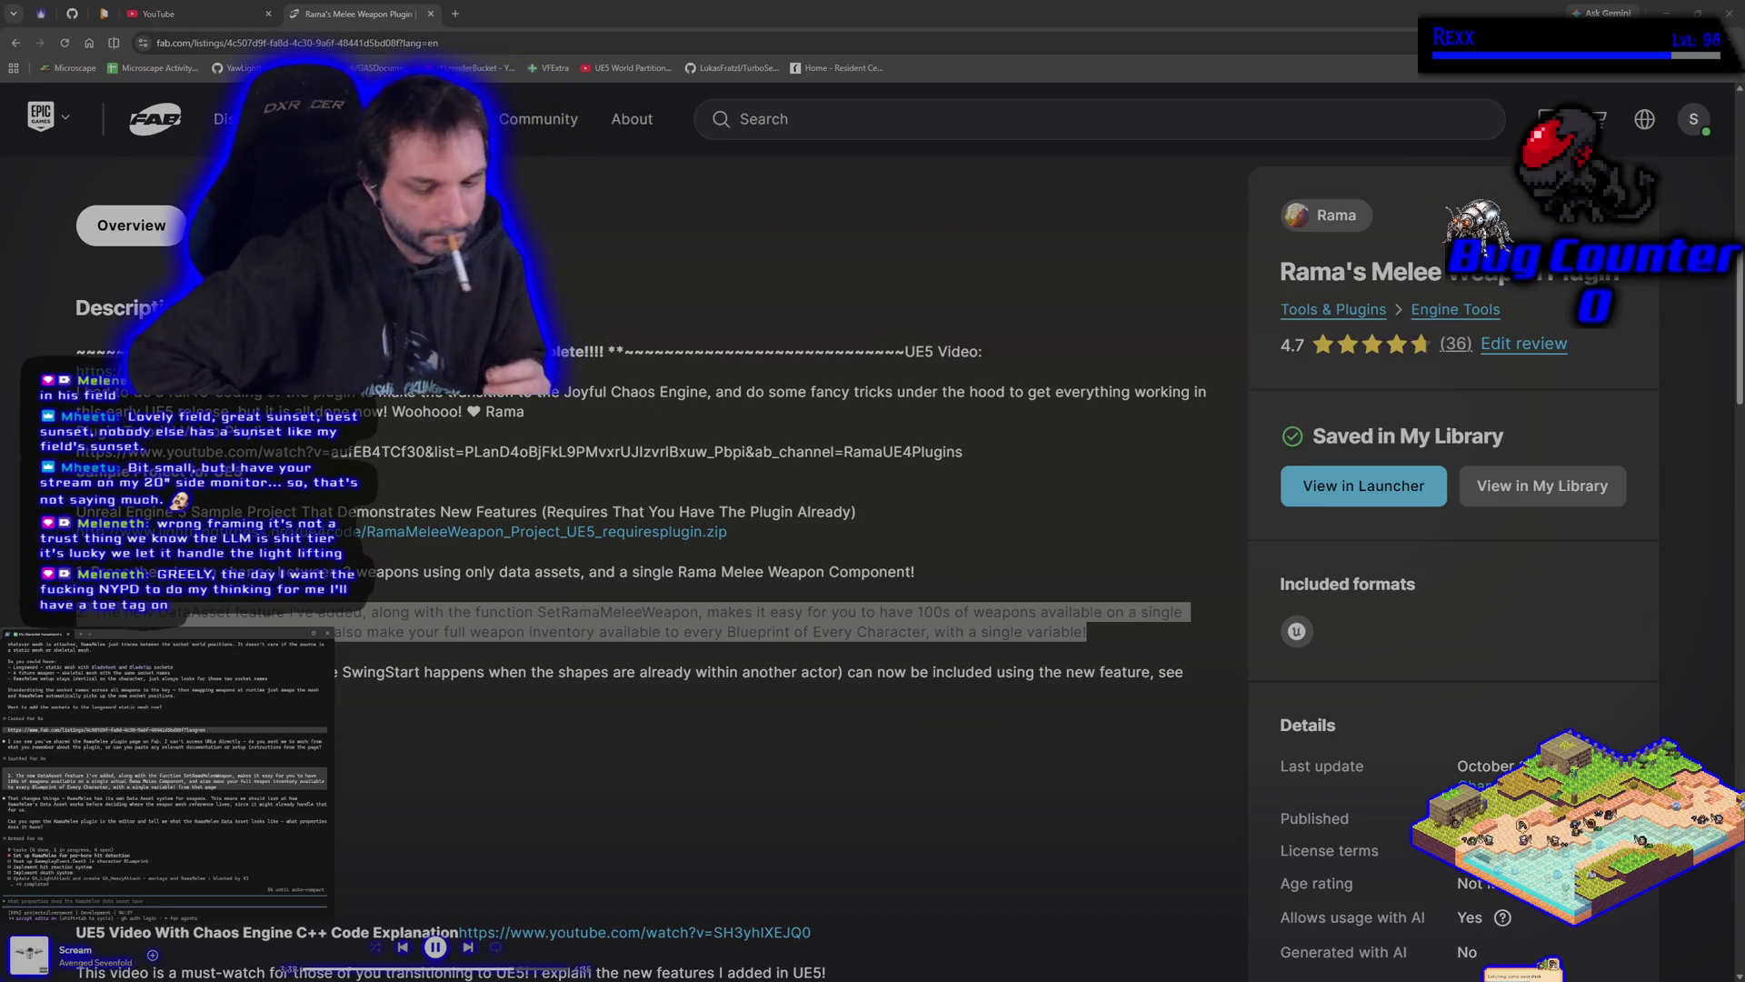
Tell the assistant you'll rewatch the setup, then open the linked UE5 video in a new tab.
{"action": "type", "text": "I'd"}
{"action": "type", "text": "me zoo"}
{"action": "type", "text": "atch how to set"}
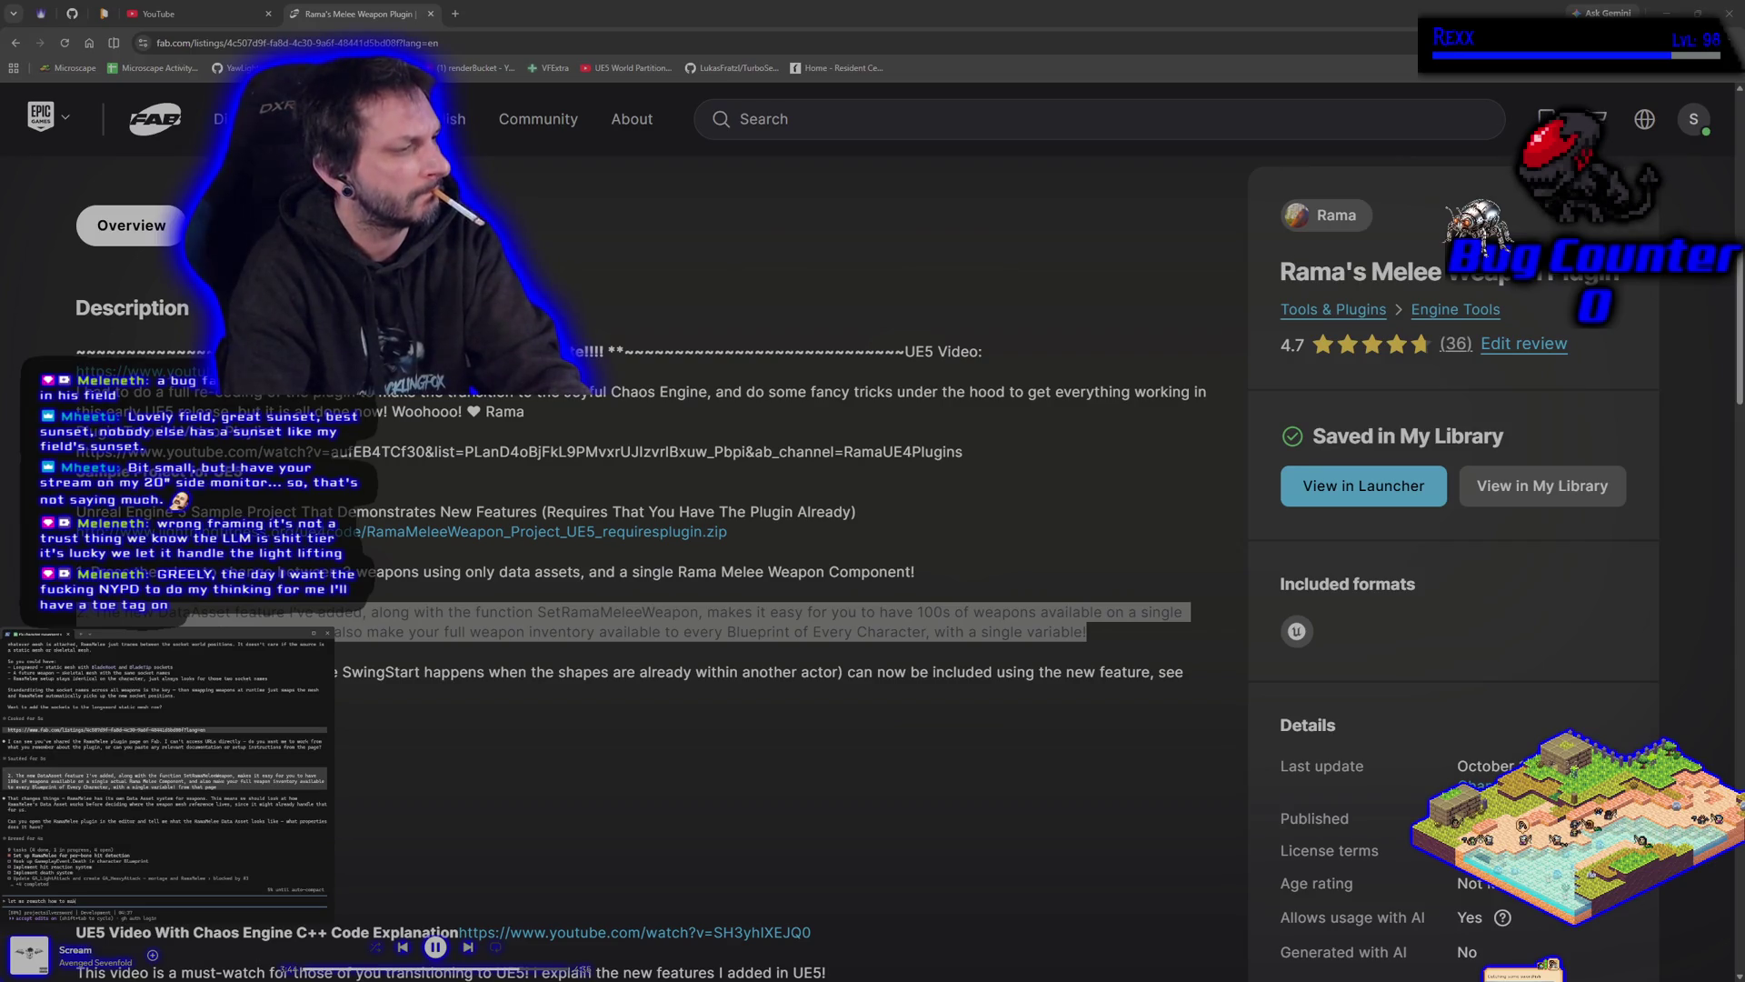
{"action": "type", "text": "p again"}
{"action": "key", "text": "Return"}
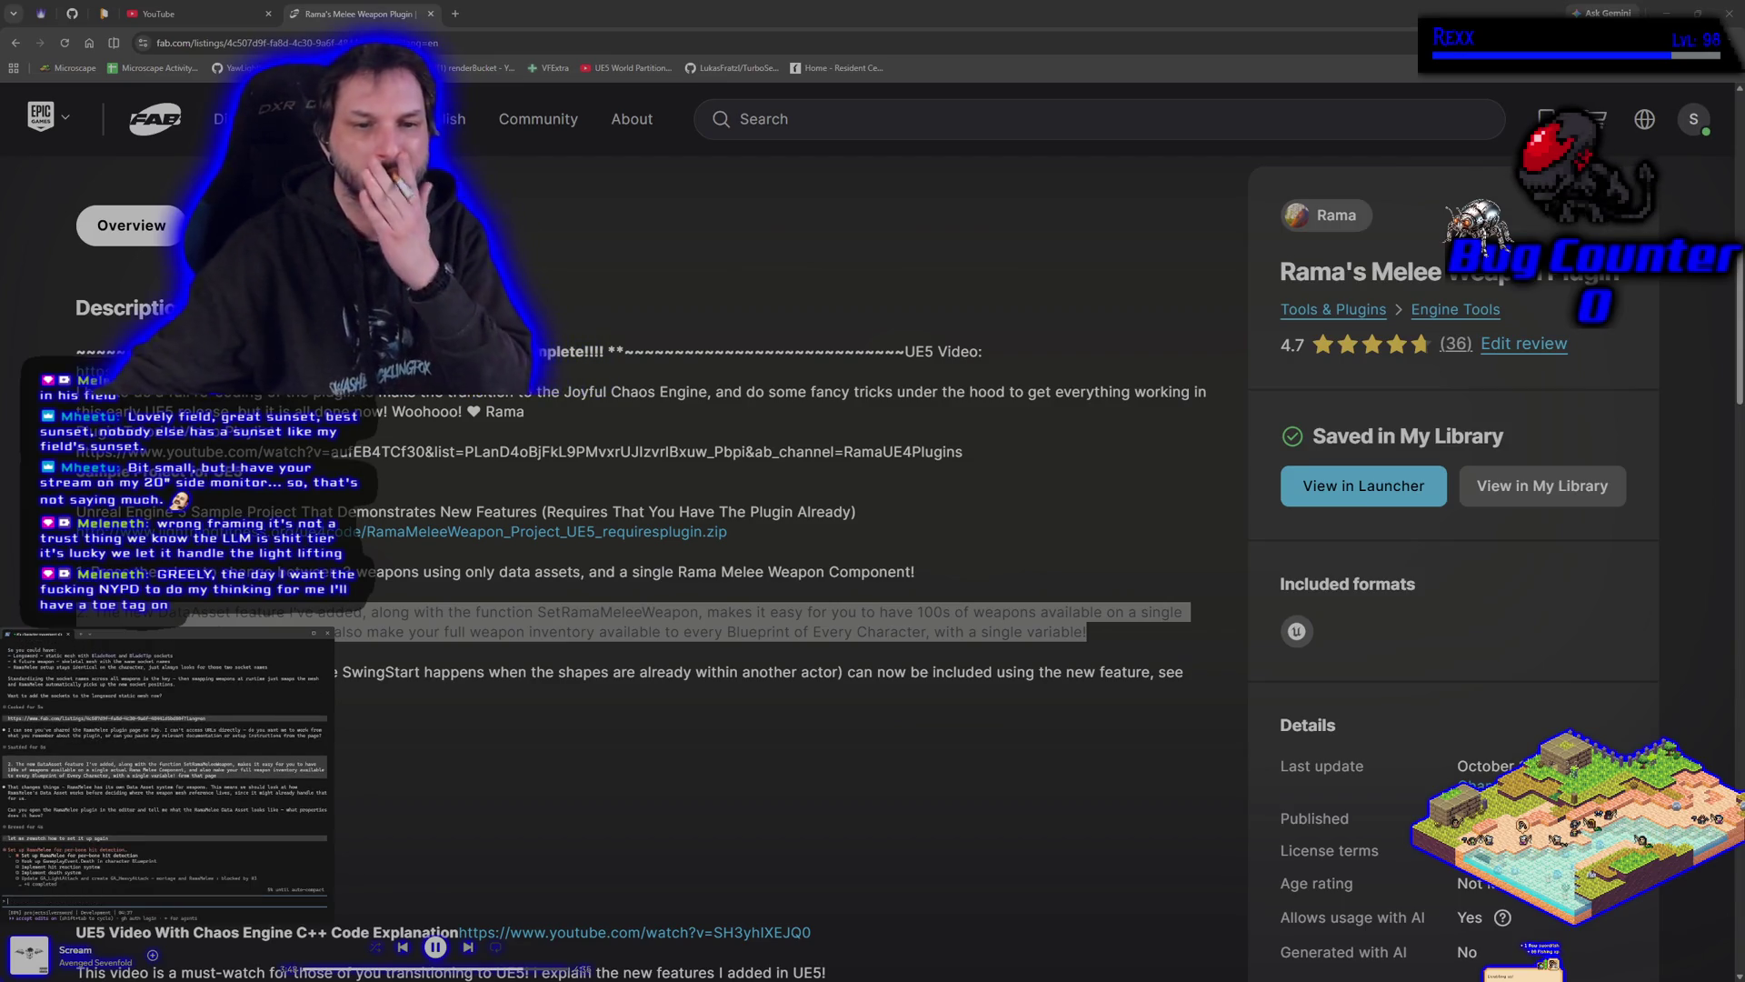
{"action": "scroll", "coordinate": [561, 479], "scroll_direction": "up", "scroll_amount": 2}
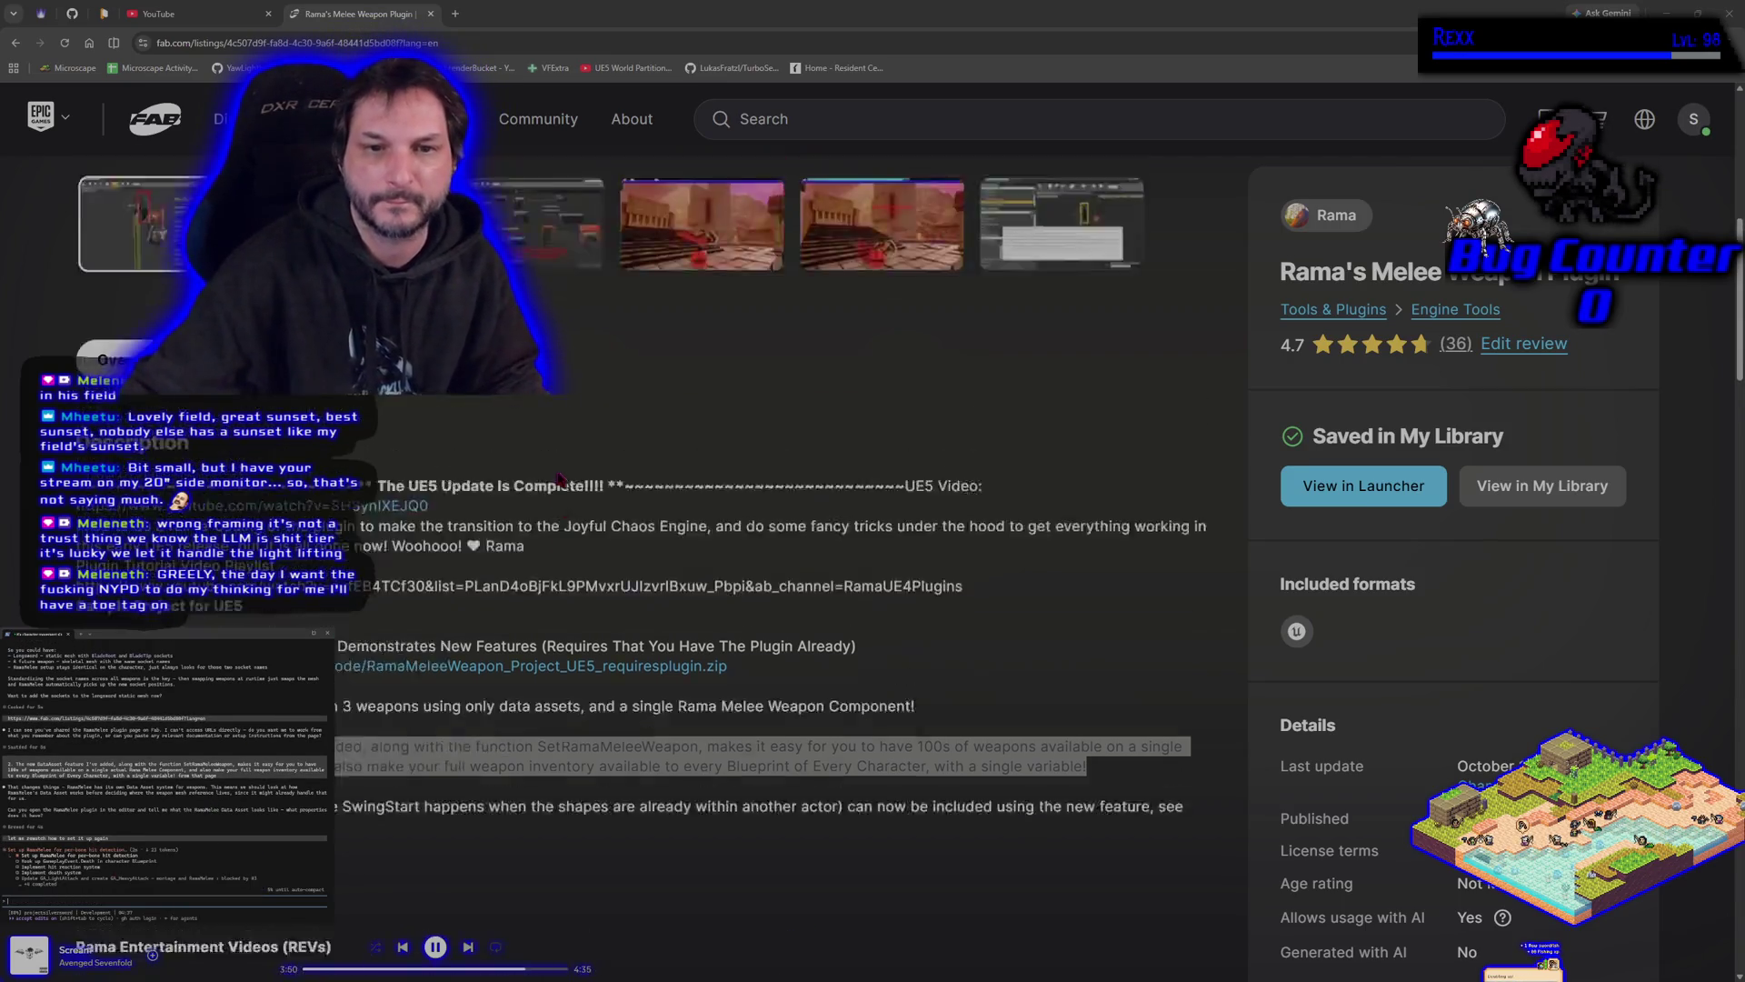
{"action": "scroll", "coordinate": [561, 479], "scroll_direction": "down", "scroll_amount": 1}
{"action": "right_click", "coordinate": [344, 446]}
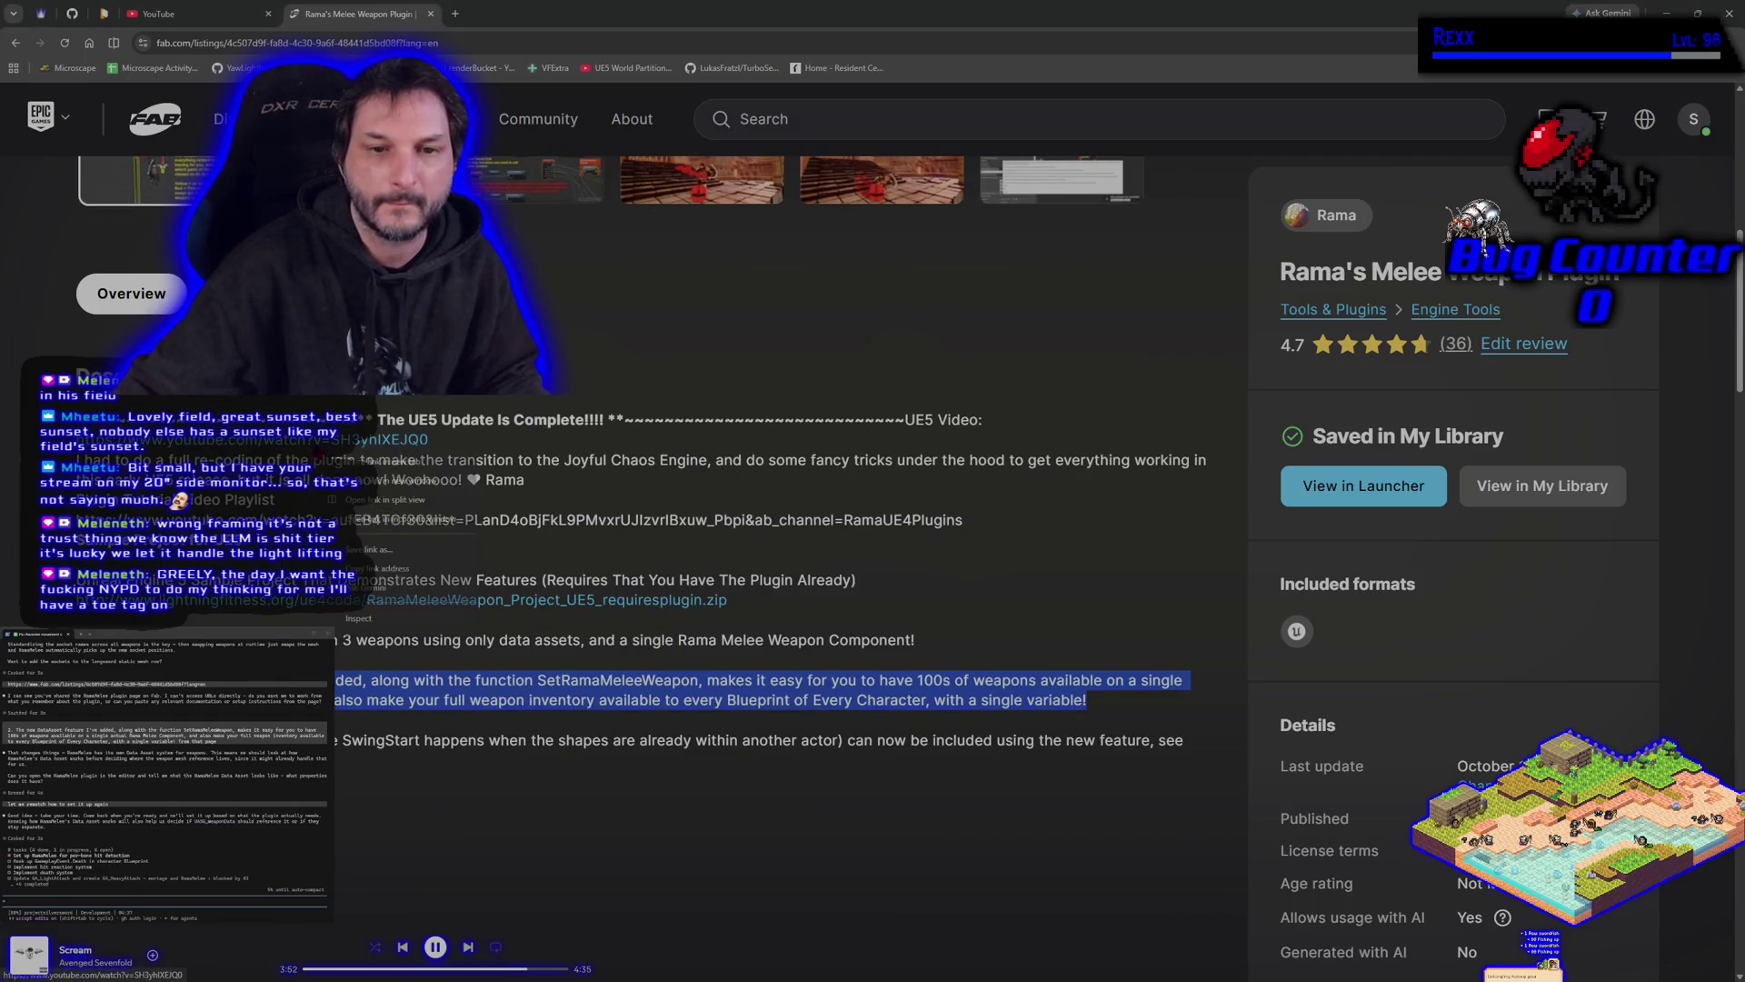
{"action": "left_click", "coordinate": [382, 461]}
Switch to the video tab, enable theater mode, and watch Rama's melee demo with brief pauses.
{"action": "left_click", "coordinate": [491, 14]}
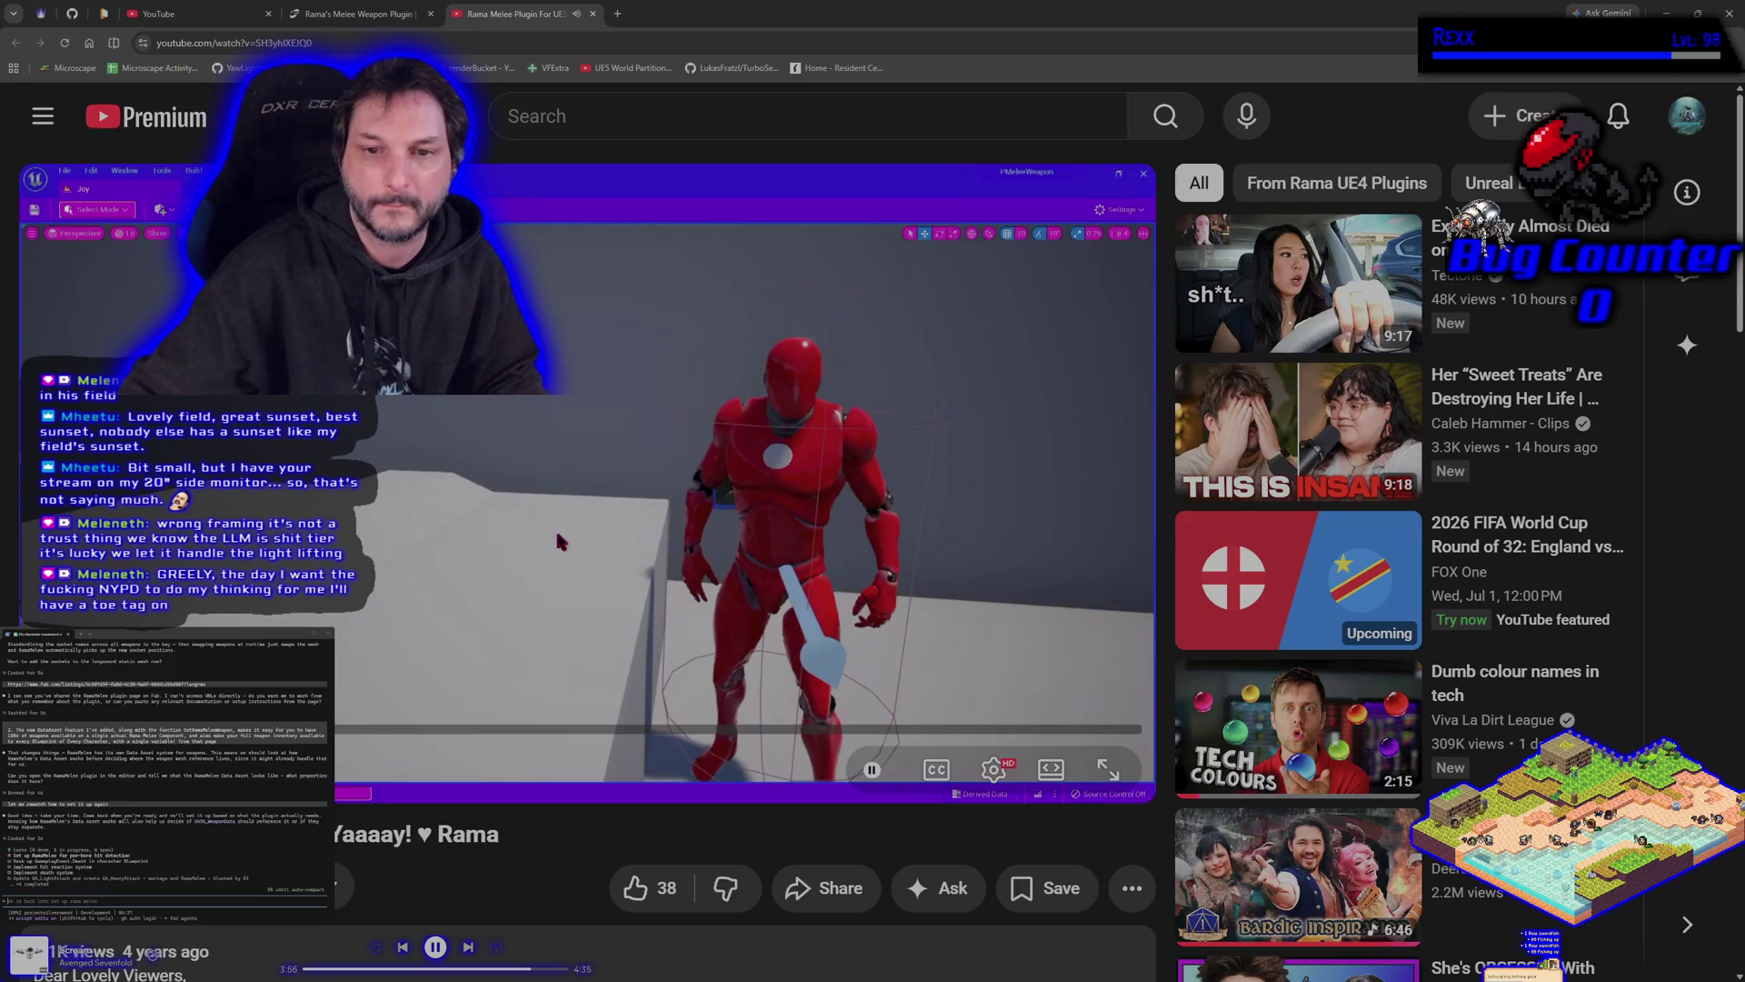
{"action": "left_click", "coordinate": [1051, 769]}
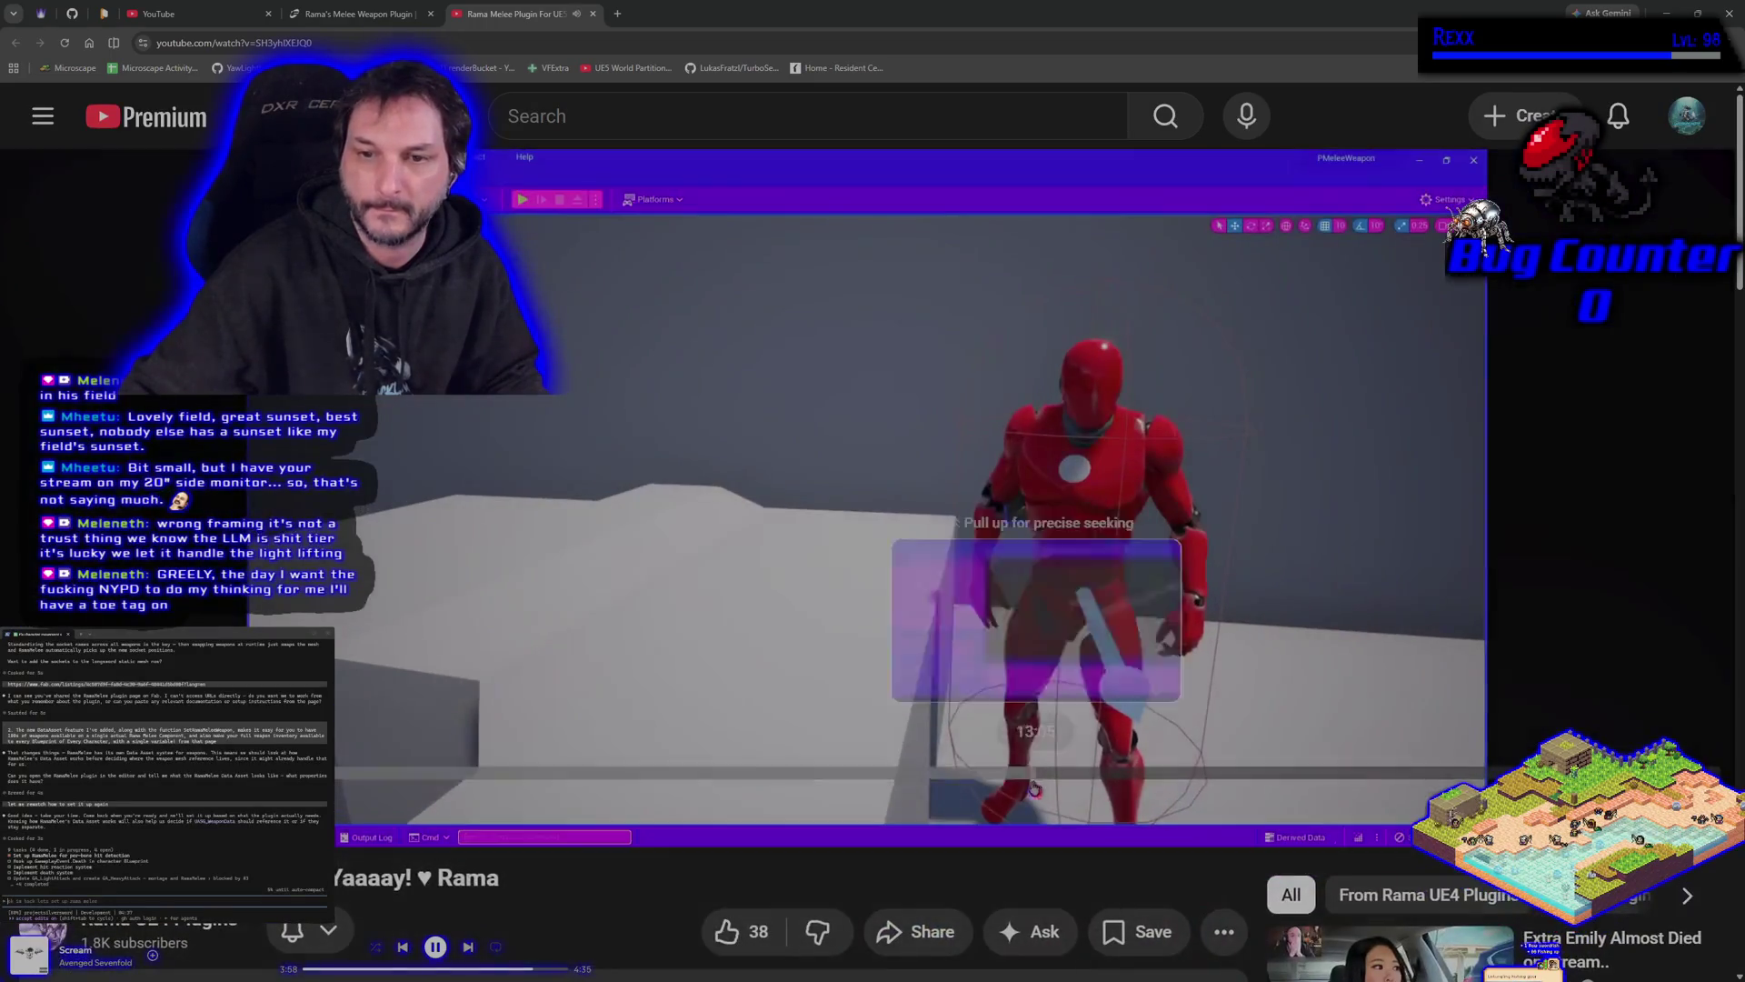
{"action": "left_click", "coordinate": [637, 398]}
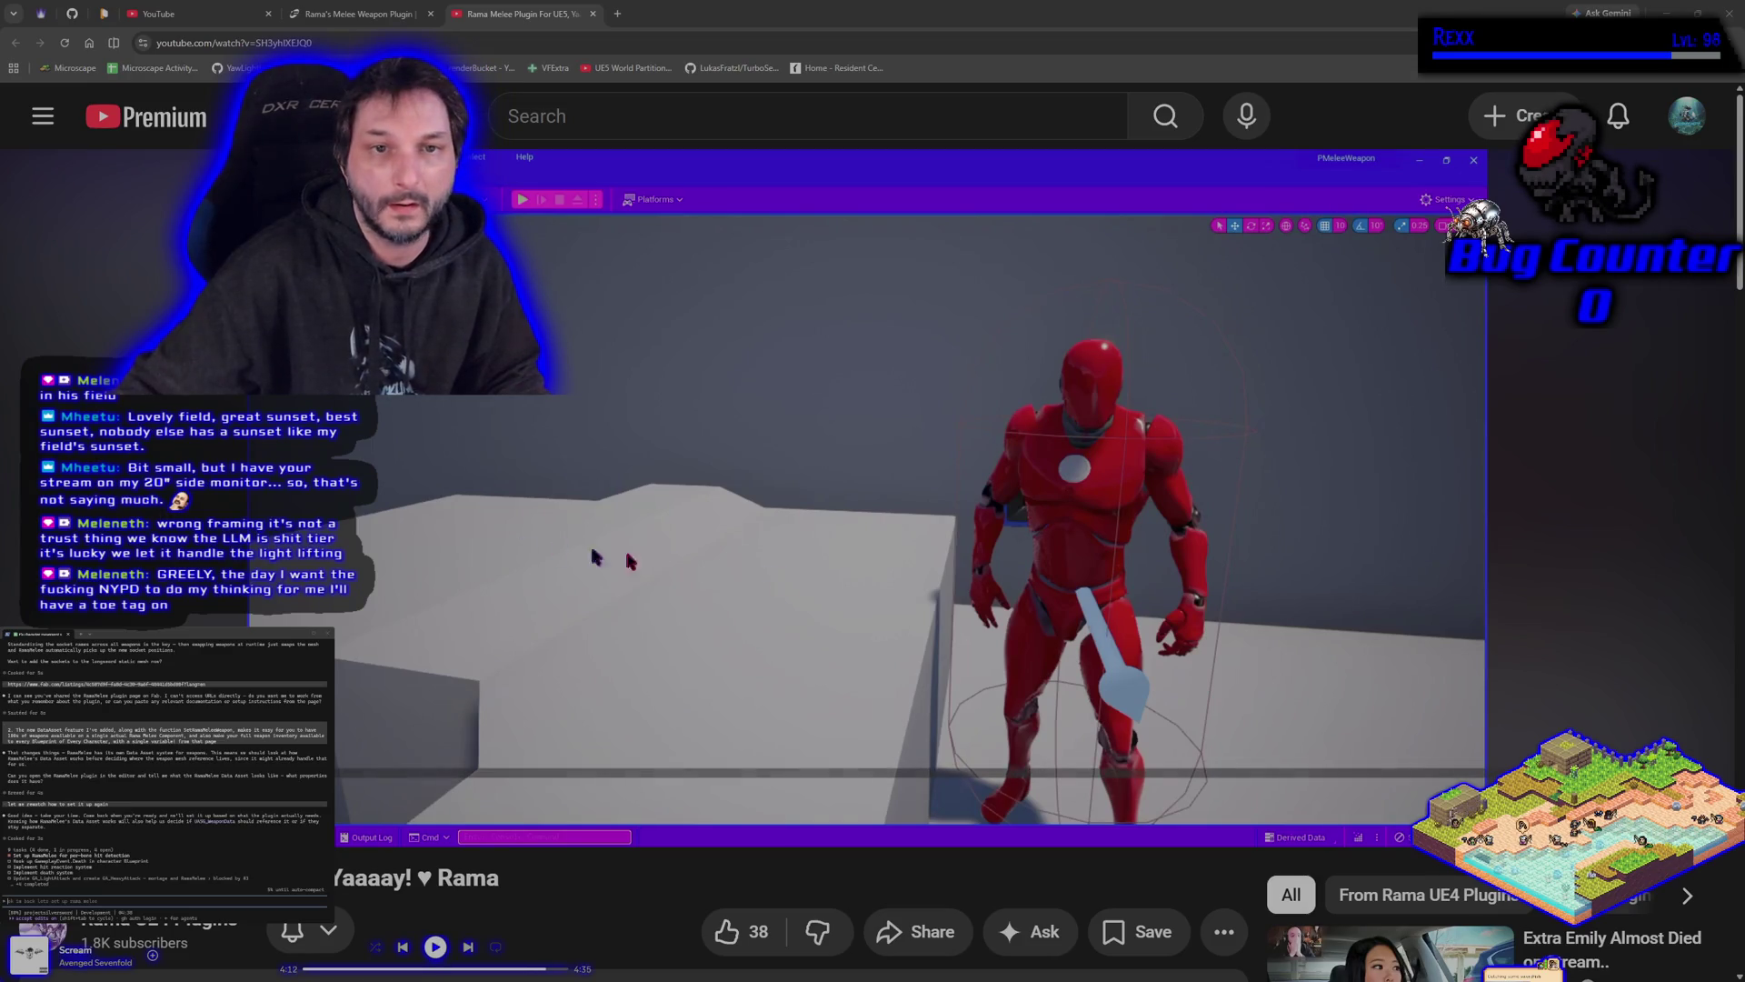
{"action": "left_click", "coordinate": [814, 571]}
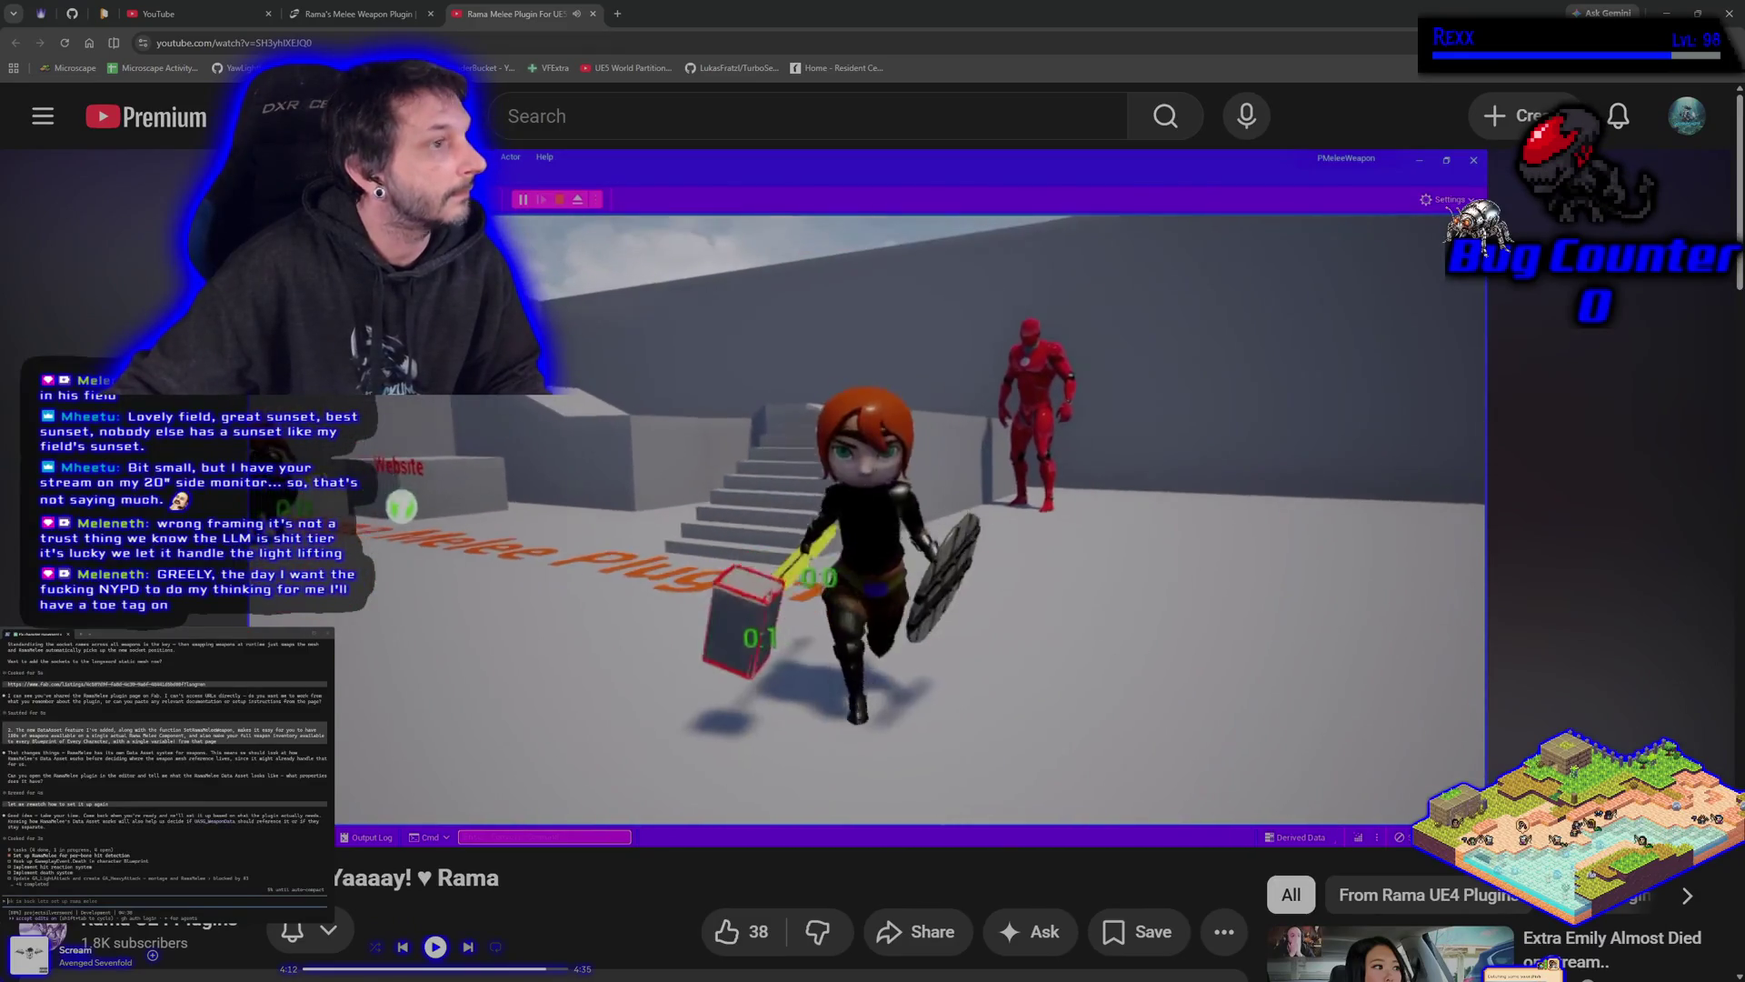
{"action": "left_click", "coordinate": [634, 567]}
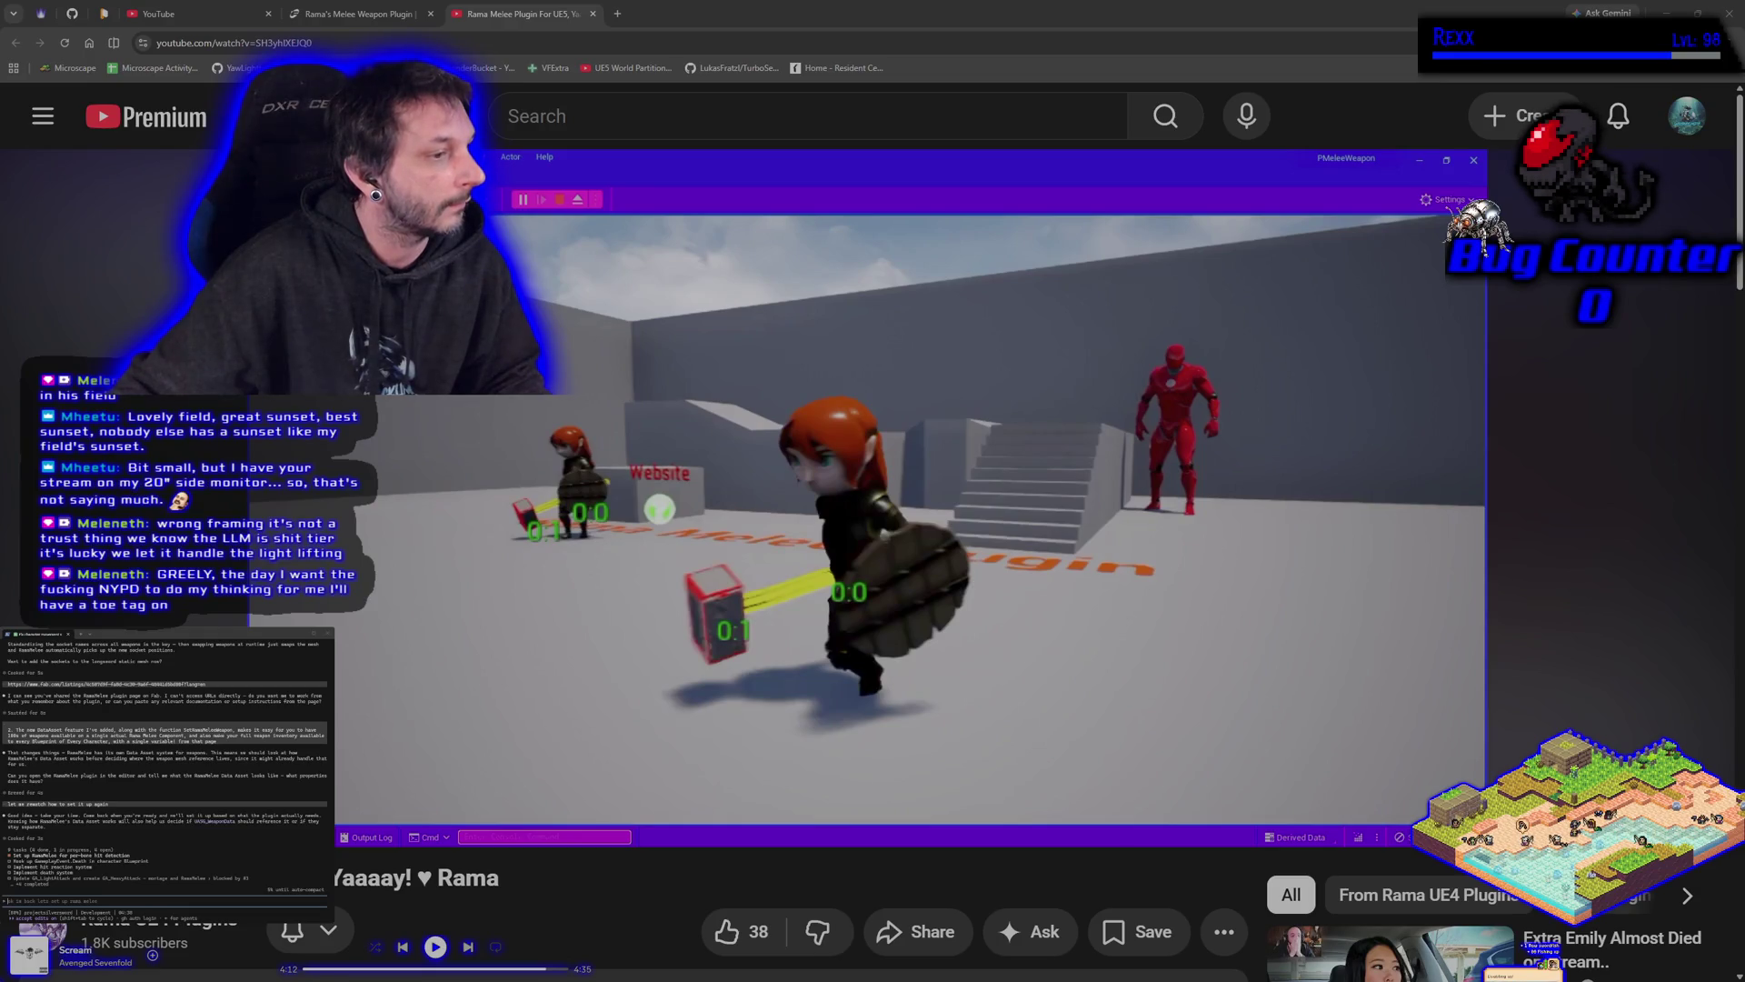
{"action": "left_click", "coordinate": [509, 586]}
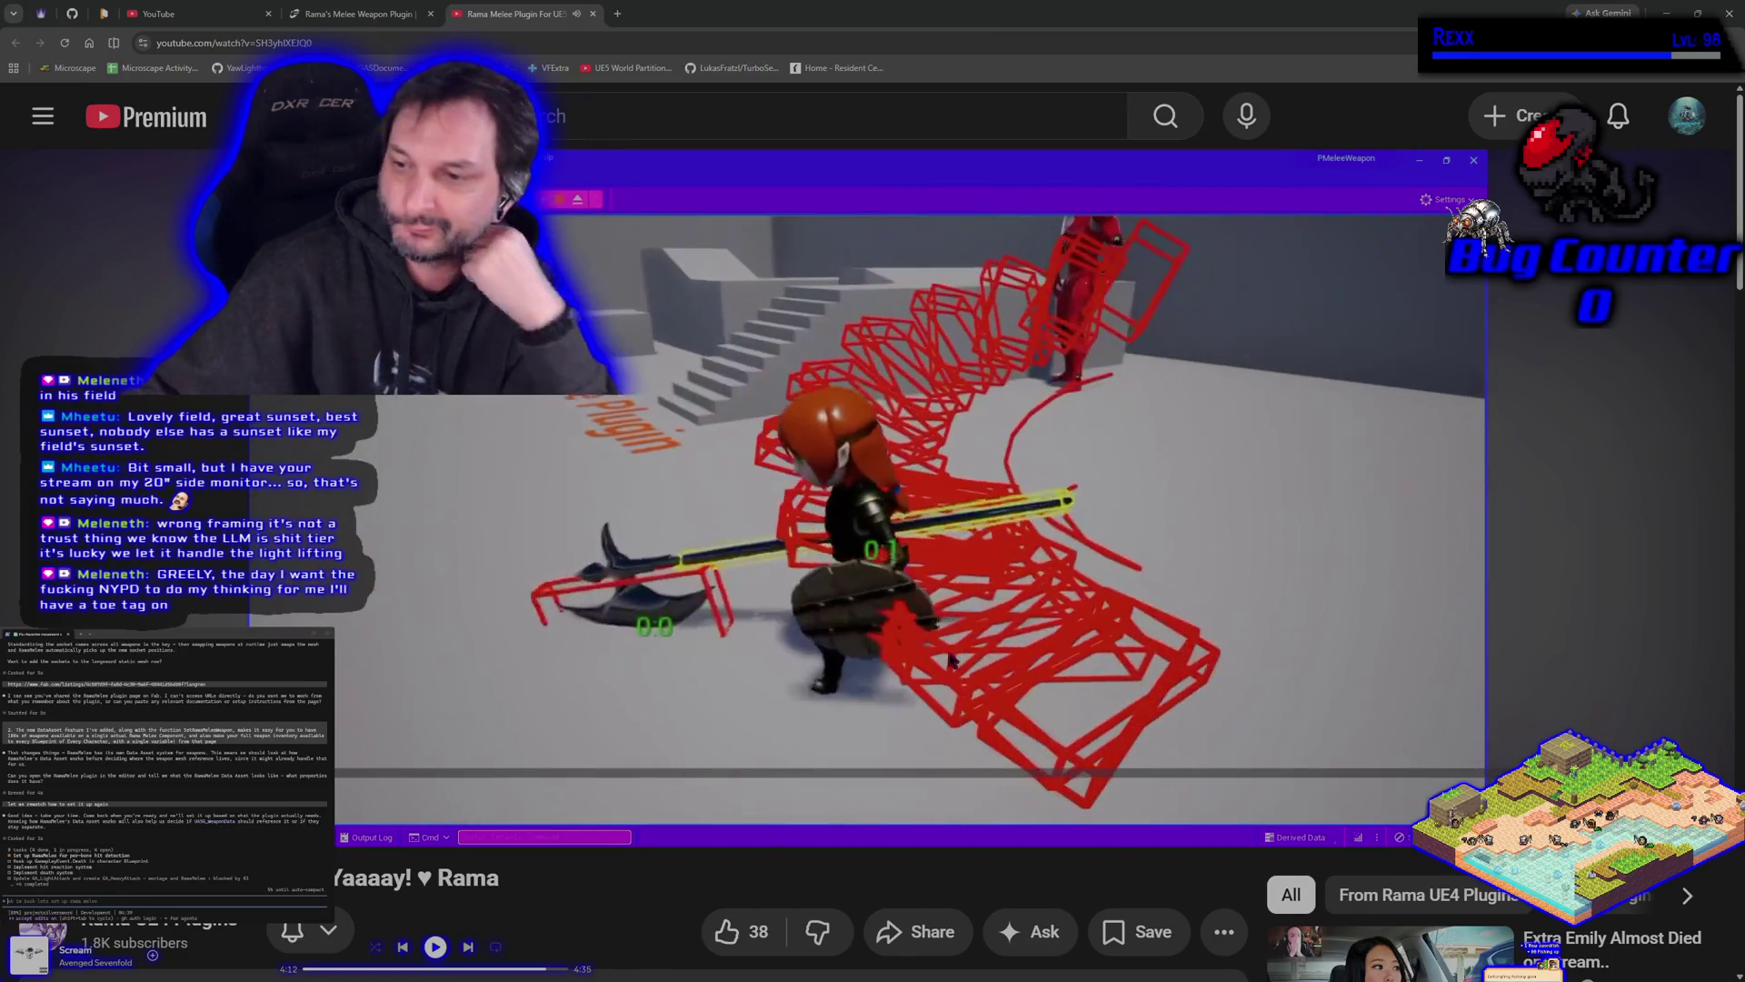
Expand and skim the video description, then scroll back up to the player.
{"action": "scroll", "coordinate": [959, 657], "scroll_direction": "down", "scroll_amount": 5}
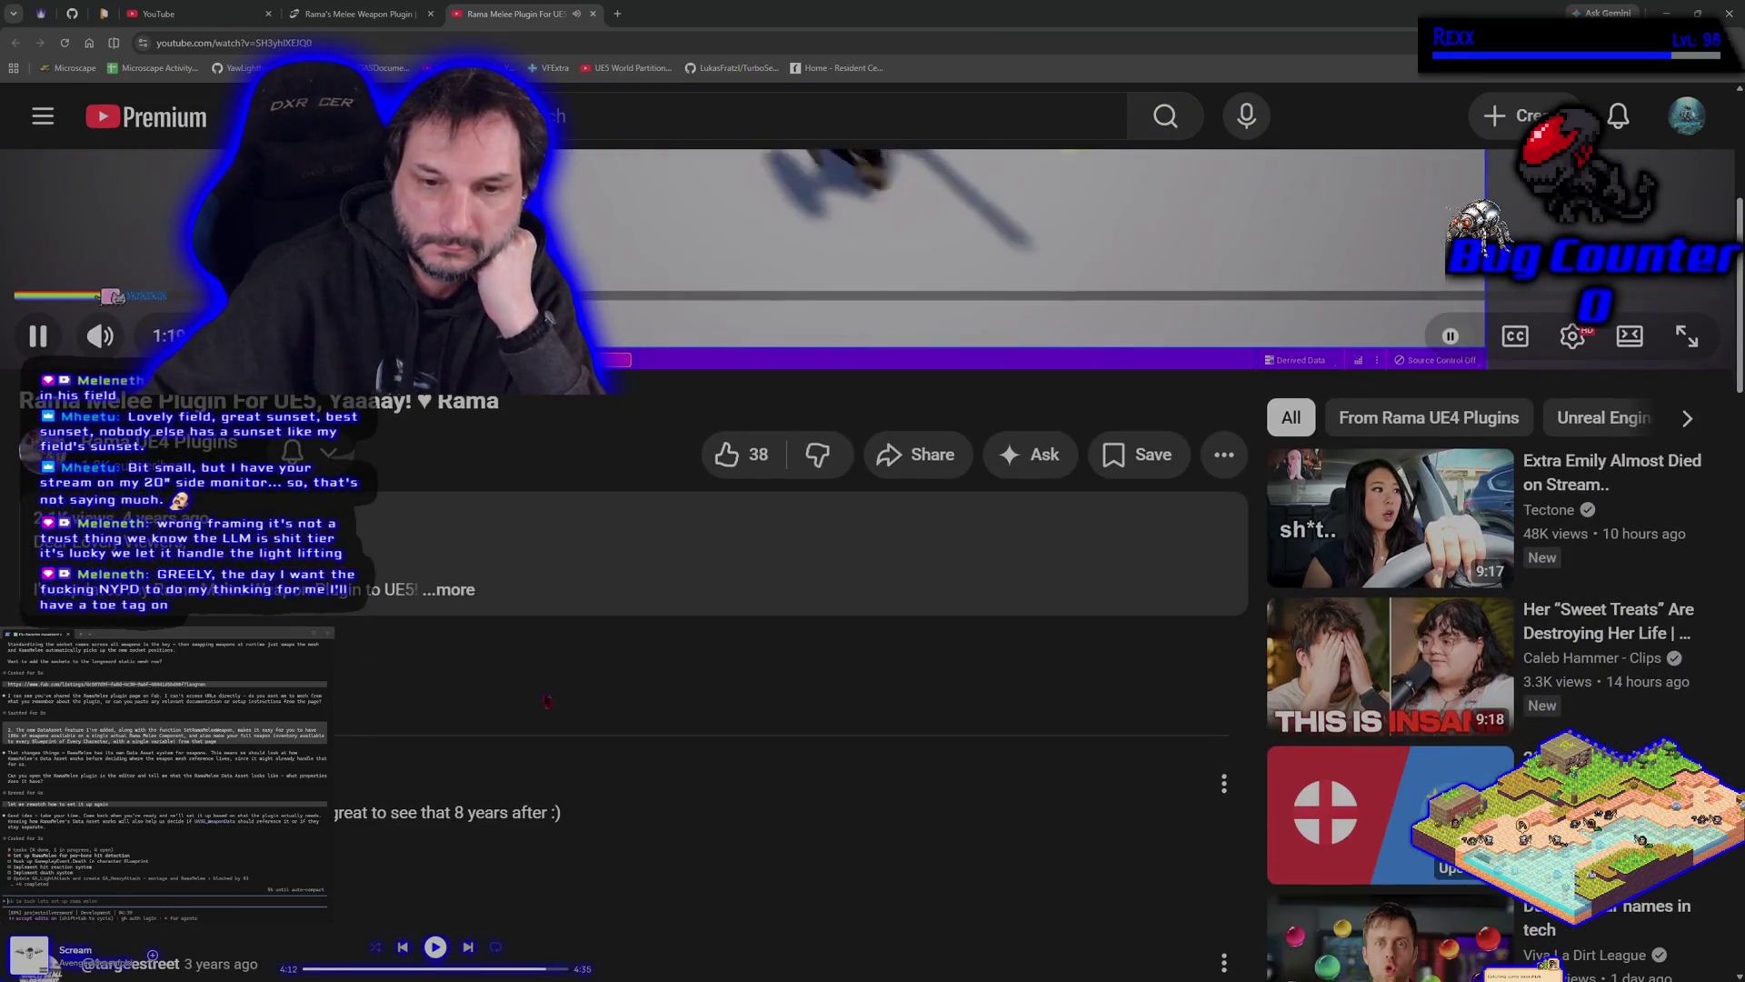
{"action": "left_click", "coordinate": [470, 609]}
{"action": "scroll", "coordinate": [463, 636], "scroll_direction": "down", "scroll_amount": 2}
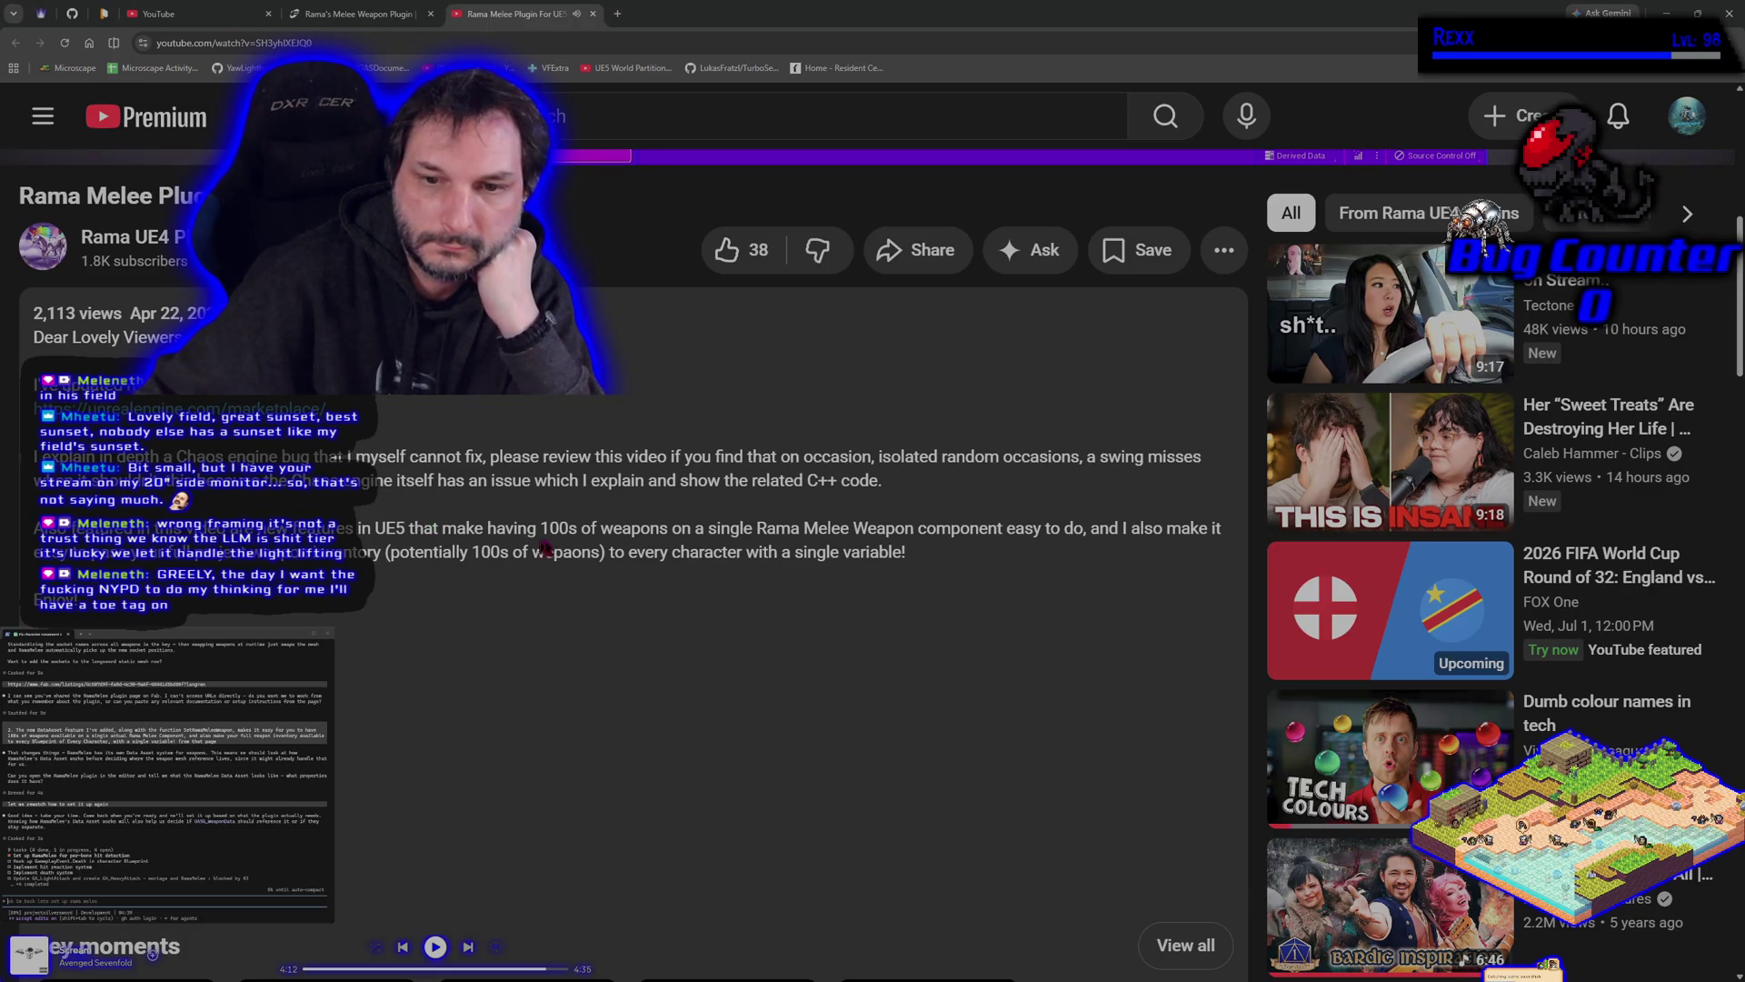
{"action": "scroll", "coordinate": [687, 621], "scroll_direction": "up", "scroll_amount": 8}
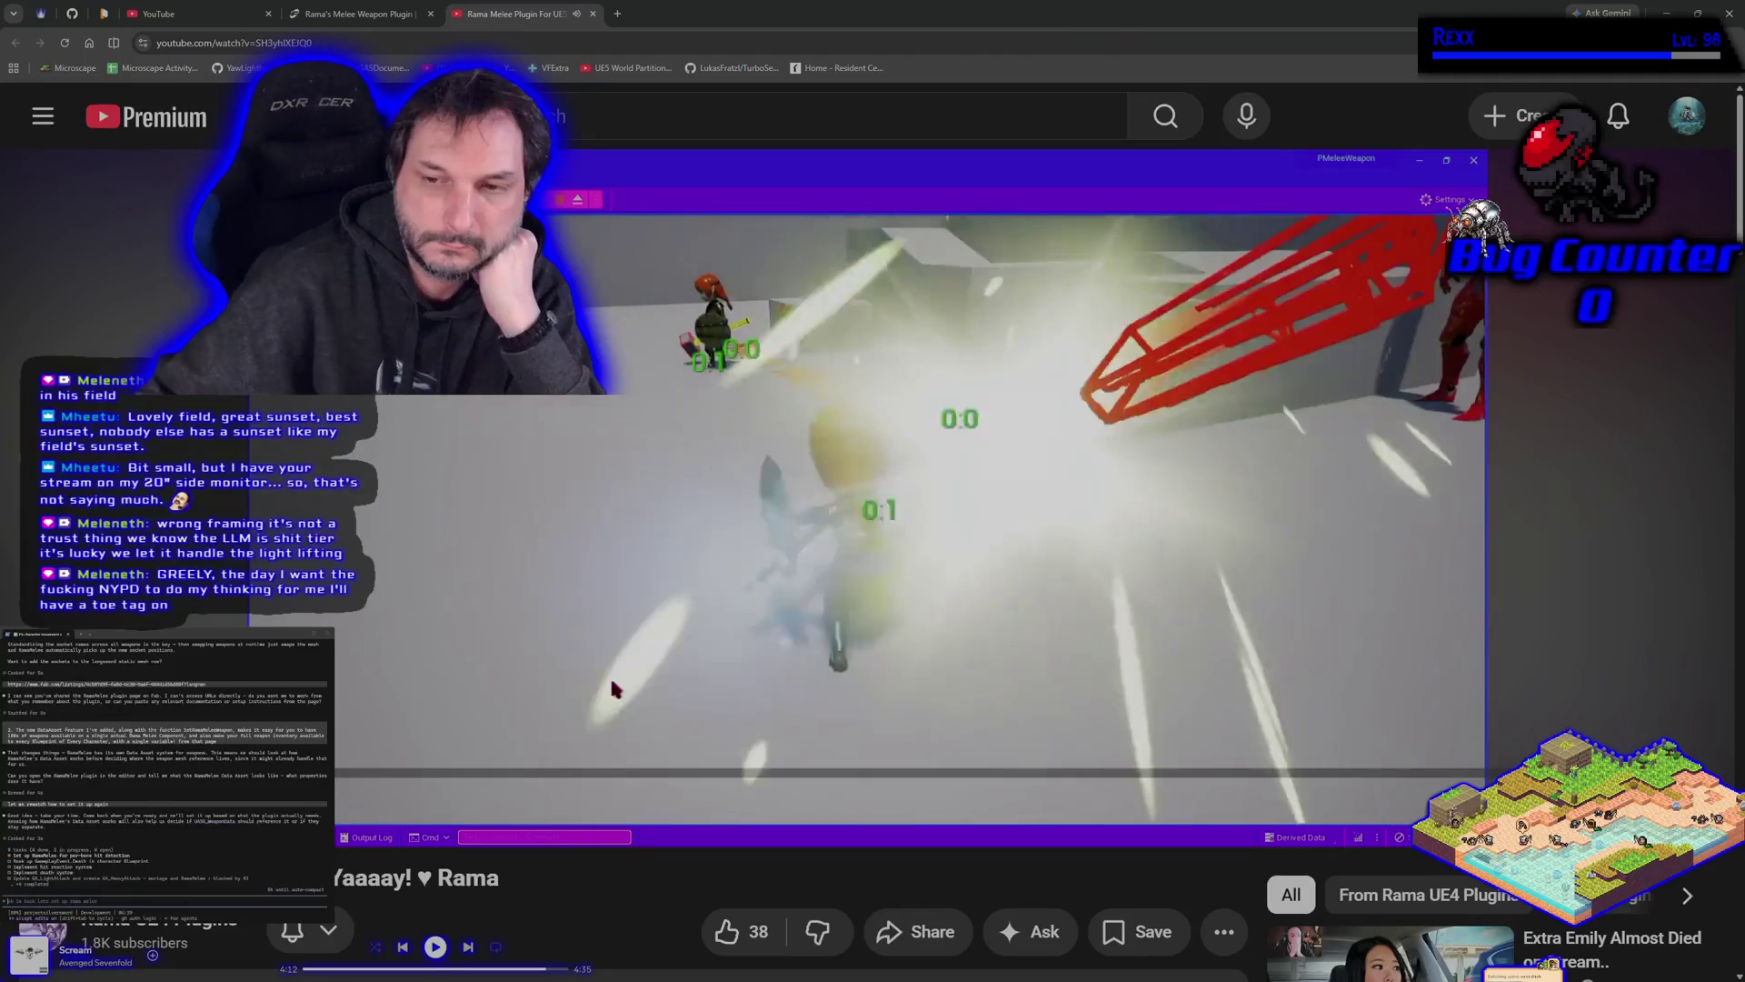
{"action": "scroll", "coordinate": [609, 674], "scroll_direction": "down", "scroll_amount": 4}
{"action": "scroll", "coordinate": [597, 685], "scroll_direction": "down", "scroll_amount": 3}
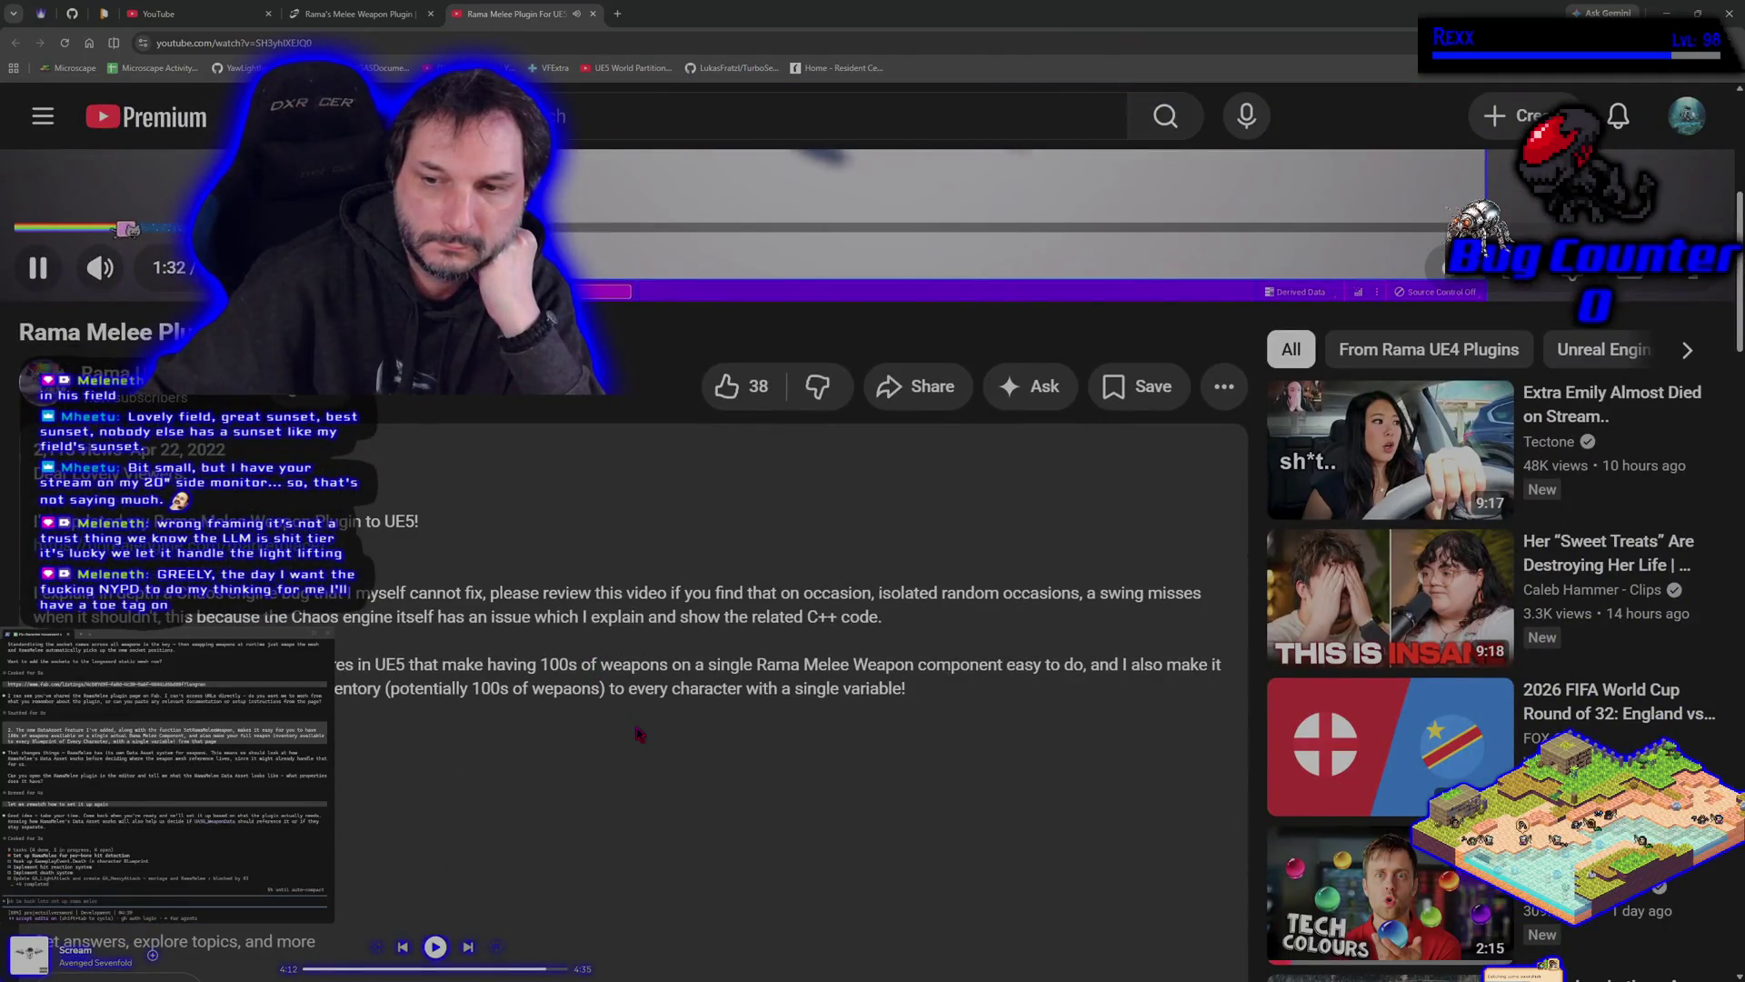
{"action": "scroll", "coordinate": [637, 728], "scroll_direction": "up", "scroll_amount": 4}
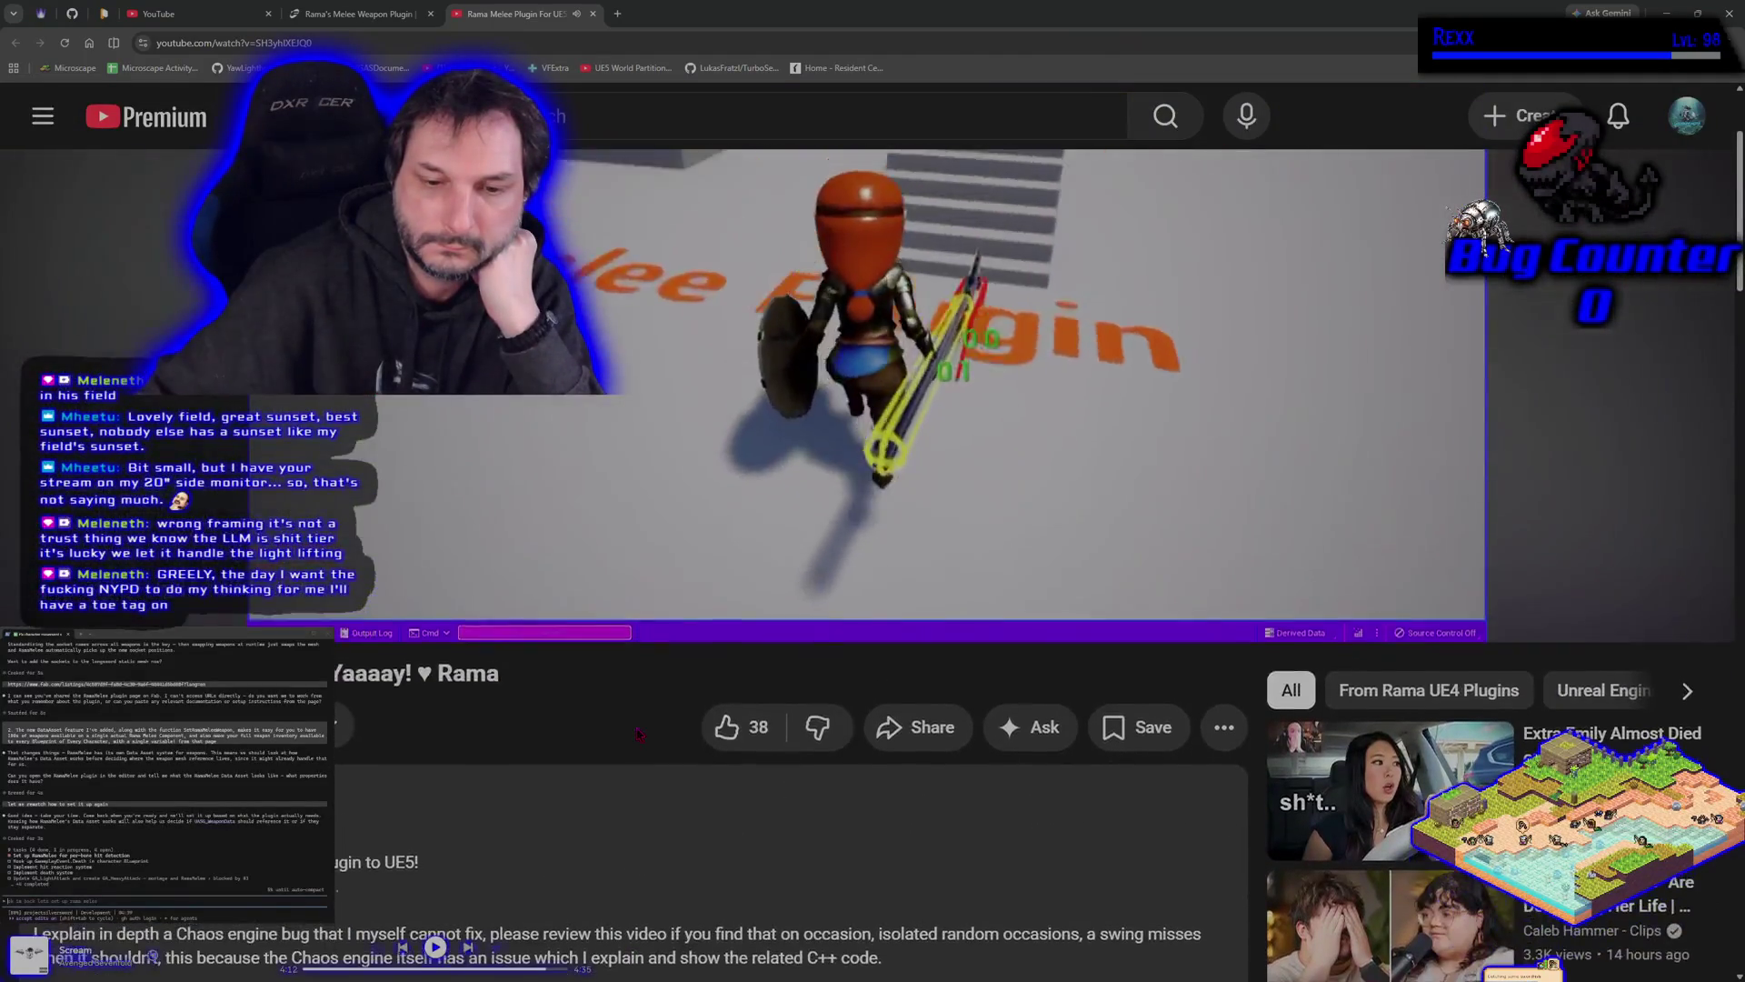
{"action": "scroll", "coordinate": [600, 678], "scroll_direction": "down", "scroll_amount": 2}
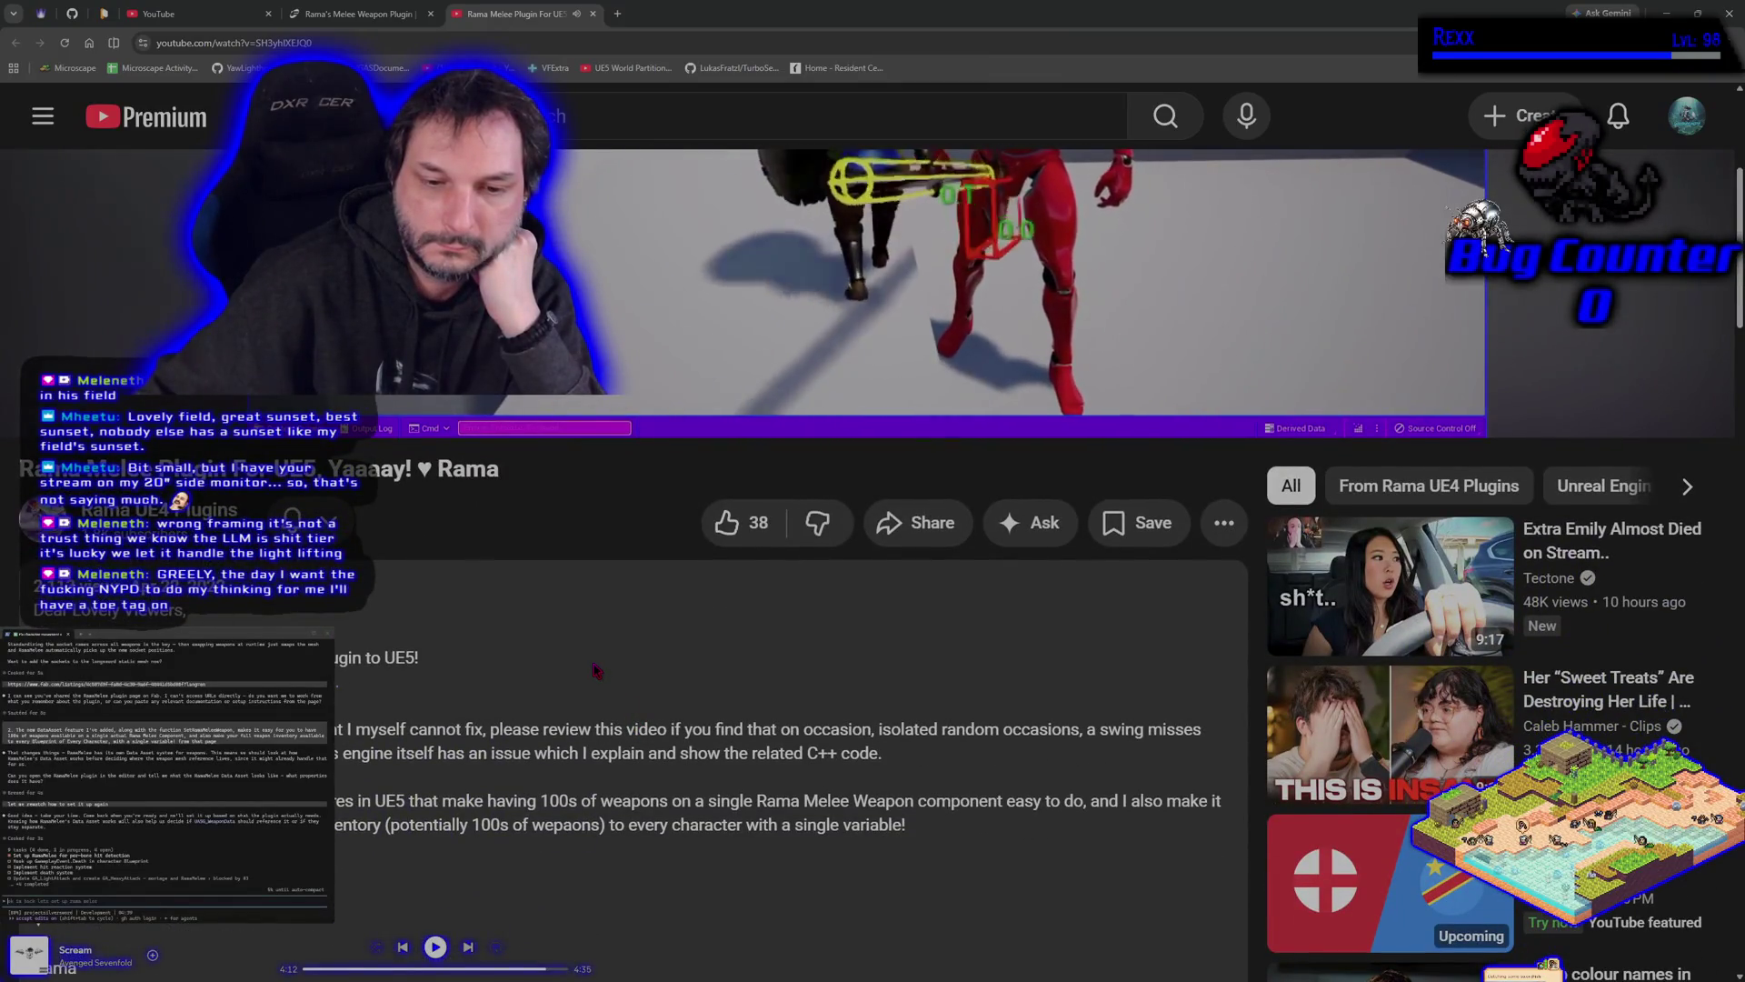
{"action": "scroll", "coordinate": [596, 671], "scroll_direction": "up", "scroll_amount": 5}
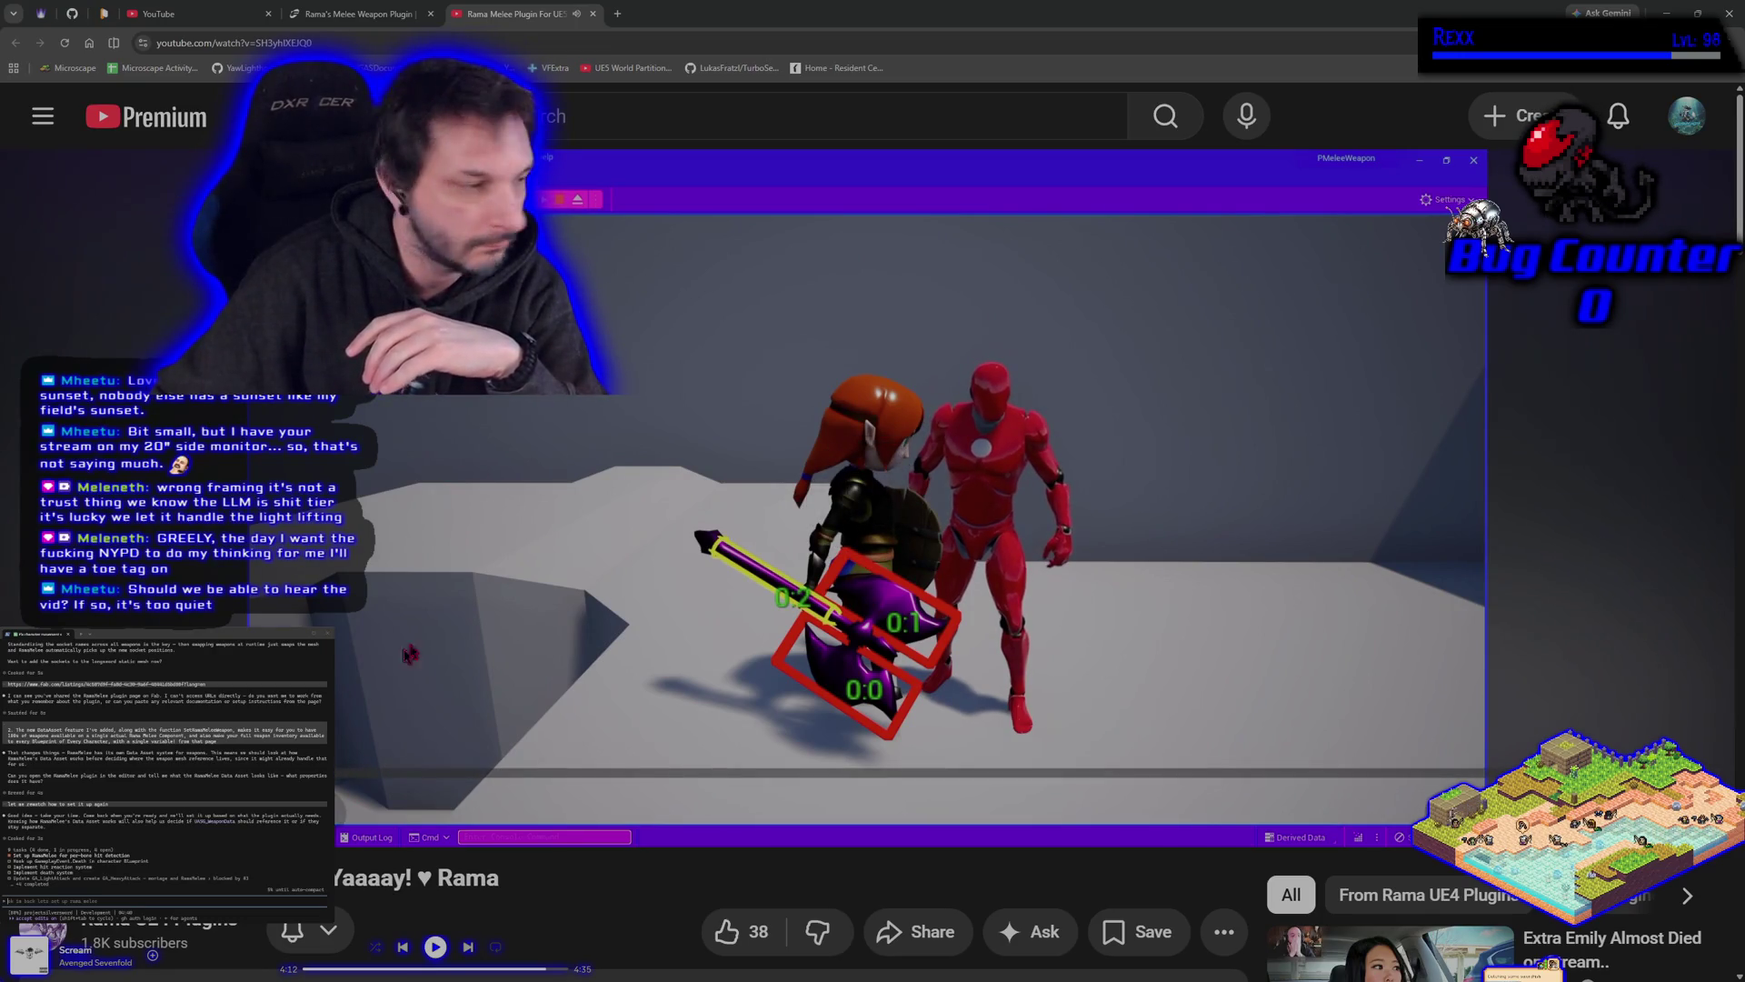
Play the demo through the weapon collision boxes striking the red mannequin, pausing once to study them.
{"action": "left_click", "coordinate": [587, 533]}
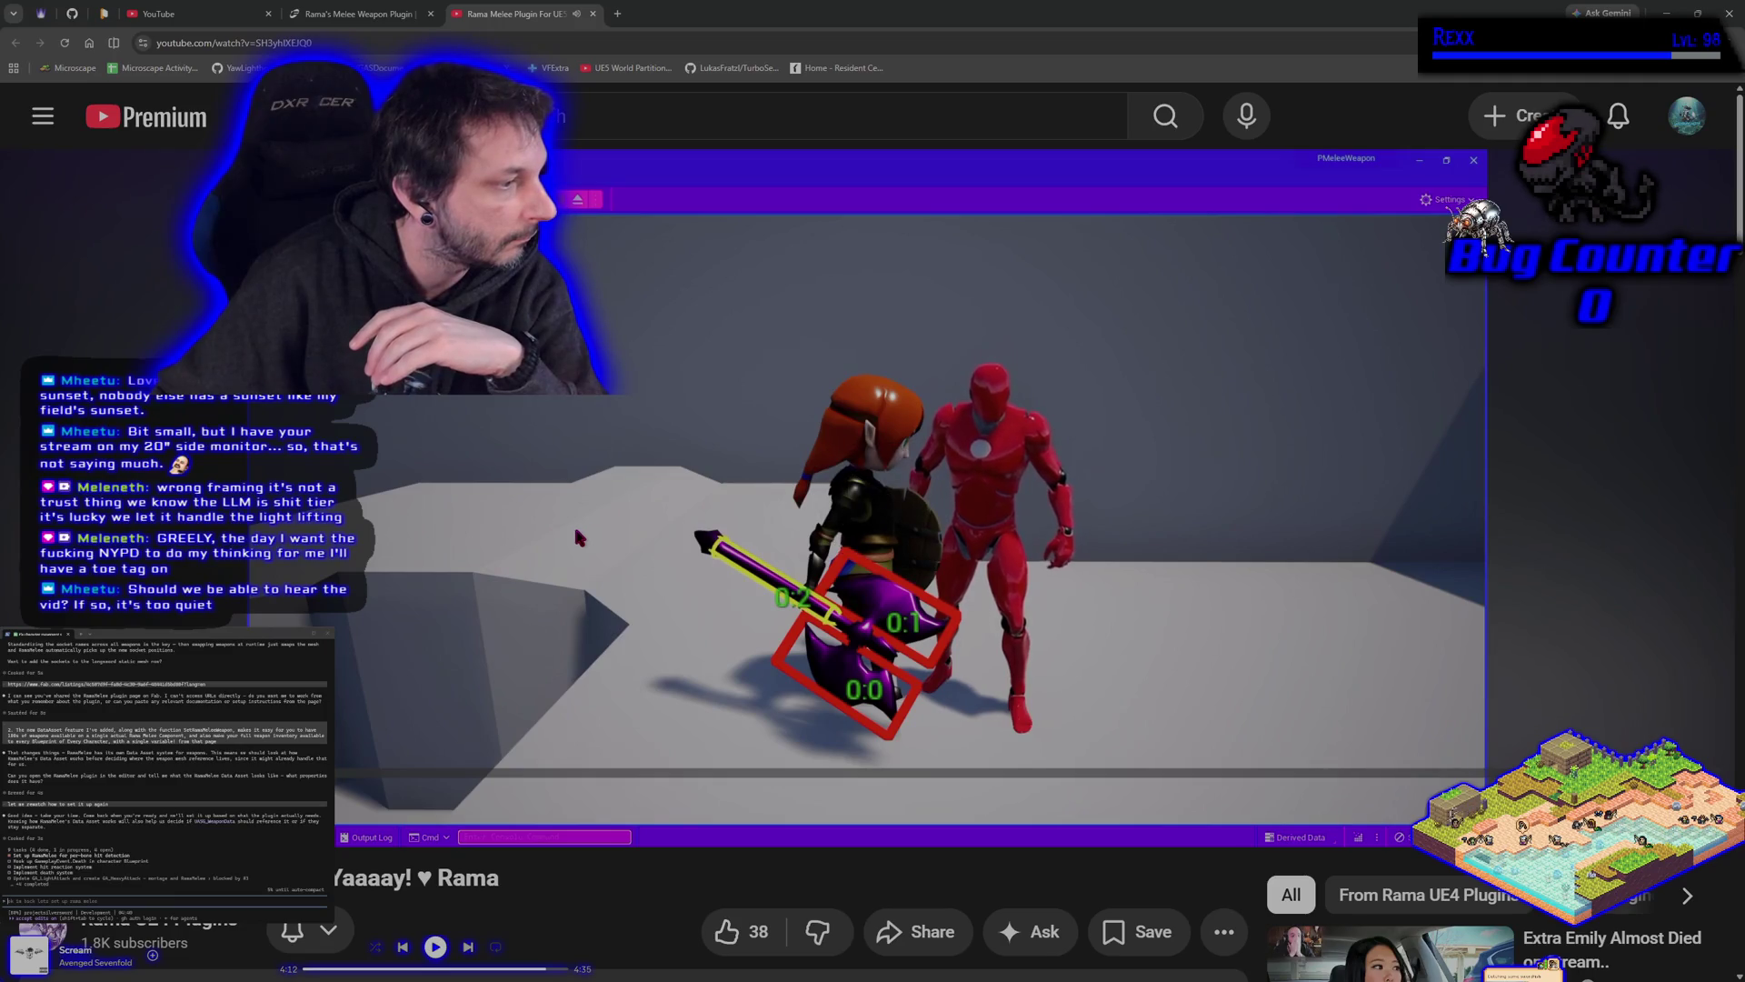
{"action": "left_click", "coordinate": [488, 454]}
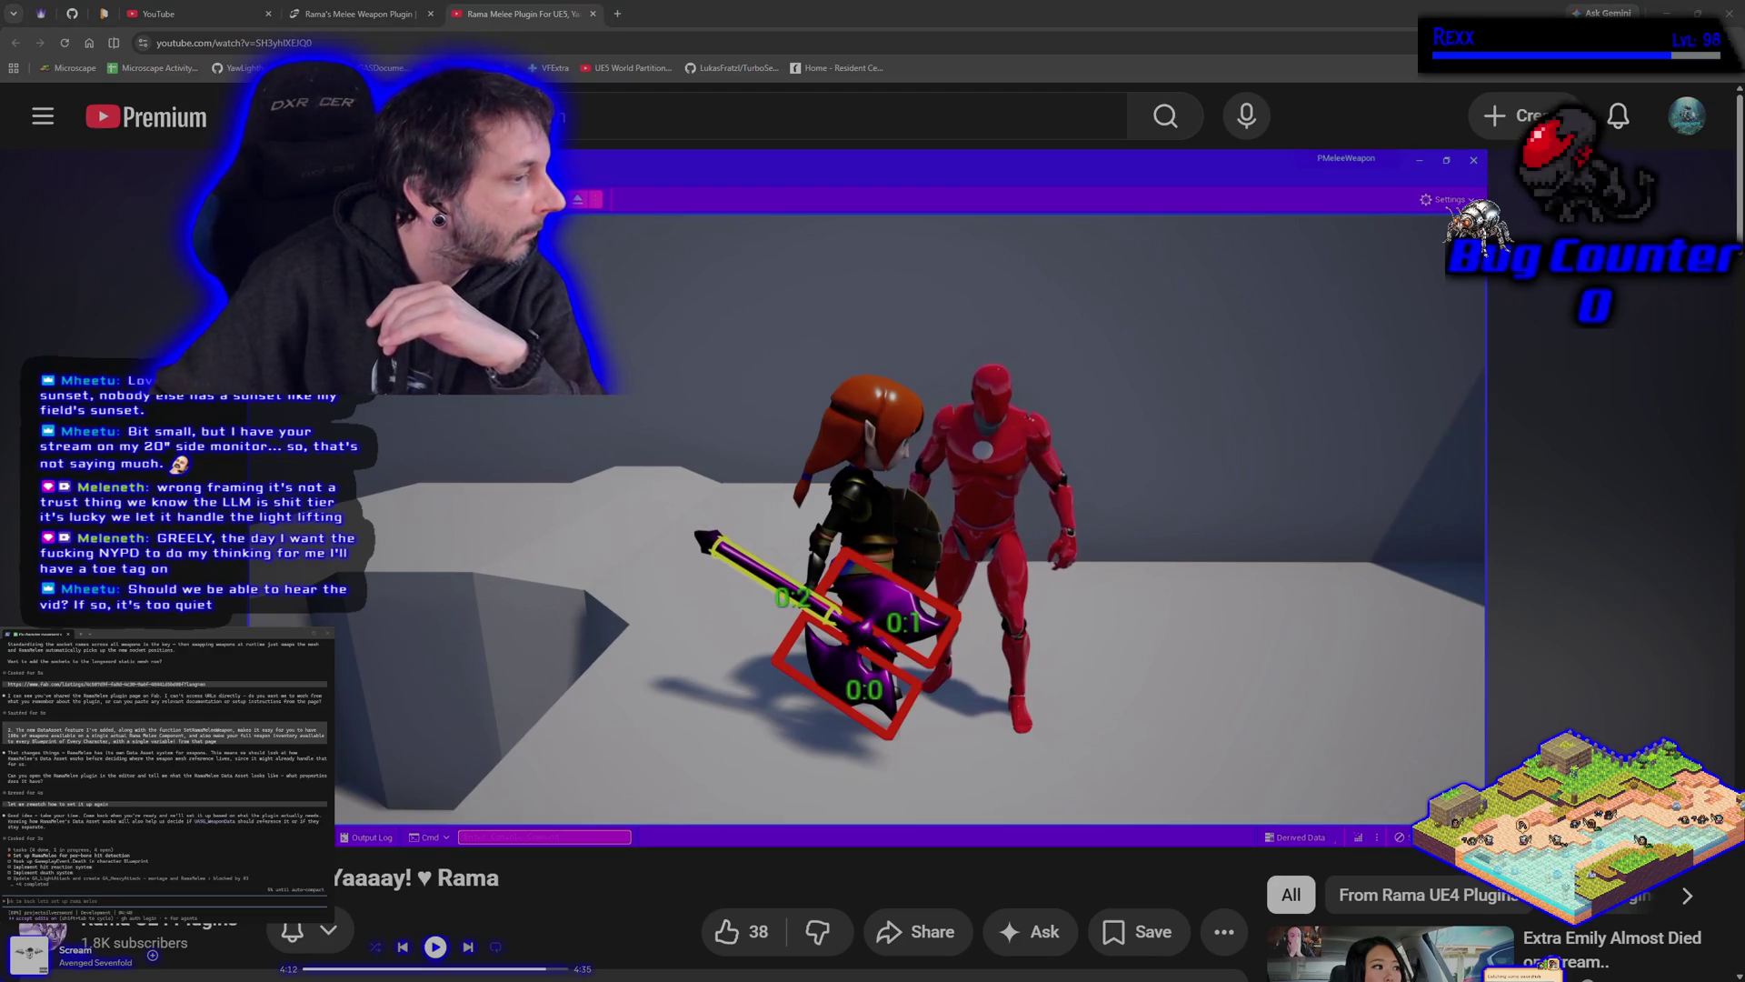
{"action": "left_click", "coordinate": [623, 400]}
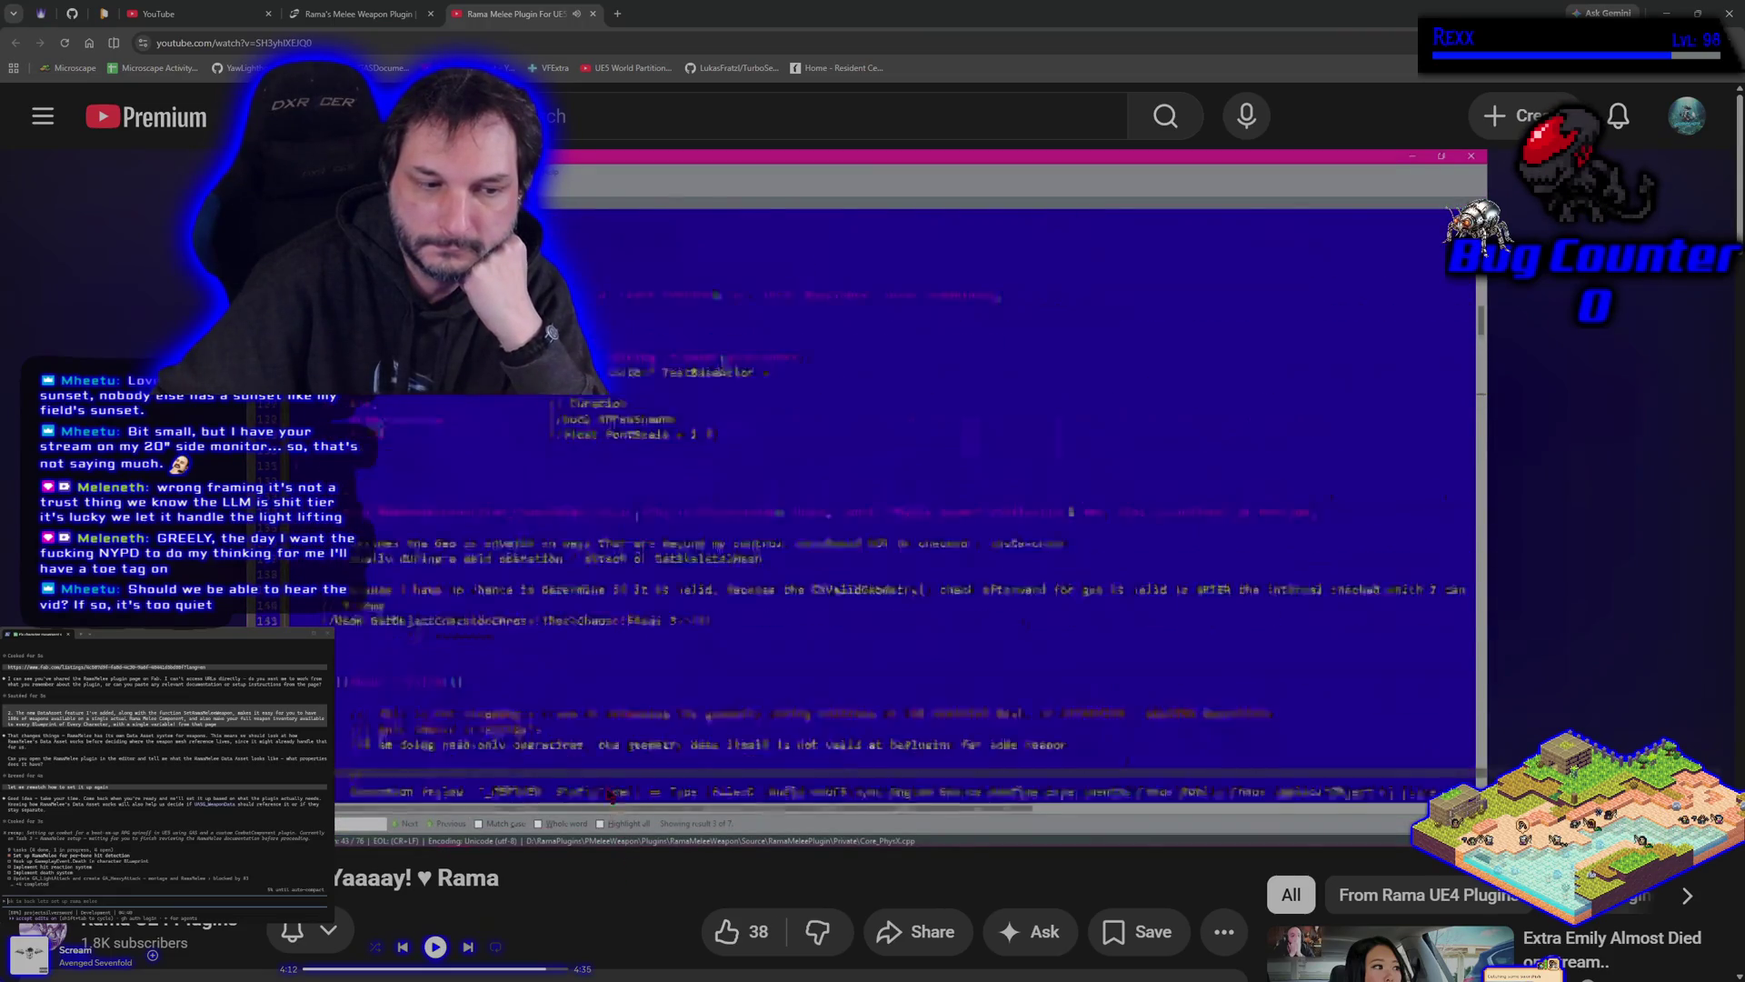
Pause on the Chaos shape-validity C++ code, resume it, and switch the player to full screen.
{"action": "left_click", "coordinate": [583, 686]}
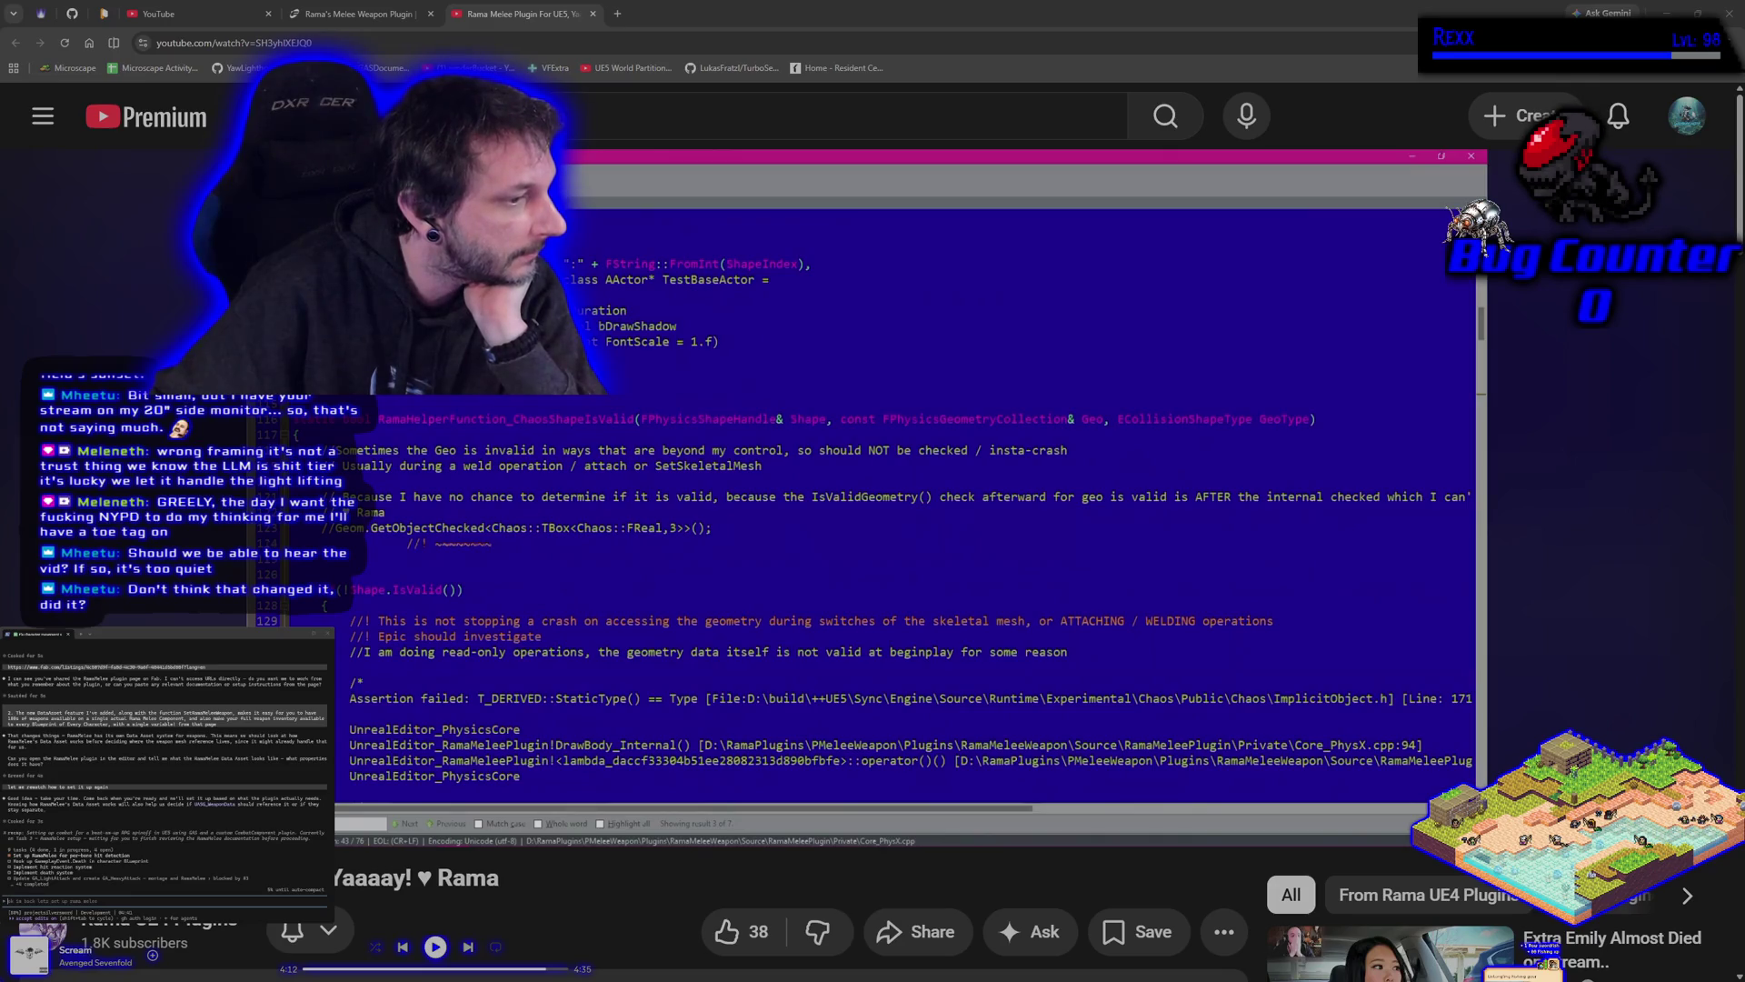
{"action": "key", "text": "space"}
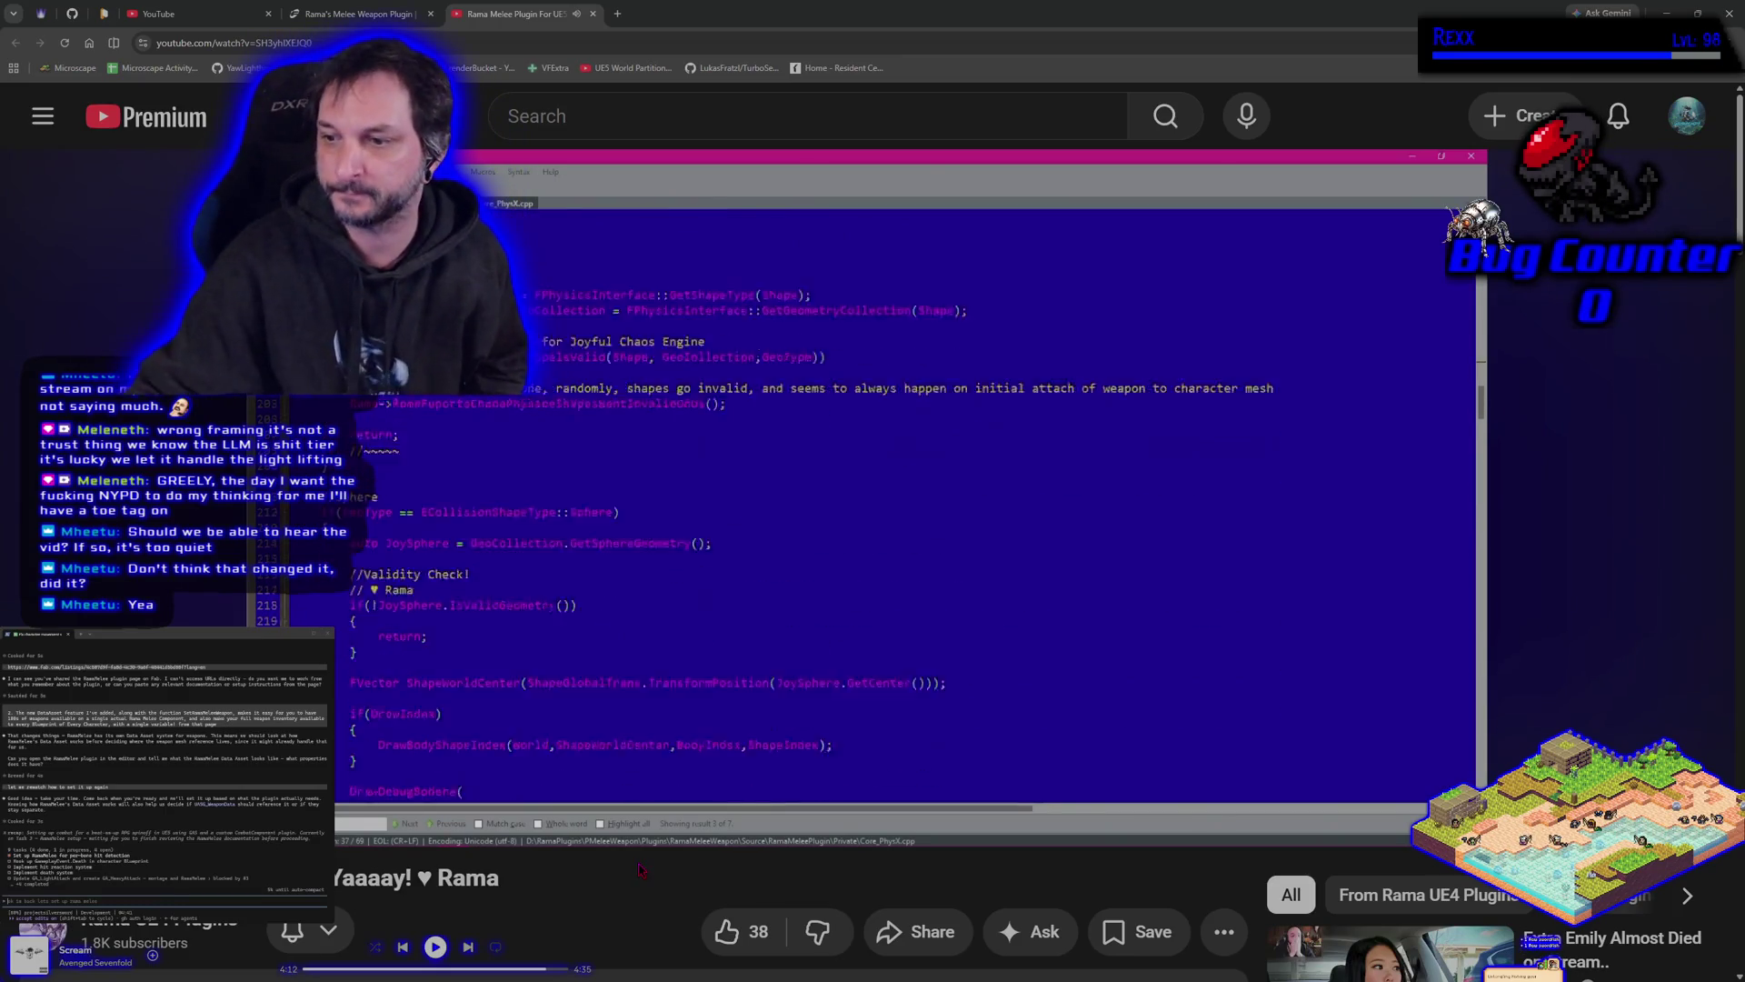
{"action": "left_click", "coordinate": [1700, 820]}
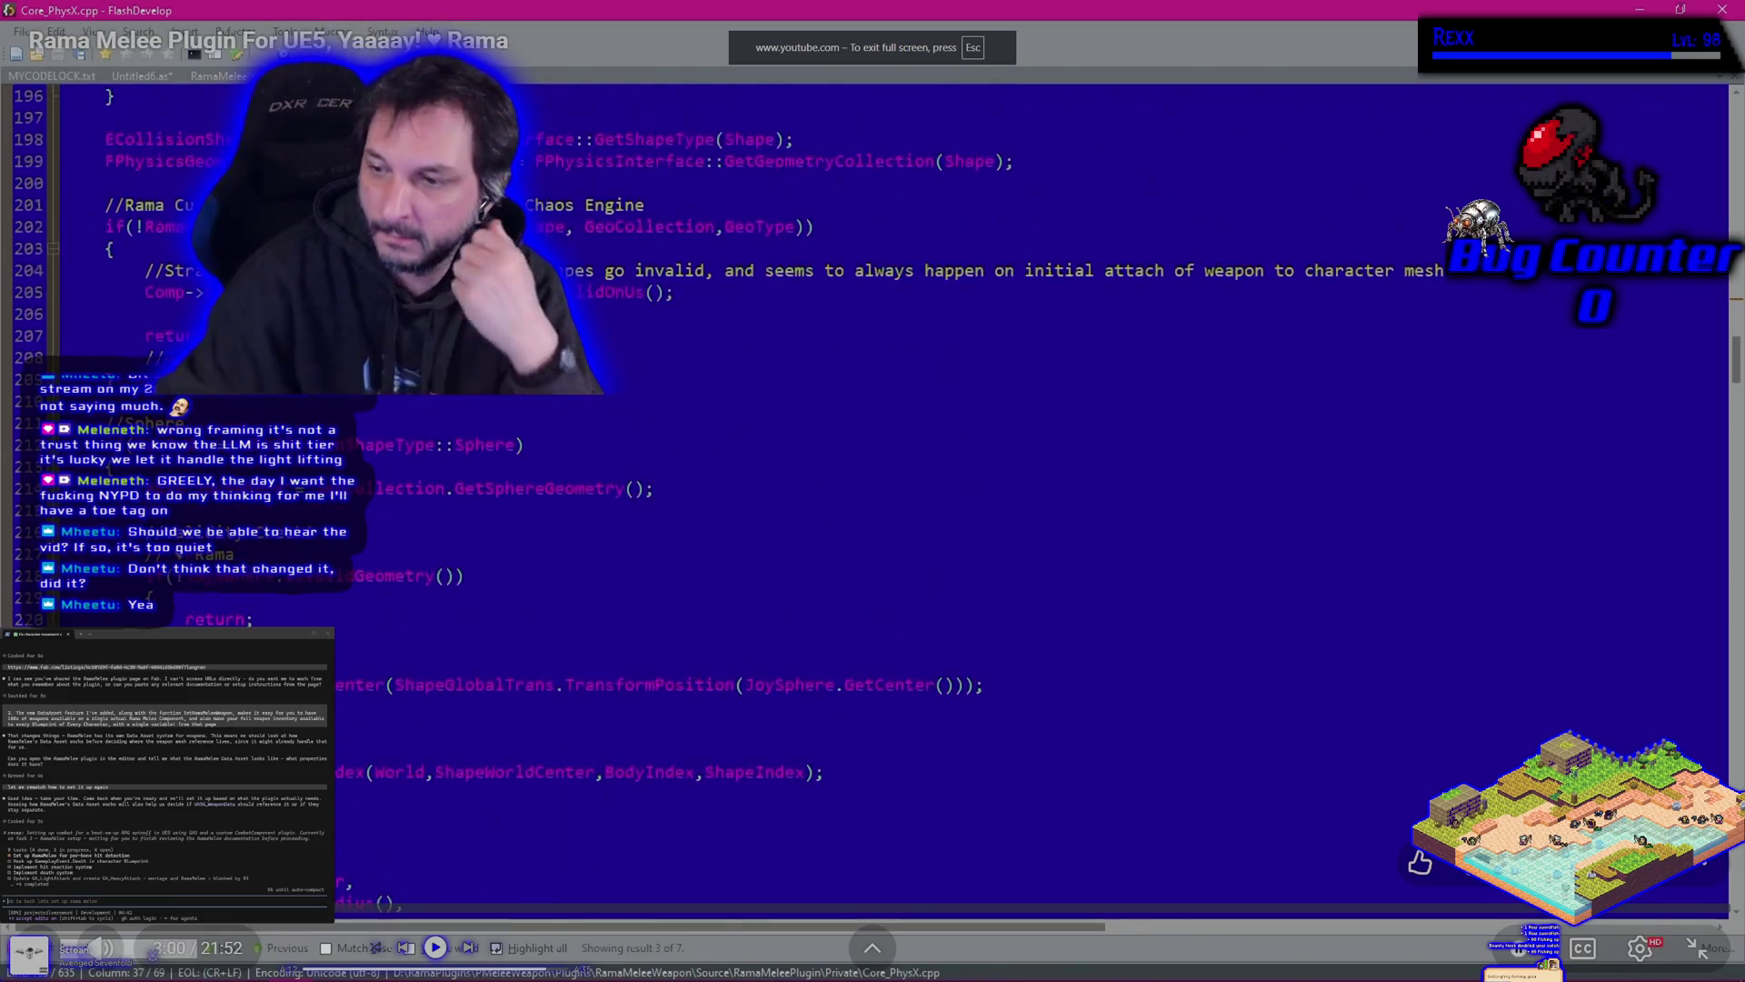
Exit full screen and pause on the Chaos crash-protection sphere IsValidGeometry check.
{"action": "left_click", "coordinate": [1697, 948]}
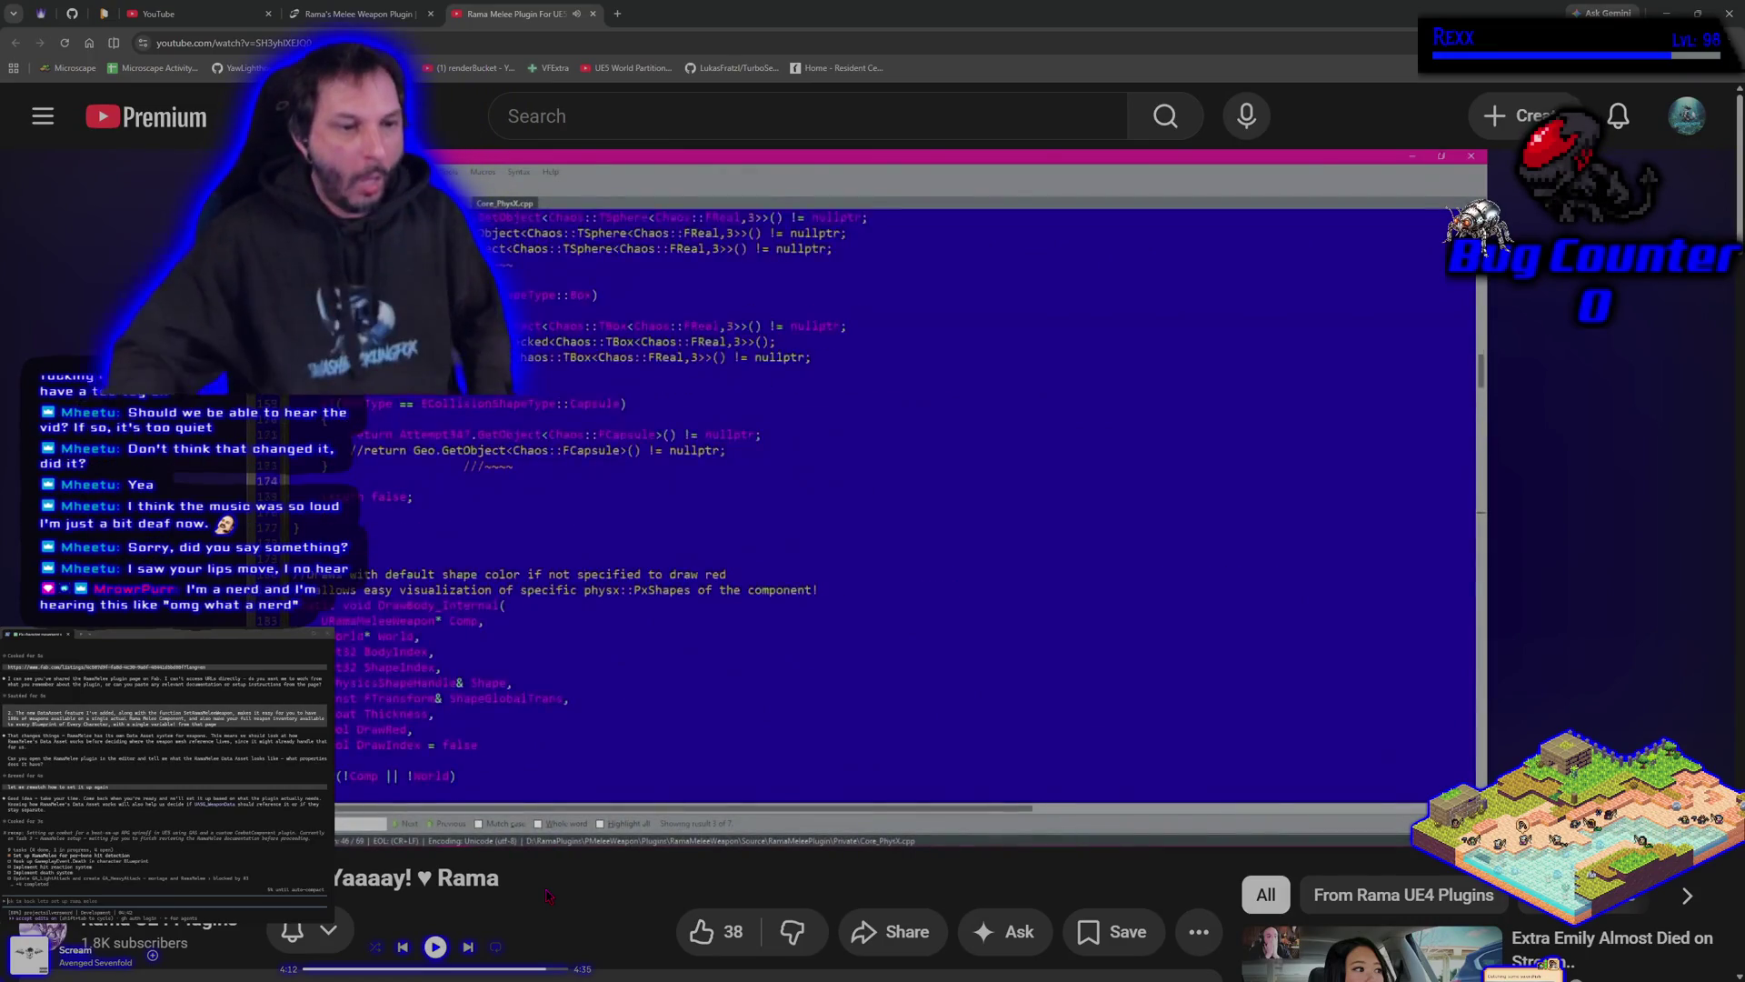
{"action": "left_click", "coordinate": [724, 749]}
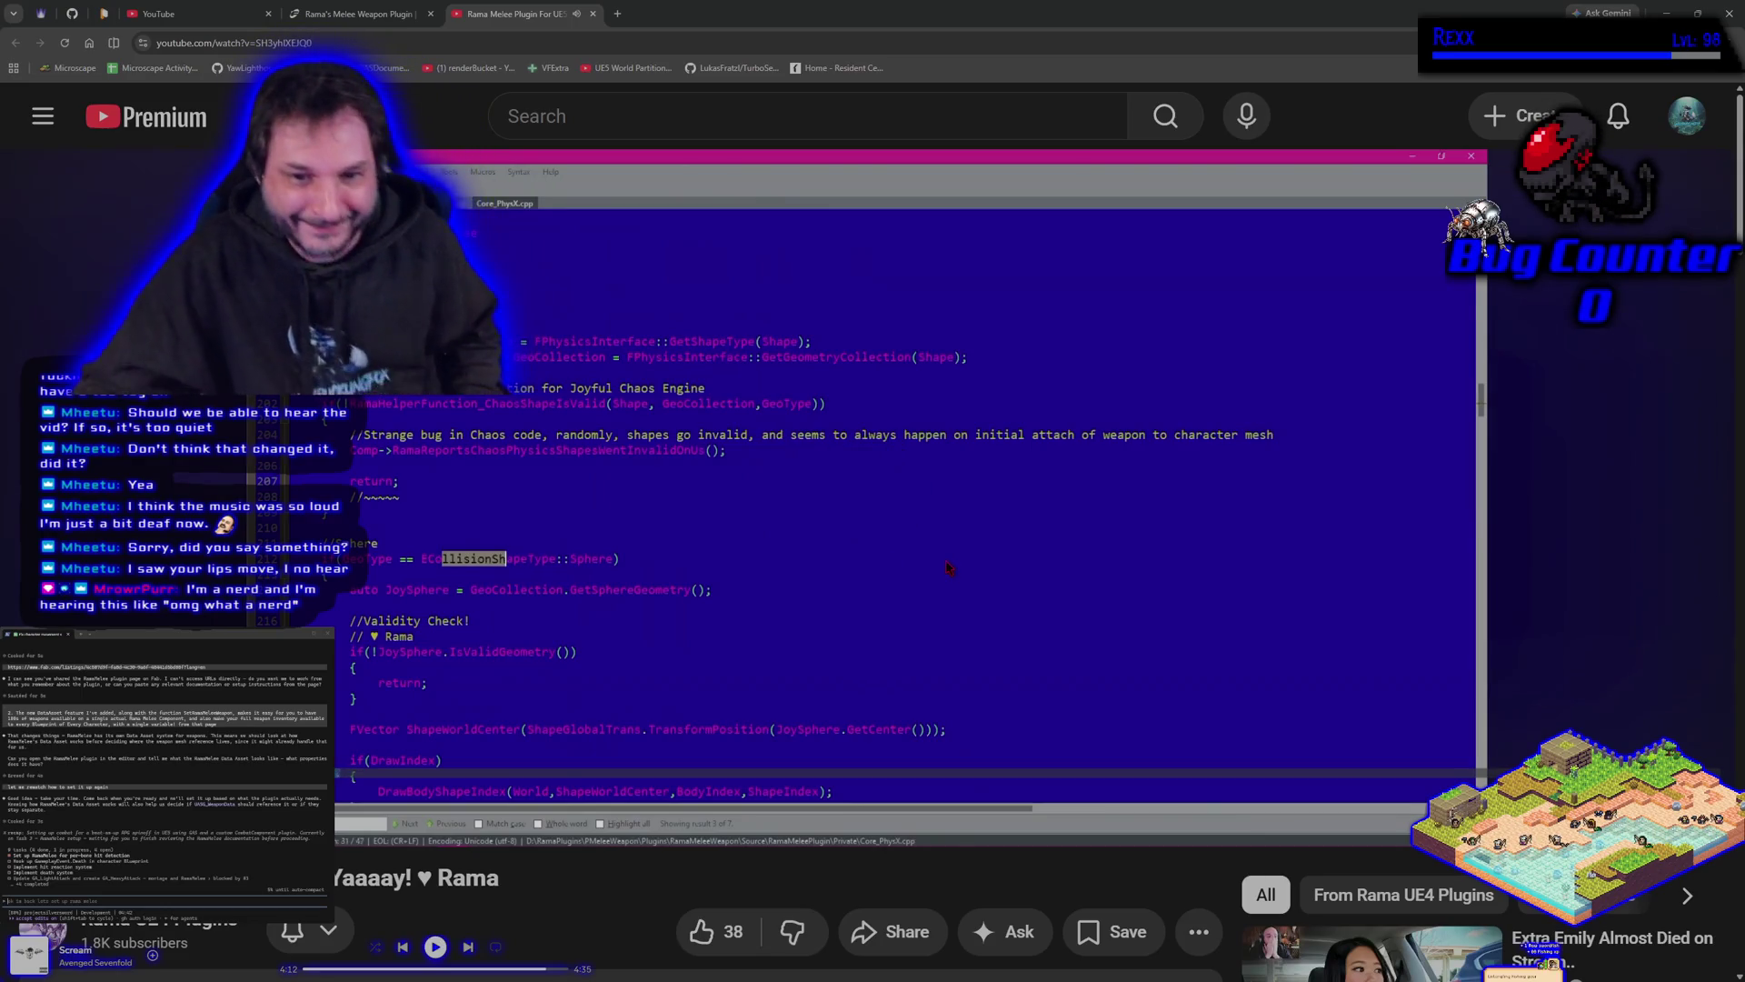
Rewind to the shape-validity code, pause on the Chaos engine repair function, then play on to the KnightBP Blueprint.
{"action": "left_click_drag", "start_coordinate": [427, 780], "coordinate": [405, 789]}
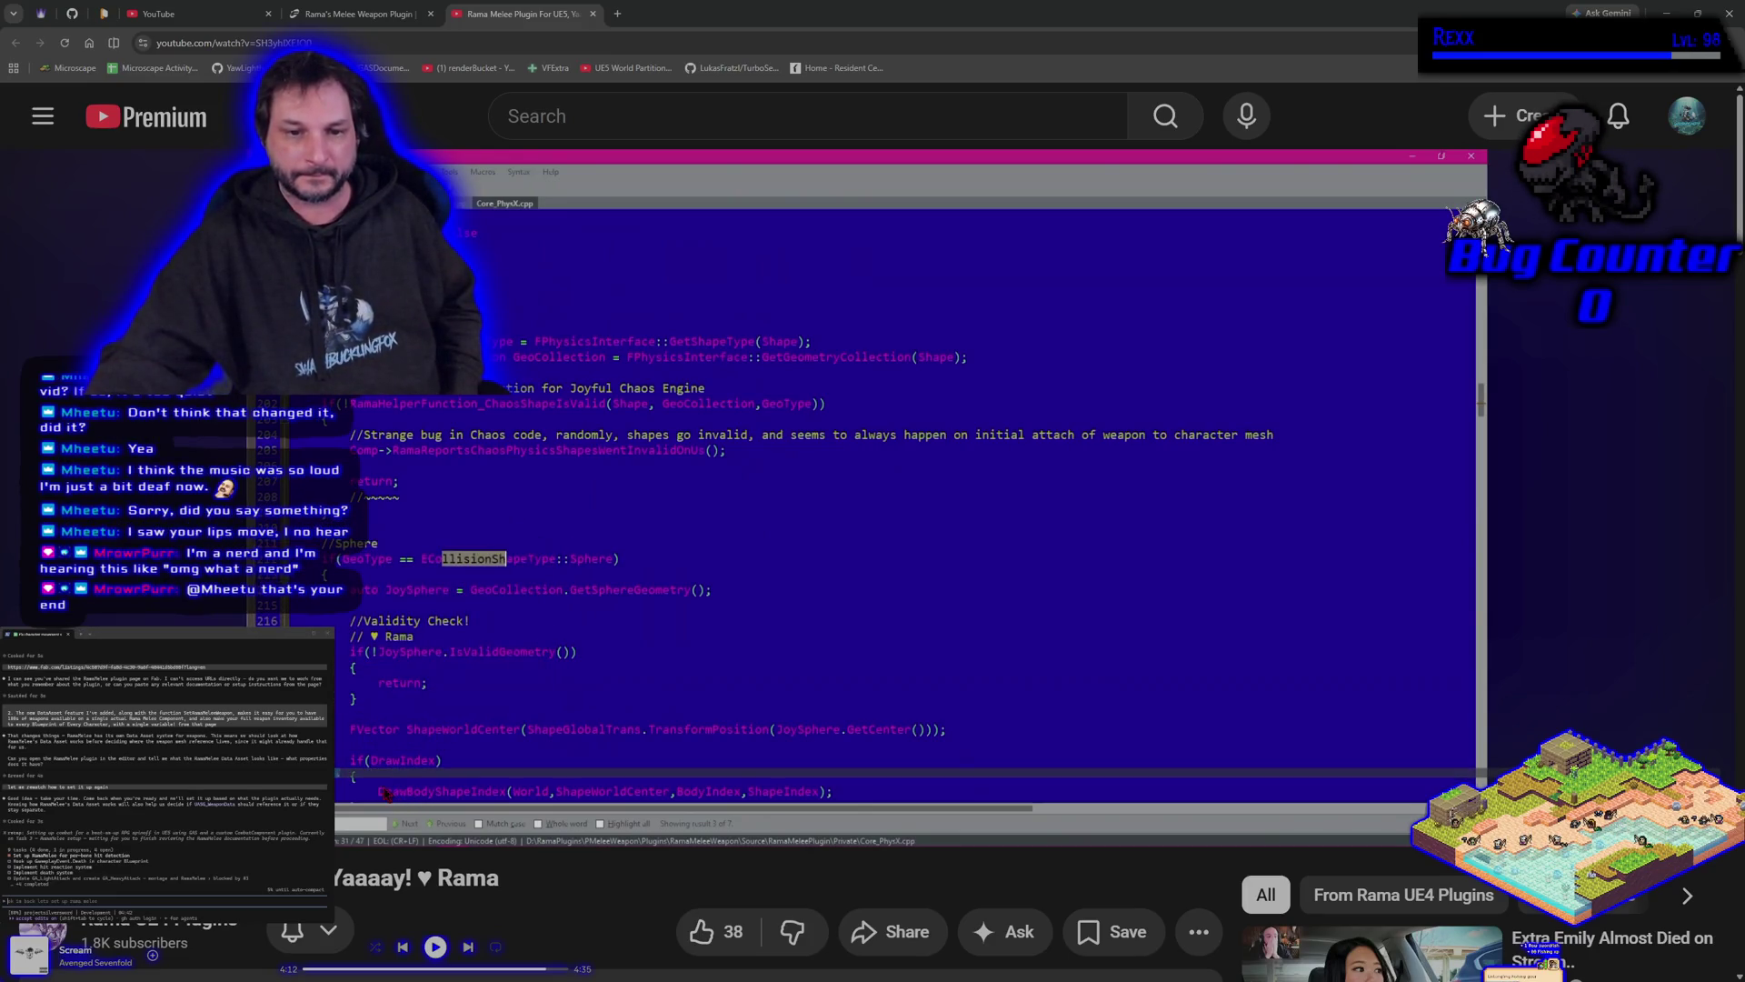
{"action": "key", "text": "space"}
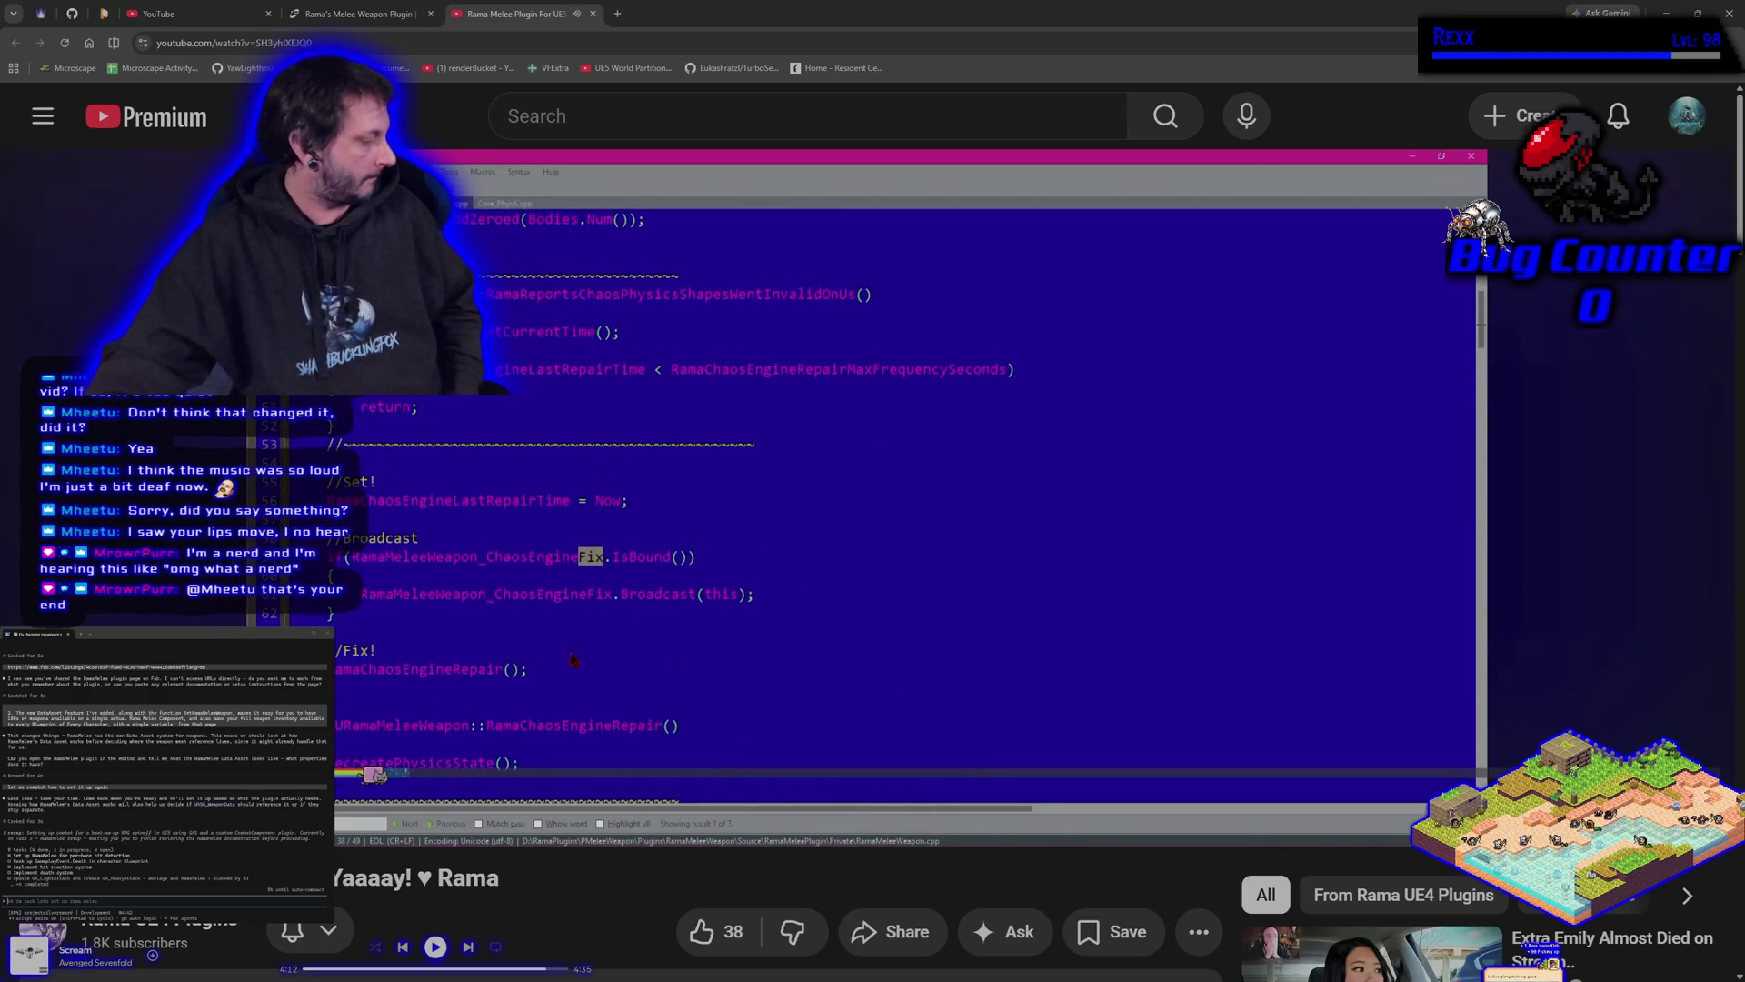
{"action": "key", "text": "space"}
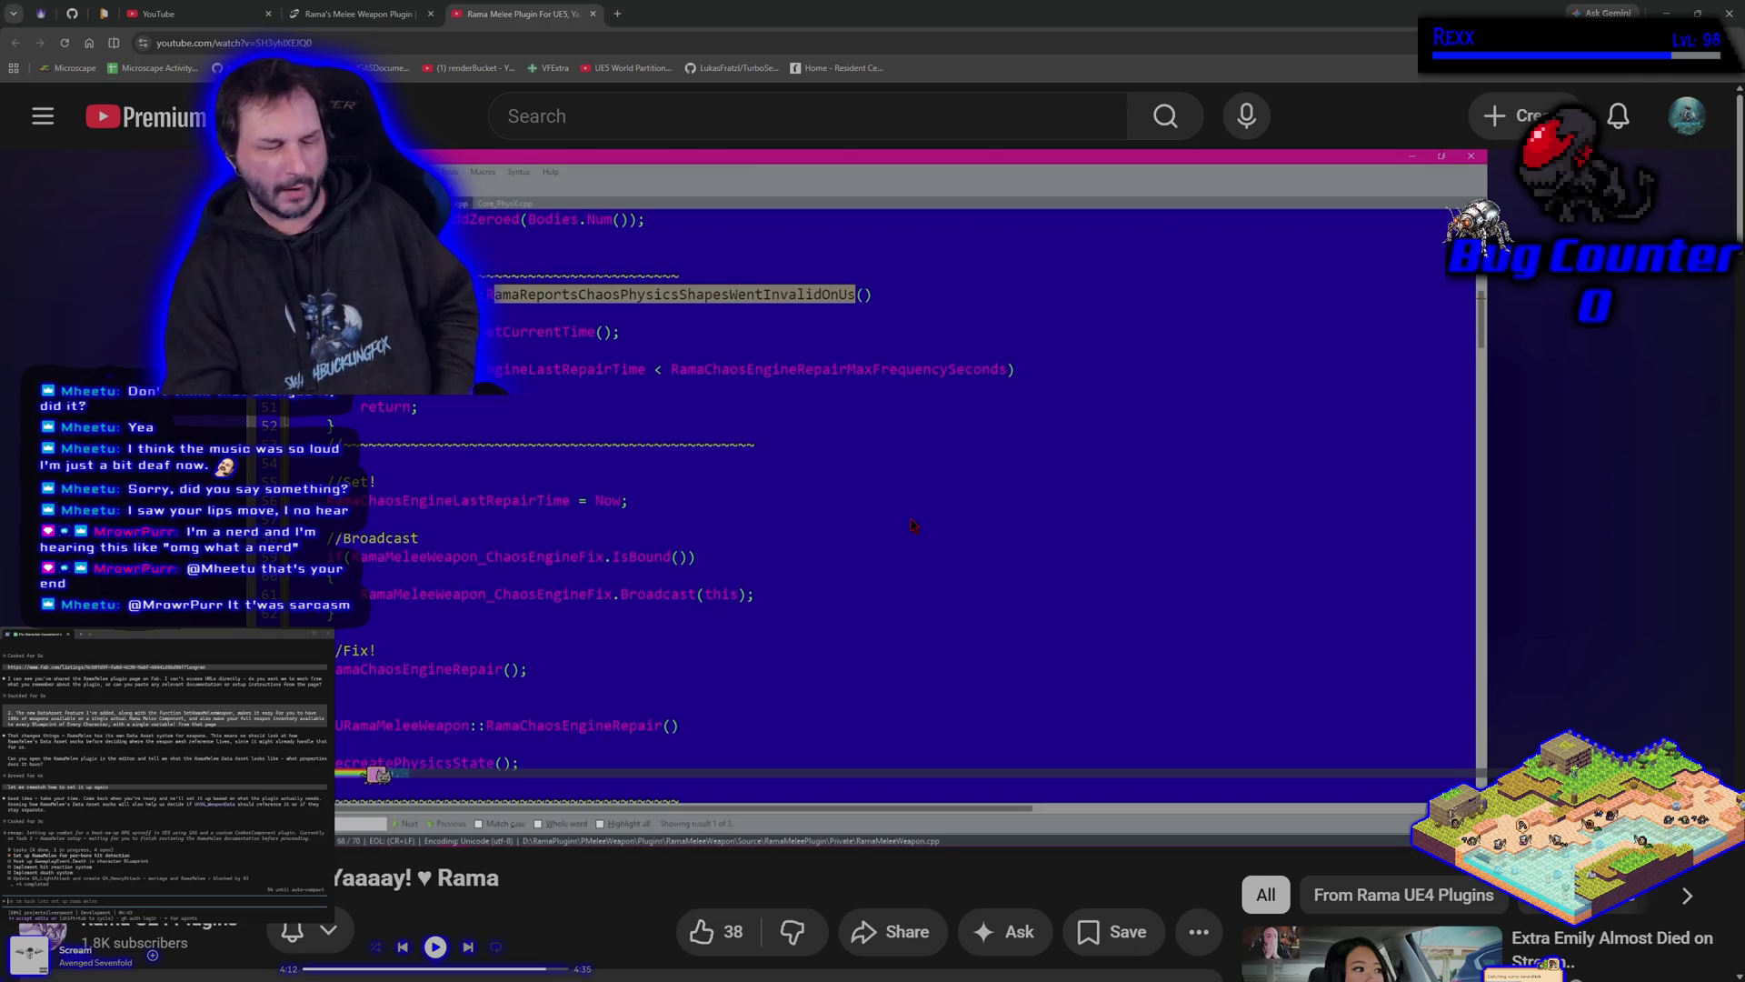
{"action": "left_click", "coordinate": [751, 508]}
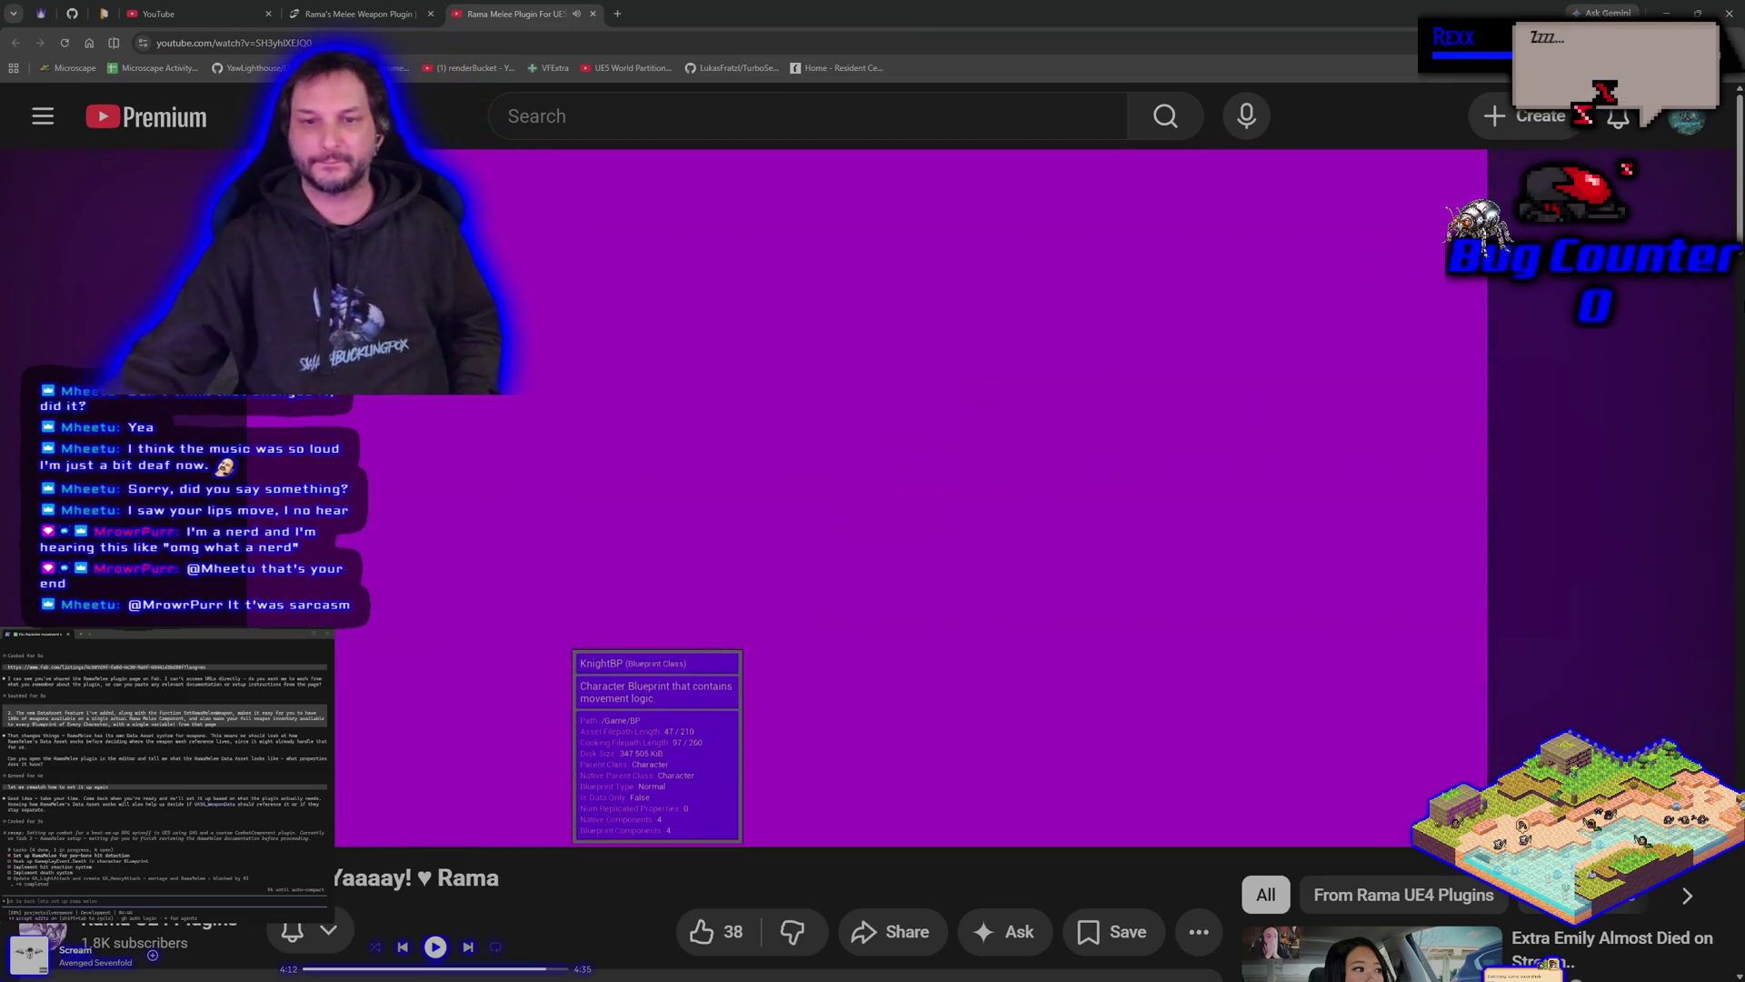
Pause briefly on the KnightBP Blueprint tooltip, play through the hammer and axe strikes, then skip ahead 5 seconds.
{"action": "left_click", "coordinate": [844, 434]}
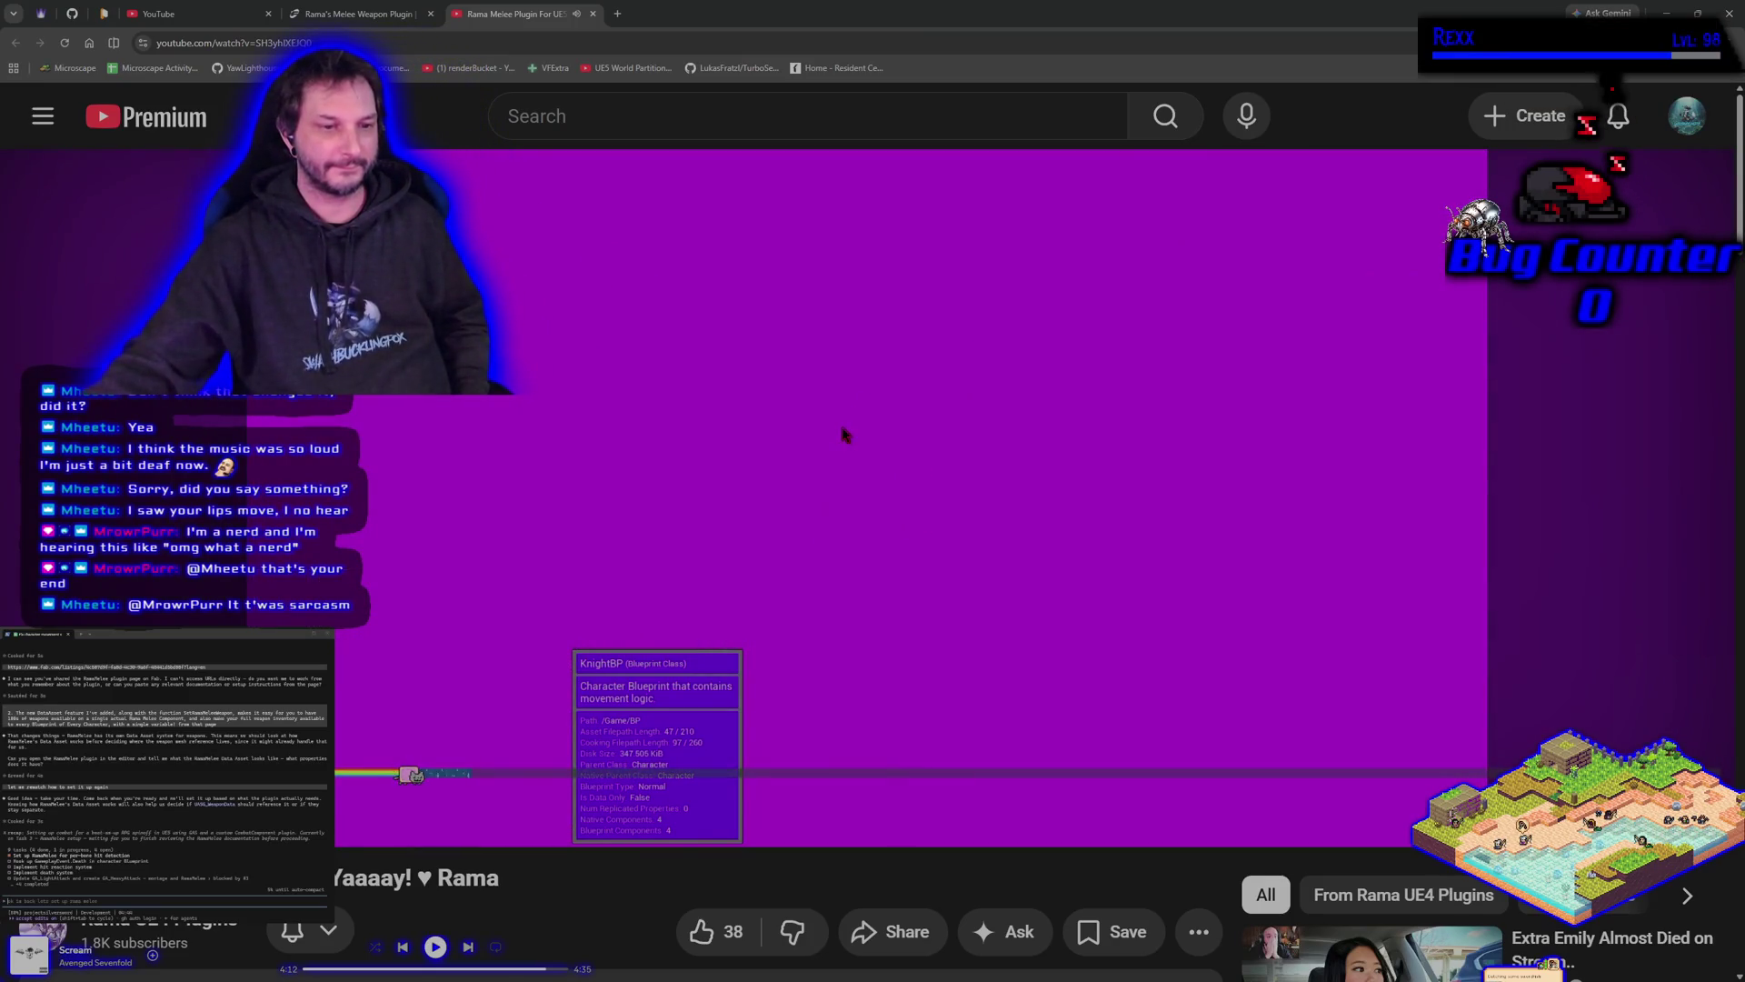
{"action": "left_click", "coordinate": [844, 433]}
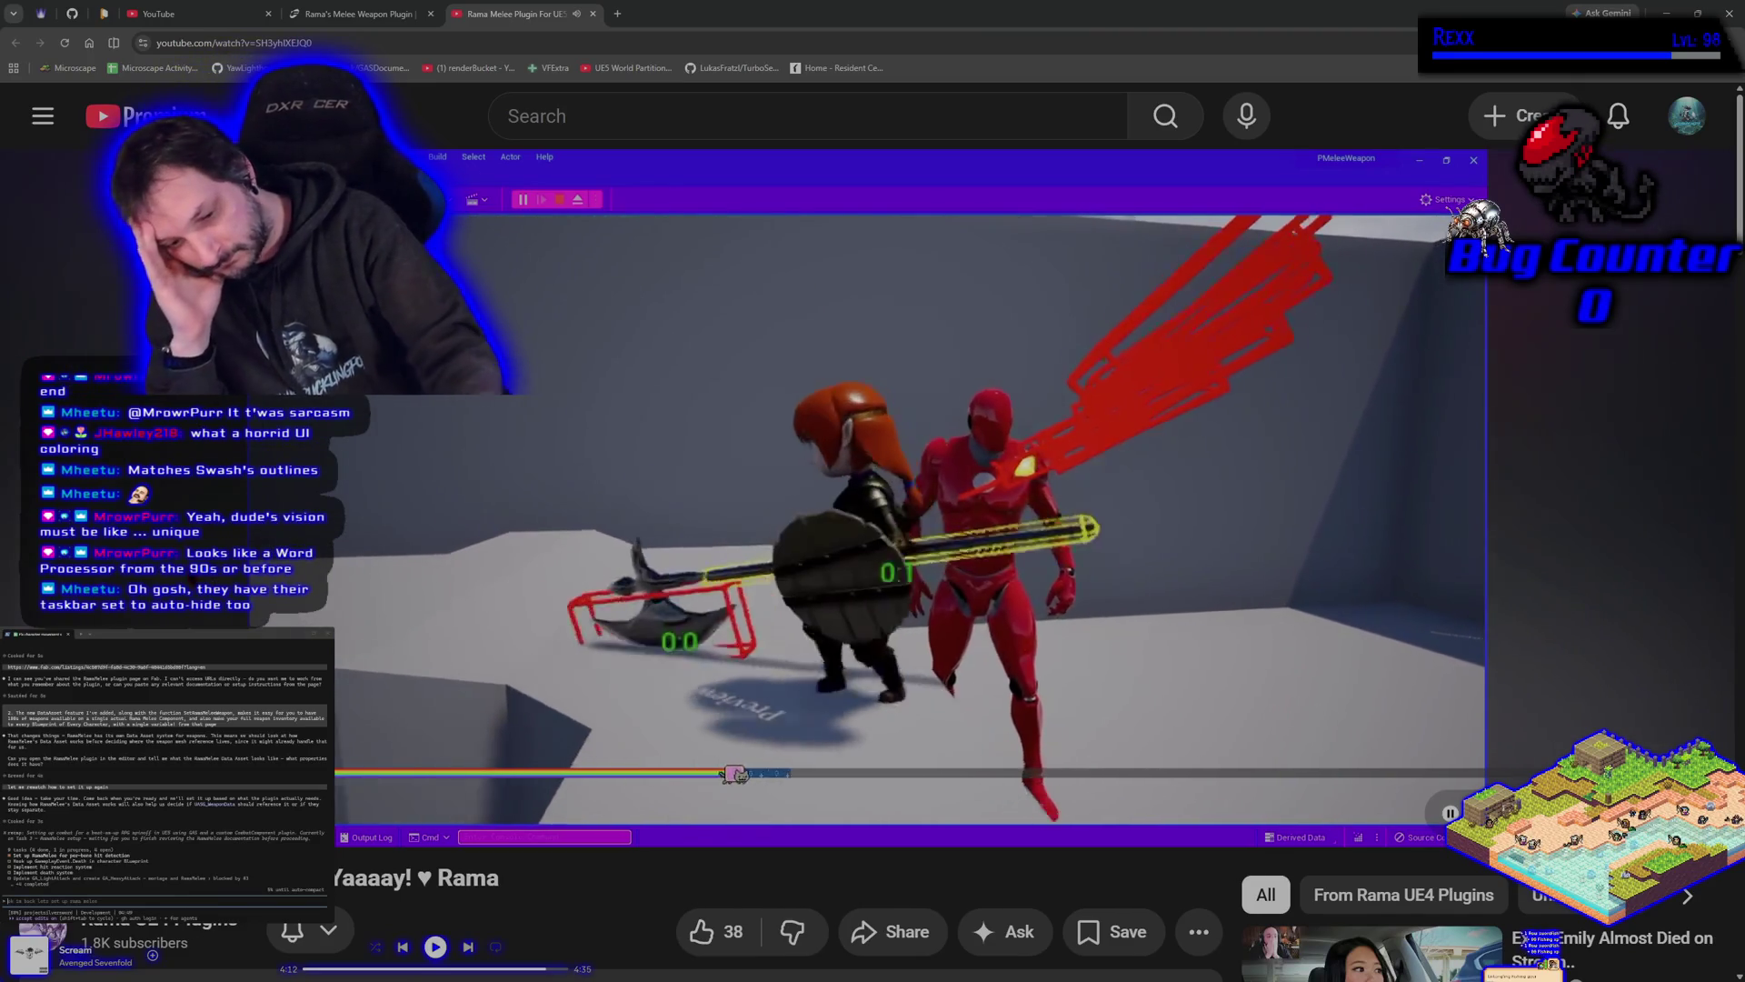
{"action": "key", "text": "Right"}
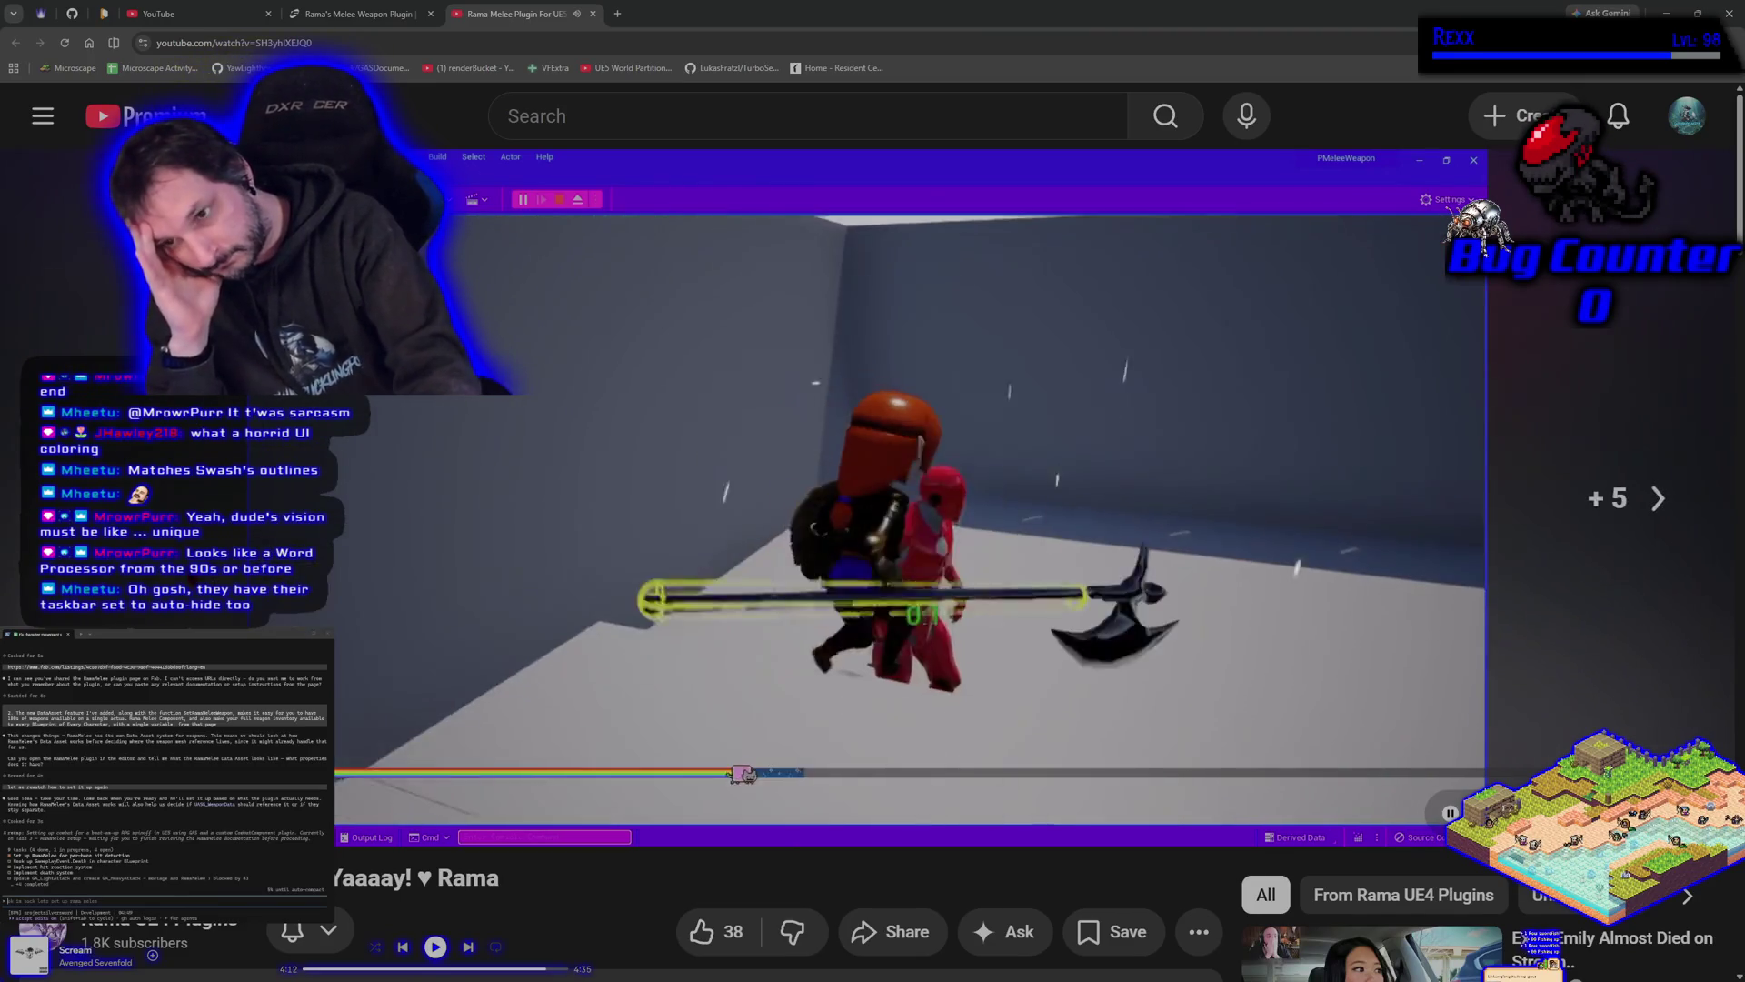
Skip forward in 5-second jumps to the Core_PhysX.cpp write-lock code before GetAllShapes_AssumesLocked.
{"action": "key", "text": "Right"}
{"action": "key", "text": "Right"}
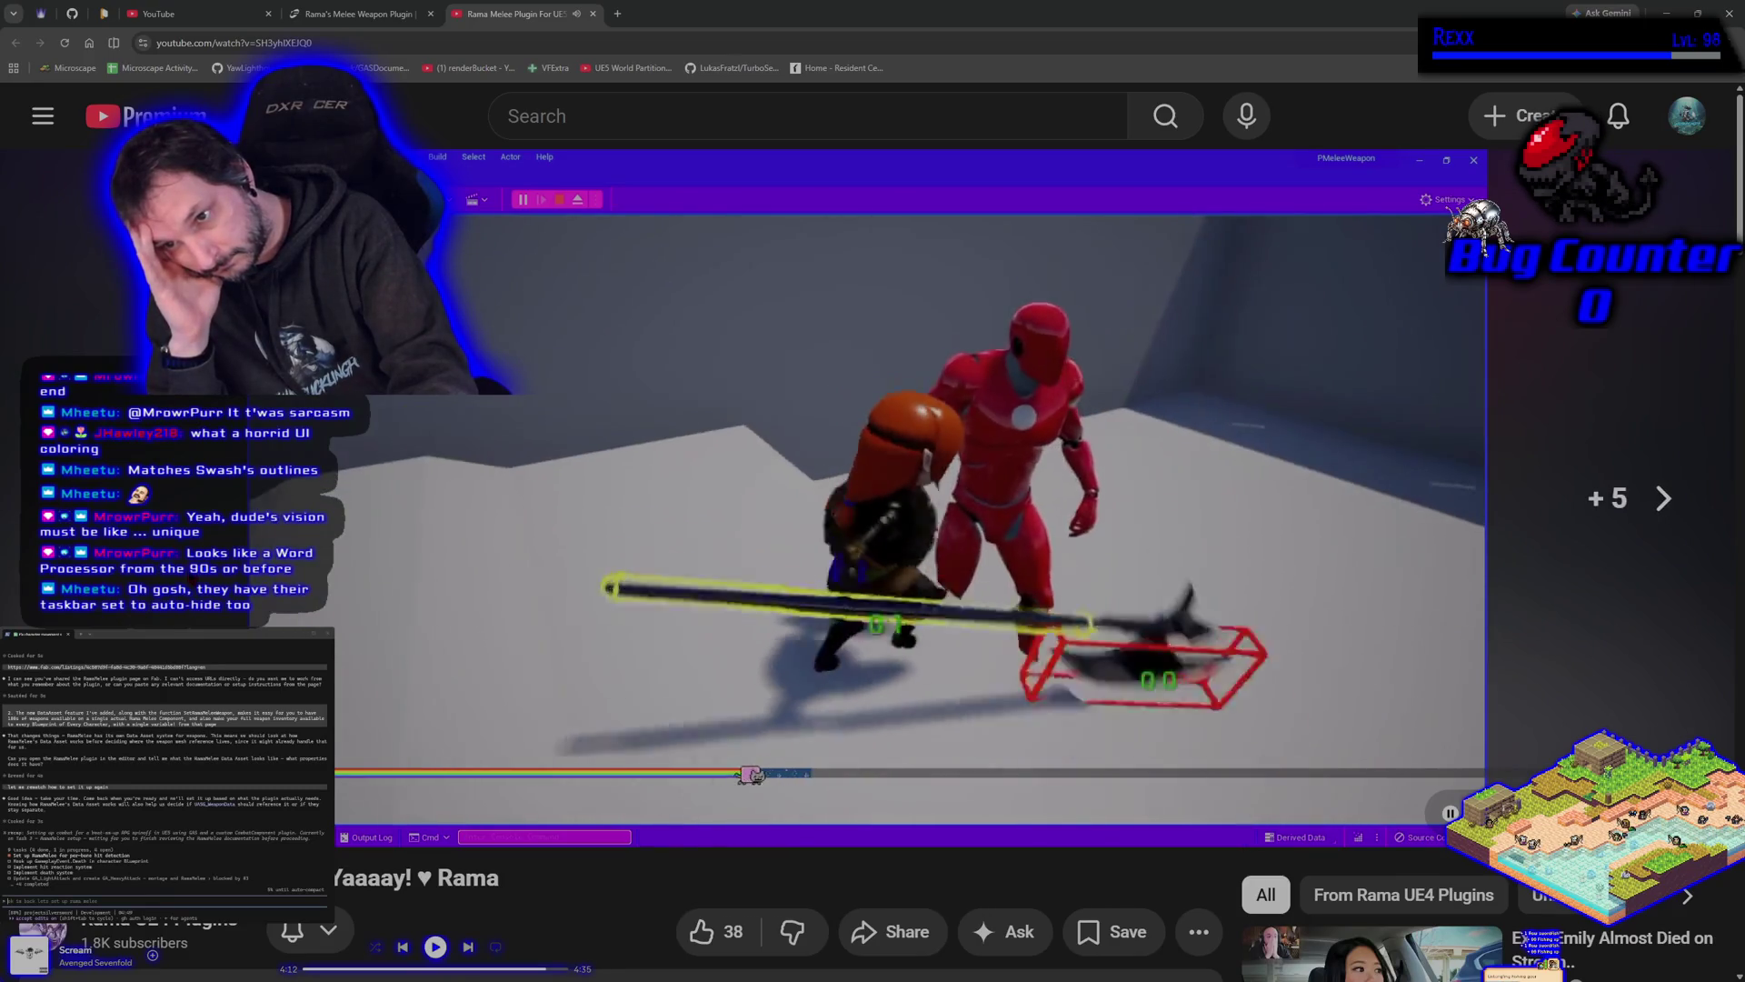
{"action": "key", "text": "Right"}
{"action": "key", "text": "Right"}
{"action": "key", "text": "Right"}
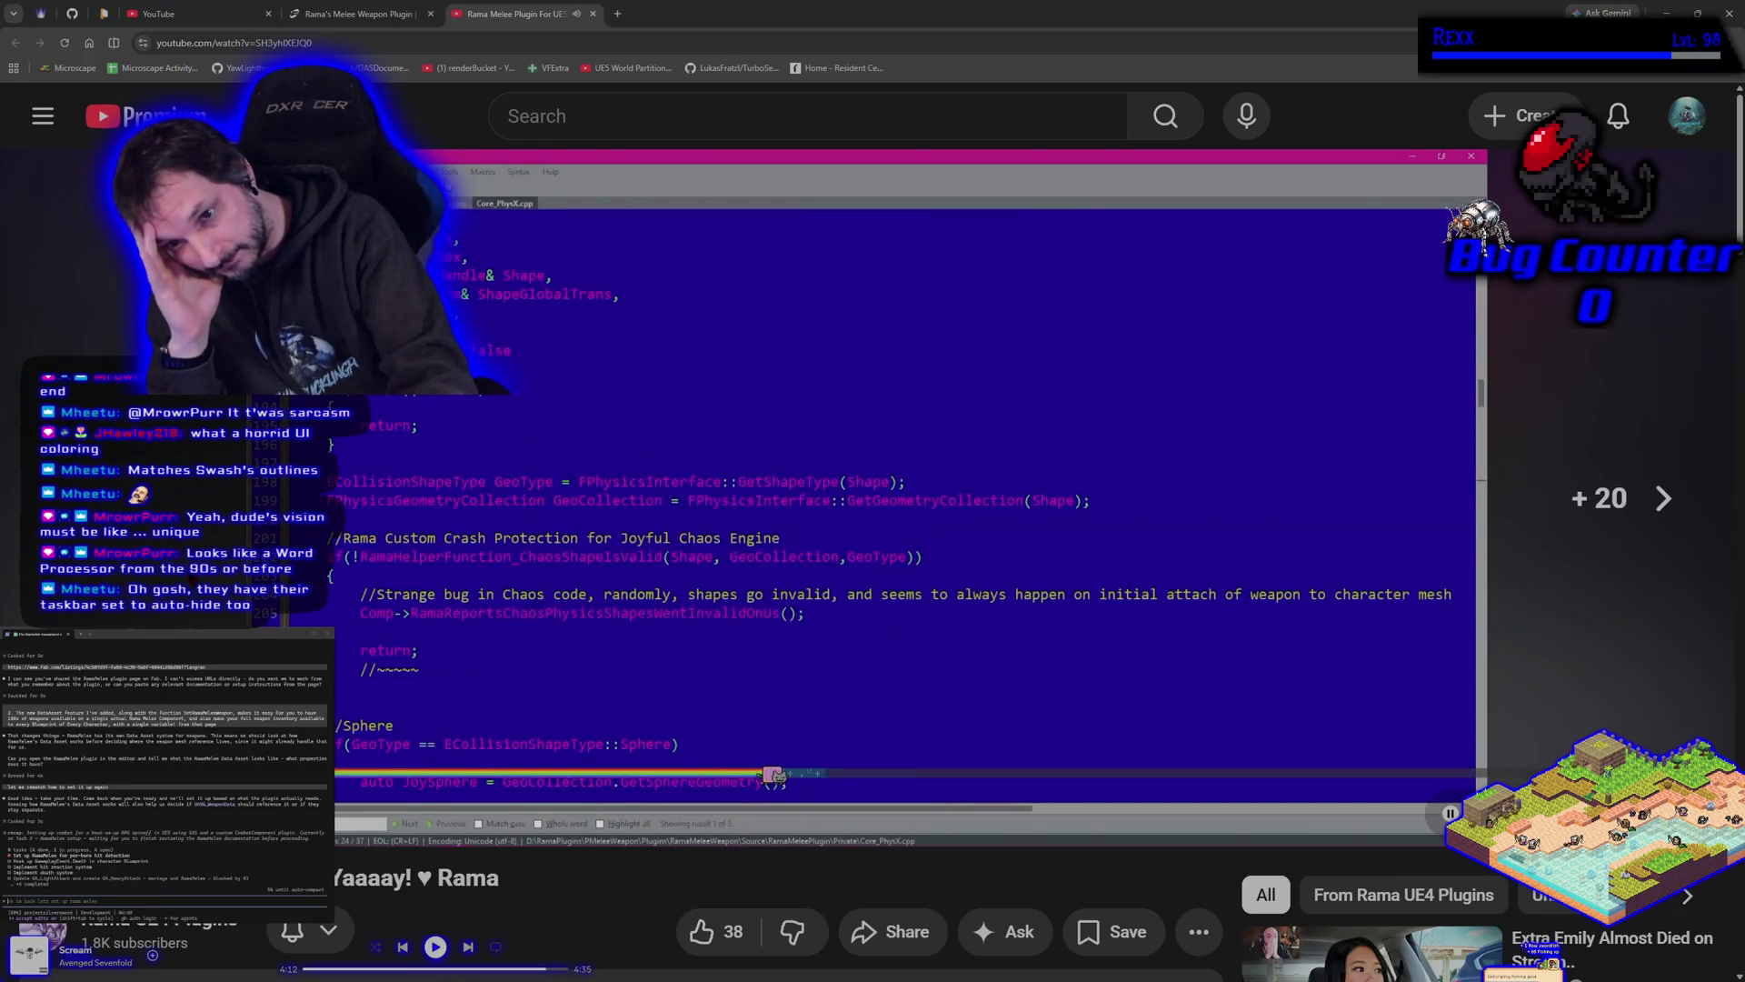
{"action": "key", "text": "Right"}
{"action": "key", "text": "Right"}
{"action": "key", "text": "Right"}
{"action": "key", "text": "Right"}
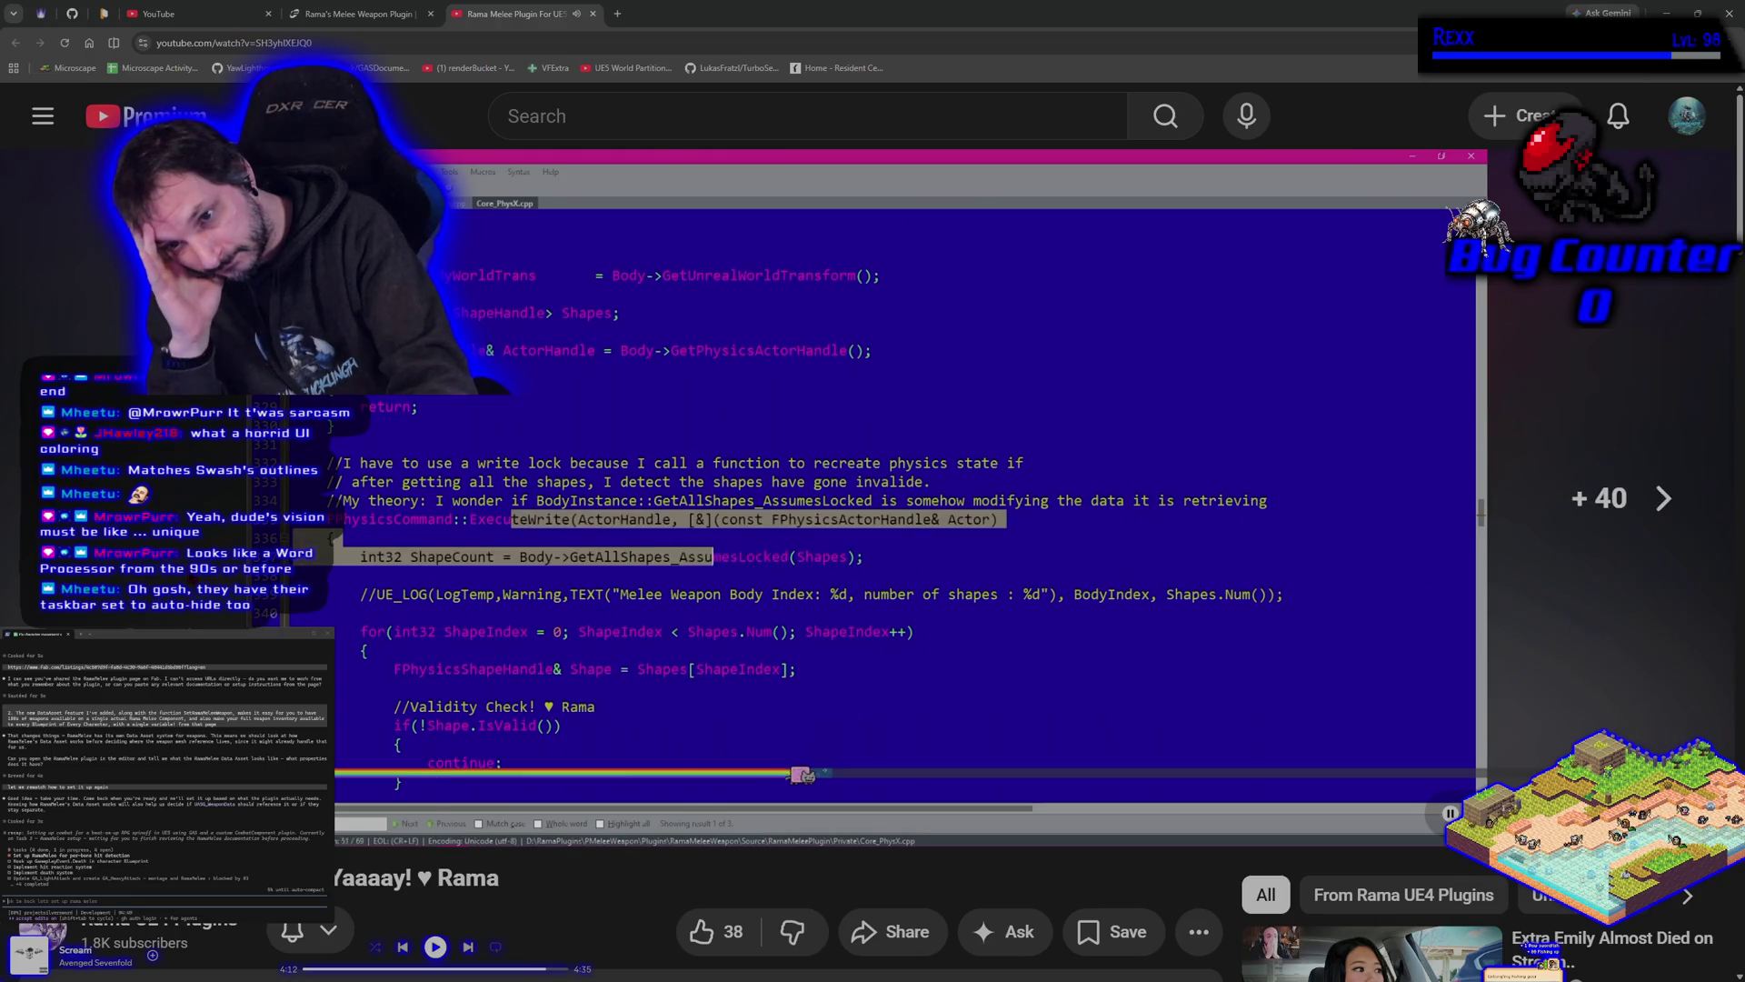
{"action": "key", "text": "Right"}
{"action": "key", "text": "Right"}
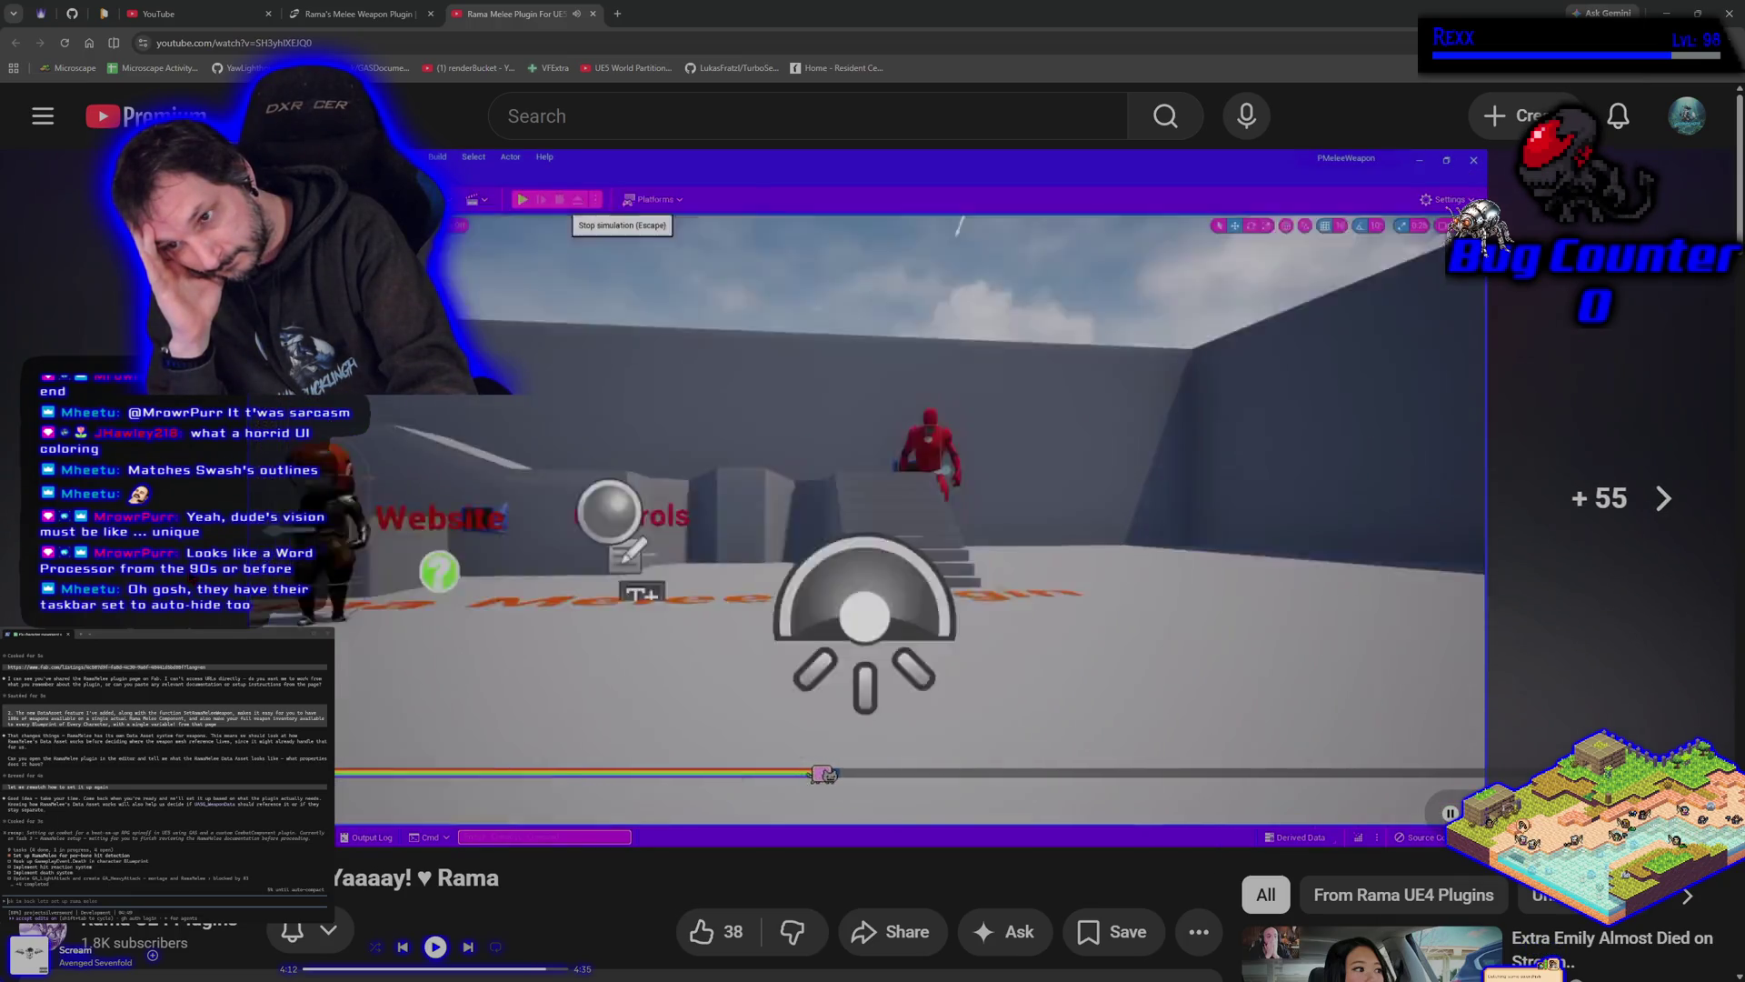